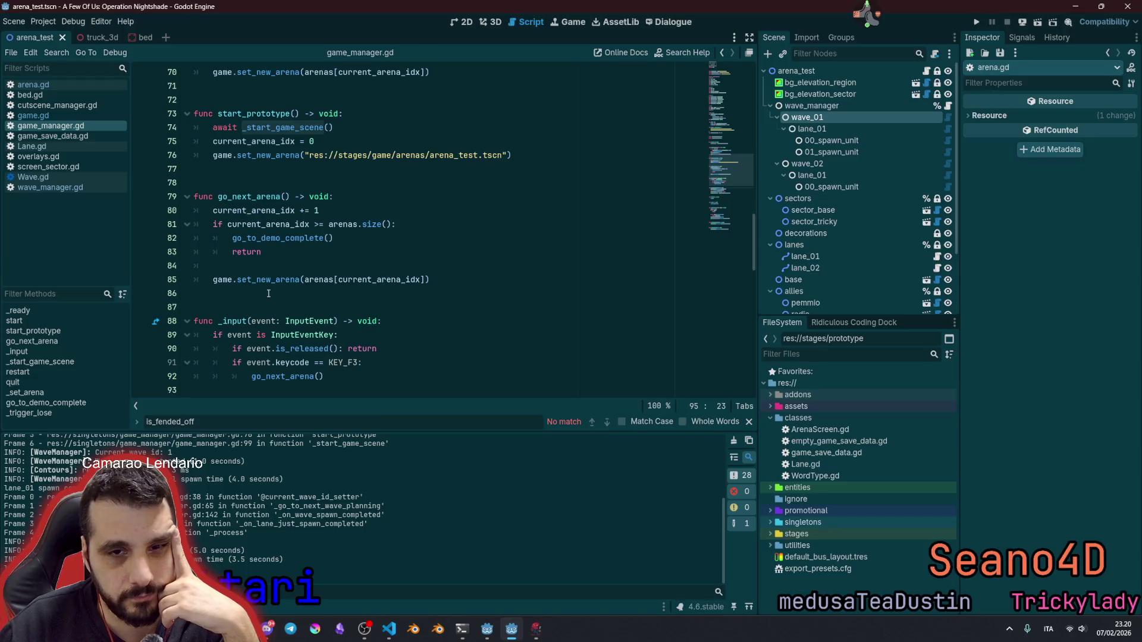
# Step: Jump from current_arena_idx in go_next_arena to its declaration on line 54 of game_manager.gd
pyautogui.doubleClick(243, 211)
pyautogui.scroll(2, 243, 212)
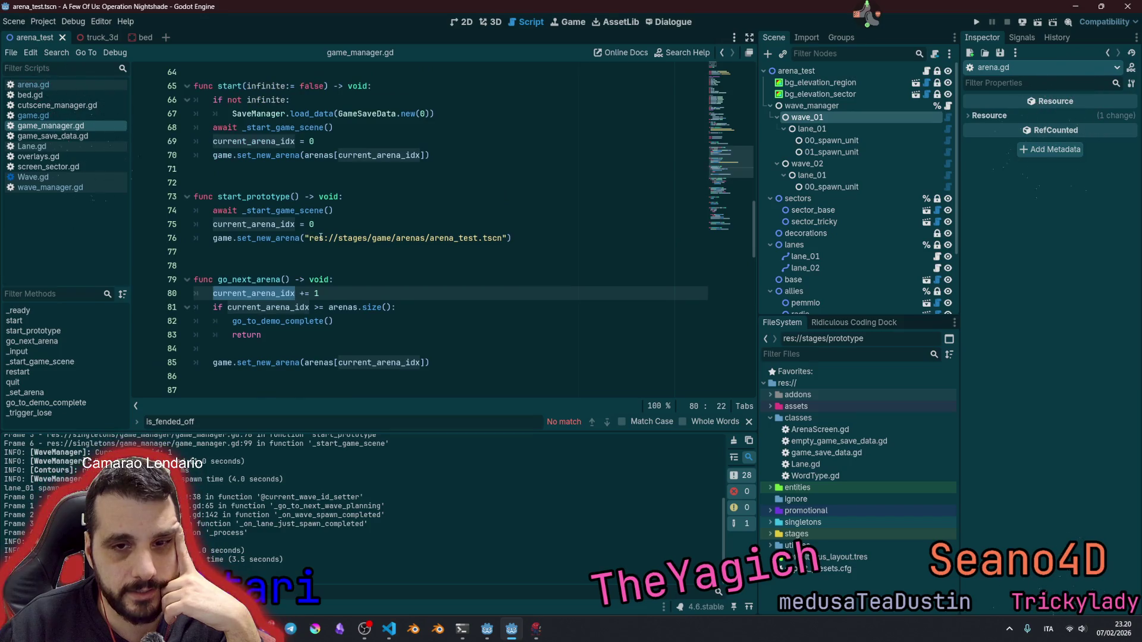
pyautogui.scroll(2, 310, 241)
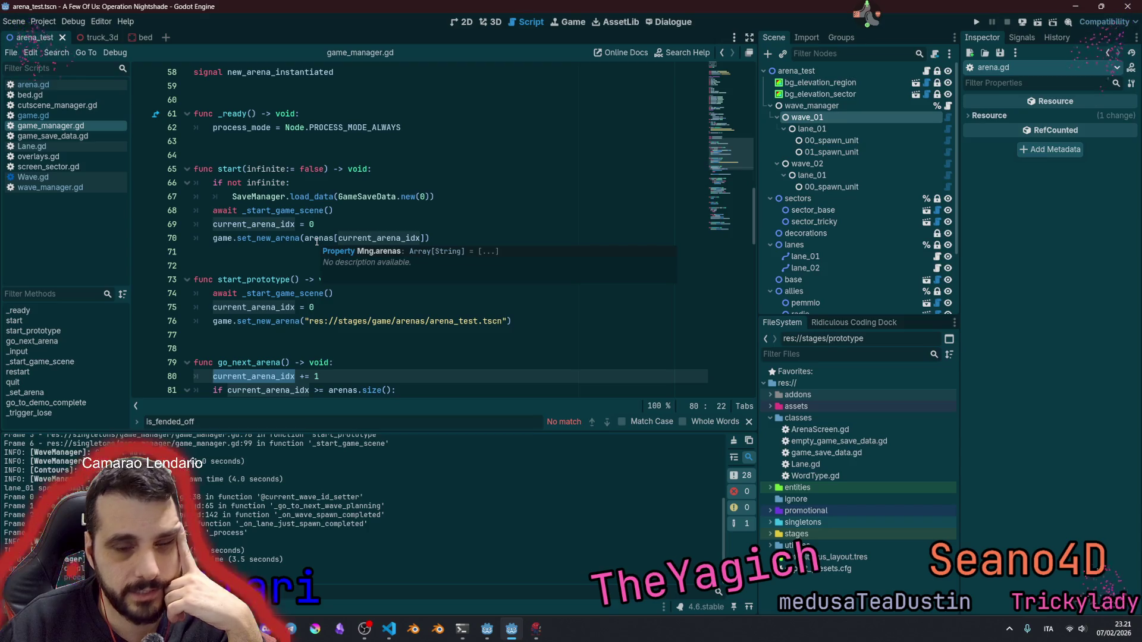
pyautogui.keyDown('ctrl'); pyautogui.click(254, 226); pyautogui.keyUp('ctrl')
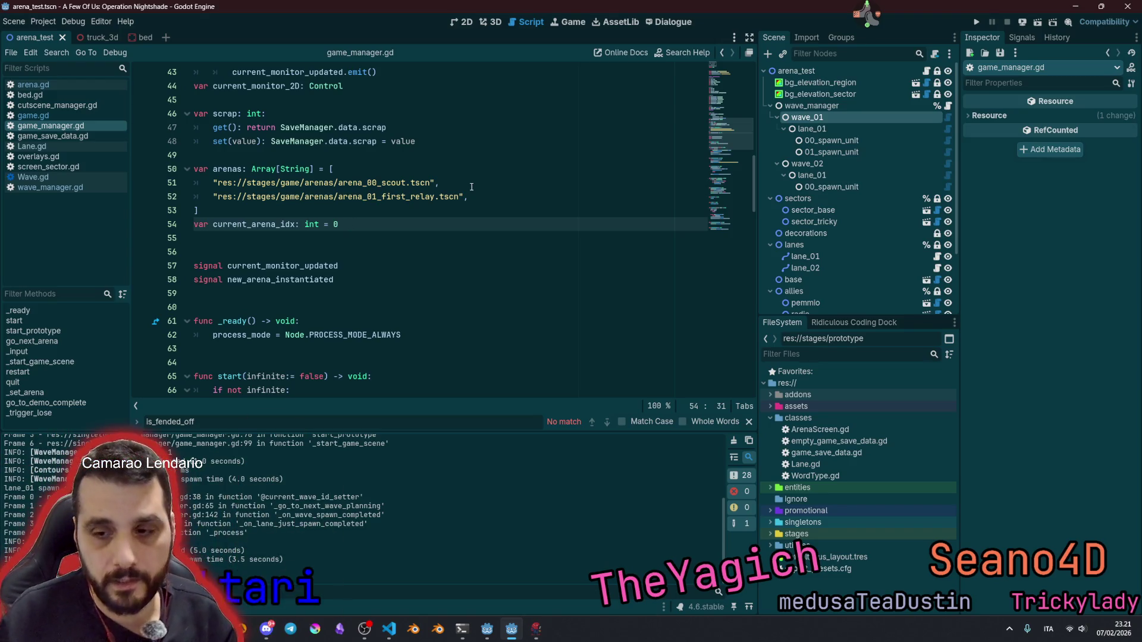
# Step: Drop the '= 0' default and add a getter: 'get: return SaveManager.data.current_region'
pyautogui.press('BackSpace')
pyautogui.press('BackSpace')
pyautogui.press('BackSpace')
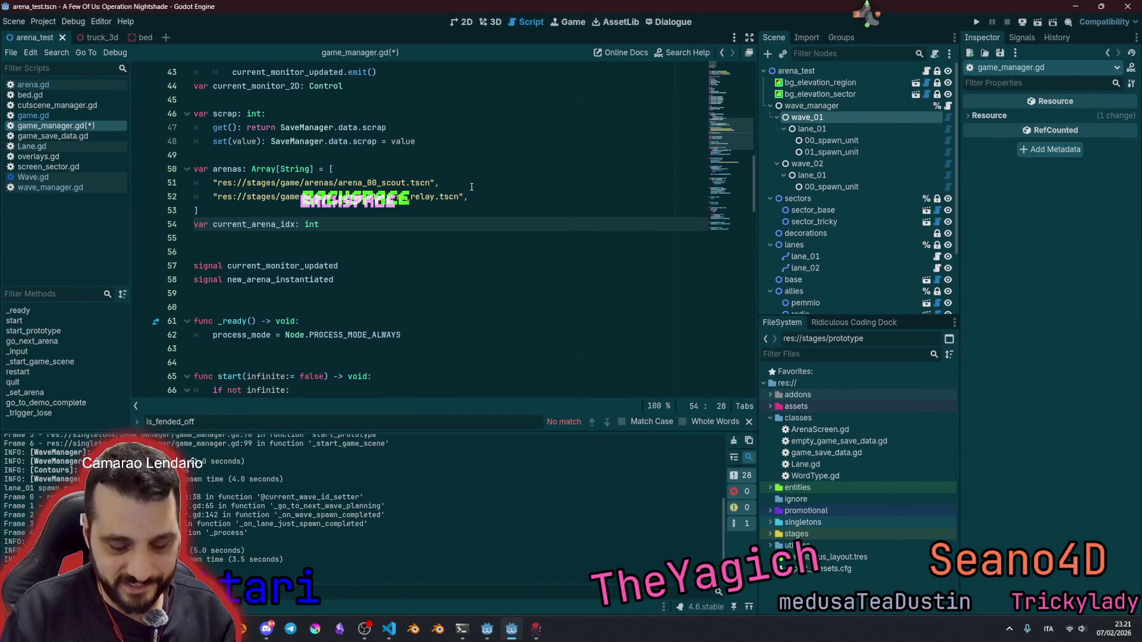
pyautogui.write(':')
pyautogui.press('Return')
pyautogui.write('get: S')
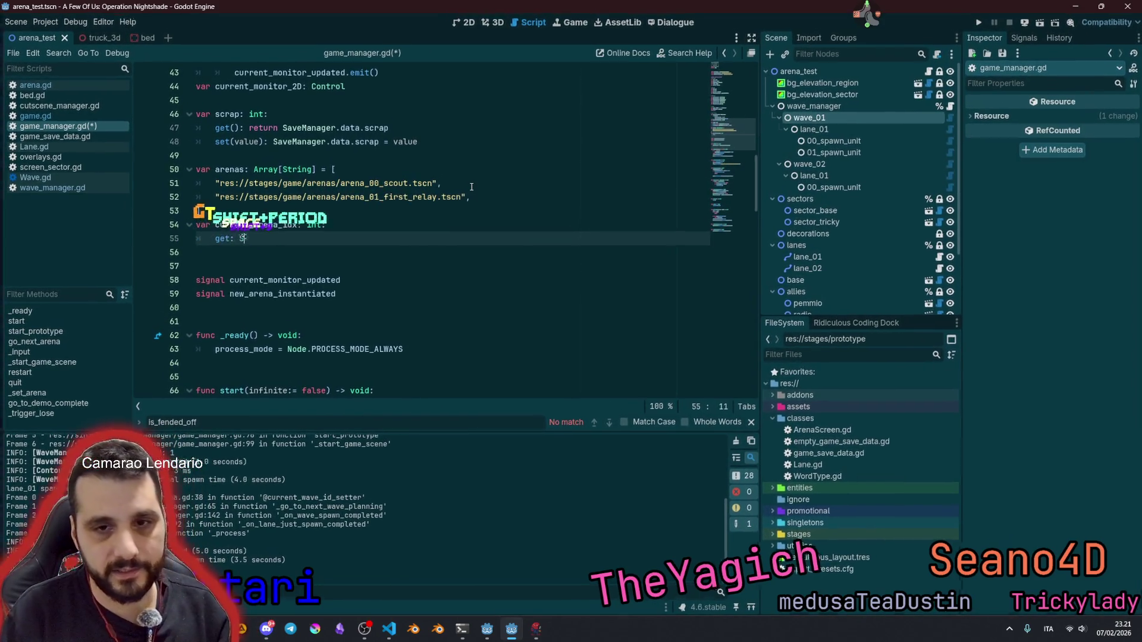
pyautogui.write('a')
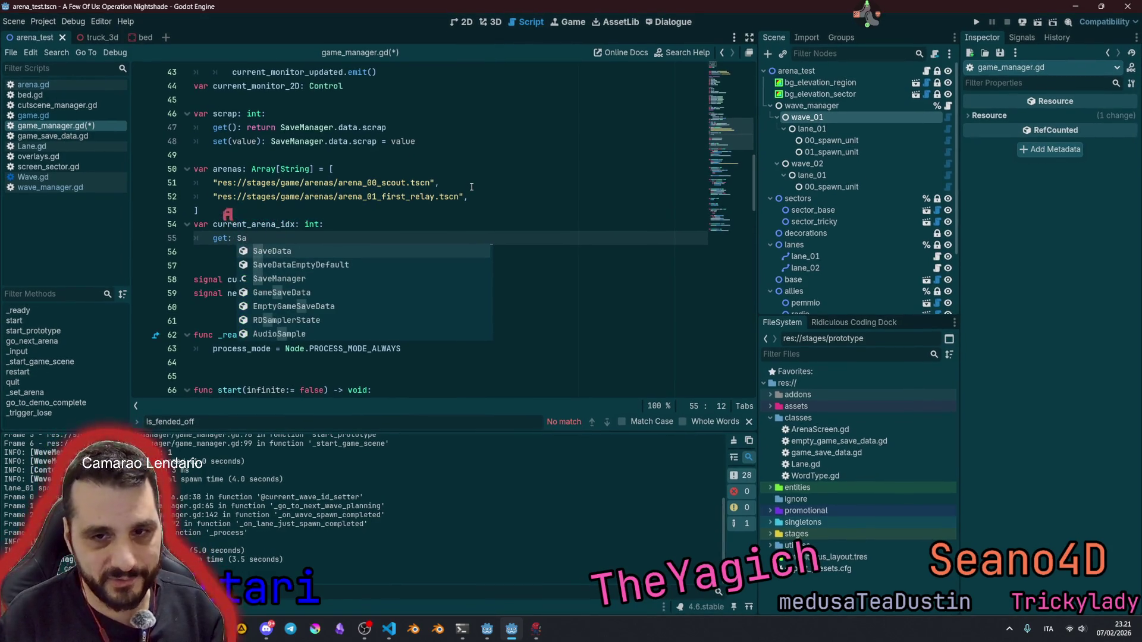
pyautogui.write('veMa')
pyautogui.press('Return')
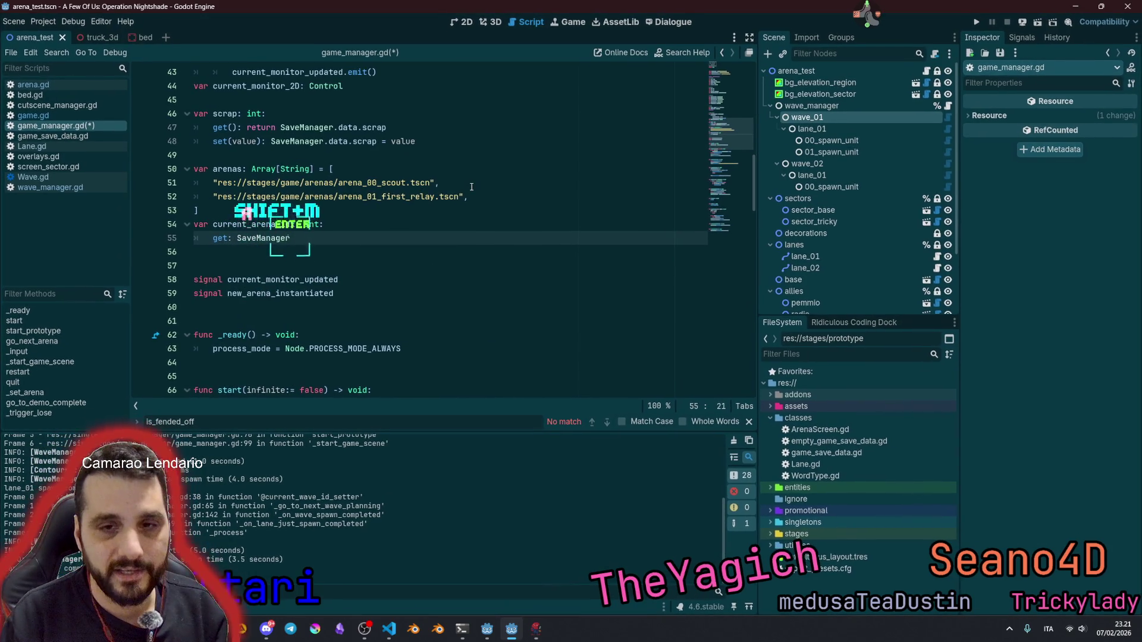
pyautogui.write('.data')
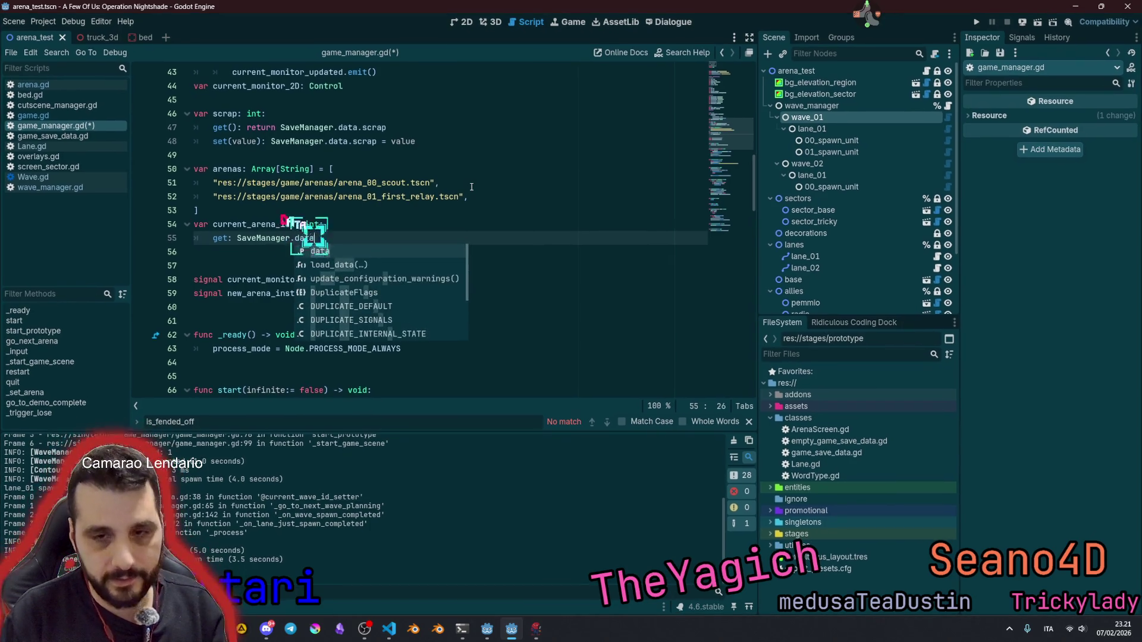
pyautogui.write('.')
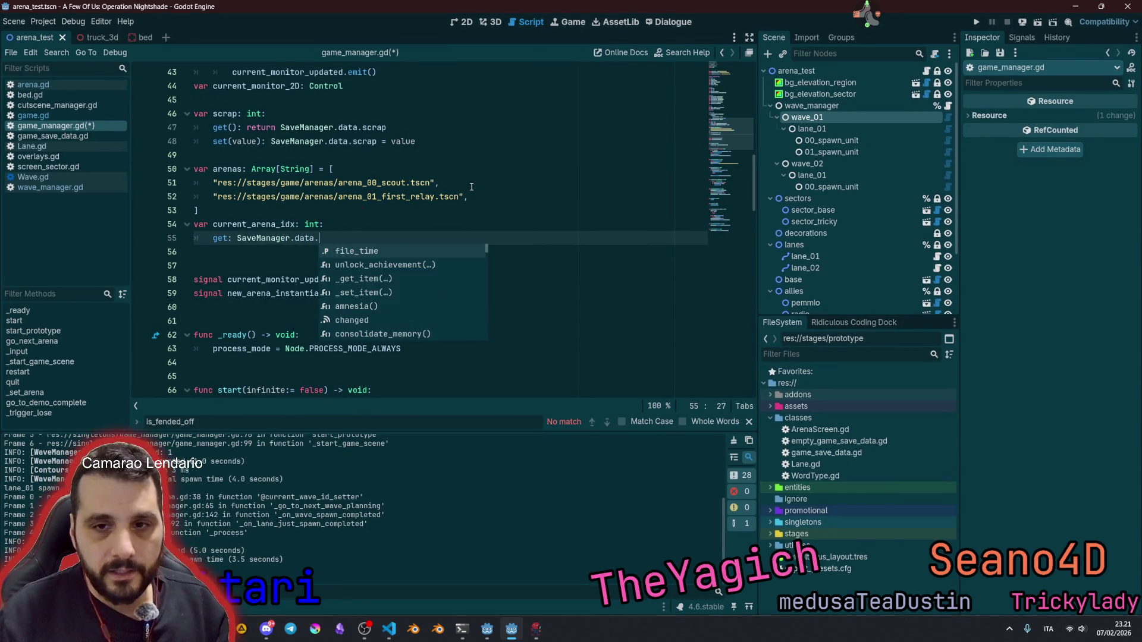
pyautogui.press('Escape')
pyautogui.hotkey('ctrl', 'shift', '.')
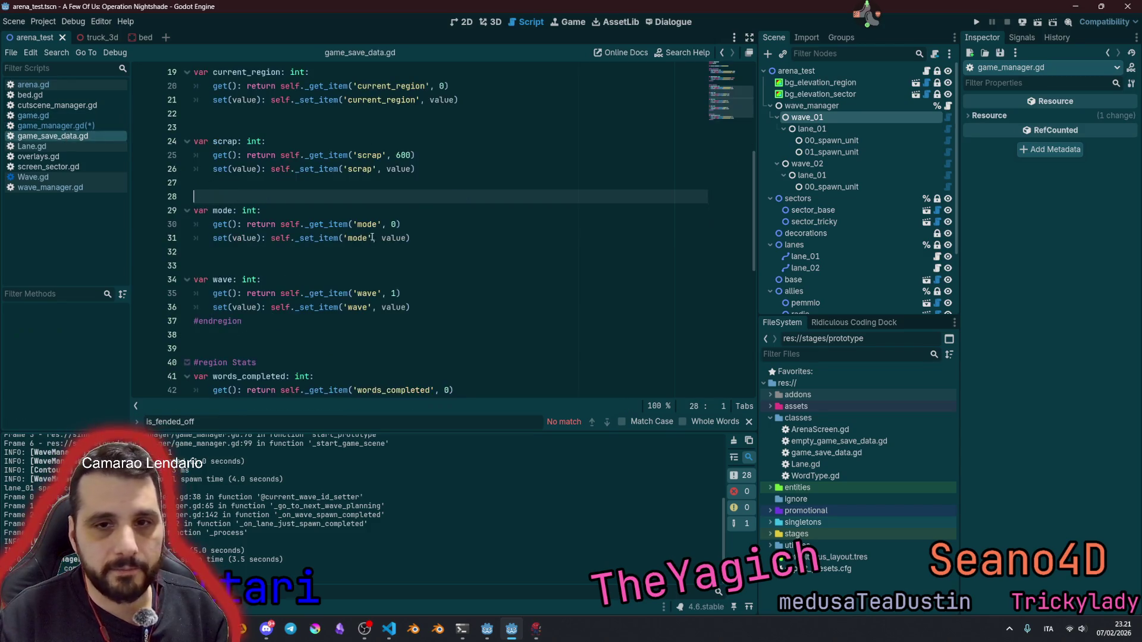
pyautogui.scroll(3, 323, 229)
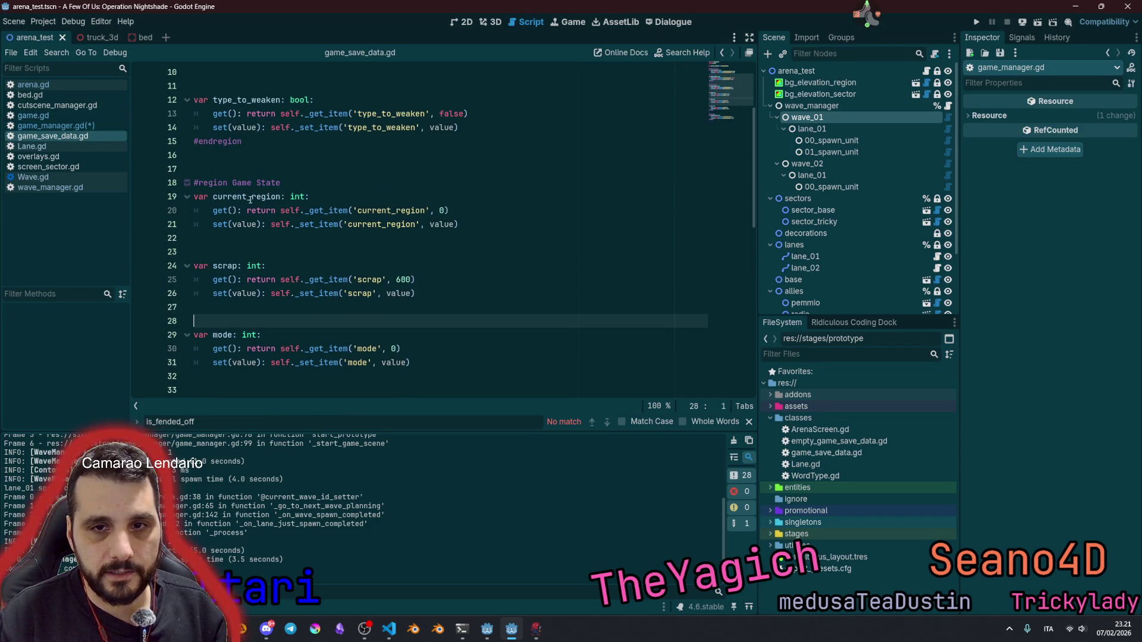
pyautogui.doubleClick(251, 201)
pyautogui.hotkey('ctrl', 'c')
pyautogui.click(496, 191)
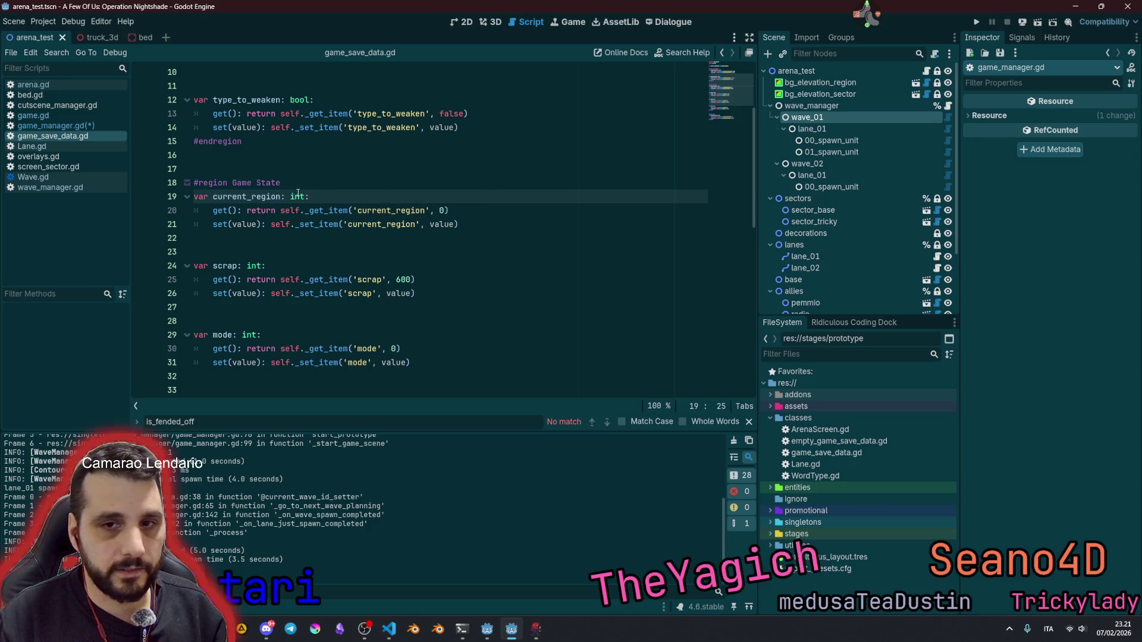
pyautogui.click(56, 126)
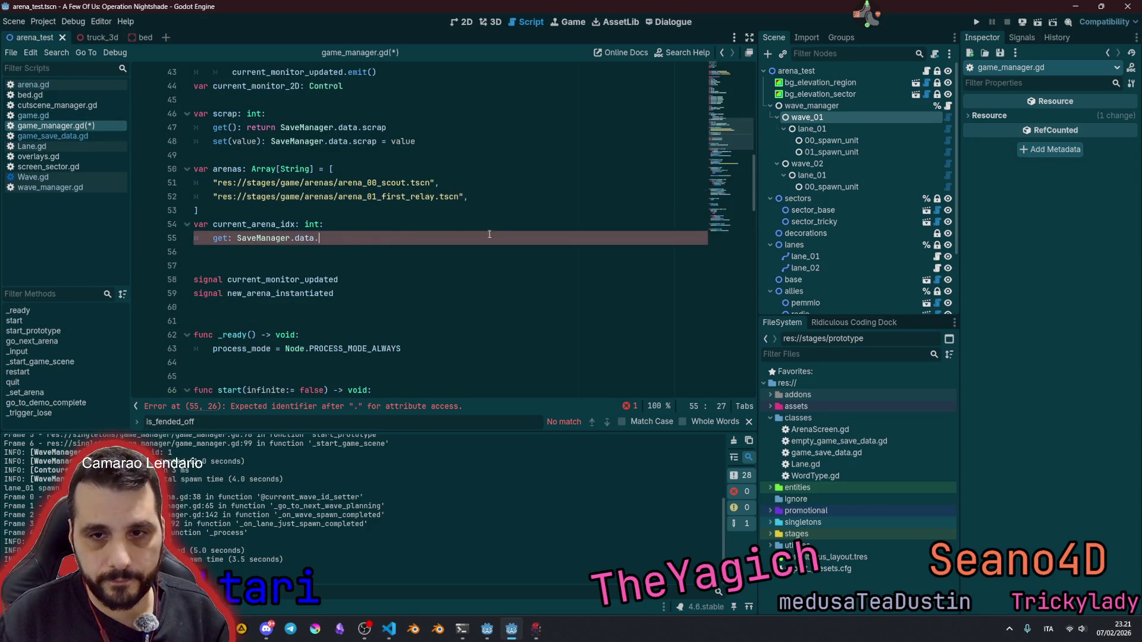
pyautogui.hotkey('ctrl', 'v')
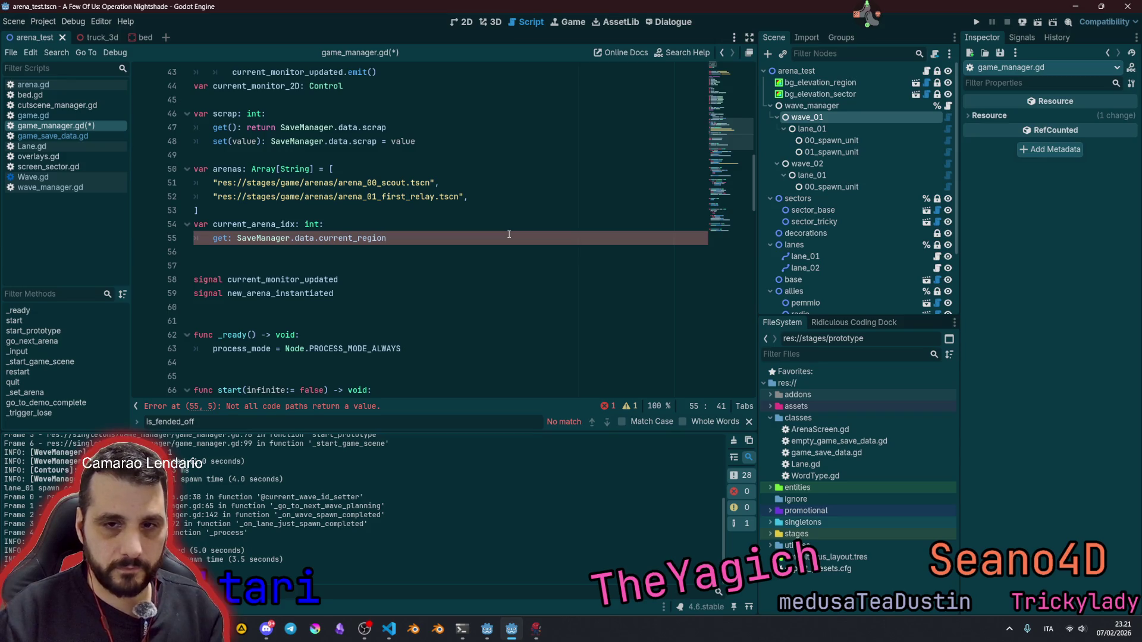
pyautogui.hotkey('ctrl', 'Left')
pyautogui.hotkey('ctrl', 'Left')
pyautogui.hotkey('ctrl', 'Left')
pyautogui.write('return')
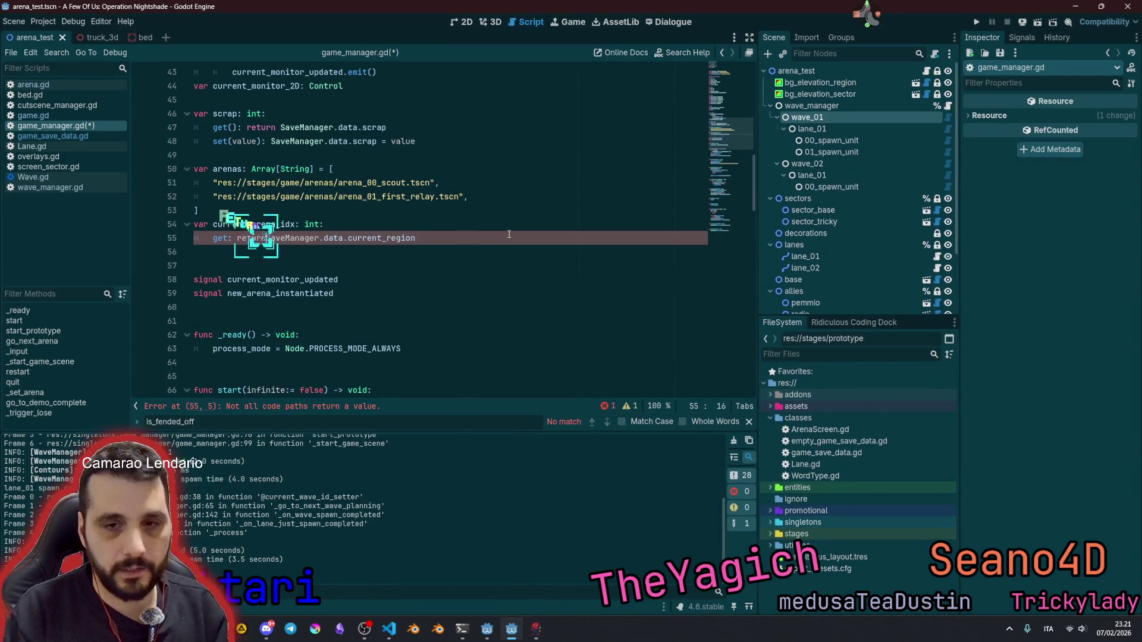
# Step: Duplicate the getter into a setter: 'set(value): SaveManager.data.current_region = value'
pyautogui.hotkey('ctrl', 'shift', 'd')
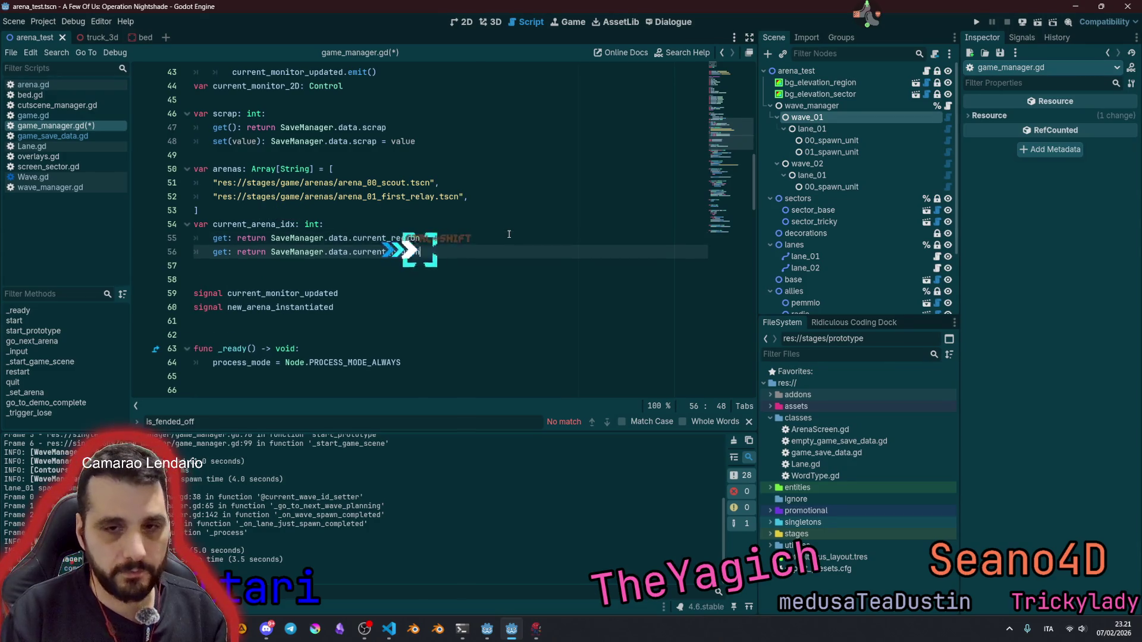
pyautogui.press('Home')
pyautogui.press('Delete')
pyautogui.press('Delete')
pyautogui.press('Delete')
pyautogui.write('set(')
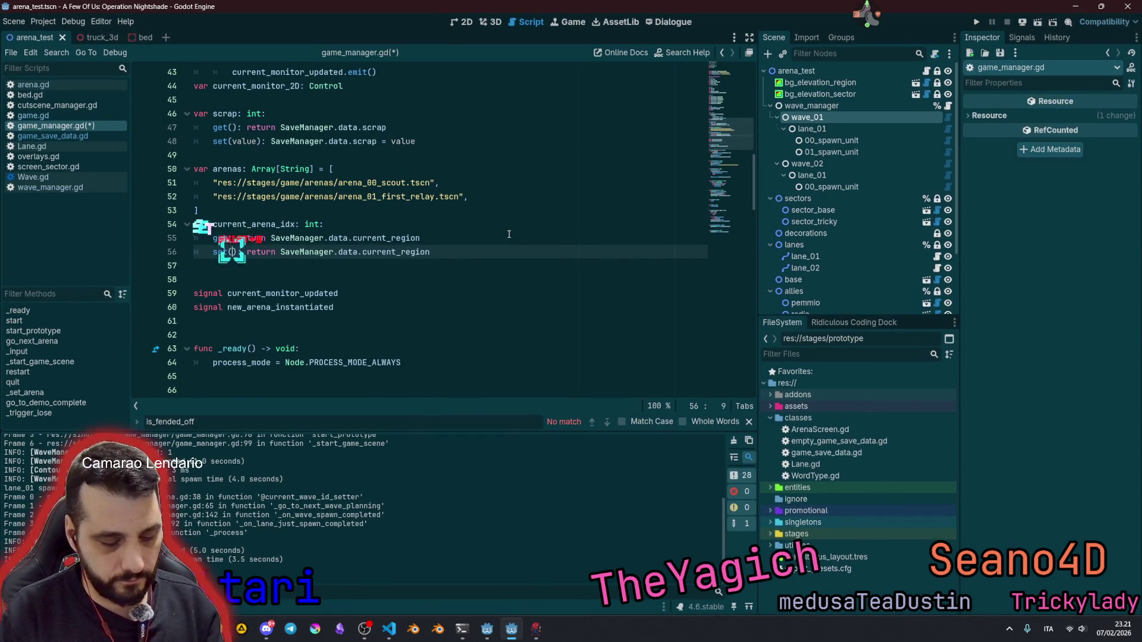
pyautogui.write('value')
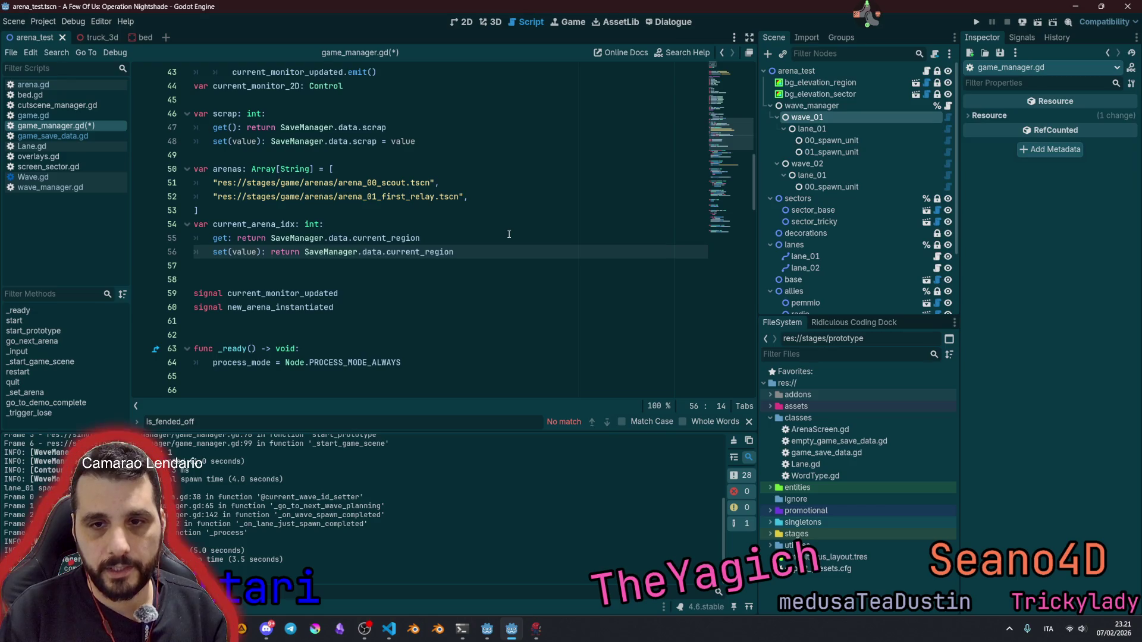
pyautogui.press('Delete')
pyautogui.press('Delete')
pyautogui.press('Delete')
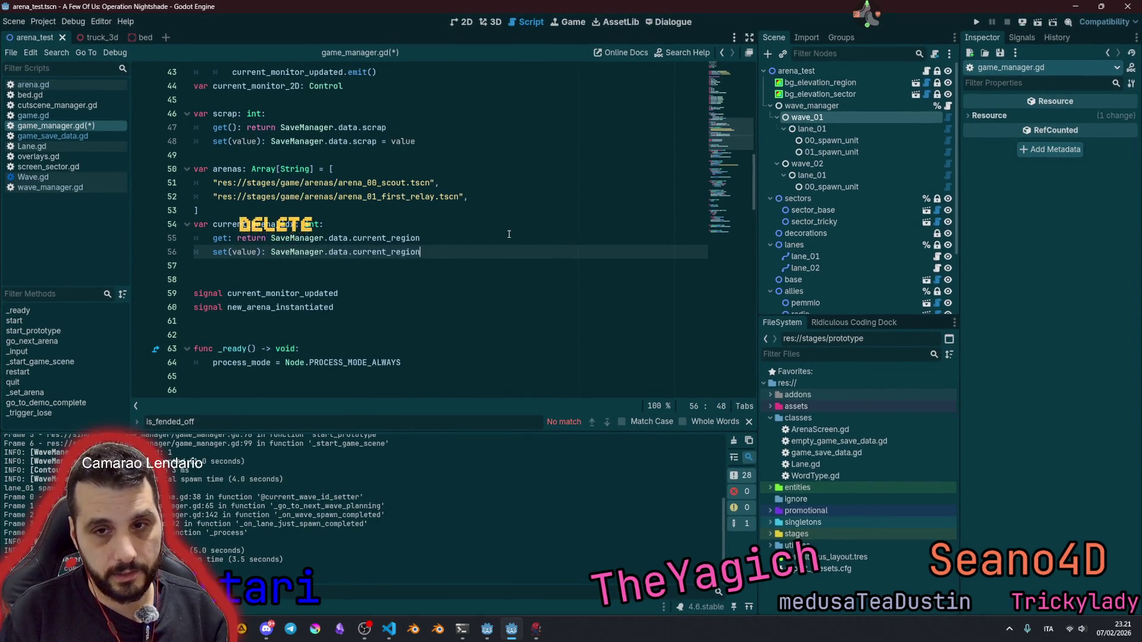
pyautogui.press('End')
pyautogui.write('= value')
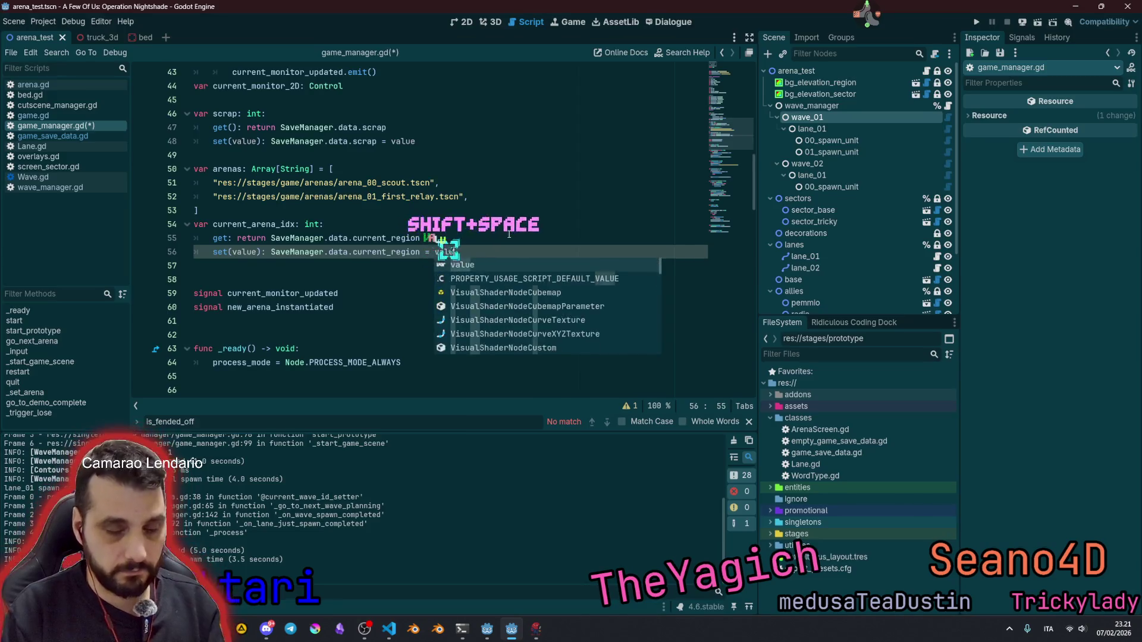
pyautogui.press('Escape')
pyautogui.click(386, 238)
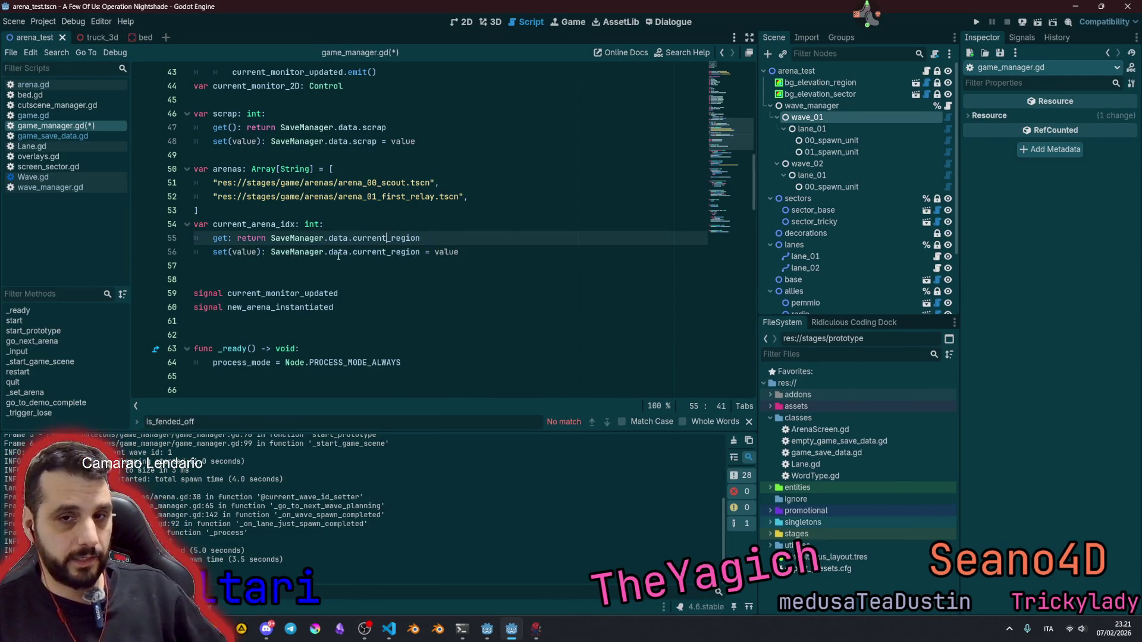
pyautogui.doubleClick(231, 229)
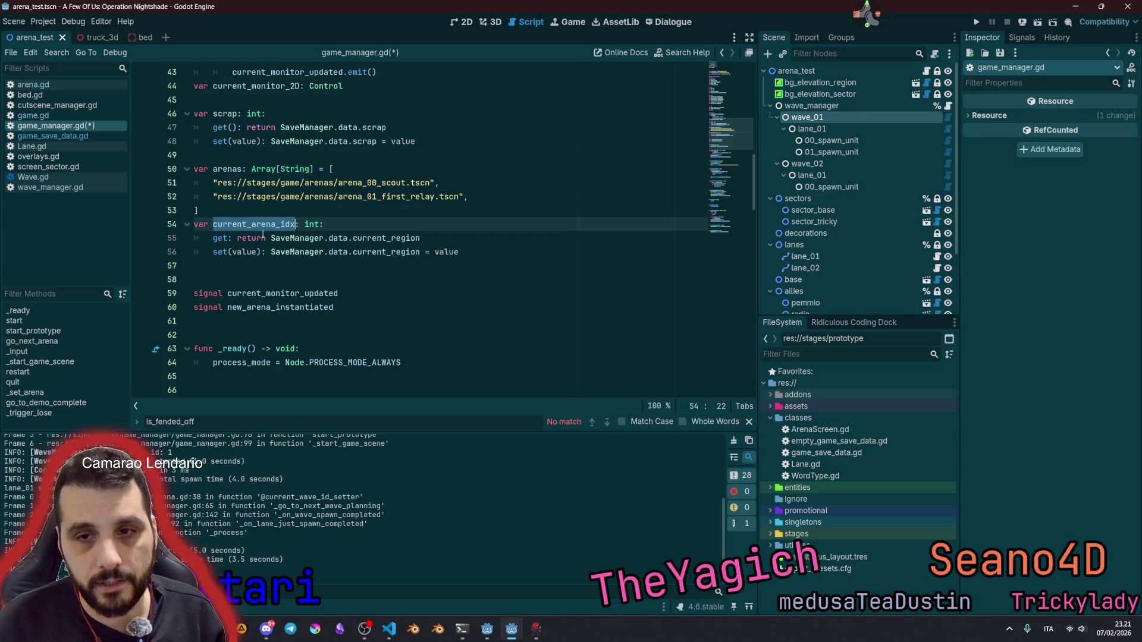
# Step: Replace every current_arena_idx in game_manager.gd with current_region
pyautogui.doubleClick(376, 239)
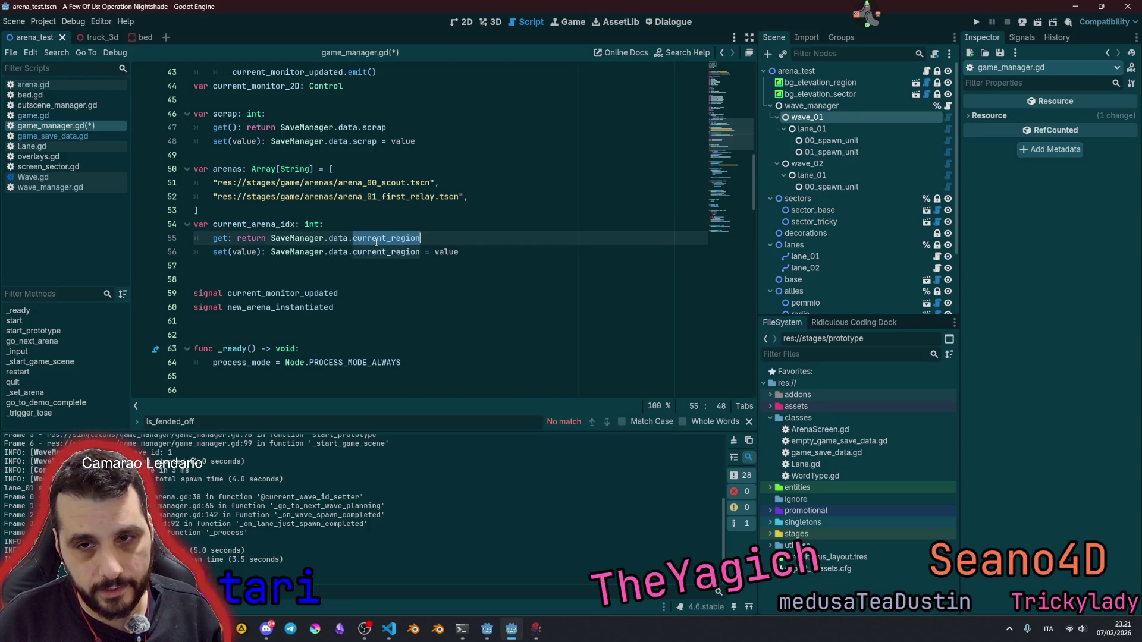
pyautogui.doubleClick(269, 226)
pyautogui.scroll(-7, 440, 230)
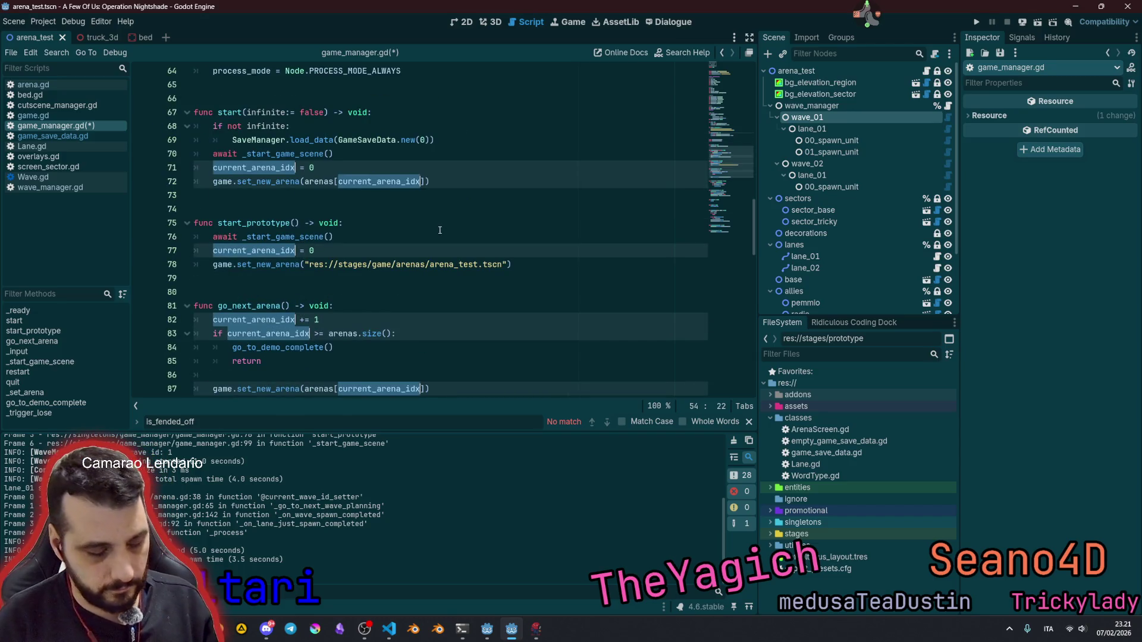
pyautogui.hotkey('ctrl', 'r')
# Step: Review the current_region uses in the start and go_next_arena functions
pyautogui.click(460, 261)
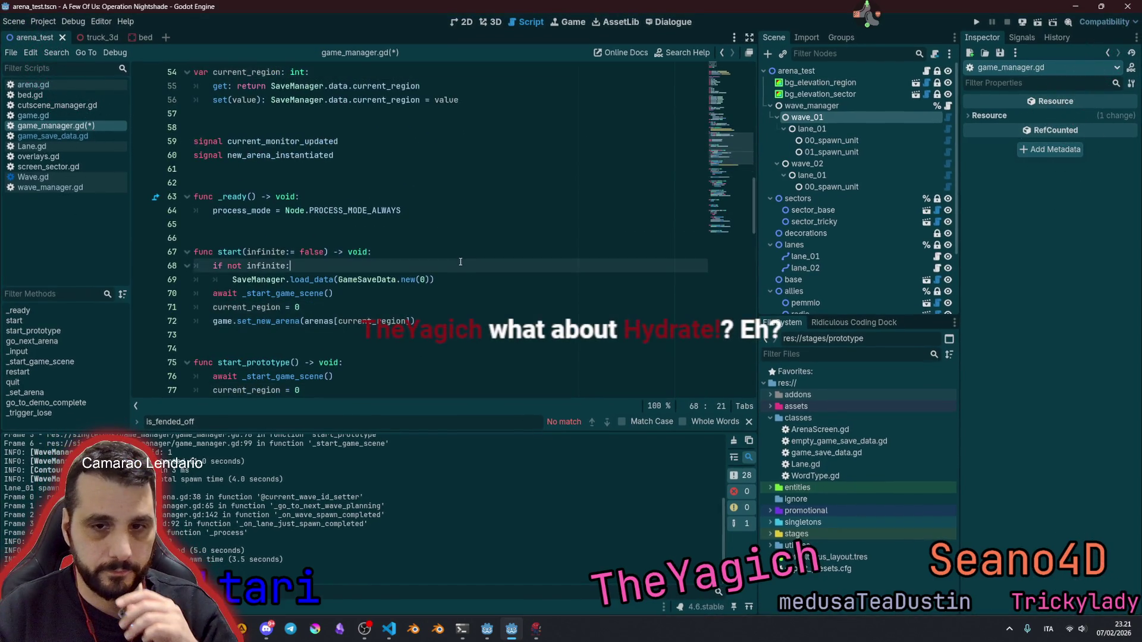
pyautogui.click(455, 253)
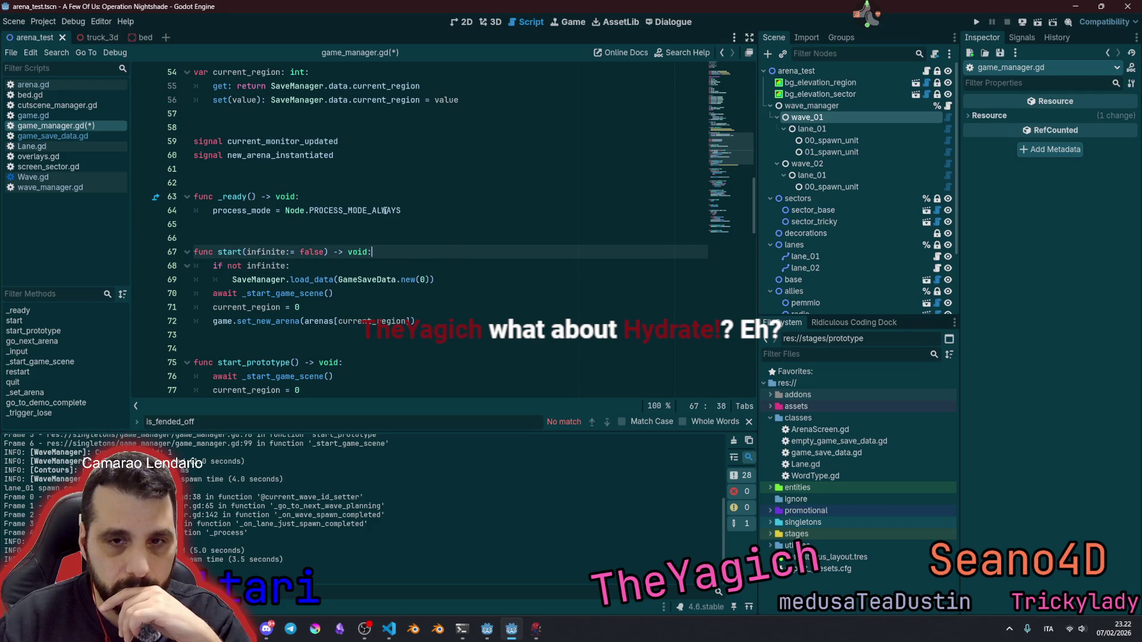
pyautogui.click(252, 308)
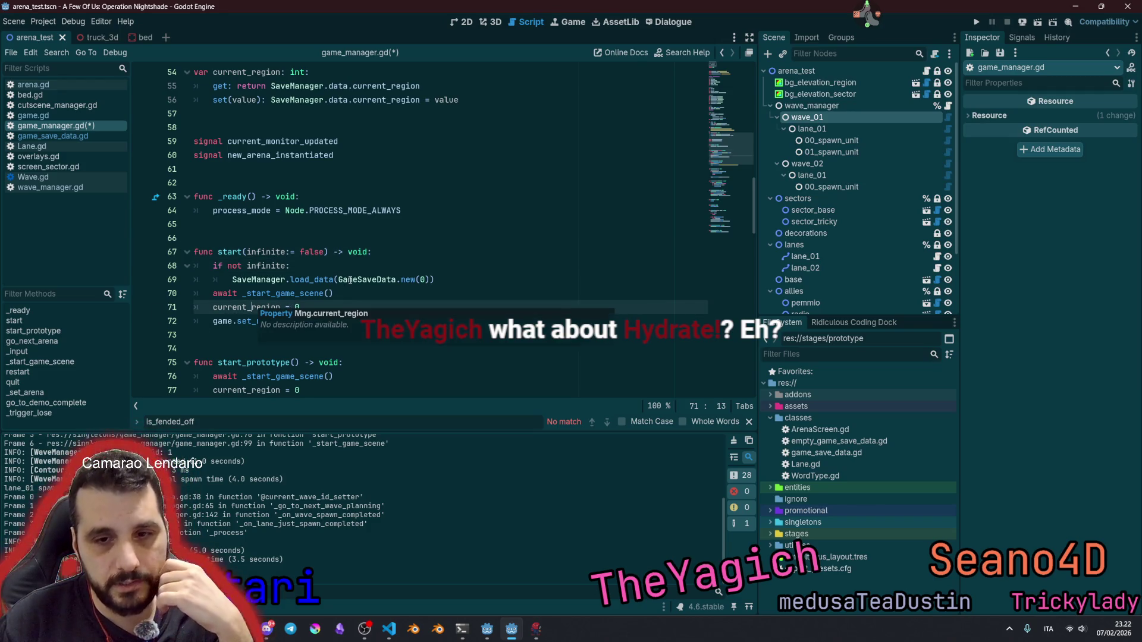
pyautogui.scroll(-3, 350, 279)
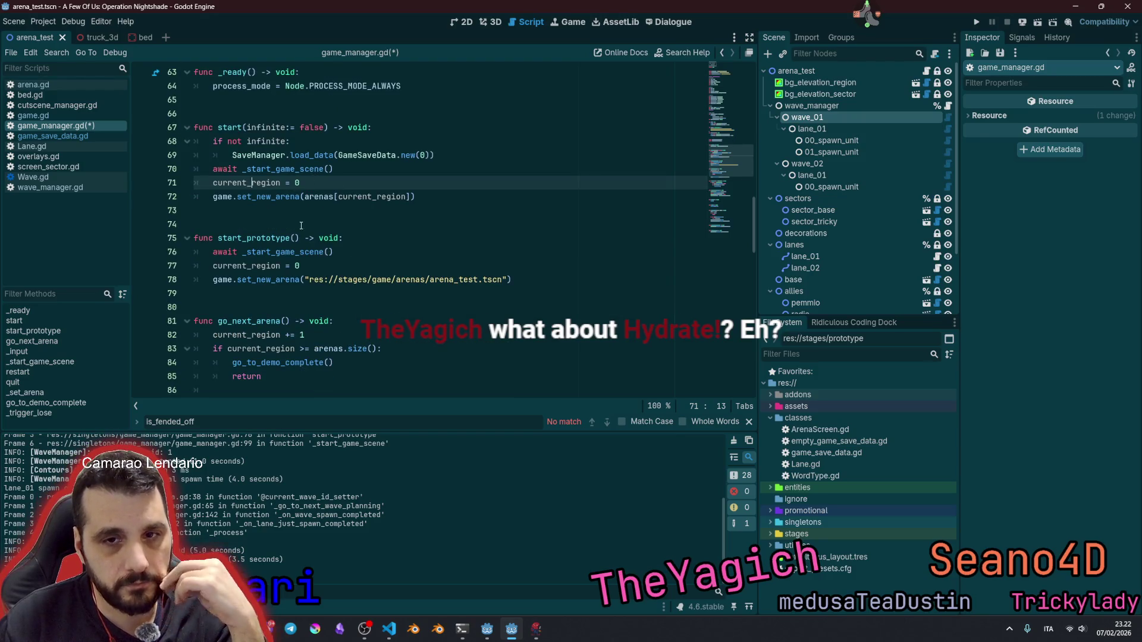
pyautogui.click(261, 321)
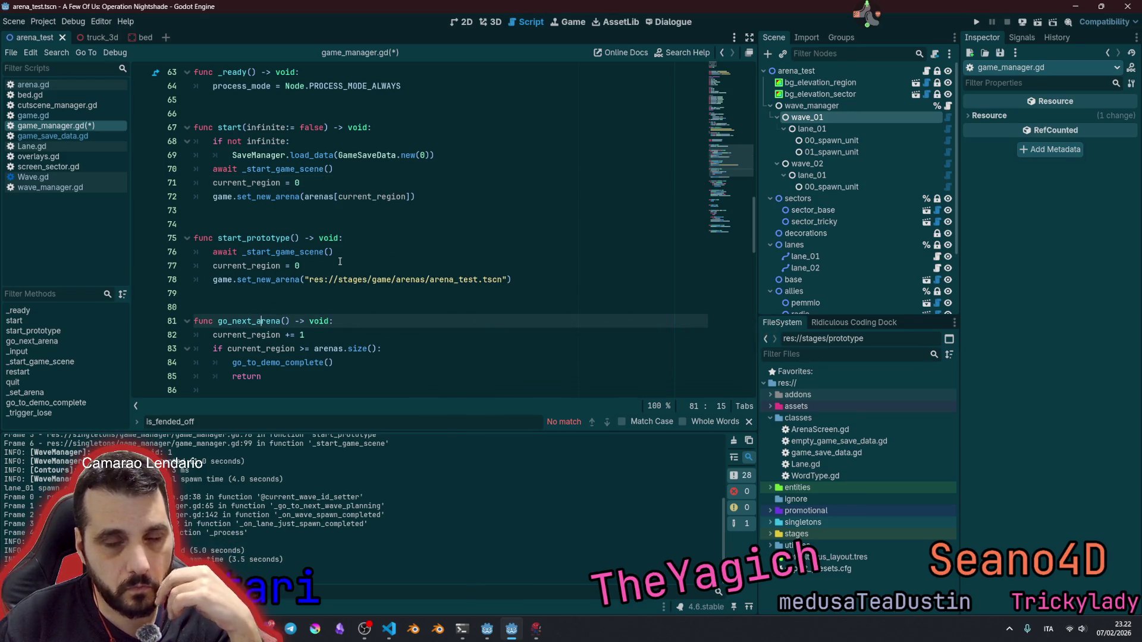
pyautogui.scroll(-2, 379, 280)
pyautogui.click(375, 283)
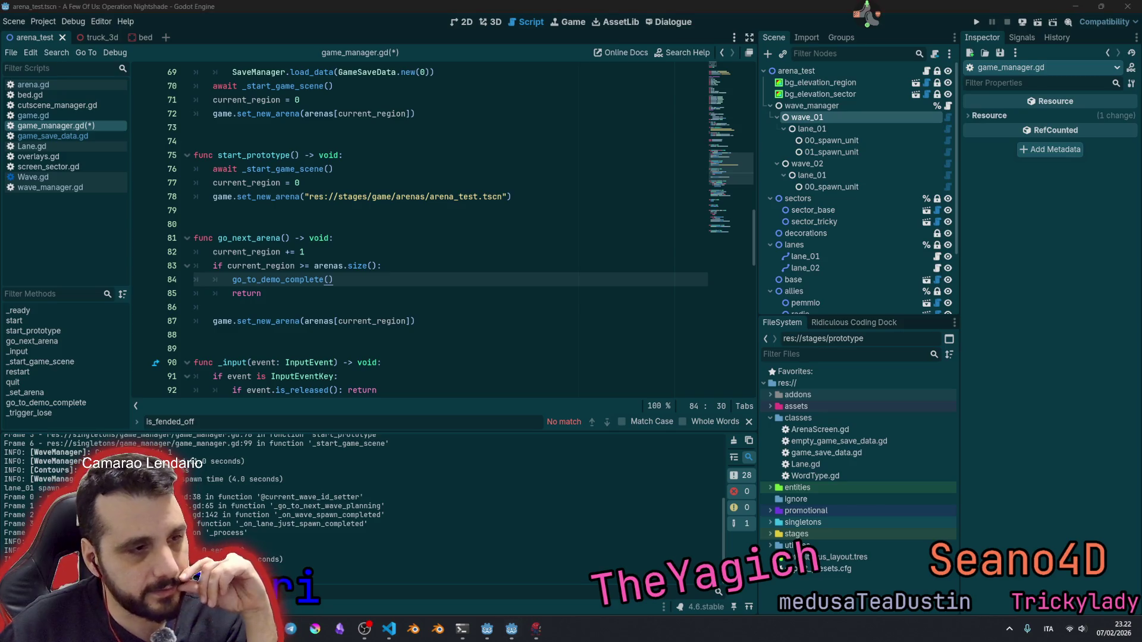
pyautogui.hotkey('alt', 'a')
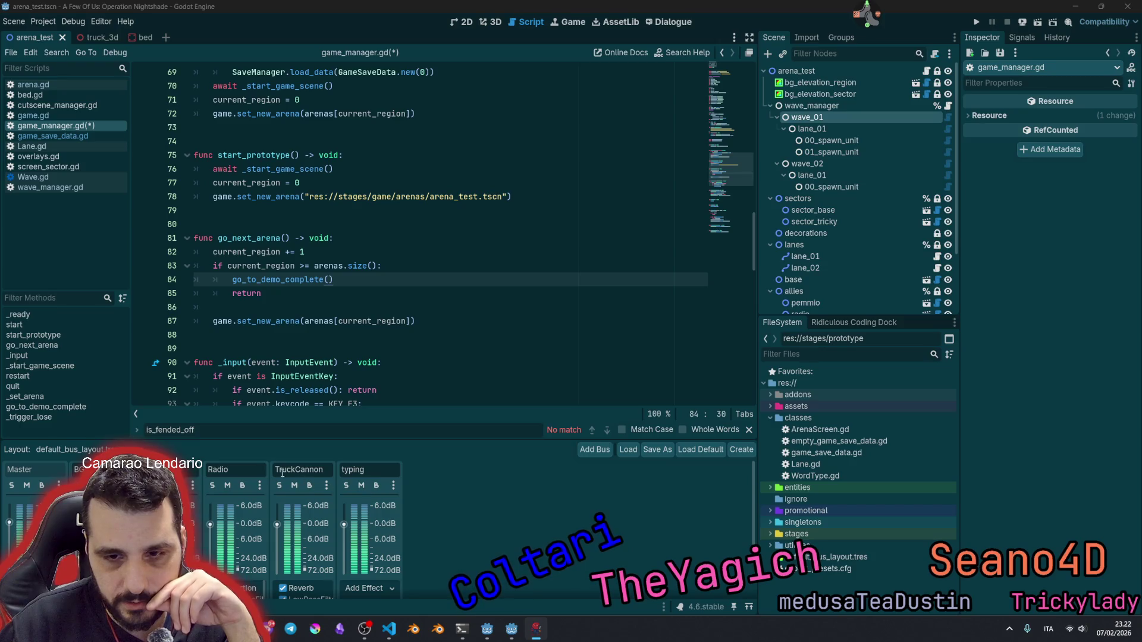
# Step: Save game_manager.gd with Ctrl+S and run the project with F5
pyautogui.click(210, 525)
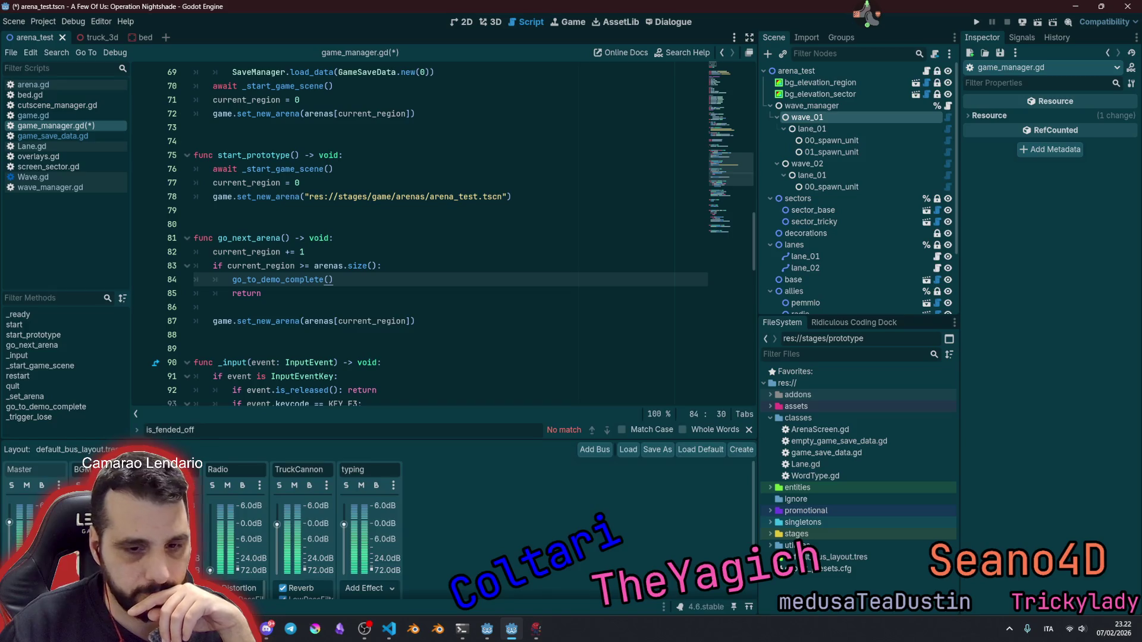
pyautogui.click(447, 367)
pyautogui.hotkey('ctrl', 's')
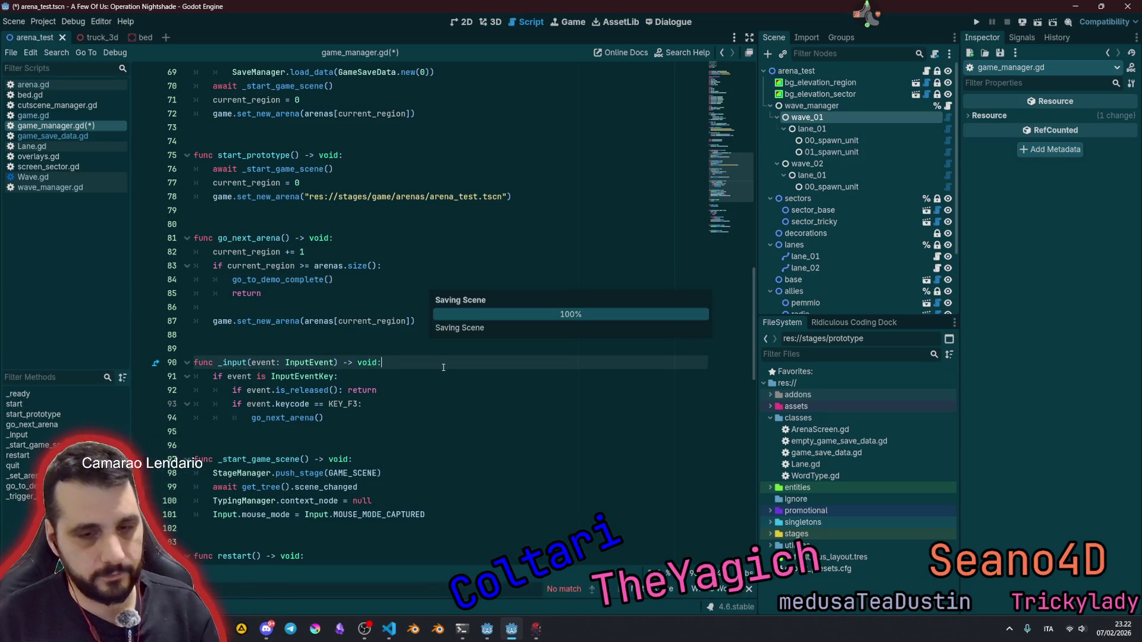
pyautogui.click(390, 325)
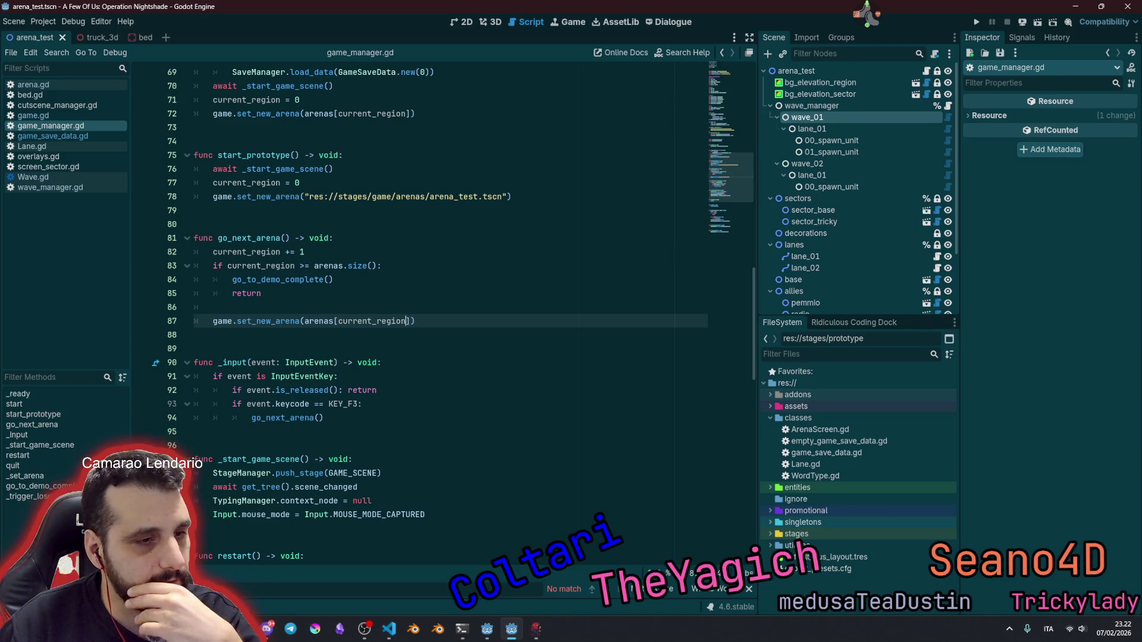
pyautogui.press('F5')
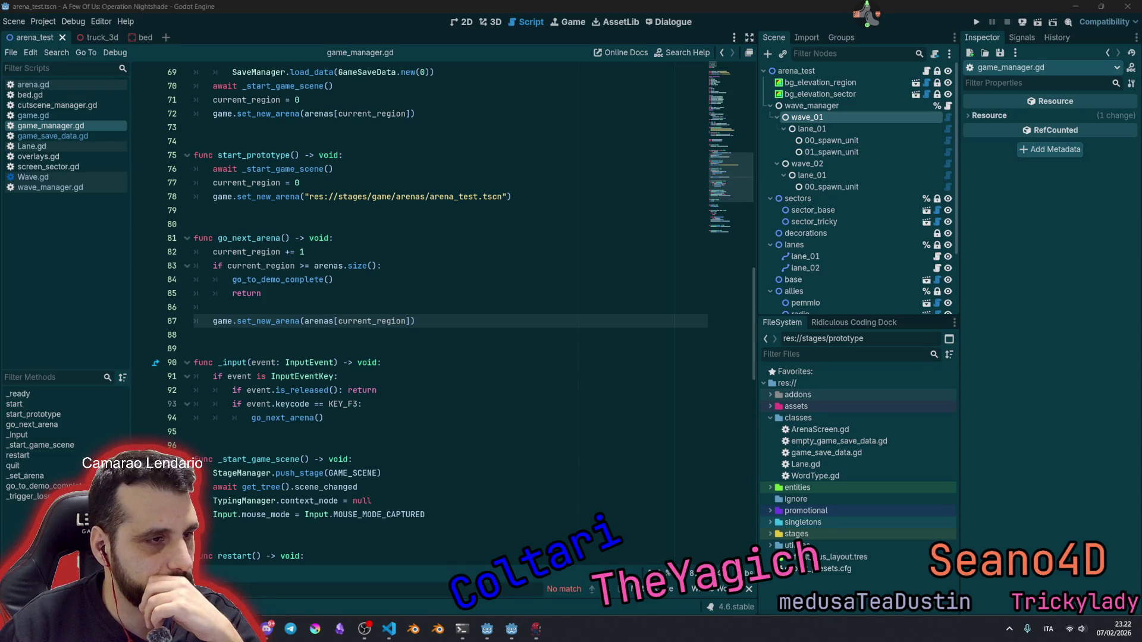
pyautogui.click(440, 325)
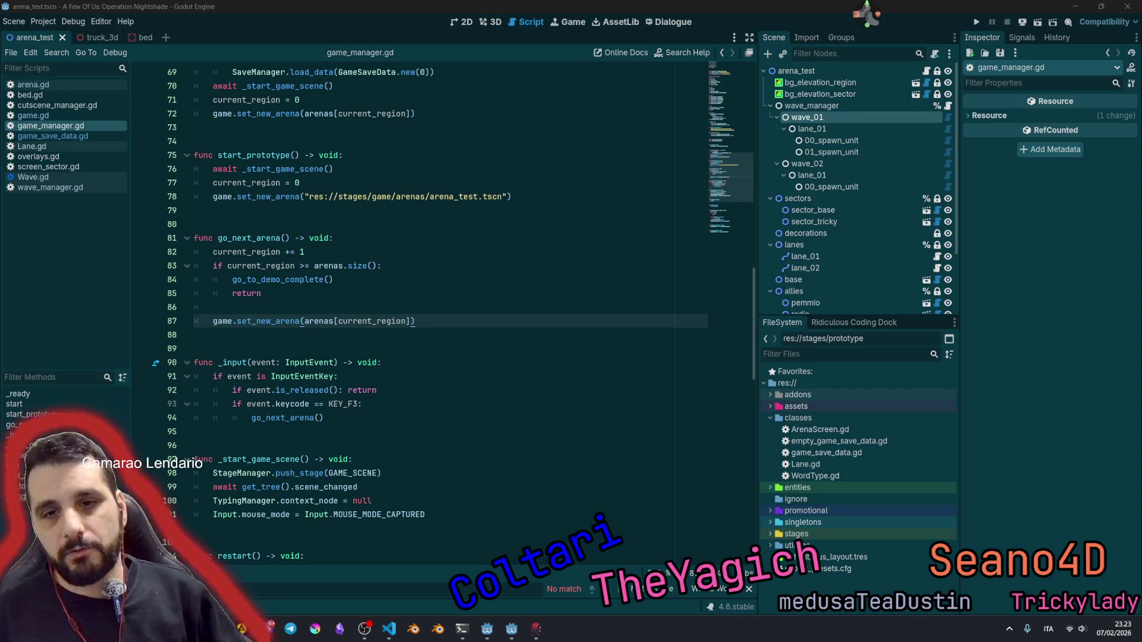
pyautogui.click(383, 308)
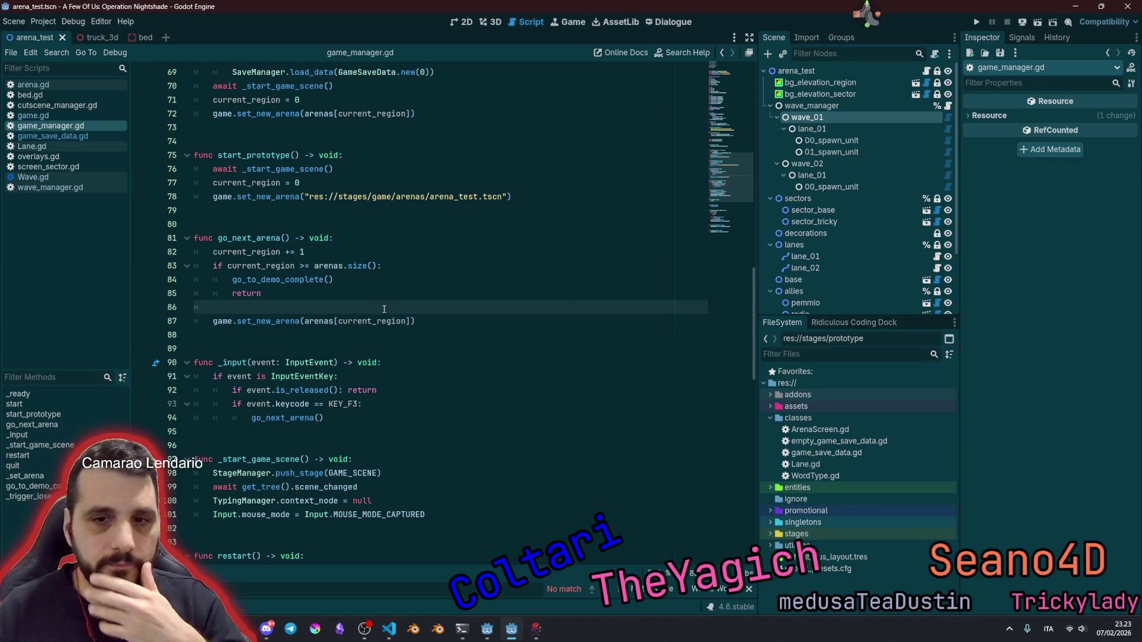
pyautogui.doubleClick(250, 256)
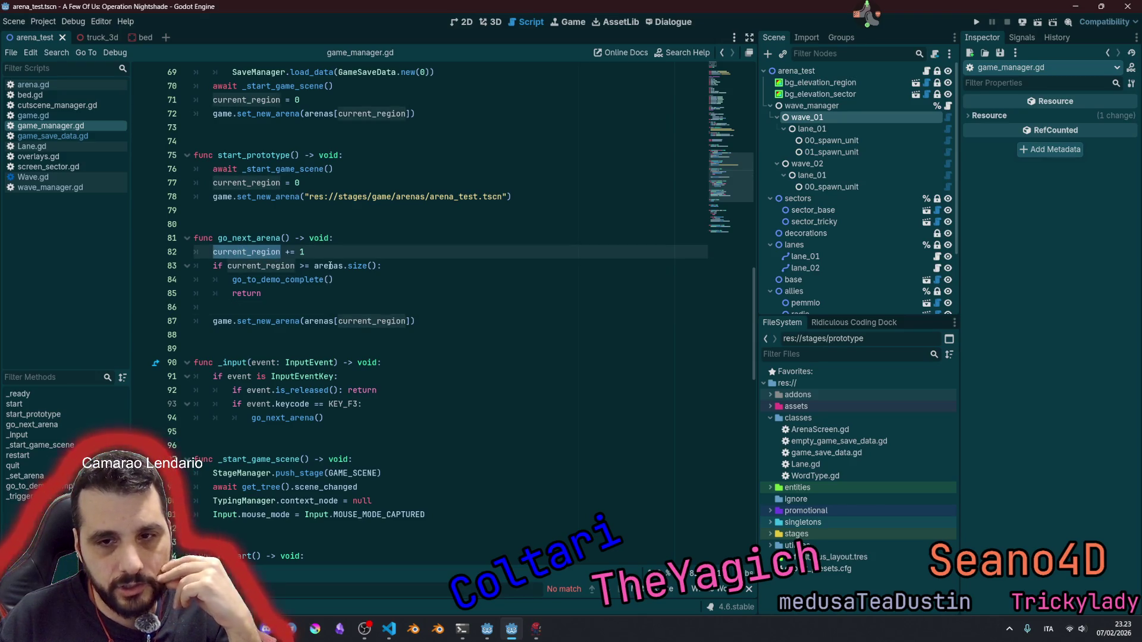
pyautogui.doubleClick(328, 267)
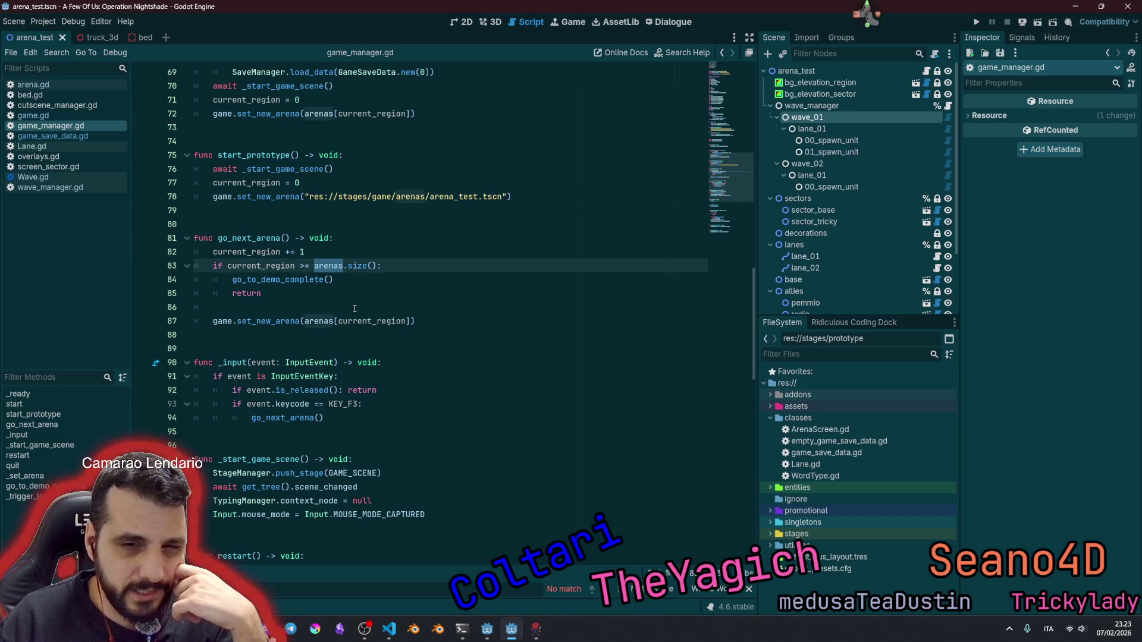
pyautogui.doubleClick(222, 321)
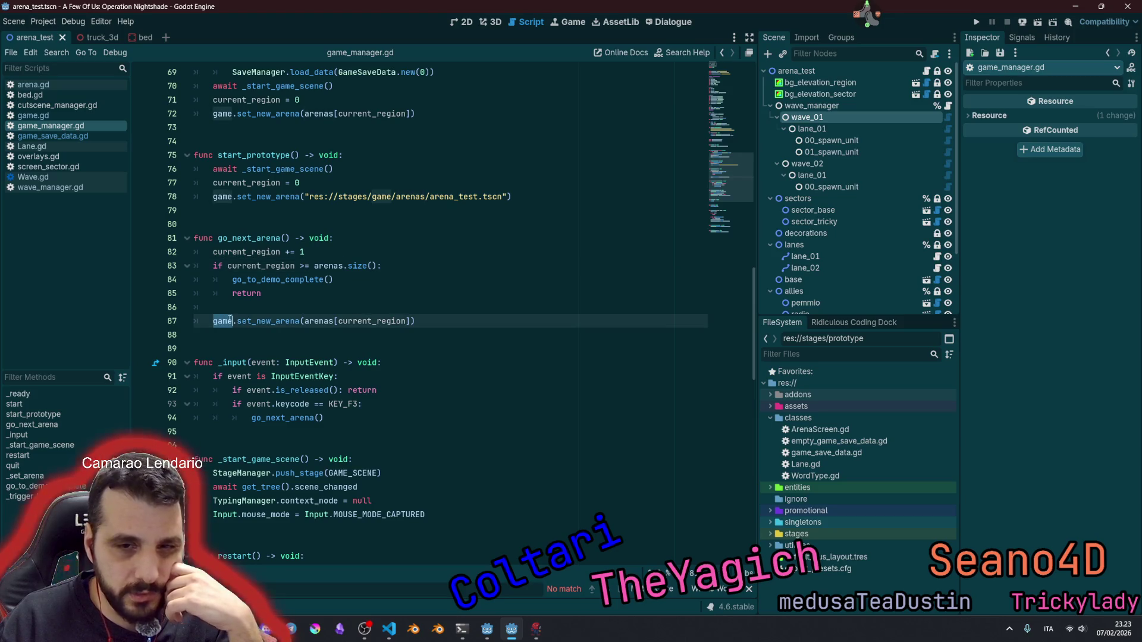
pyautogui.doubleClick(244, 238)
pyautogui.scroll(3, 309, 298)
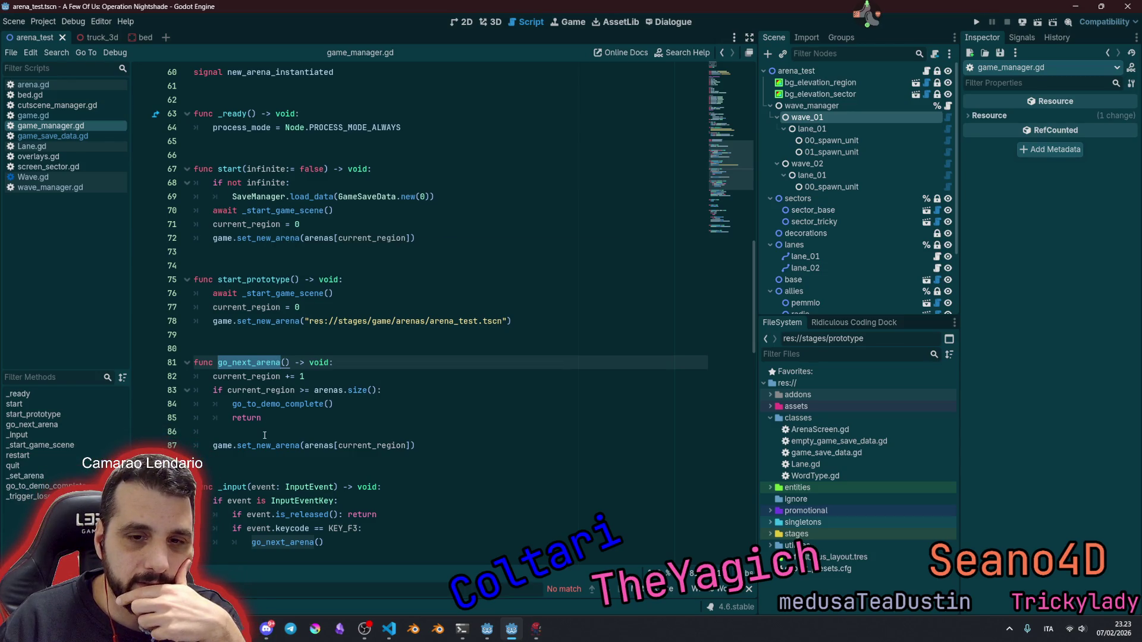
pyautogui.doubleClick(362, 243)
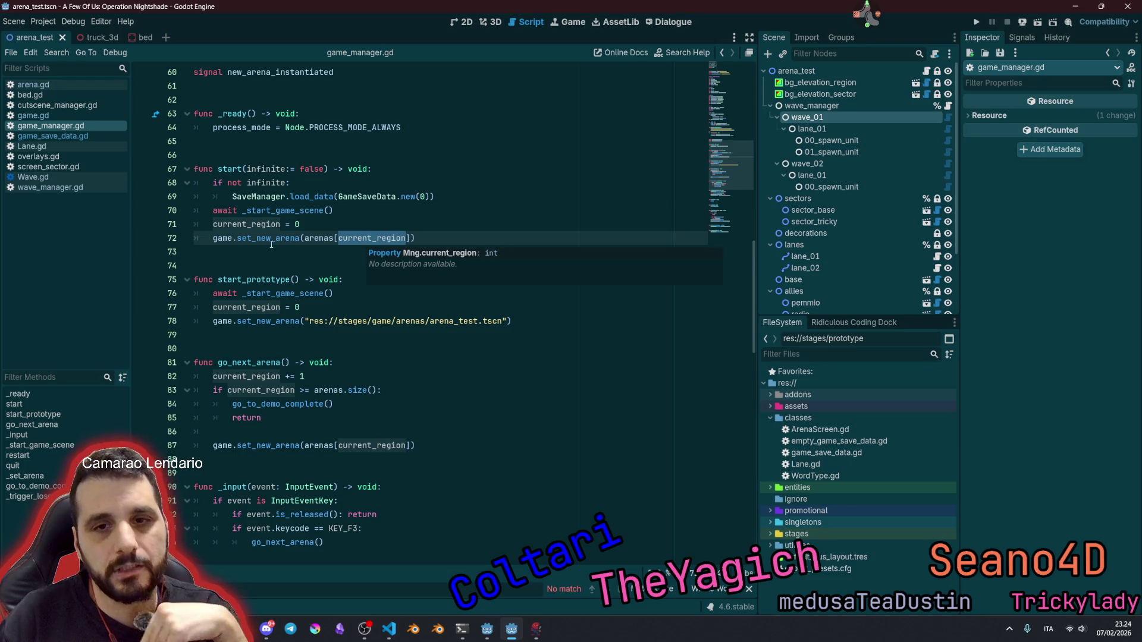
# Step: In game_manager.gd, rename the declaration to current_region_idx and paste it into the getter and setter
pyautogui.keyDown('ctrl'); pyautogui.click(238, 224); pyautogui.keyUp('ctrl')
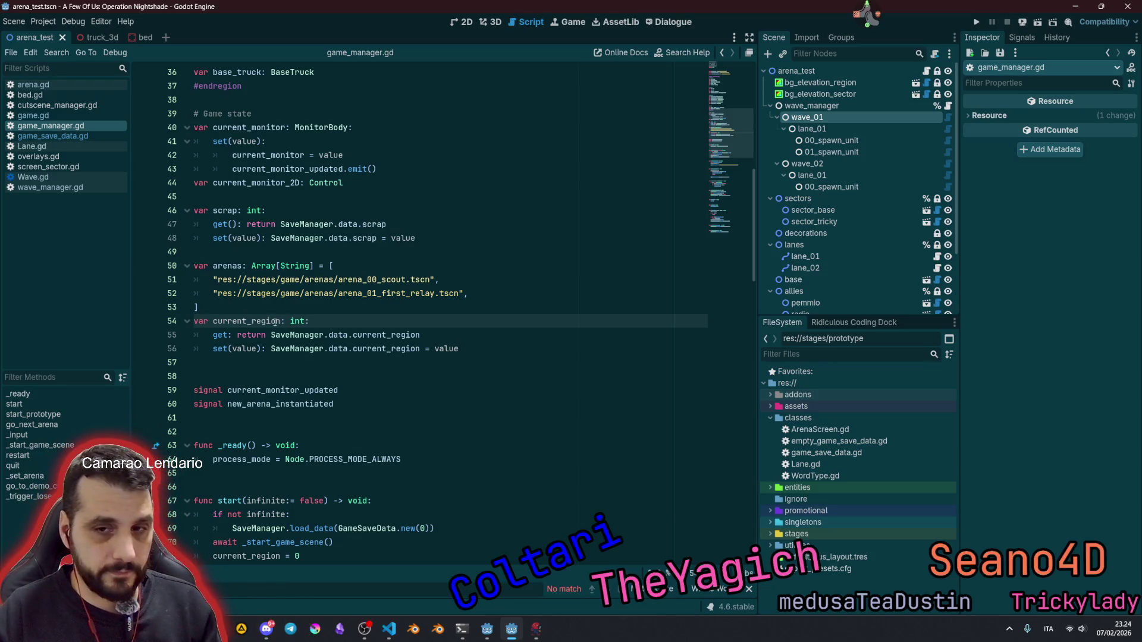
pyautogui.click(281, 321)
pyautogui.write('_id')
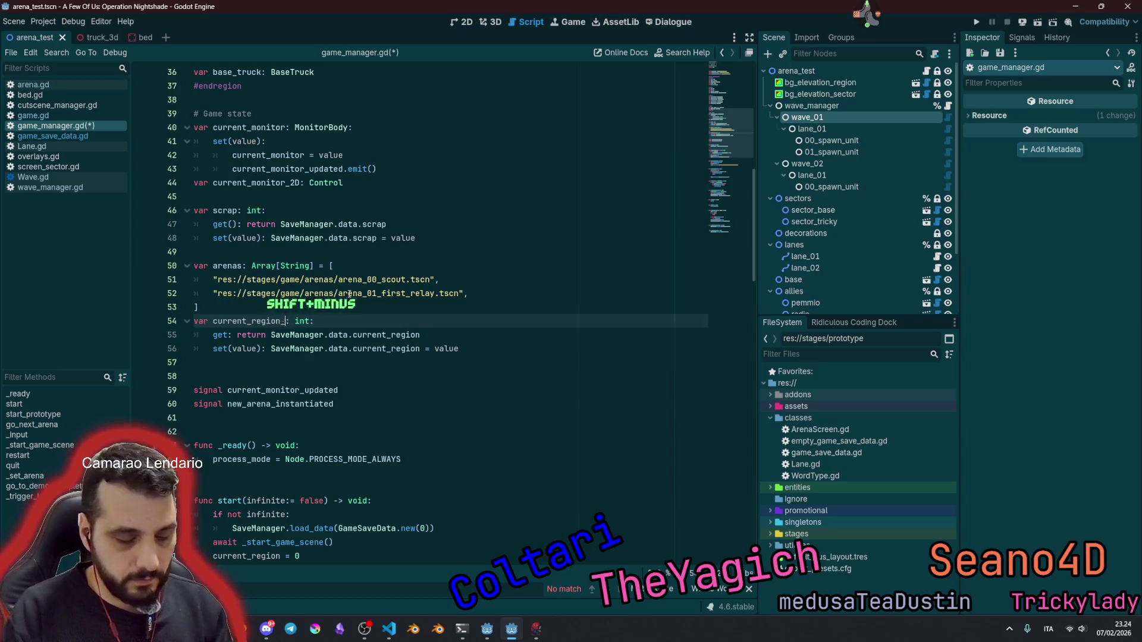
pyautogui.write('x')
pyautogui.click(333, 251)
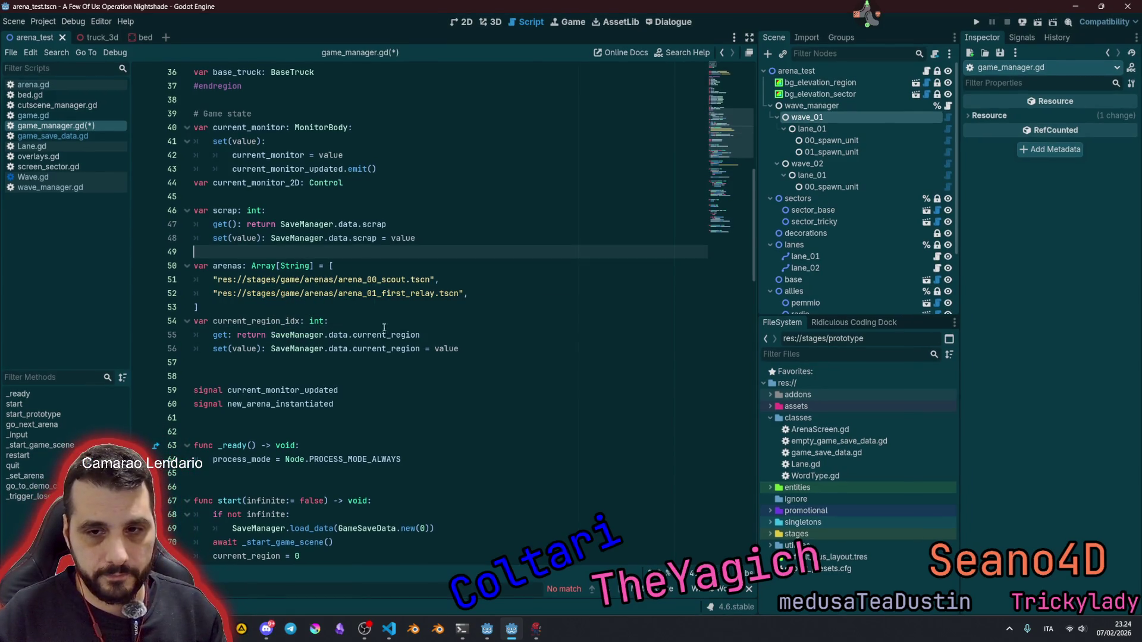
pyautogui.doubleClick(269, 321)
pyautogui.hotkey('ctrl', 'c')
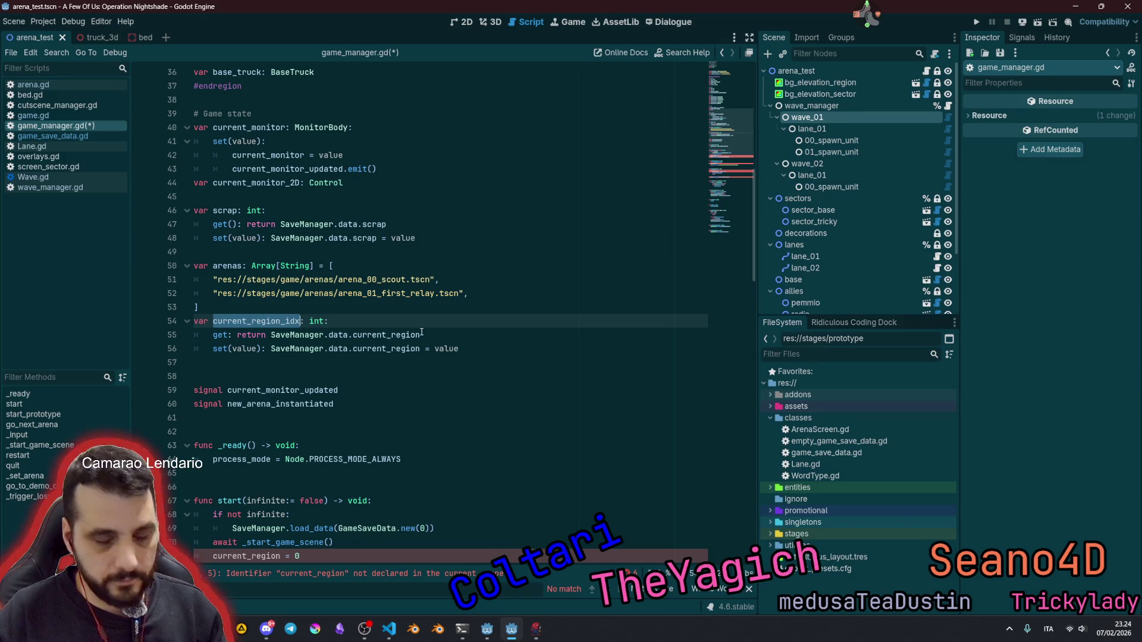
pyautogui.doubleClick(402, 335)
pyautogui.hotkey('ctrl', 'd')
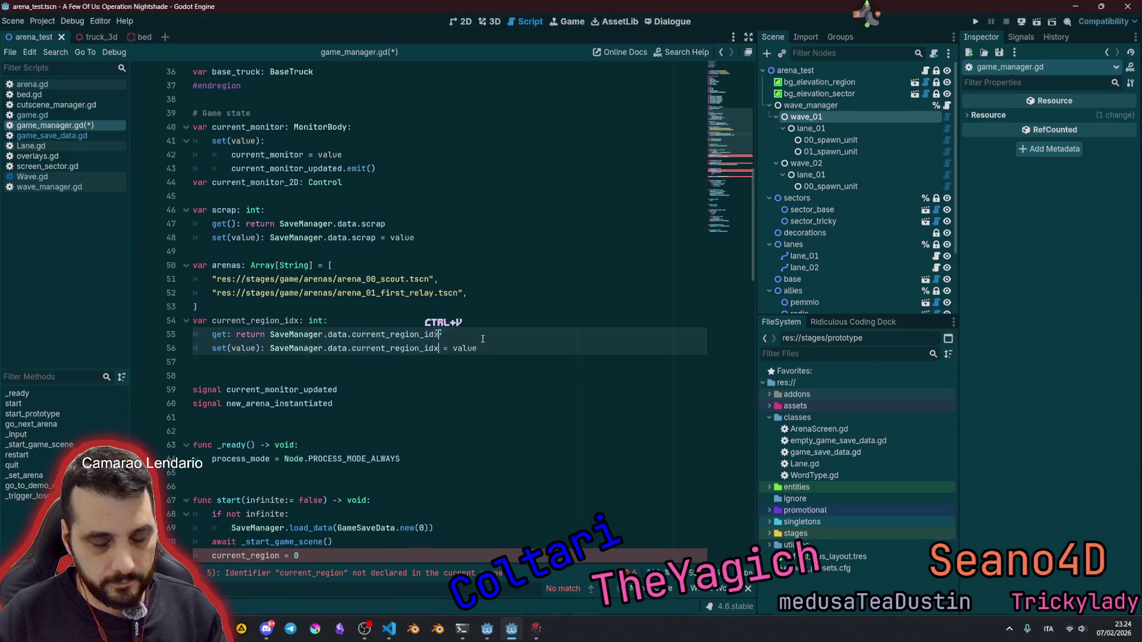
pyautogui.hotkey('ctrl', 'v')
# Step: Rename every current_region in game_save_data.gd to current_region_idx and save all scripts
pyautogui.keyDown('ctrl'); pyautogui.click(338, 337); pyautogui.keyUp('ctrl')
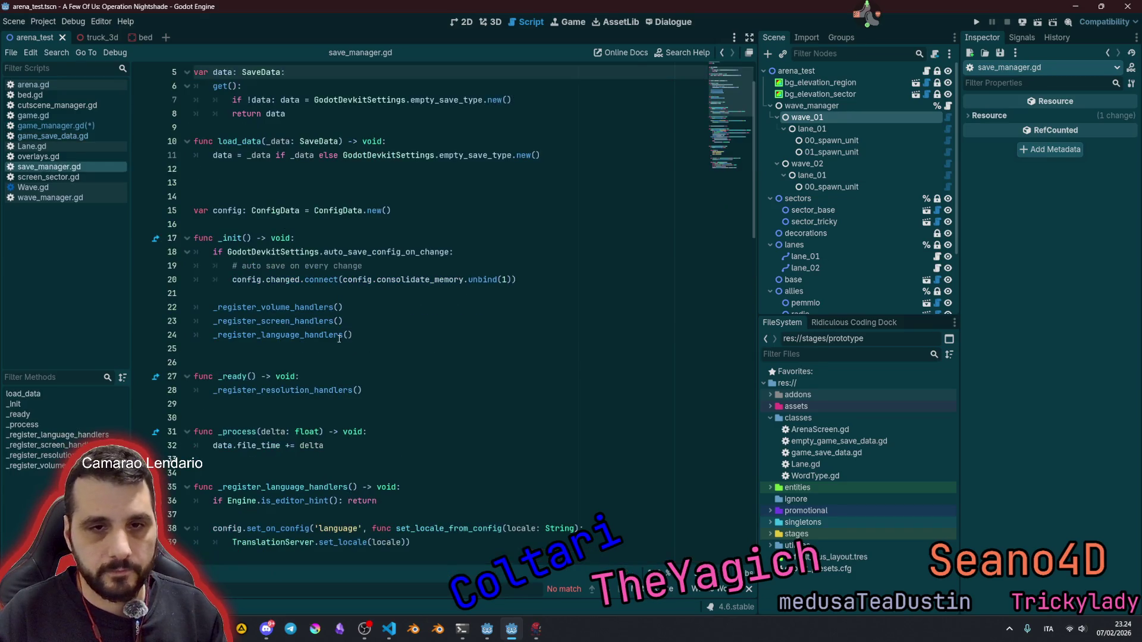
pyautogui.middleClick(65, 168)
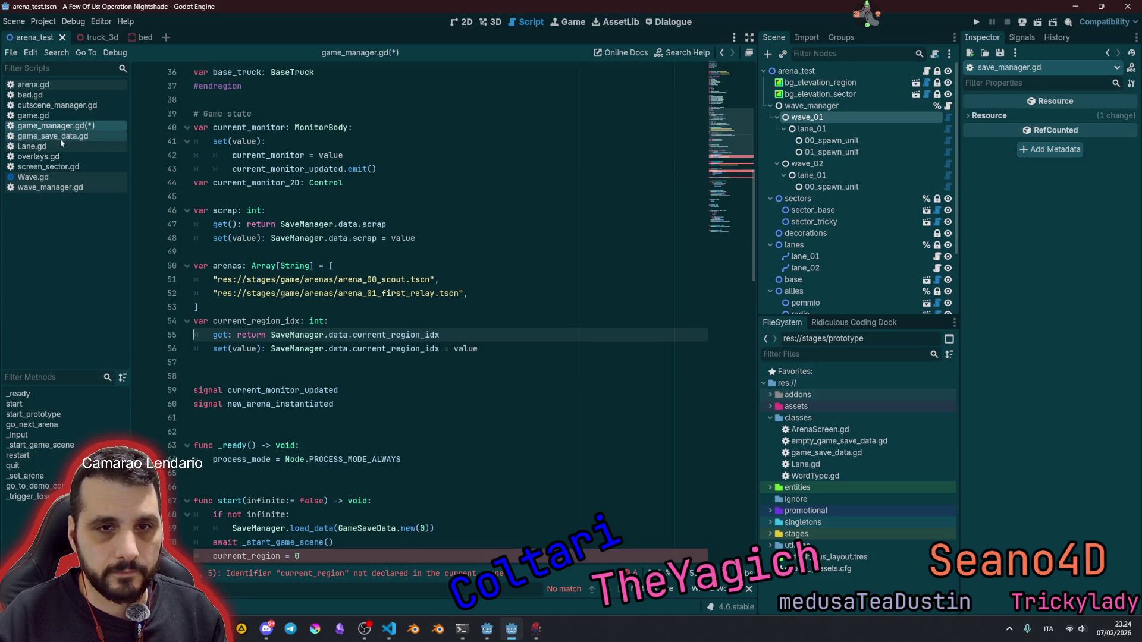
pyautogui.click(61, 139)
pyautogui.doubleClick(240, 197)
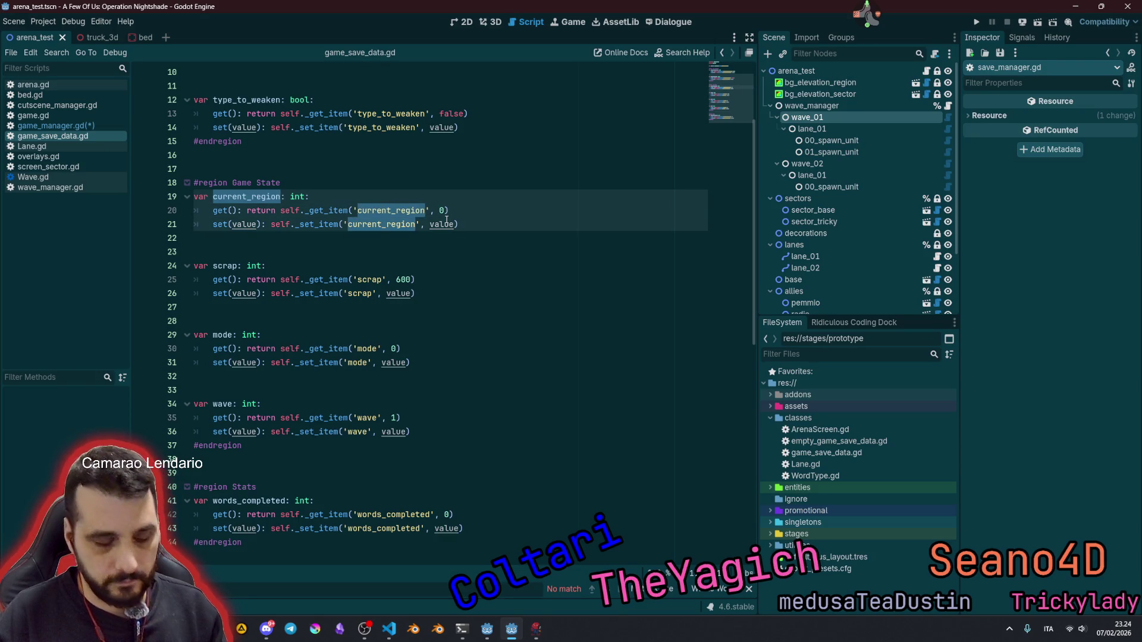
pyautogui.hotkey('ctrl', 'd')
pyautogui.hotkey('ctrl', 'd')
pyautogui.hotkey('ctrl', 'v')
pyautogui.click(514, 204)
pyautogui.hotkey('ctrl', 's')
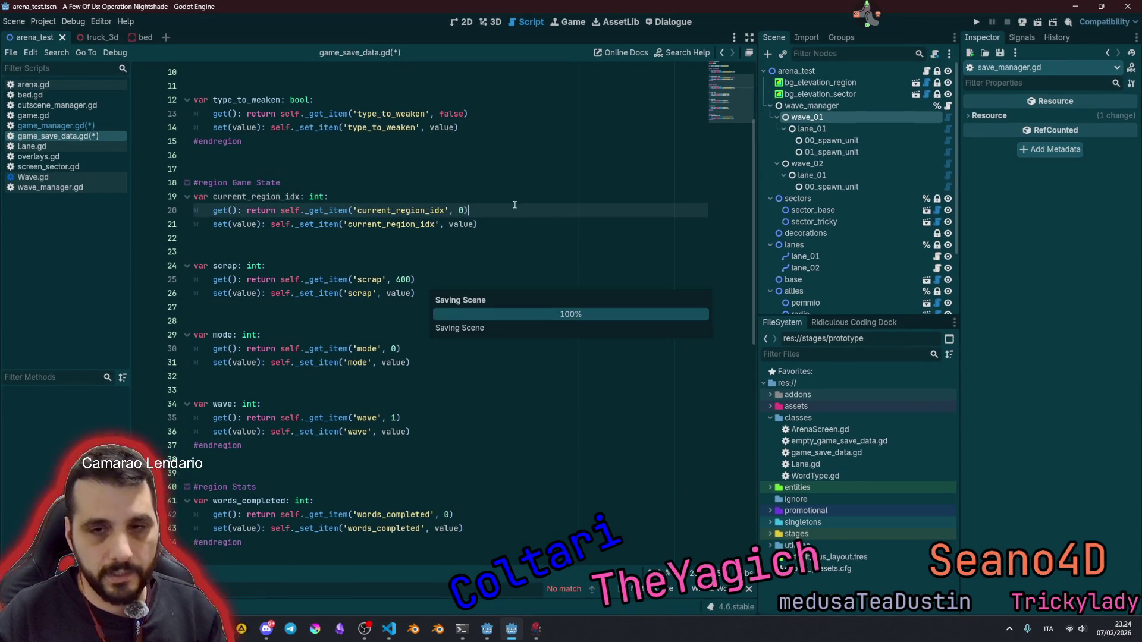
pyautogui.click(271, 184)
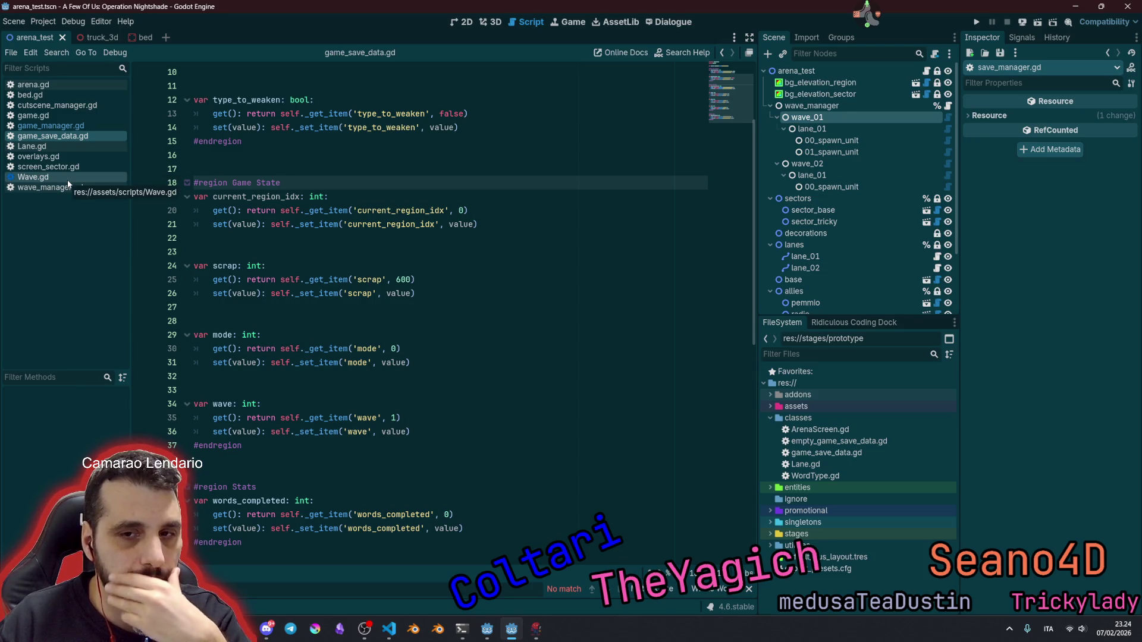
pyautogui.click(402, 281)
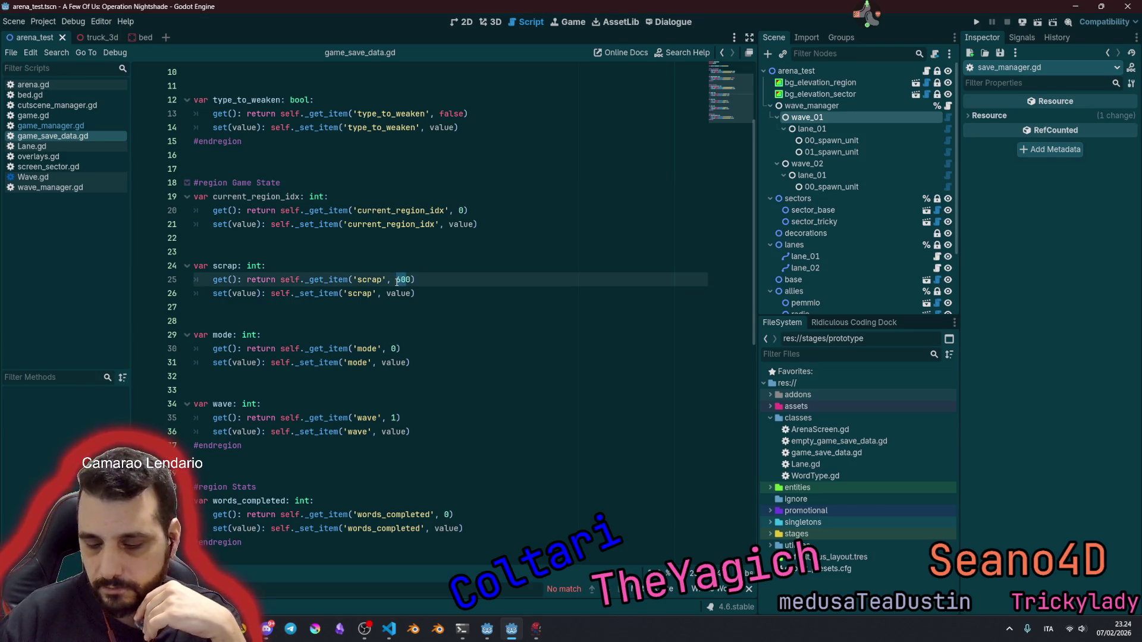
# Step: Change the scrap default in game_save_data.gd from 600 to 0
pyautogui.press('BackSpace')
pyautogui.click(458, 269)
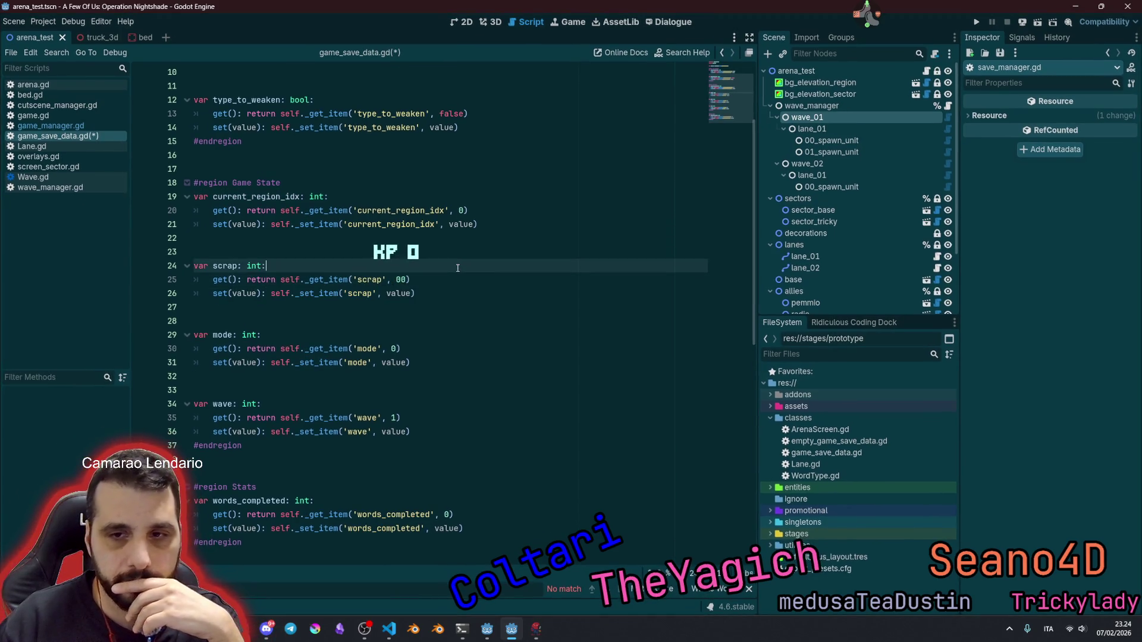
pyautogui.click(397, 280)
pyautogui.press('Delete')
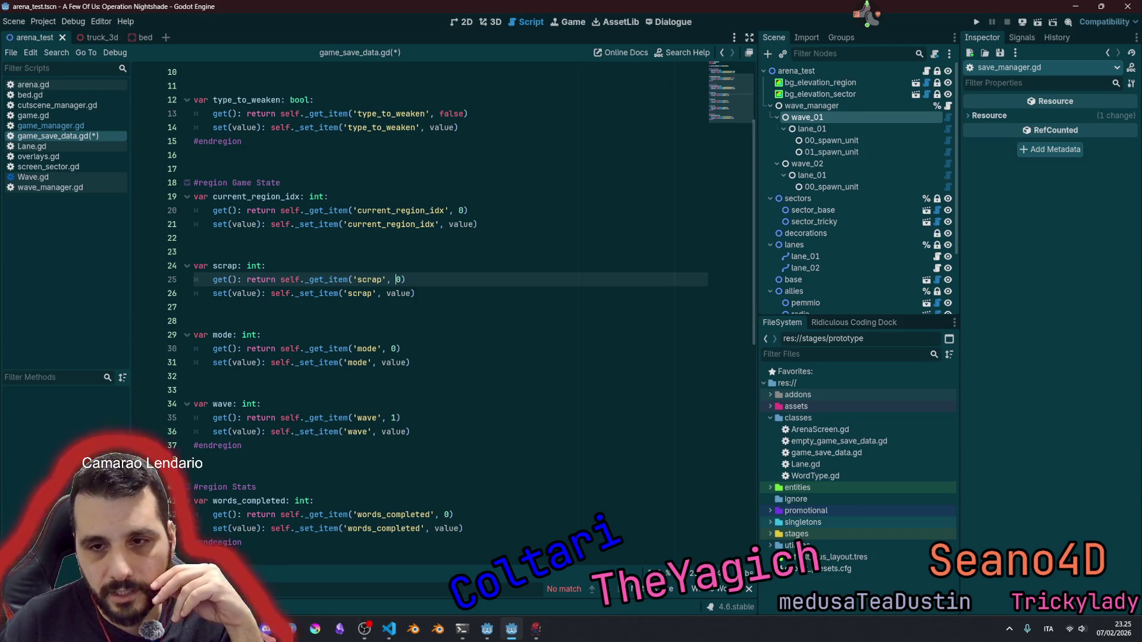
pyautogui.click(415, 224)
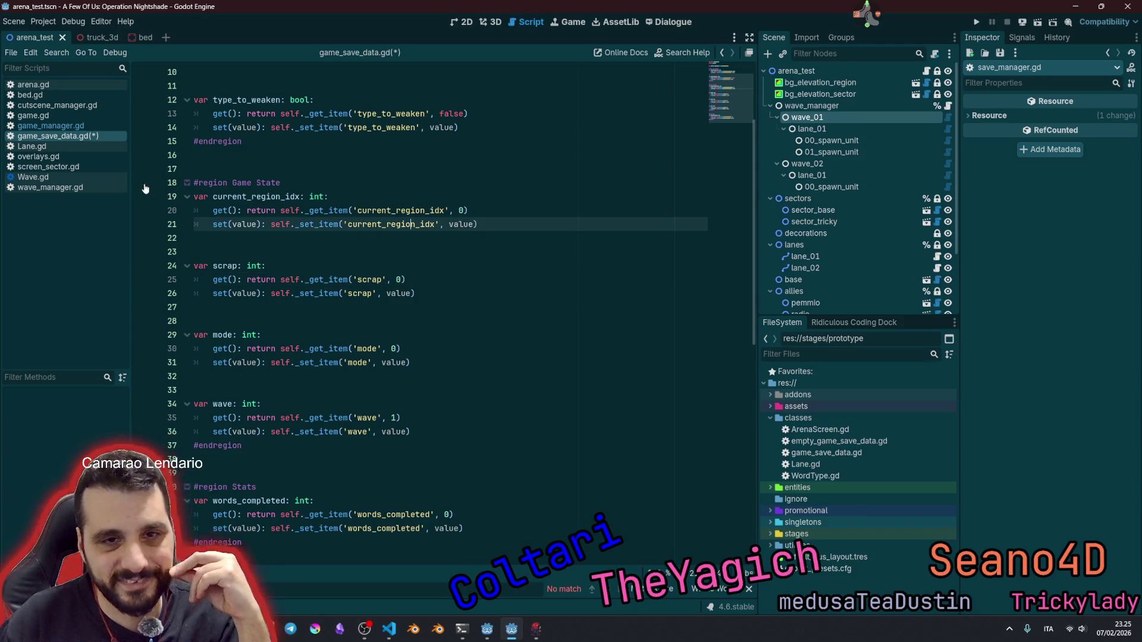
pyautogui.click(62, 126)
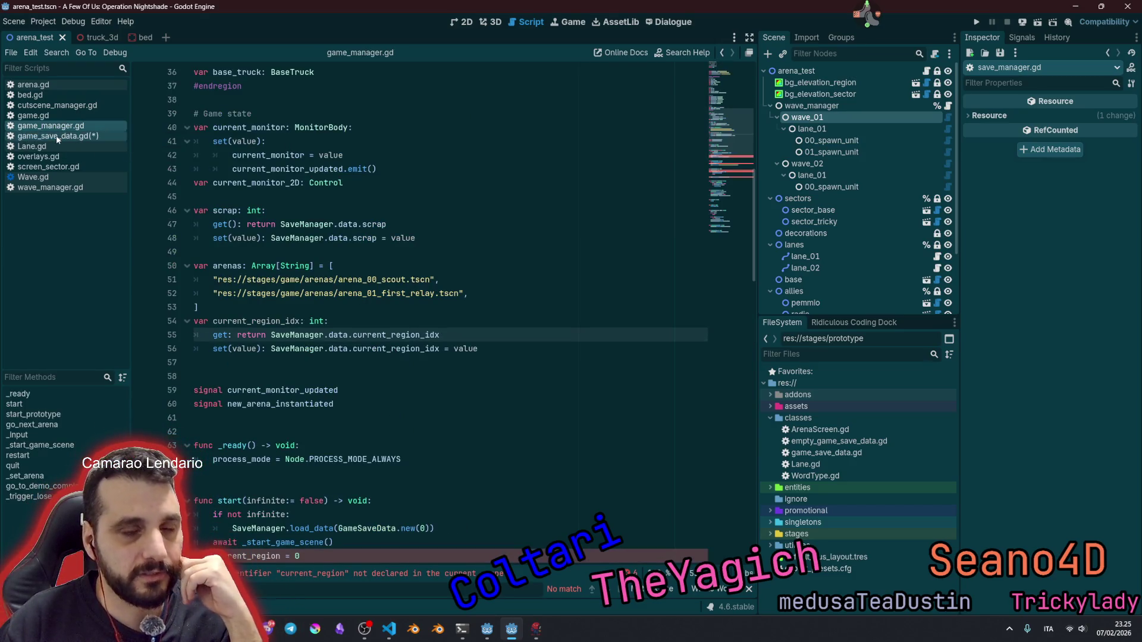
# Step: Paste current_region_idx over the remaining current_region uses in game_manager.gd
pyautogui.click(66, 137)
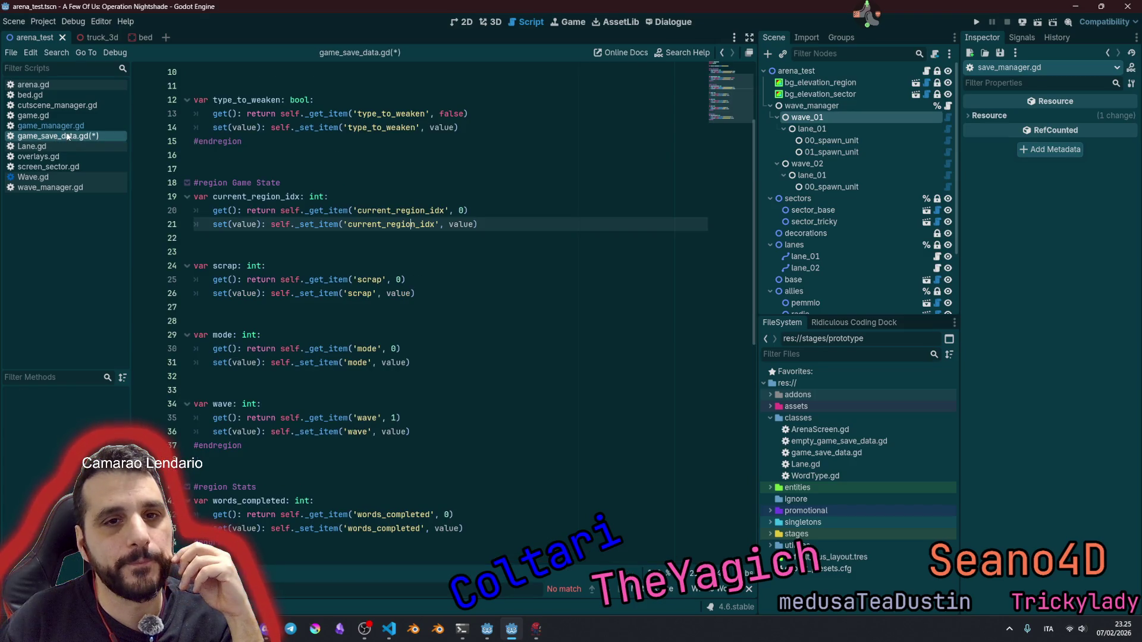
pyautogui.click(65, 128)
pyautogui.scroll(-8, 338, 373)
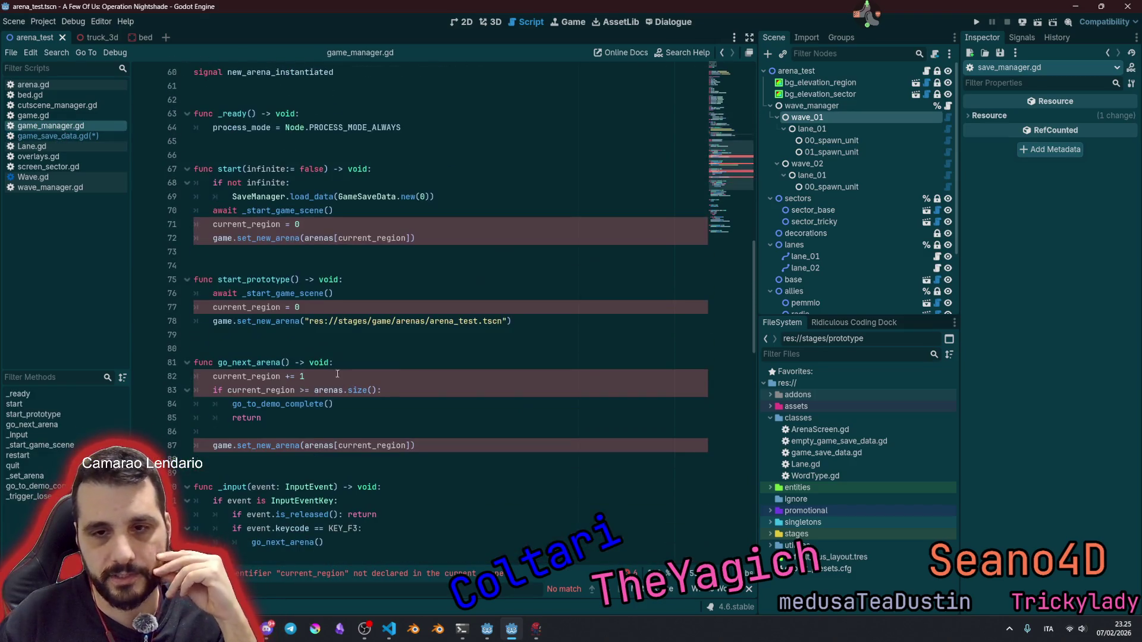
pyautogui.doubleClick(260, 225)
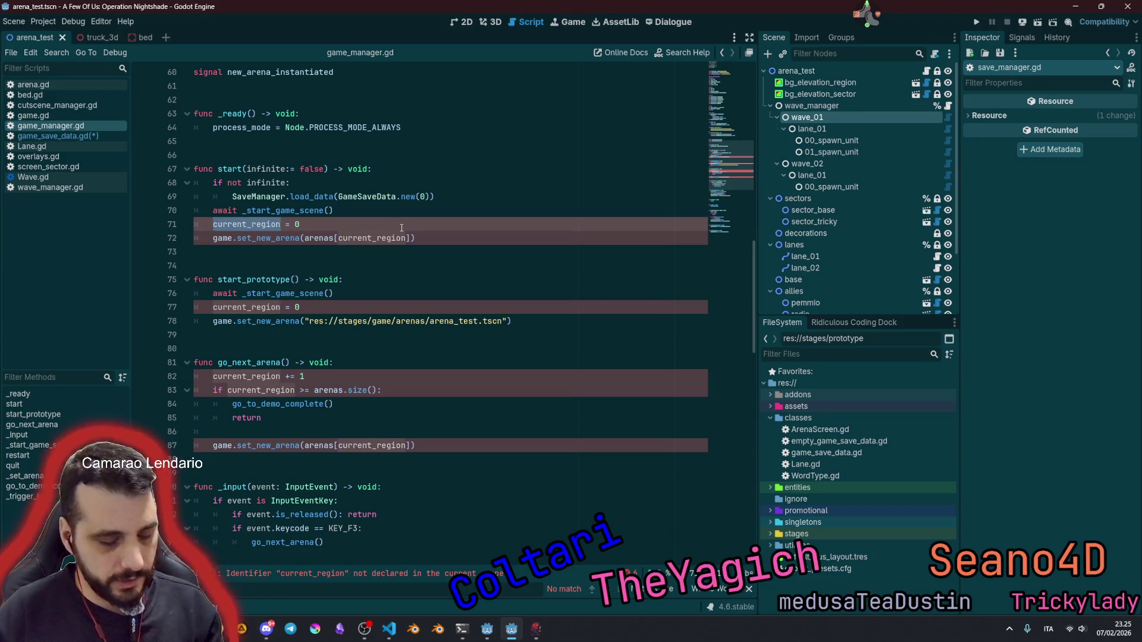
pyautogui.scroll(2, 401, 228)
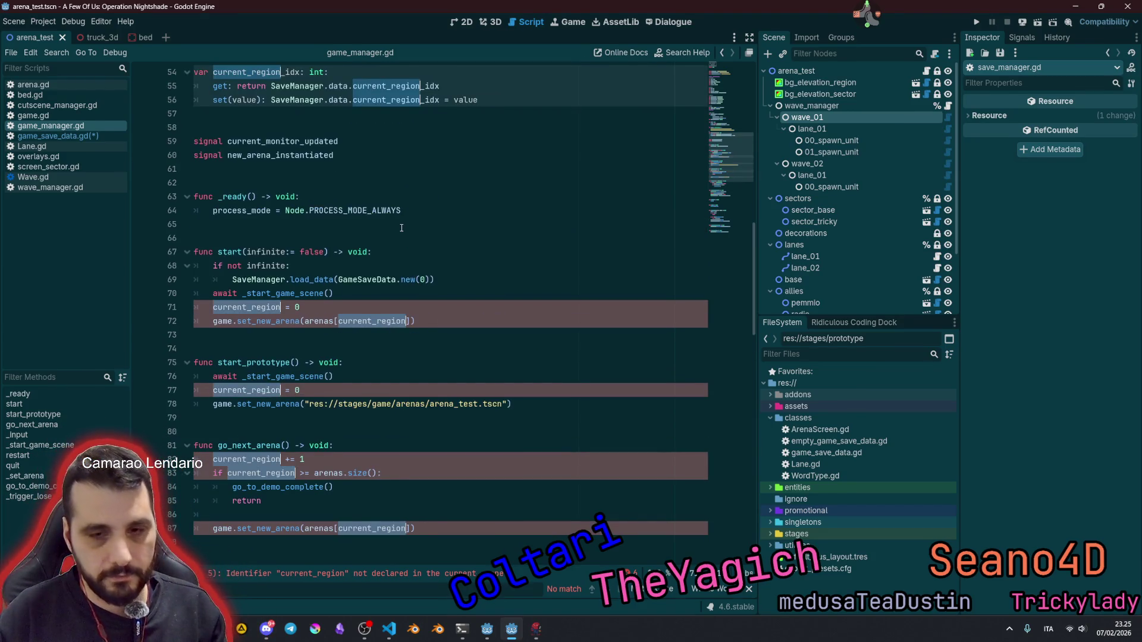
pyautogui.write('current_region_idx')
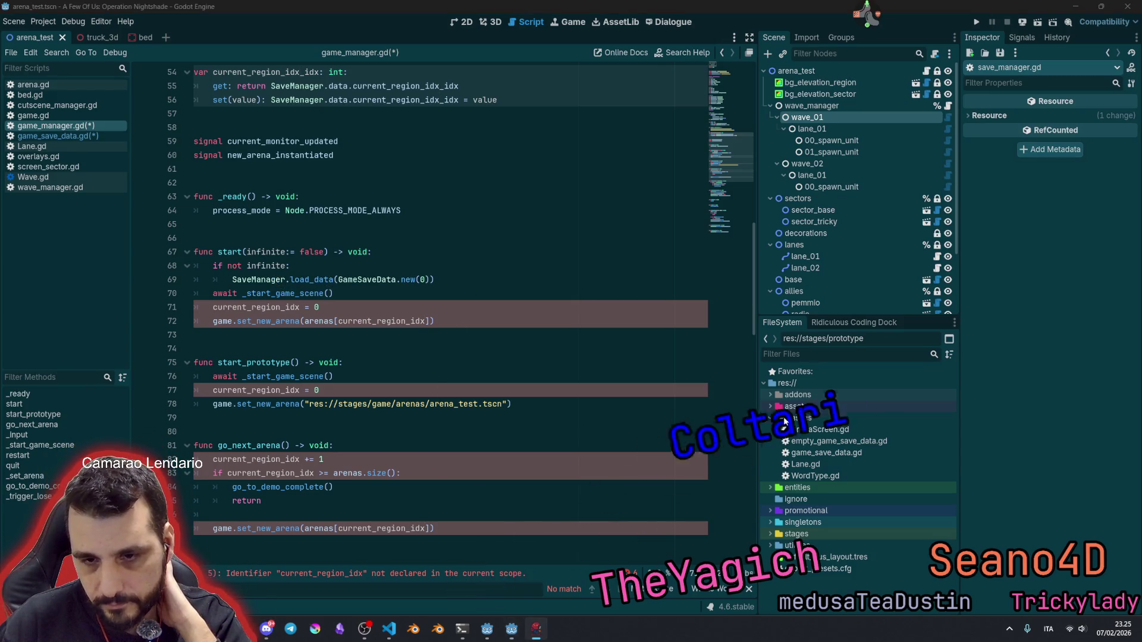
pyautogui.scroll(5, 530, 337)
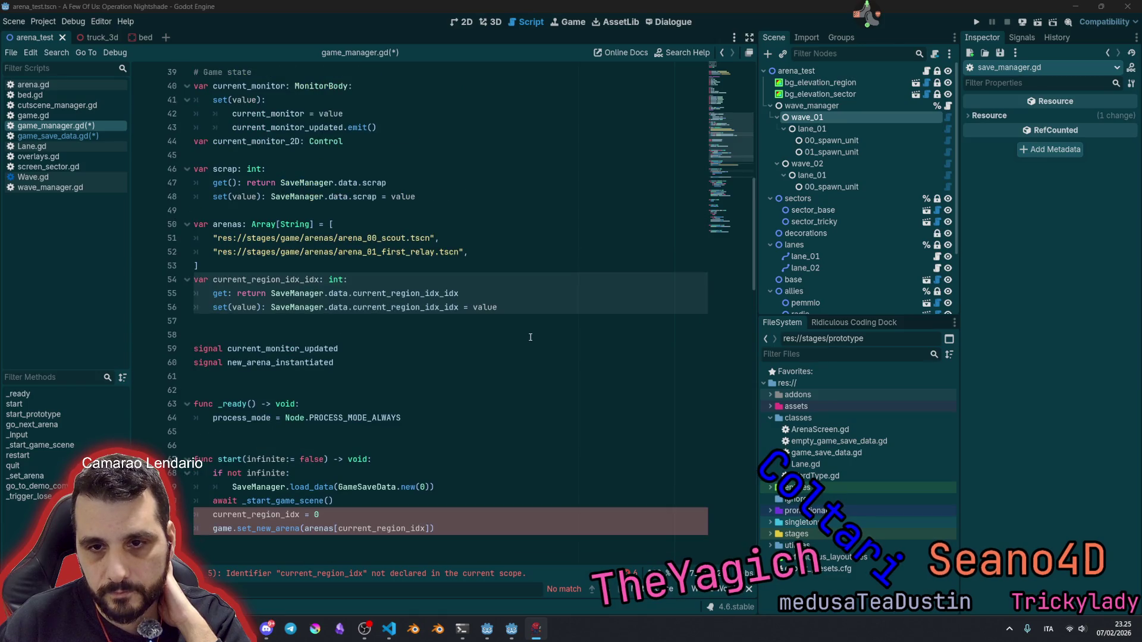
# Step: Remove the doubled _idx from the declaration, getter and setter, then save the script
pyautogui.moveTo(301, 279); pyautogui.dragTo(319, 282)
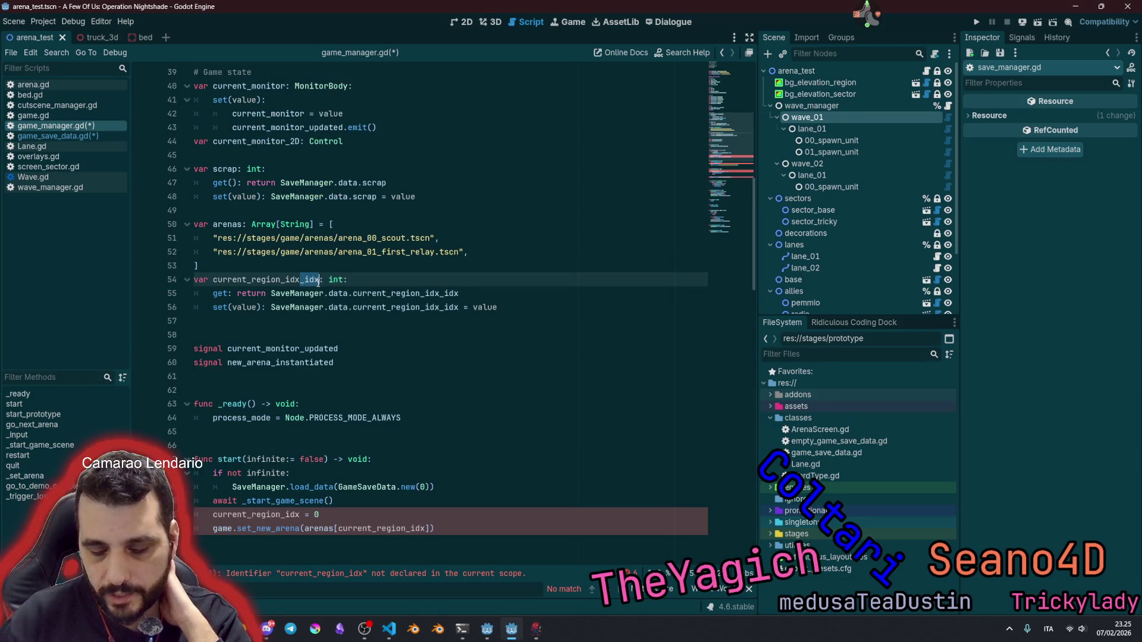
pyautogui.press('Delete')
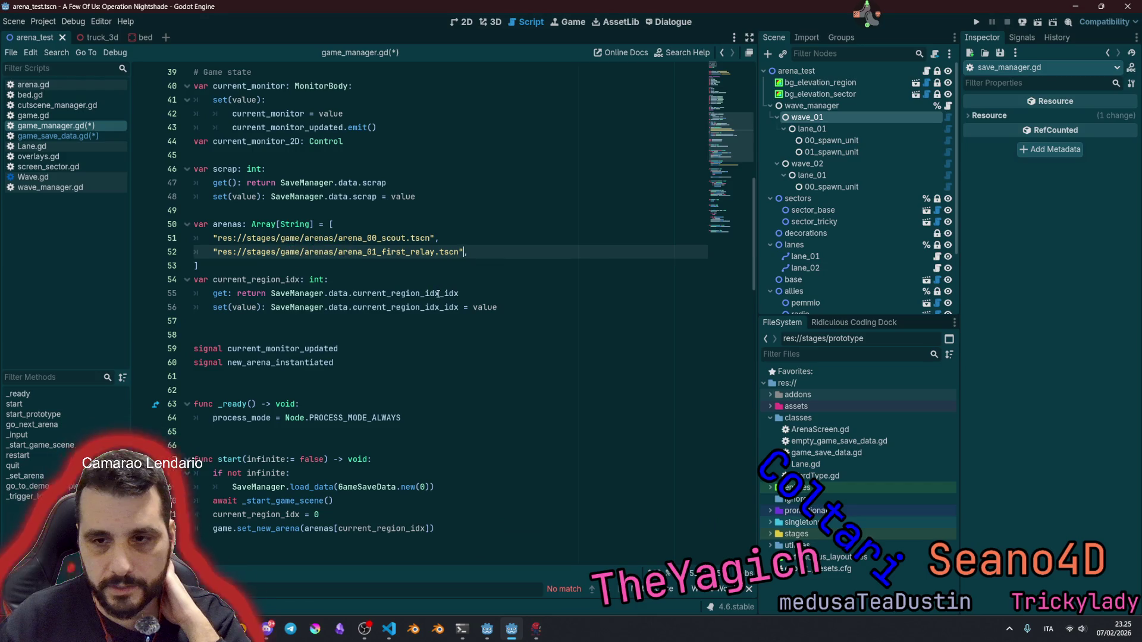
pyautogui.moveTo(438, 294); pyautogui.dragTo(458, 293)
pyautogui.hotkey('ctrl', 'd')
pyautogui.press('Delete')
pyautogui.click(446, 284)
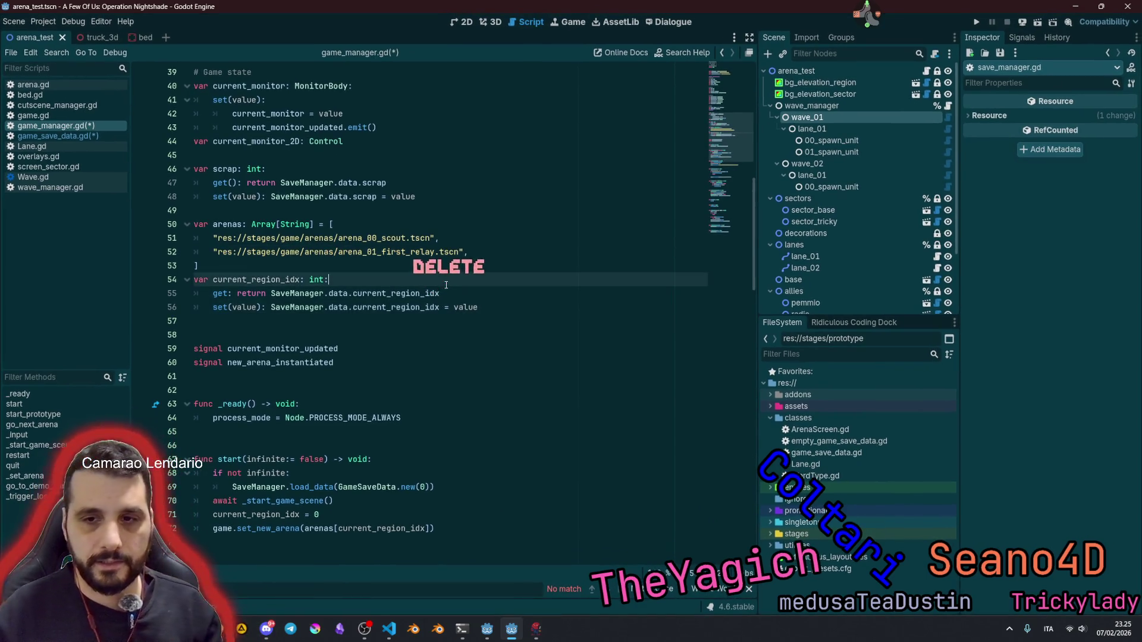
pyautogui.click(409, 363)
pyautogui.scroll(-3, 413, 361)
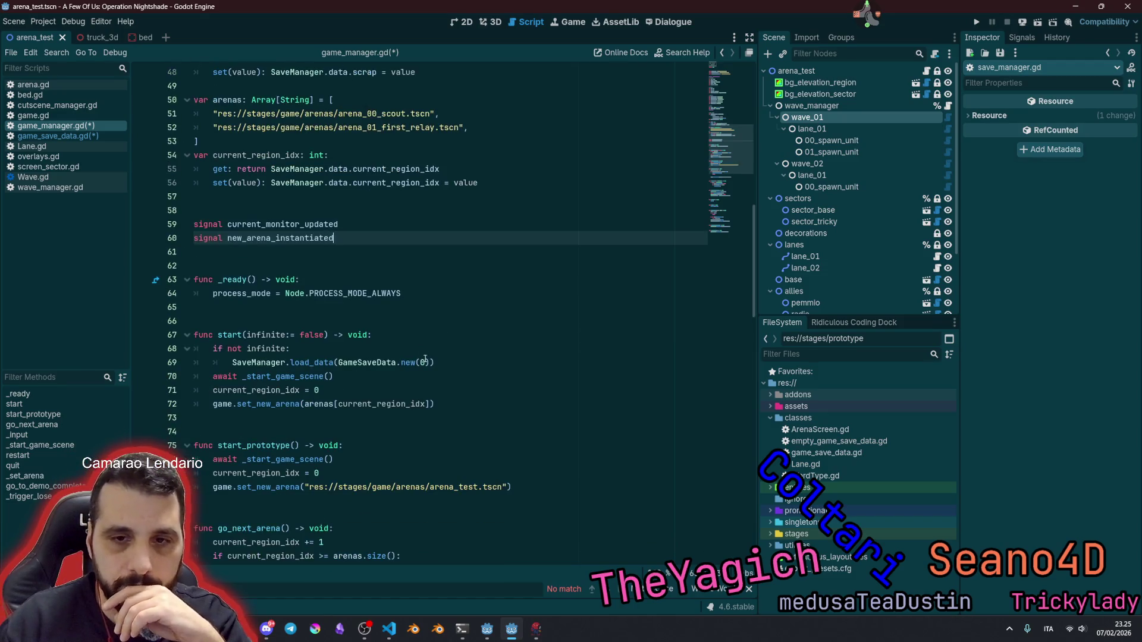
pyautogui.click(462, 334)
pyautogui.scroll(-3, 461, 331)
pyautogui.hotkey('ctrl', 's')
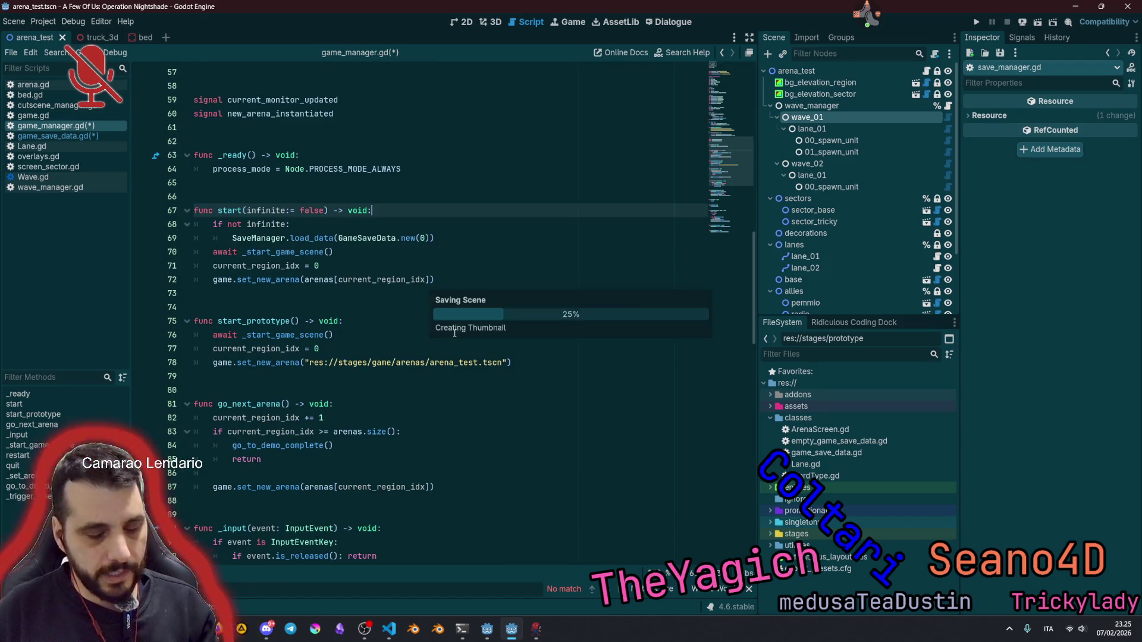
pyautogui.doubleClick(256, 348)
pyautogui.scroll(-2, 330, 353)
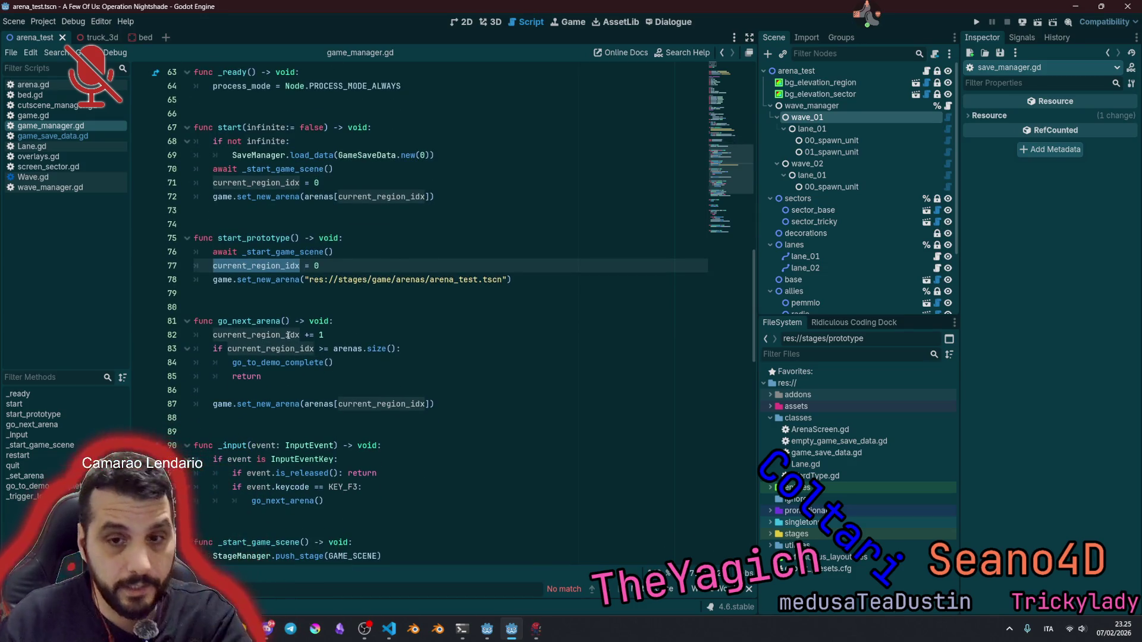
# Step: Review the region increment, arenas.size() check and go_to_demo_complete call in go_next_arena
pyautogui.doubleClick(256, 335)
pyautogui.click(322, 335)
pyautogui.moveTo(332, 348); pyautogui.dragTo(411, 346)
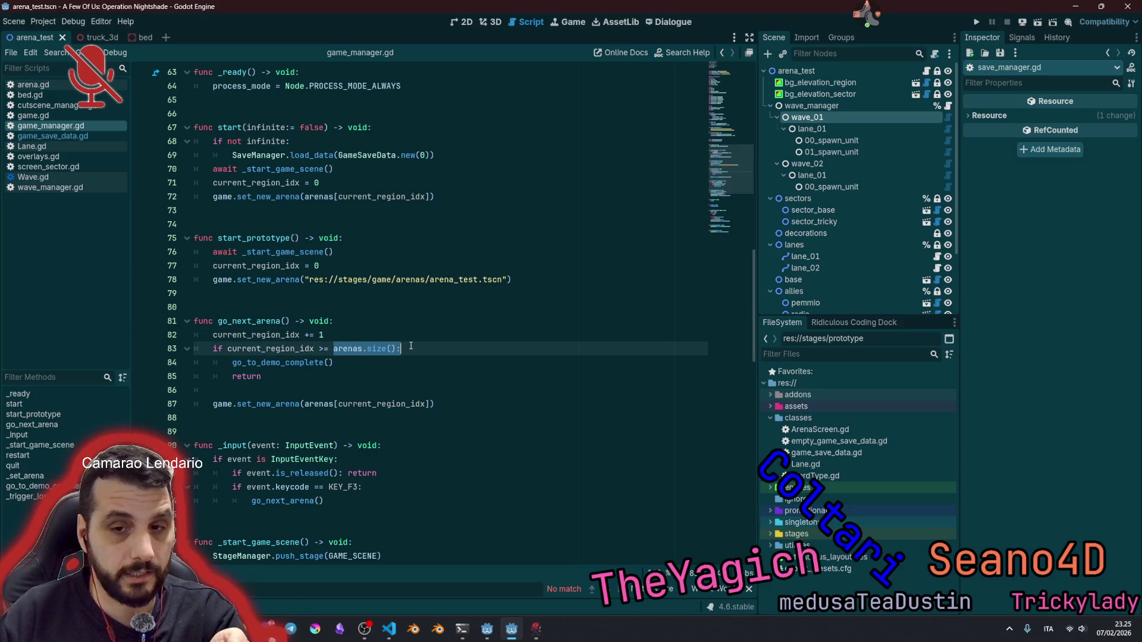
pyautogui.click(365, 349)
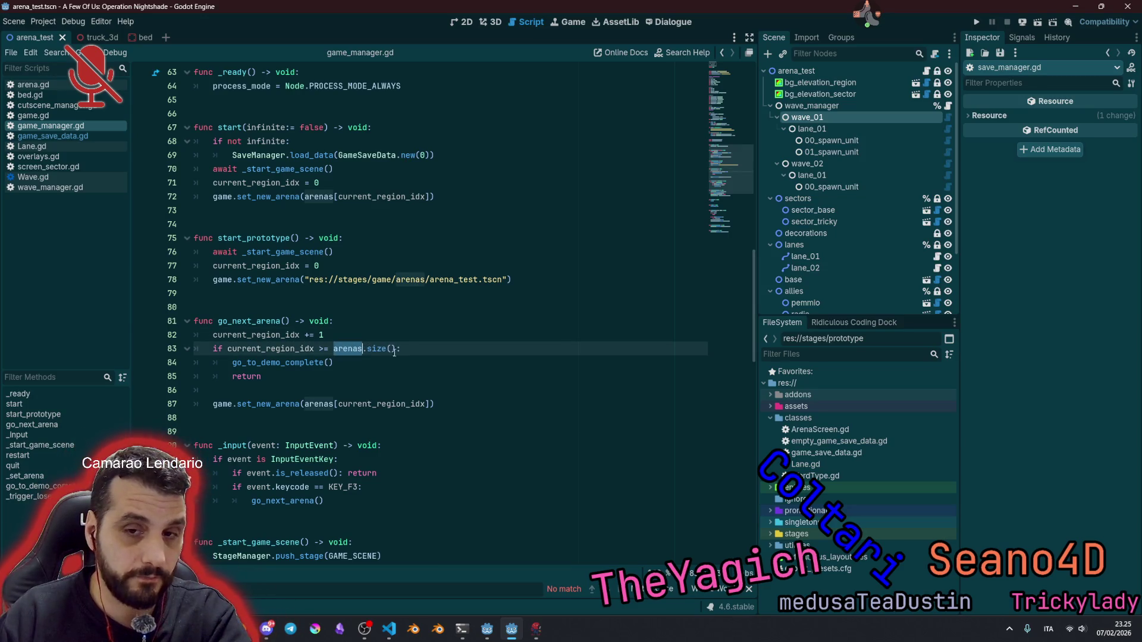
pyautogui.doubleClick(302, 362)
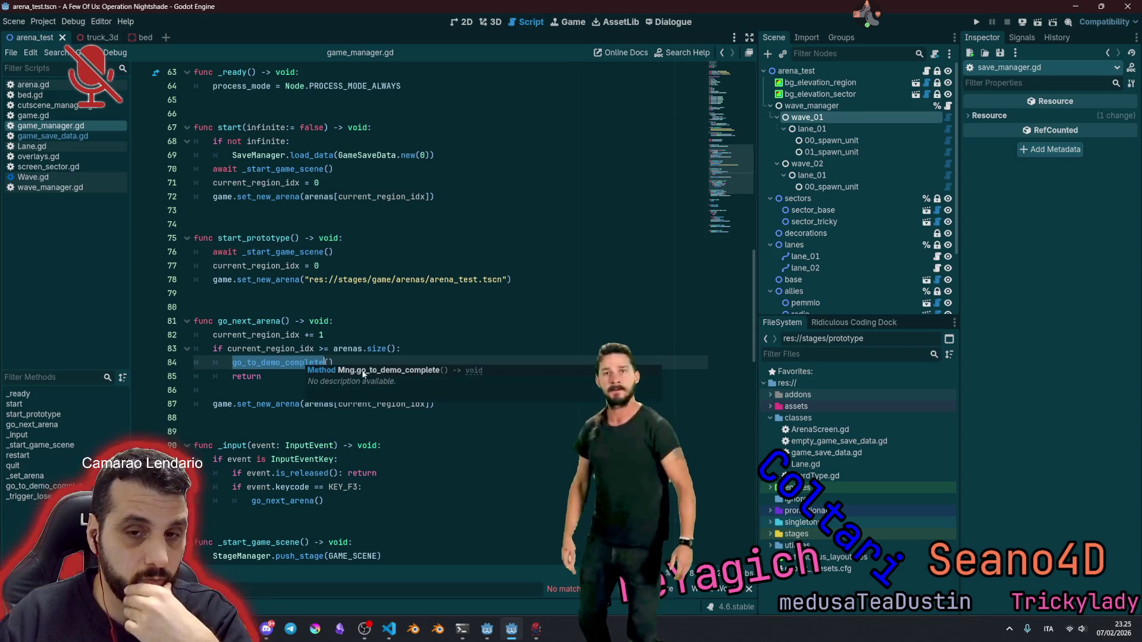
pyautogui.click(303, 362)
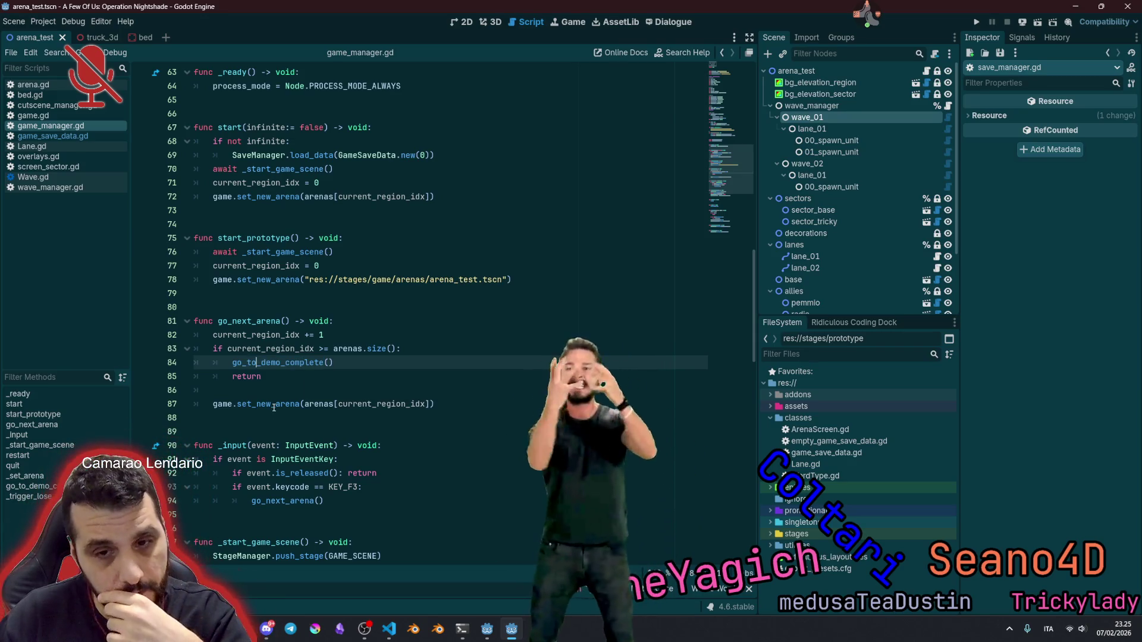
pyautogui.doubleClick(319, 404)
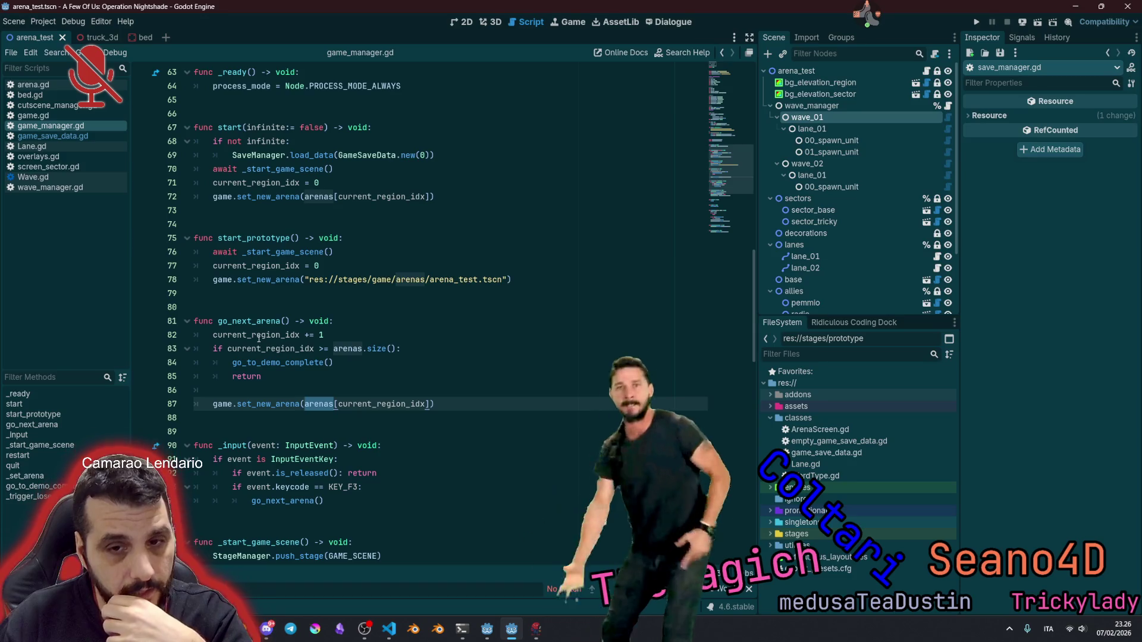
pyautogui.scroll(3, 272, 380)
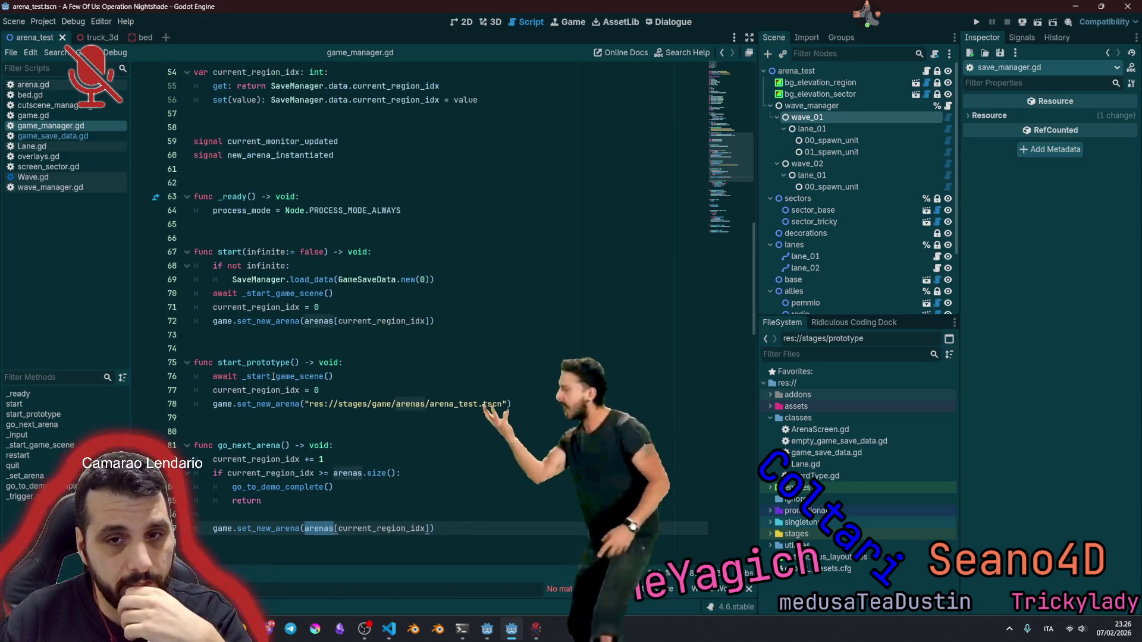
# Step: Add 'scrap = 5000' after the await in start_prototype
pyautogui.click(363, 377)
pyautogui.press('Return')
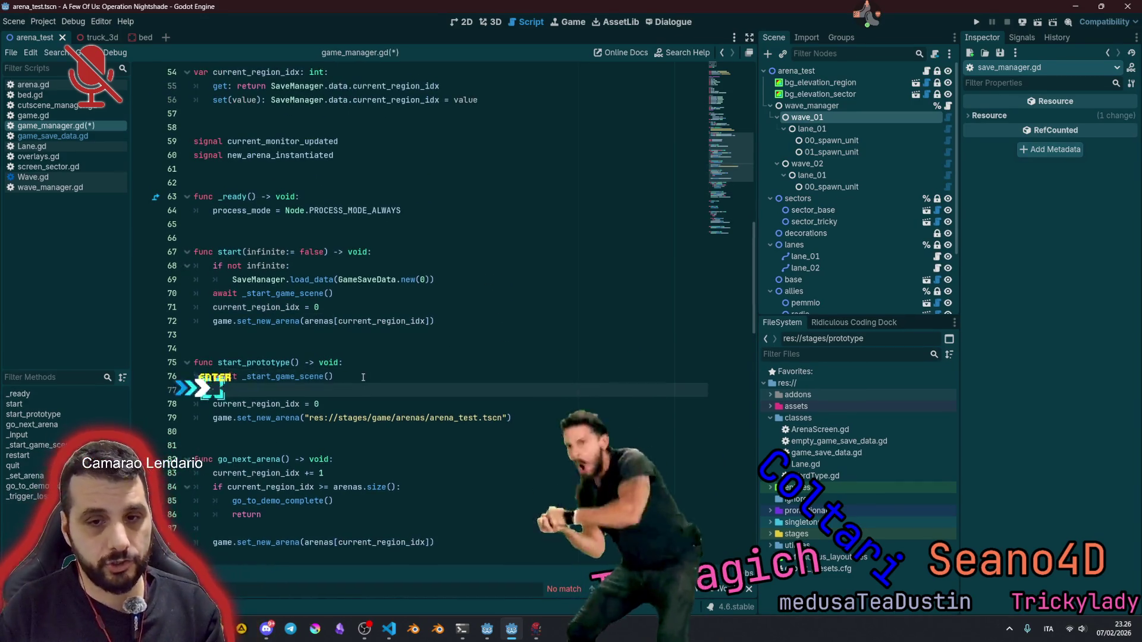
pyautogui.write('scr')
pyautogui.press('Return')
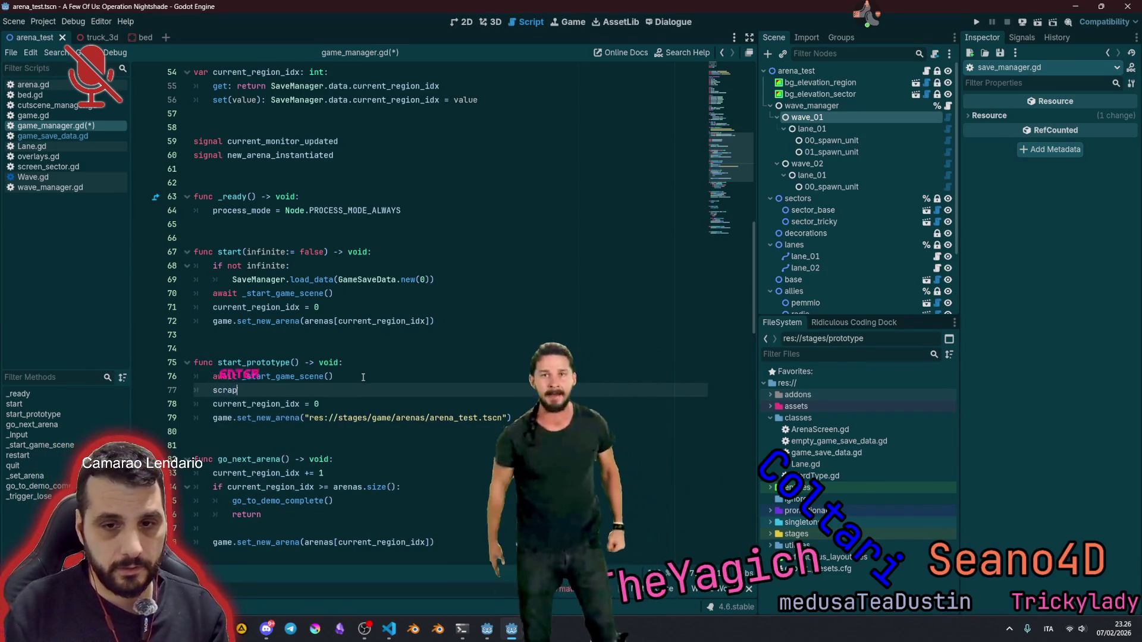
pyautogui.write(' =')
pyautogui.hotkey('ctrl', 'space')
pyautogui.write('5000')
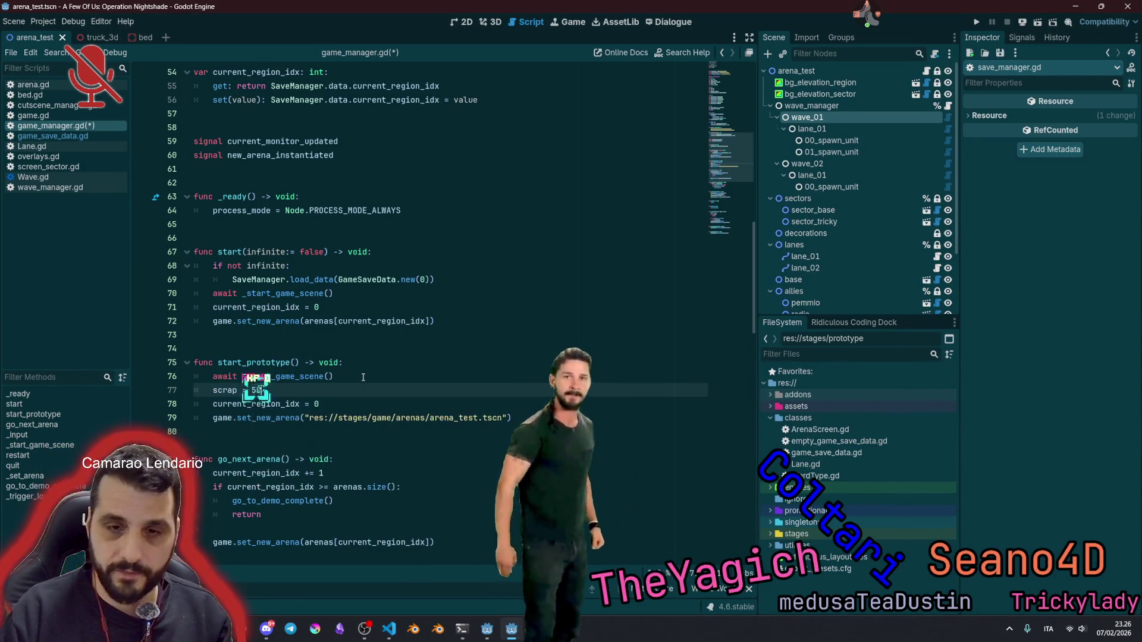
pyautogui.click(363, 377)
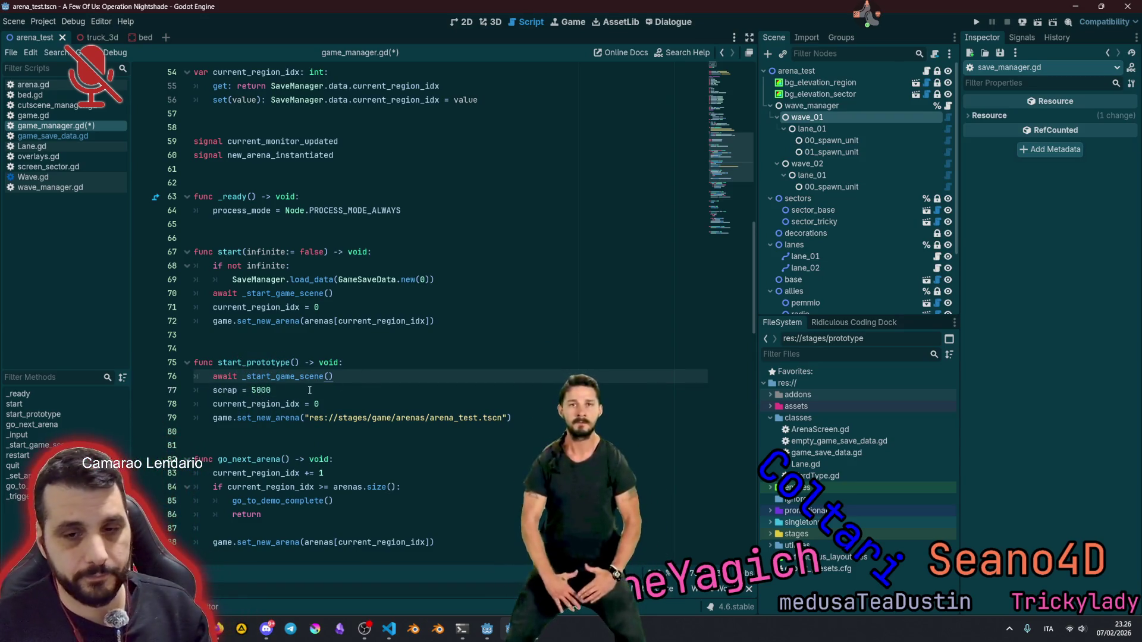
# Step: Copy the line into start after its await, change it to 'scrap = 600', and save
pyautogui.click(354, 388)
pyautogui.hotkey('shift', 'Home')
pyautogui.hotkey('ctrl', 'c')
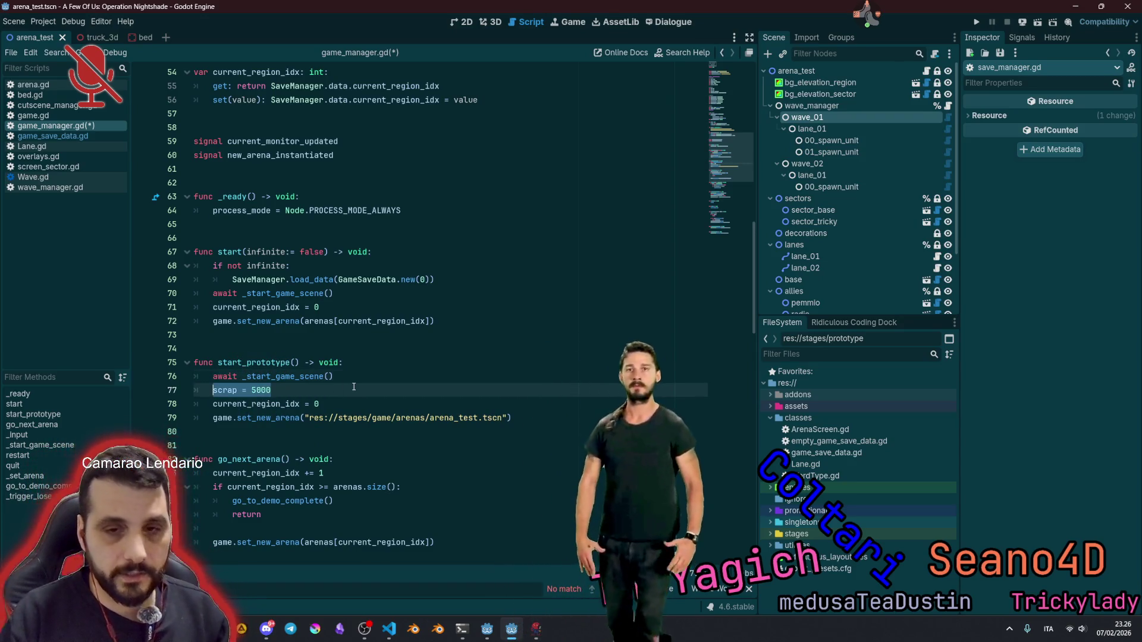
pyautogui.press('Up')
pyautogui.press('Up')
pyautogui.press('Up')
pyautogui.press('End')
pyautogui.press('Return')
pyautogui.hotkey('ctrl', 'v')
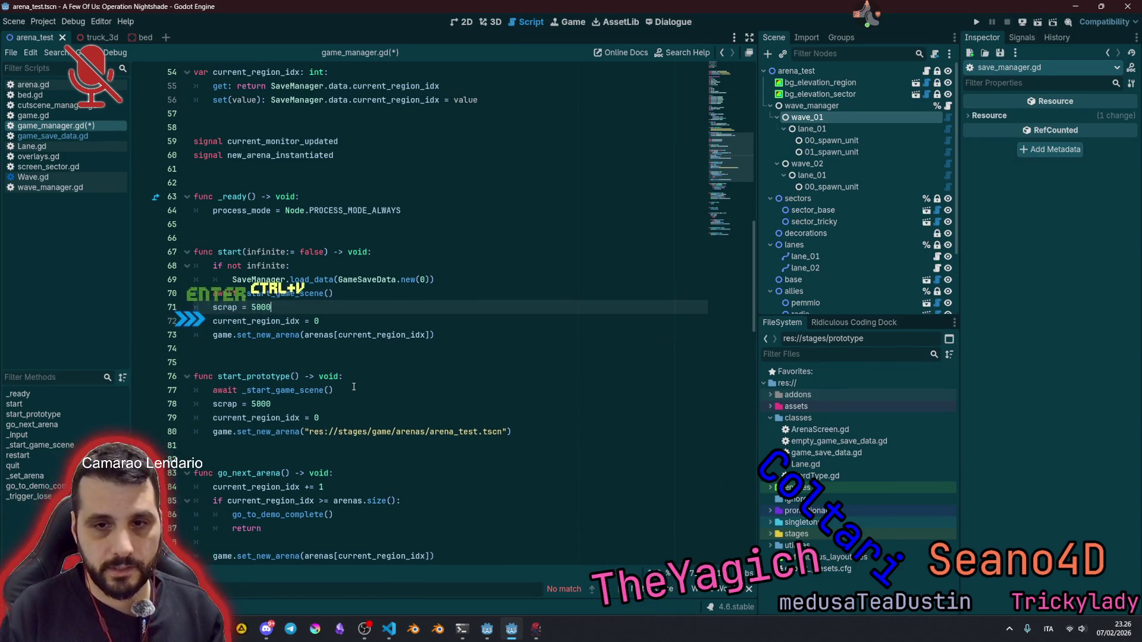
pyautogui.hotkey('ctrl', 'Left')
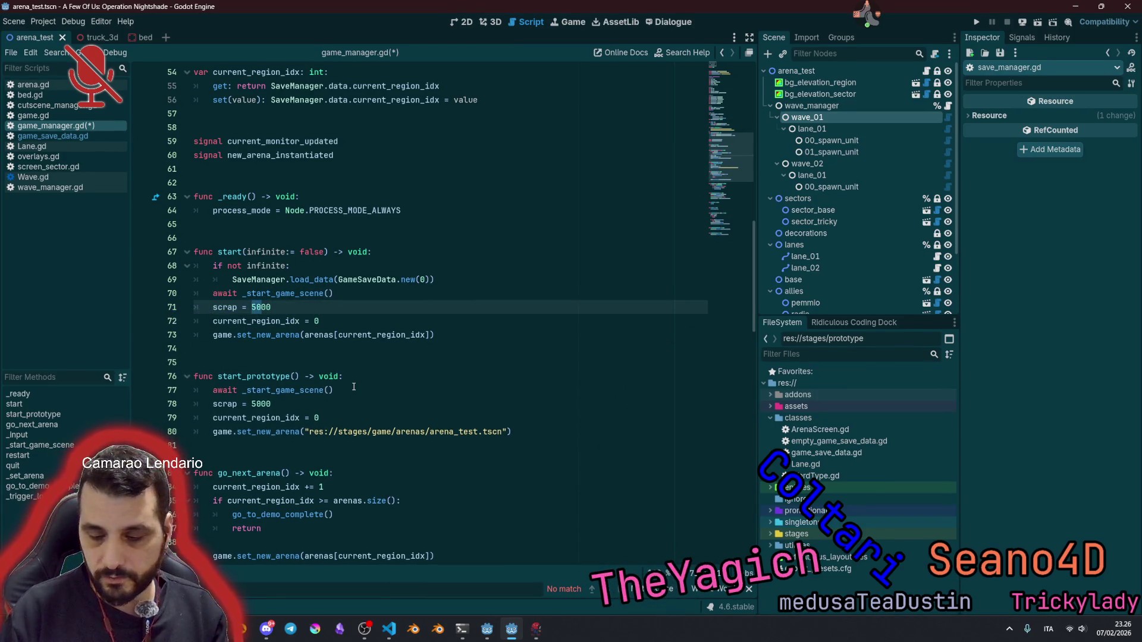
pyautogui.write('600')
pyautogui.press('Up')
pyautogui.press('Up')
pyautogui.press('End')
pyautogui.hotkey('ctrl', 's')
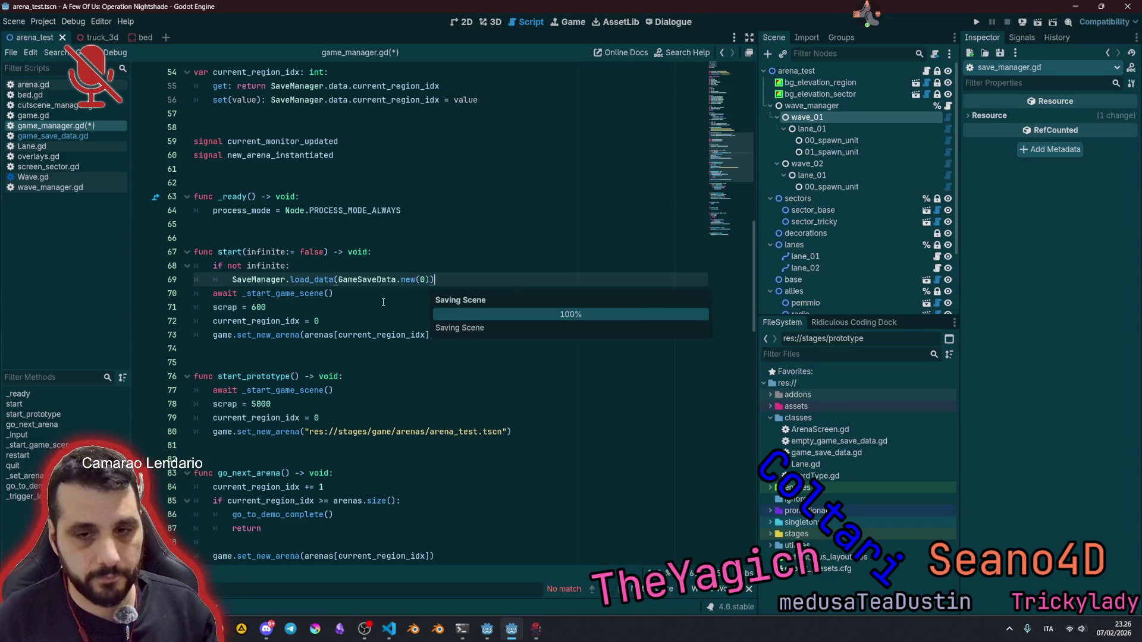
pyautogui.click(388, 313)
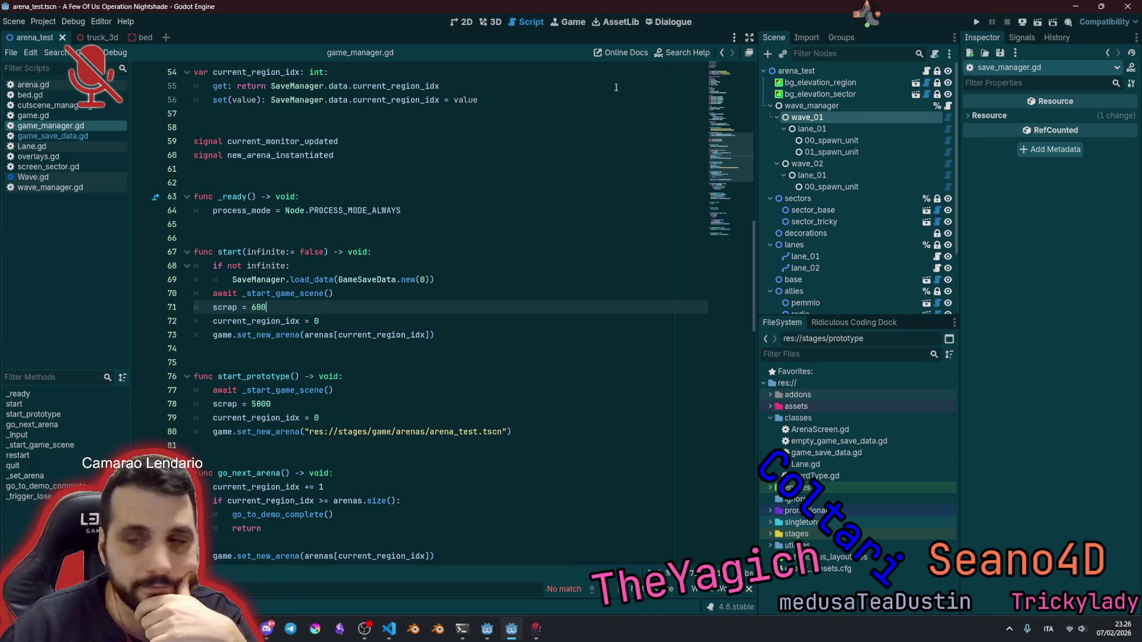
pyautogui.click(874, 19)
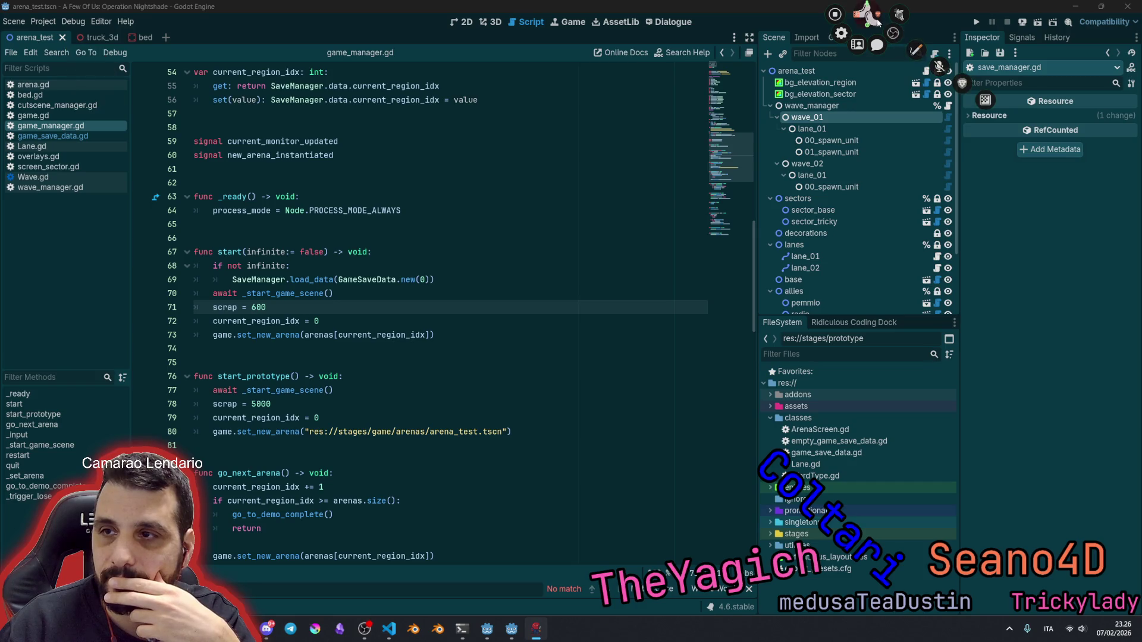
# Step: Look over the start, start_prototype and go_next_arena functions in game_manager.gd
pyautogui.click(878, 23)
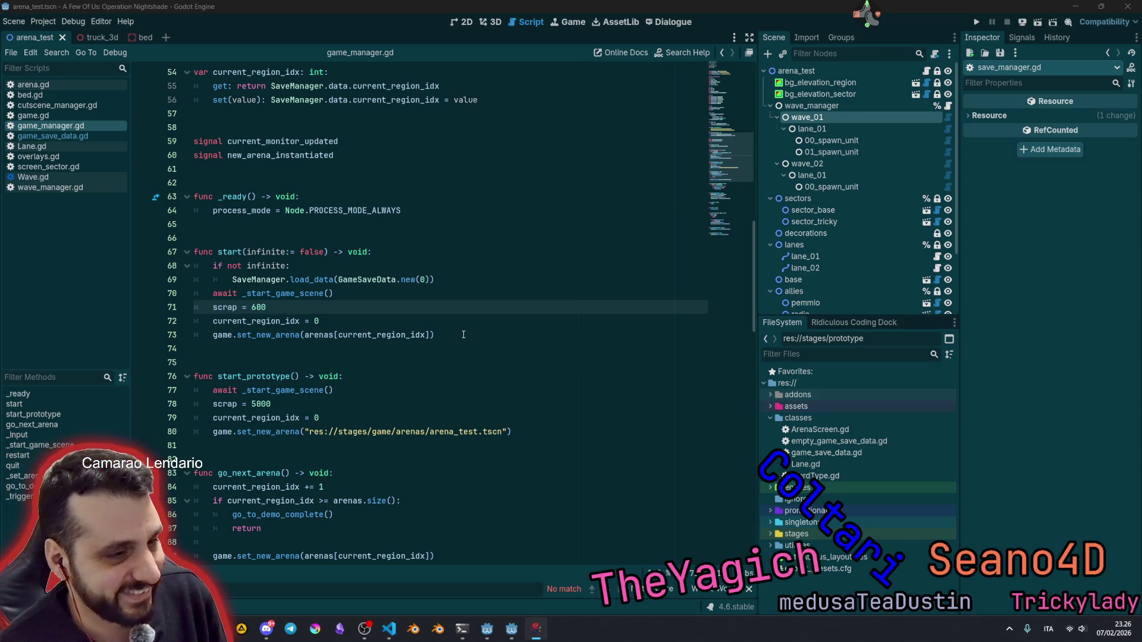
pyautogui.click(463, 335)
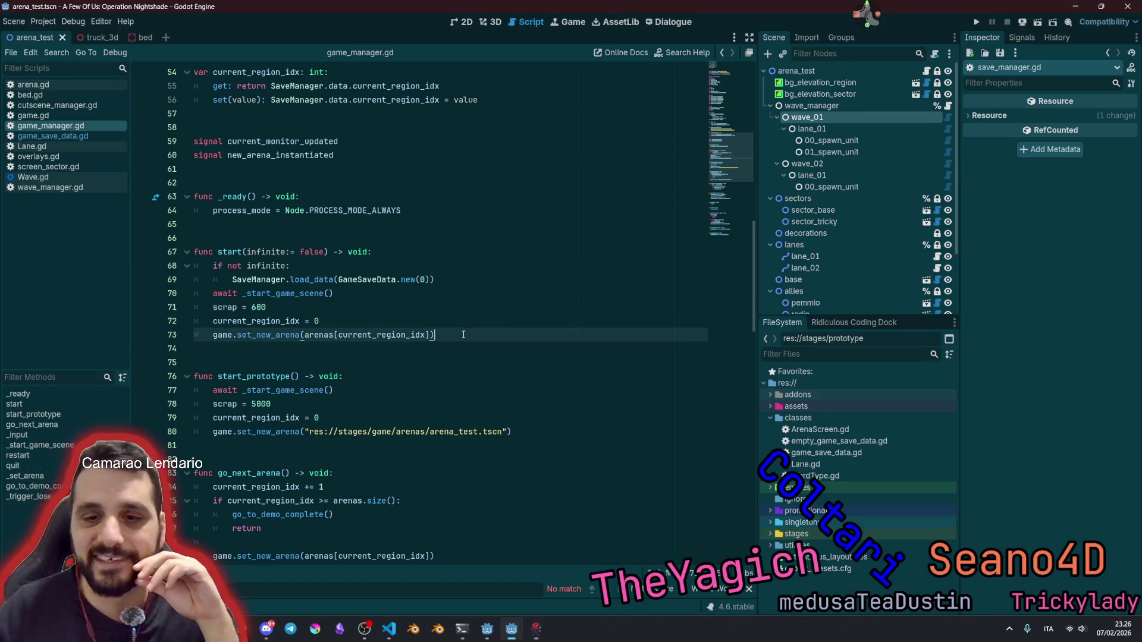
pyautogui.scroll(-1, 464, 334)
pyautogui.click(456, 334)
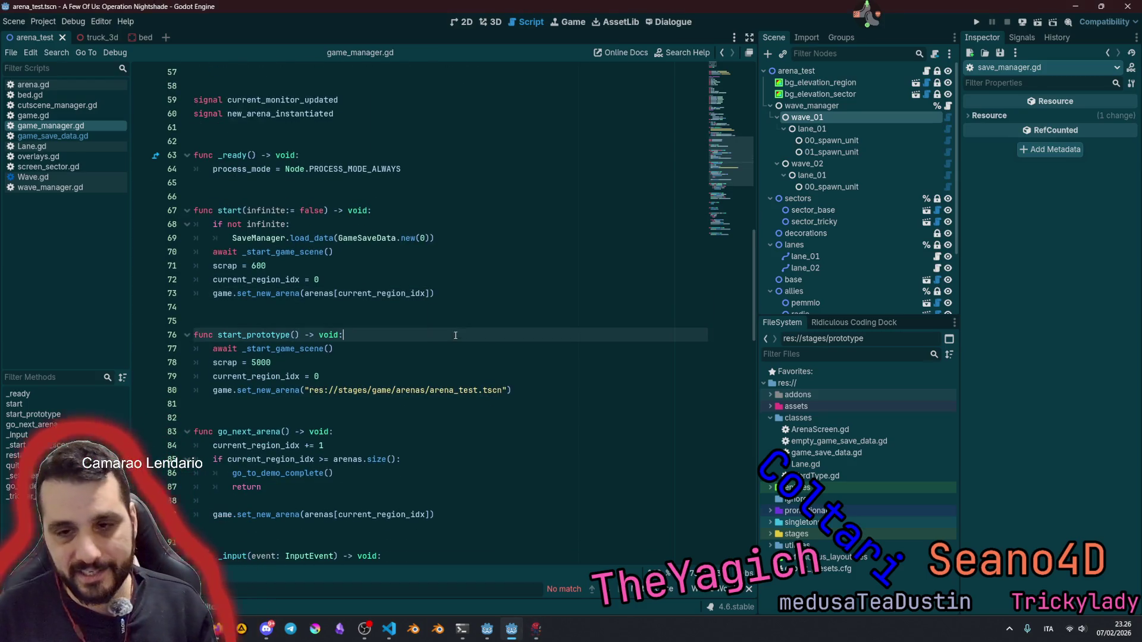
pyautogui.press('Up')
pyautogui.press('Up')
pyautogui.press('Up')
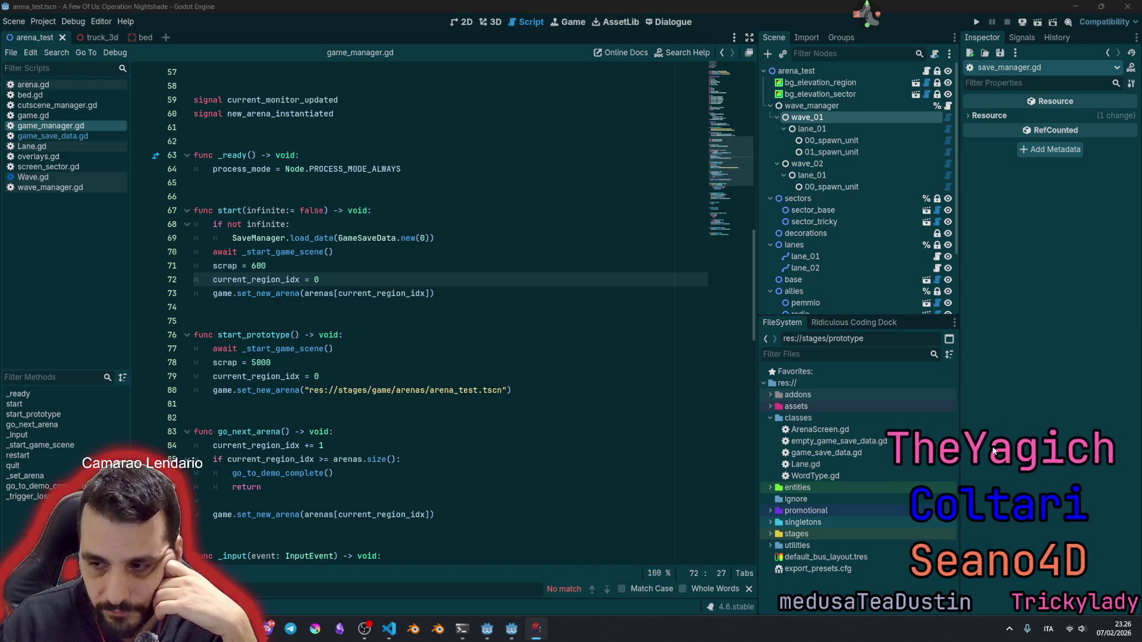
pyautogui.moveTo(195, 196); pyautogui.dragTo(280, 268)
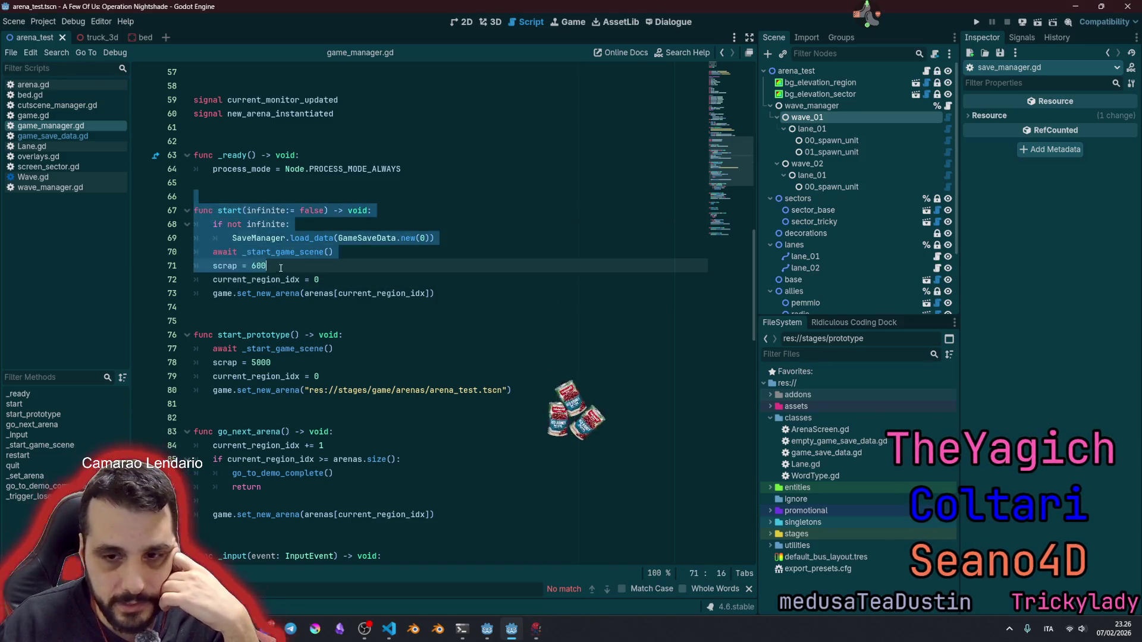
pyautogui.click(415, 305)
pyautogui.scroll(-3, 415, 305)
pyautogui.click(415, 305)
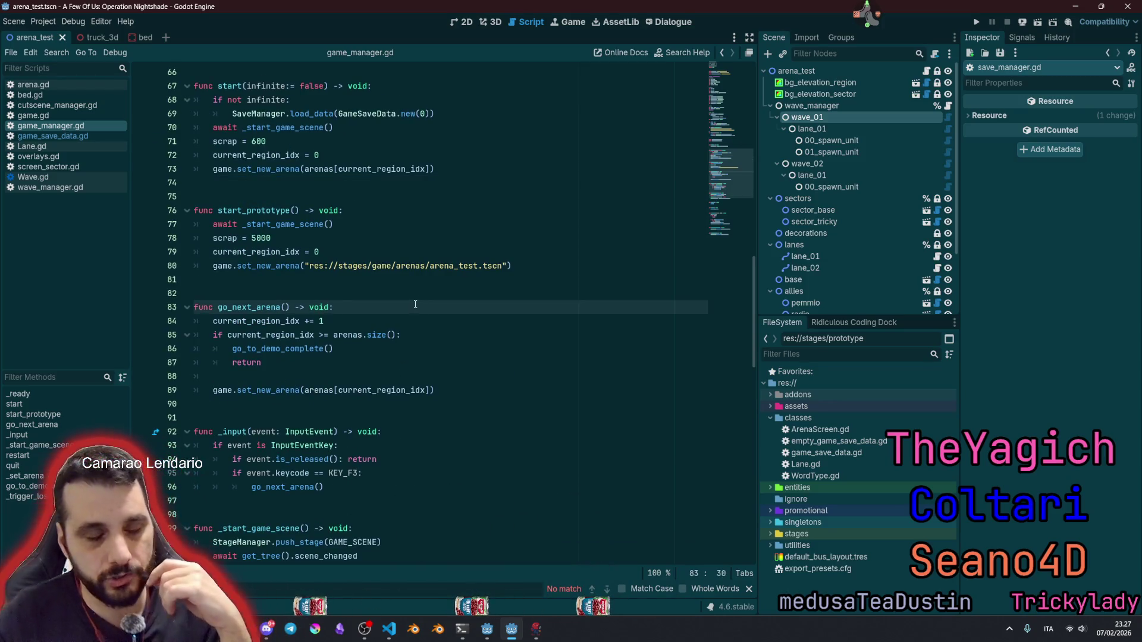
# Step: Check the arena_test.tscn path, save game_manager.gd, and open wave_manager.gd
pyautogui.click(397, 265)
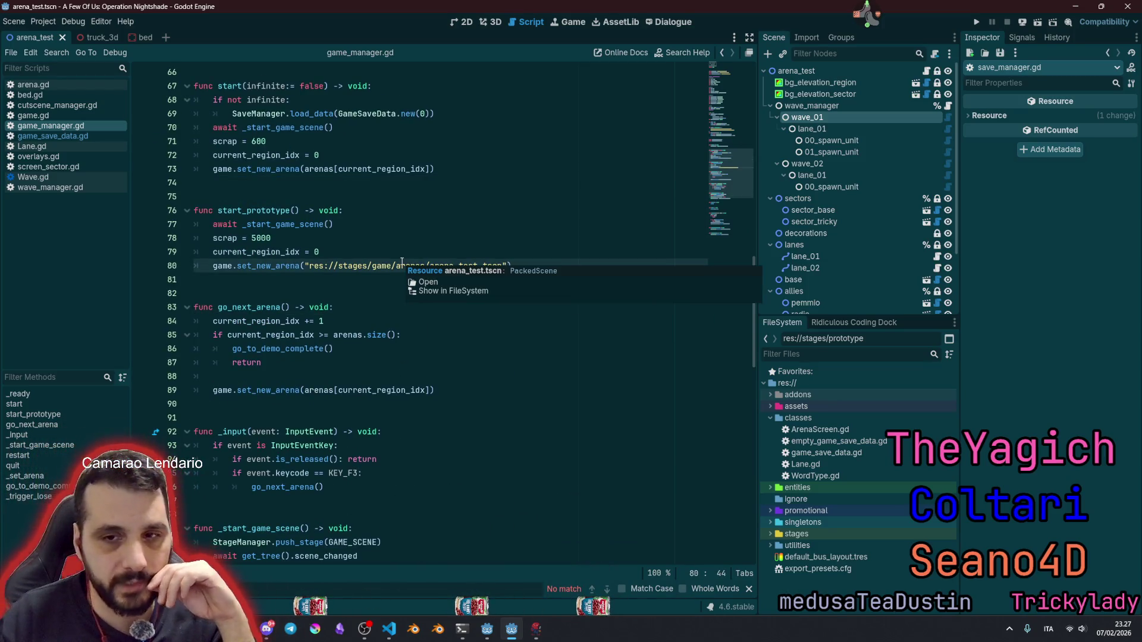
pyautogui.click(400, 220)
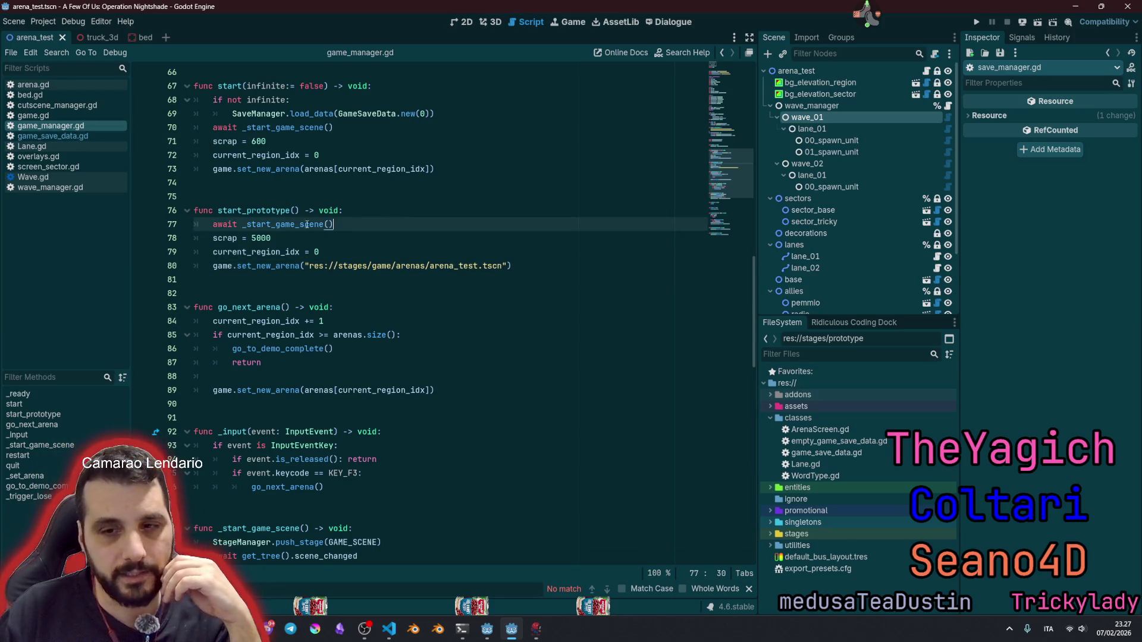
pyautogui.click(457, 304)
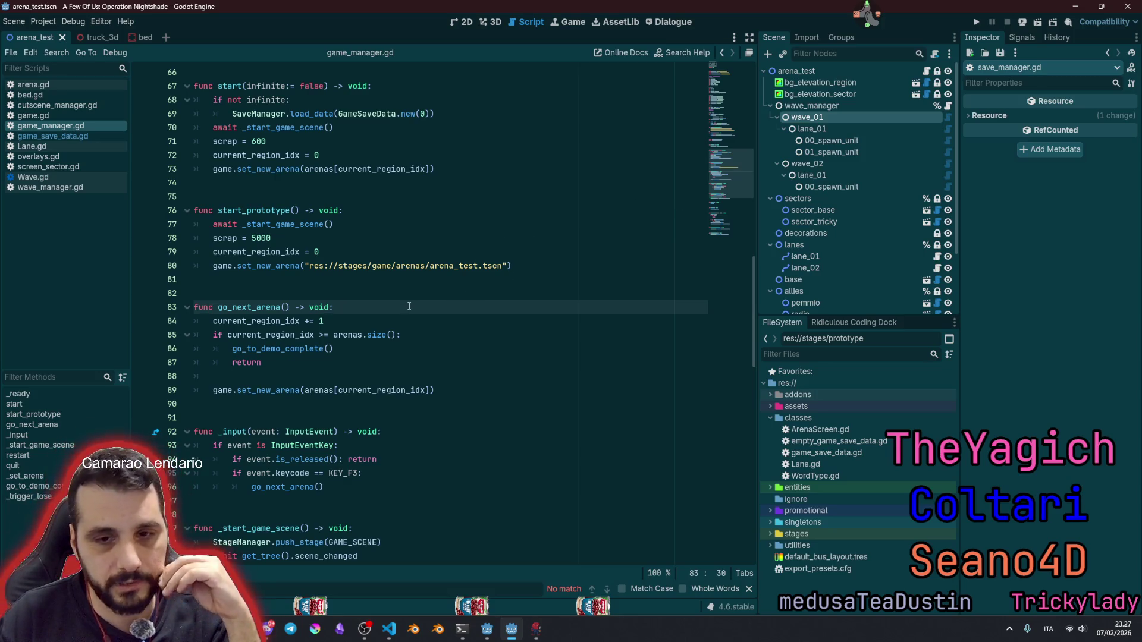
pyautogui.click(748, 589)
pyautogui.click(397, 211)
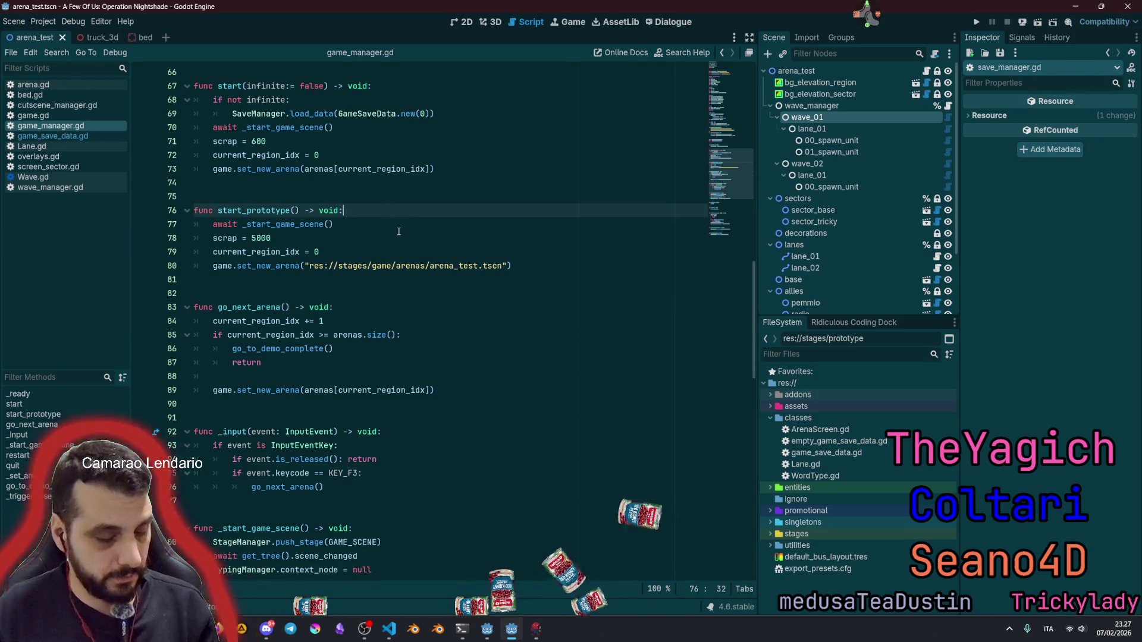
pyautogui.hotkey('ctrl', 's')
pyautogui.click(439, 218)
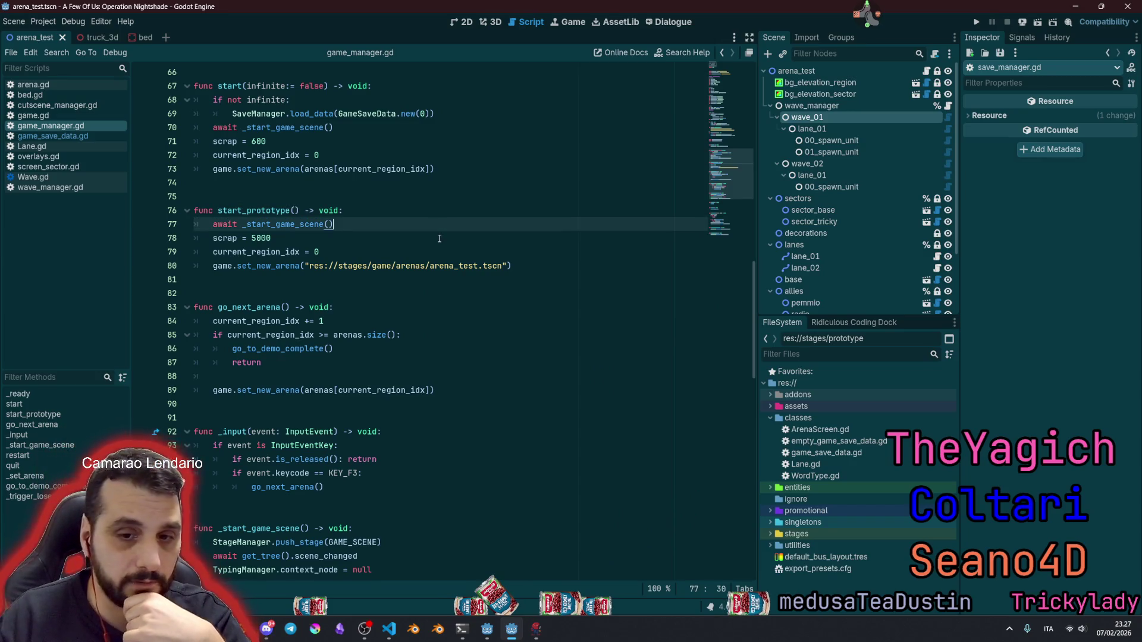
pyautogui.doubleClick(256, 321)
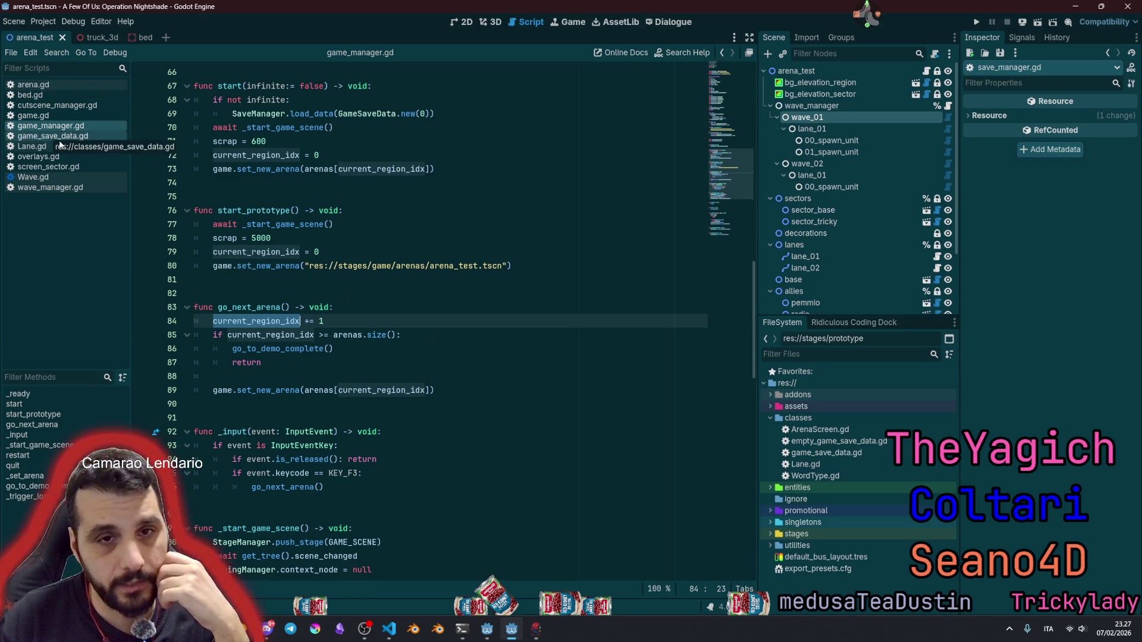
pyautogui.click(60, 187)
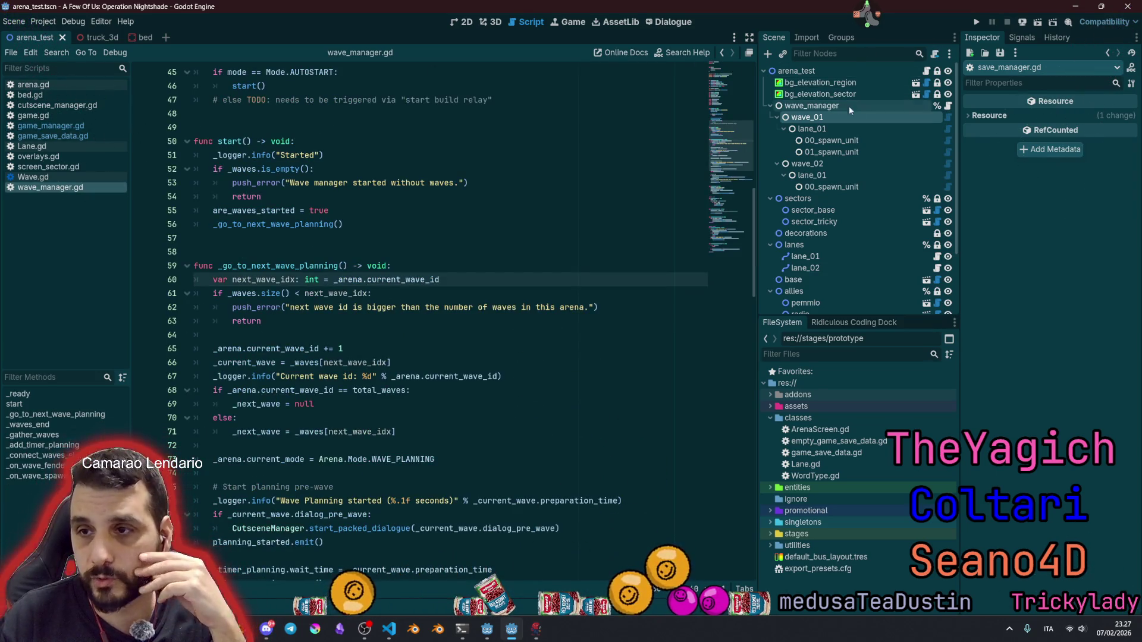
# Step: Inspect the wave_manager and wave_01 nodes, then return to wave_manager.gd's start function
pyautogui.click(909, 109)
pyautogui.click(918, 118)
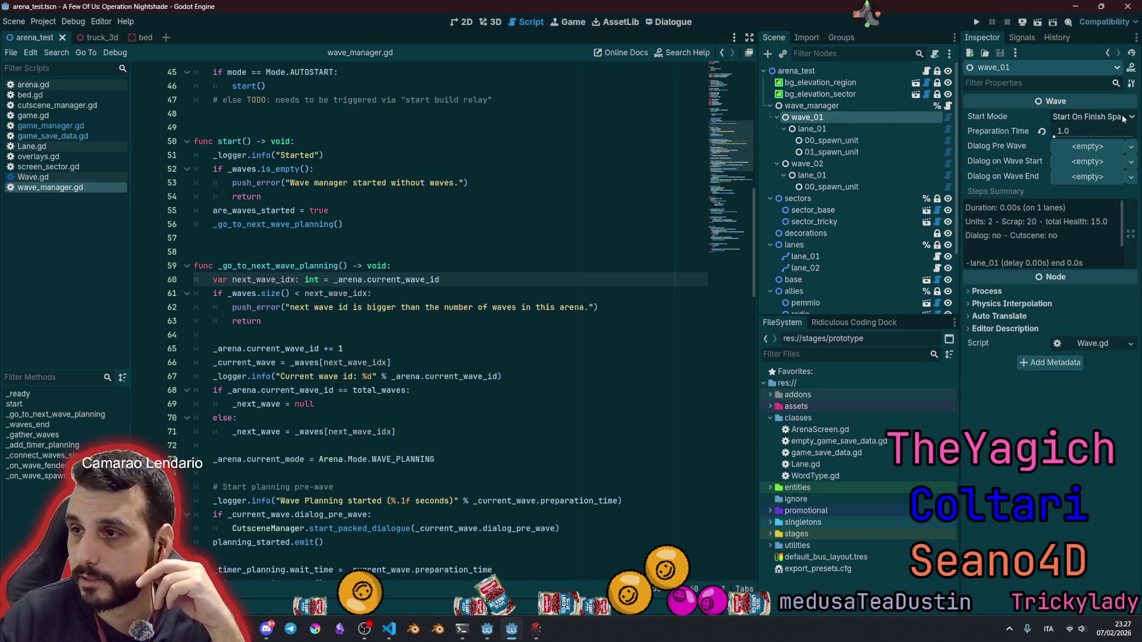
pyautogui.click(253, 285)
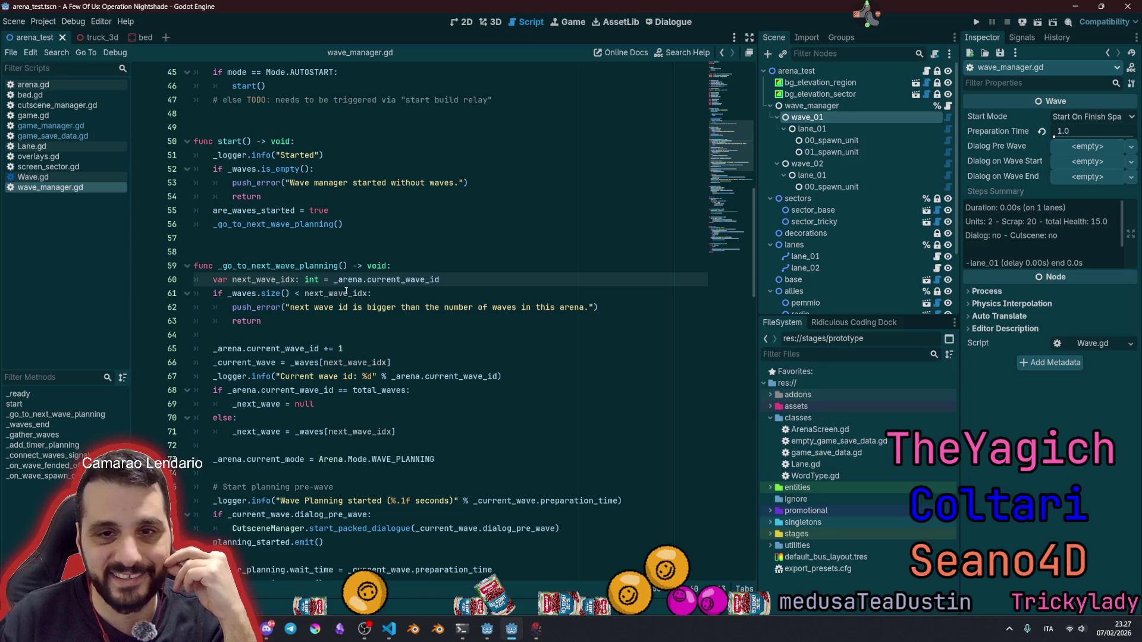
pyautogui.scroll(3, 346, 291)
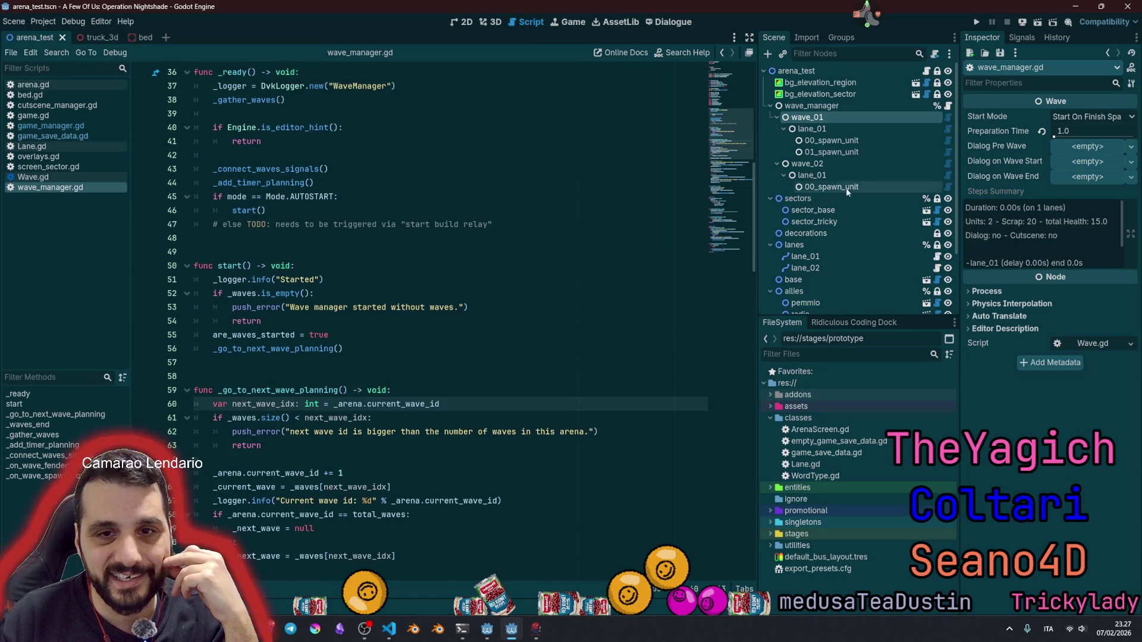
pyautogui.click(233, 279)
pyautogui.click(272, 308)
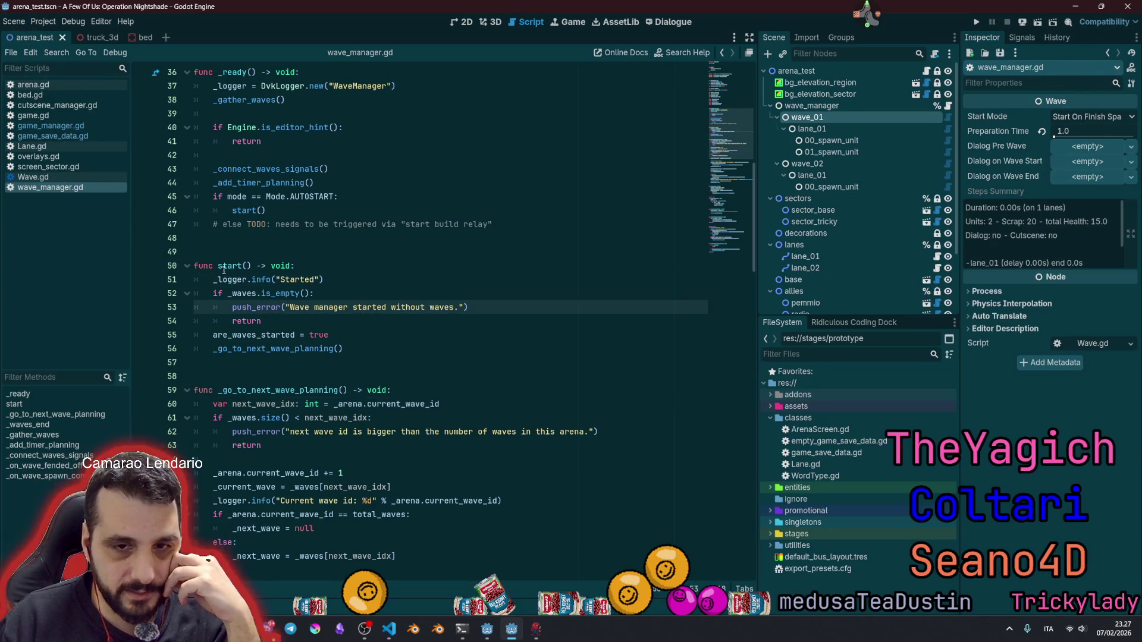
# Step: Review the empty-waves check and the are_waves_started assignment in the start function
pyautogui.doubleClick(302, 280)
pyautogui.click(286, 307)
pyautogui.moveTo(232, 293)
pyautogui.mouseDown()
pyautogui.moveTo(288, 305)
pyautogui.moveTo(474, 307)
pyautogui.mouseUp()
pyautogui.click(257, 293)
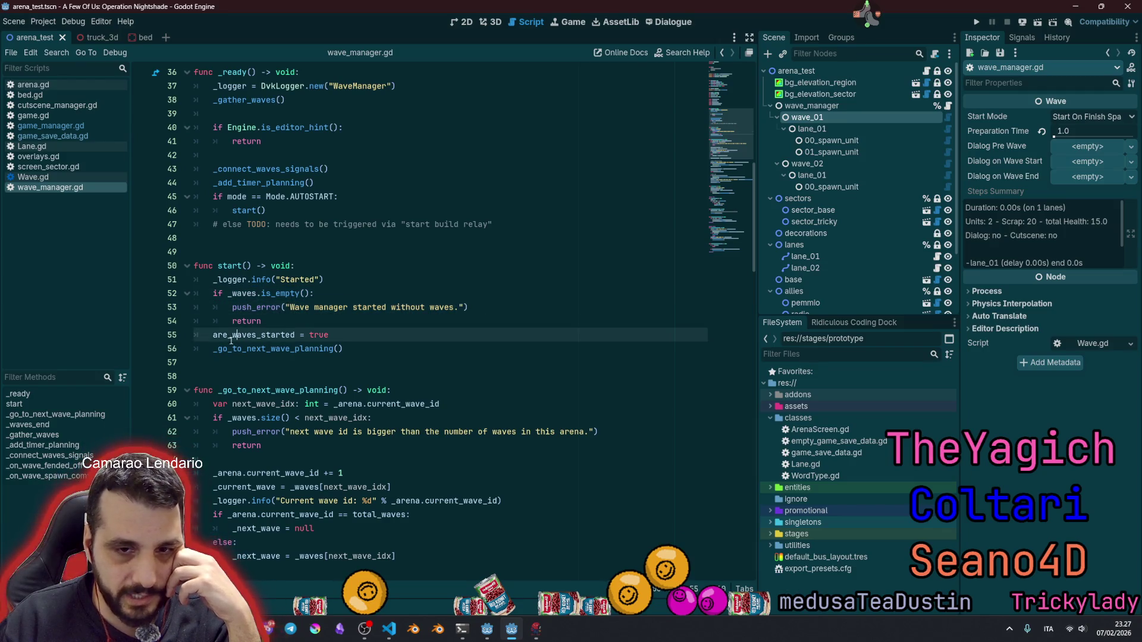
pyautogui.moveTo(218, 335); pyautogui.dragTo(340, 335)
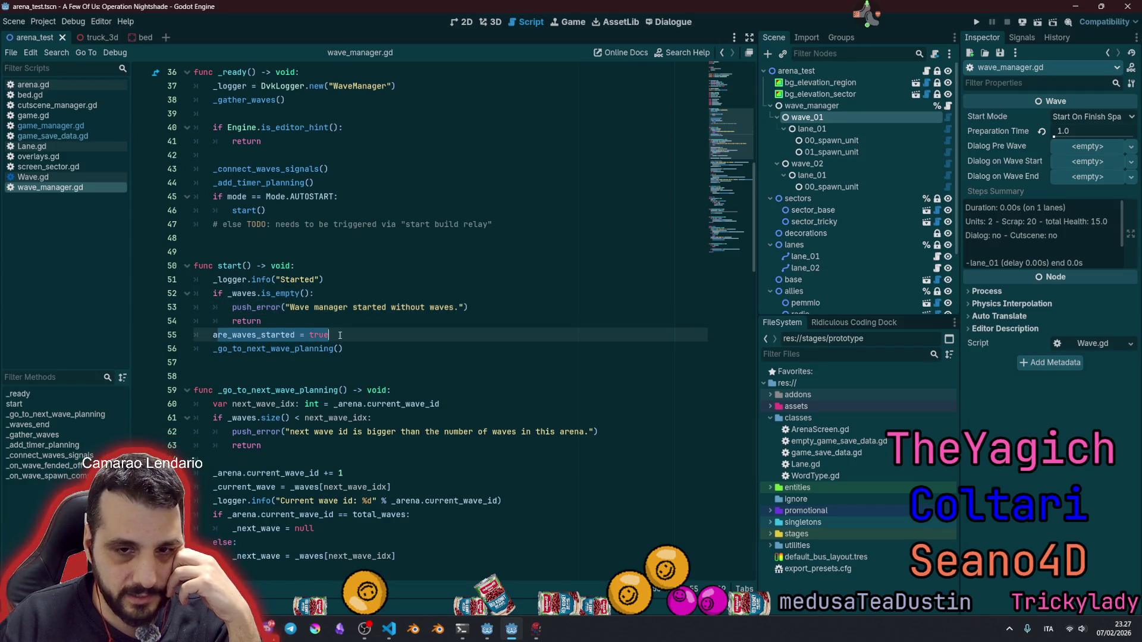
pyautogui.doubleClick(262, 335)
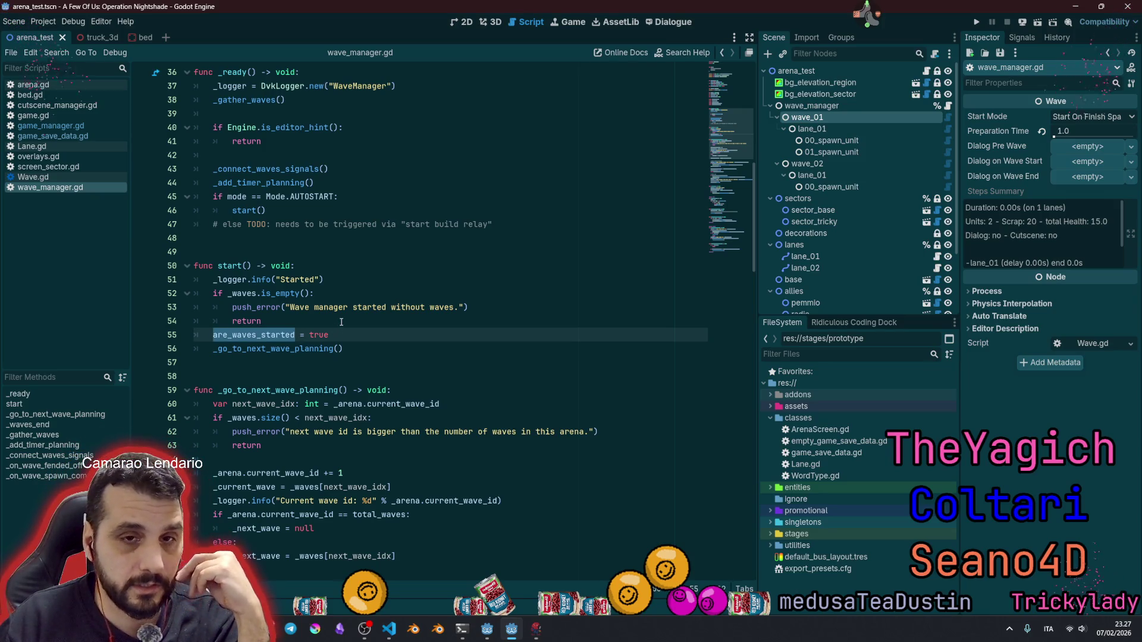
pyautogui.scroll(8, 341, 322)
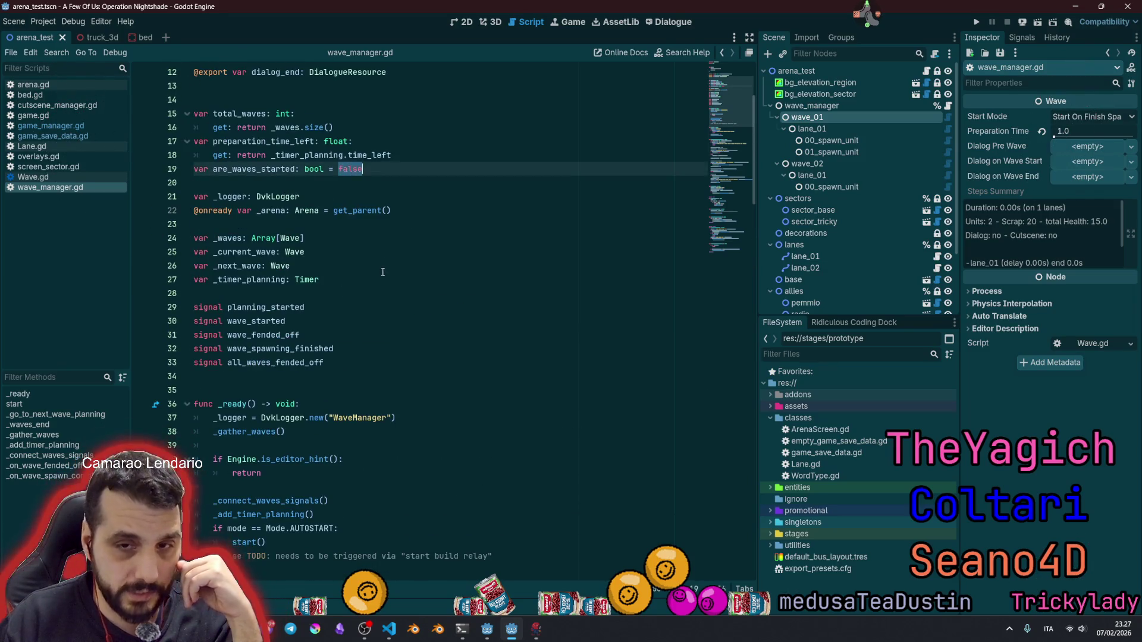
pyautogui.scroll(-7, 351, 174)
# Step: Select current_wave_id in _go_to_next_wave_planning and jump to its declaration in arena.gd
pyautogui.doubleClick(333, 390)
pyautogui.scroll(-3, 357, 384)
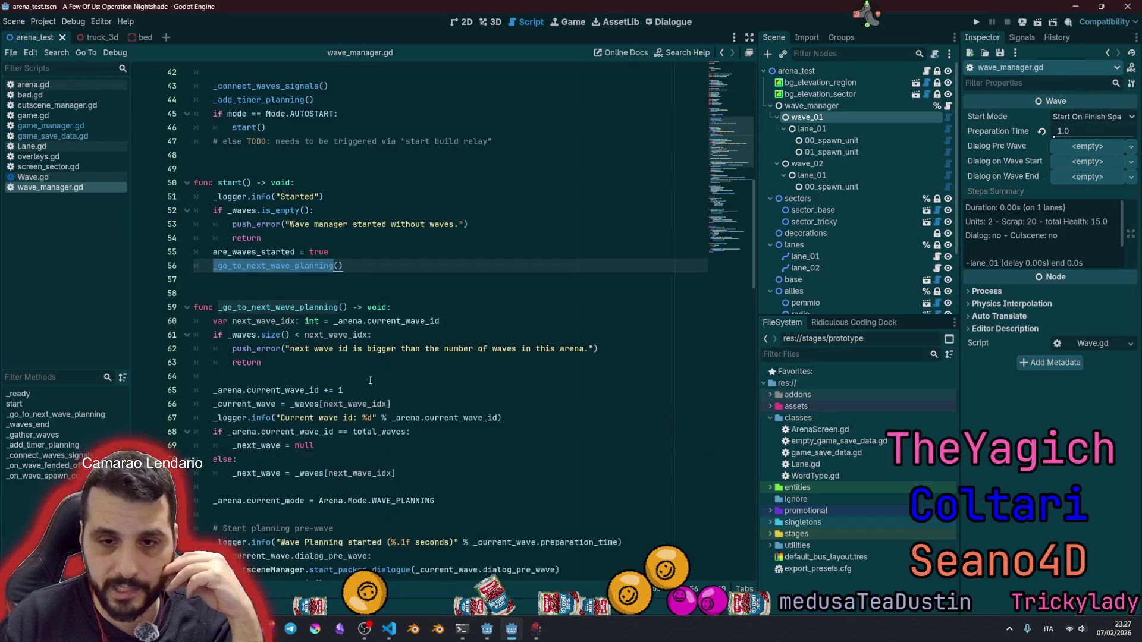
pyautogui.click(250, 196)
pyautogui.doubleClick(235, 183)
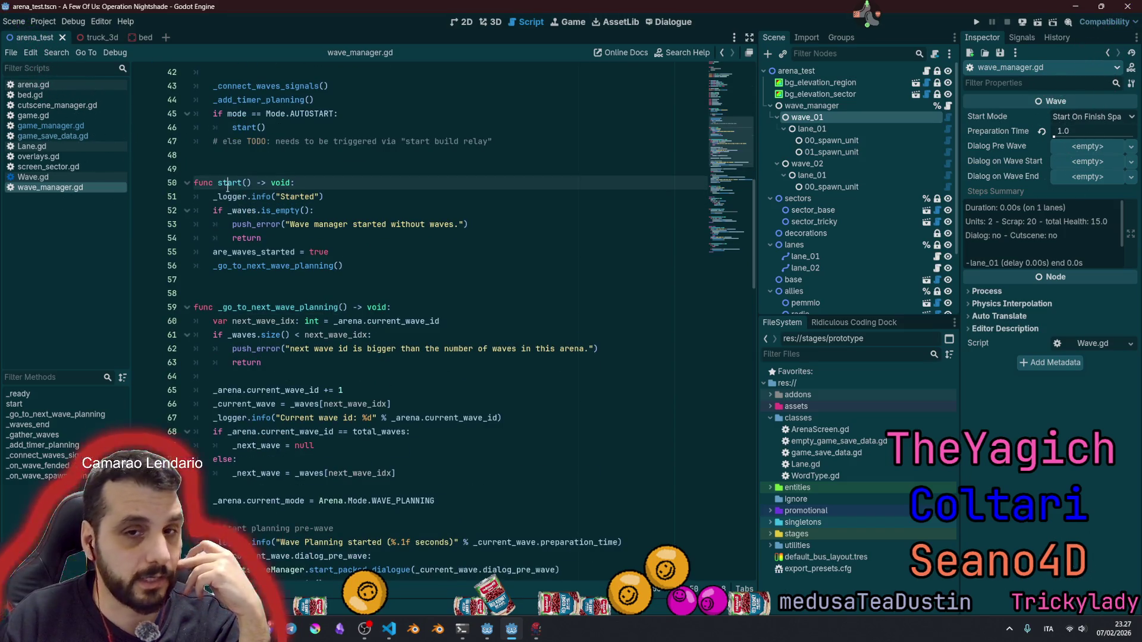
pyautogui.click(285, 307)
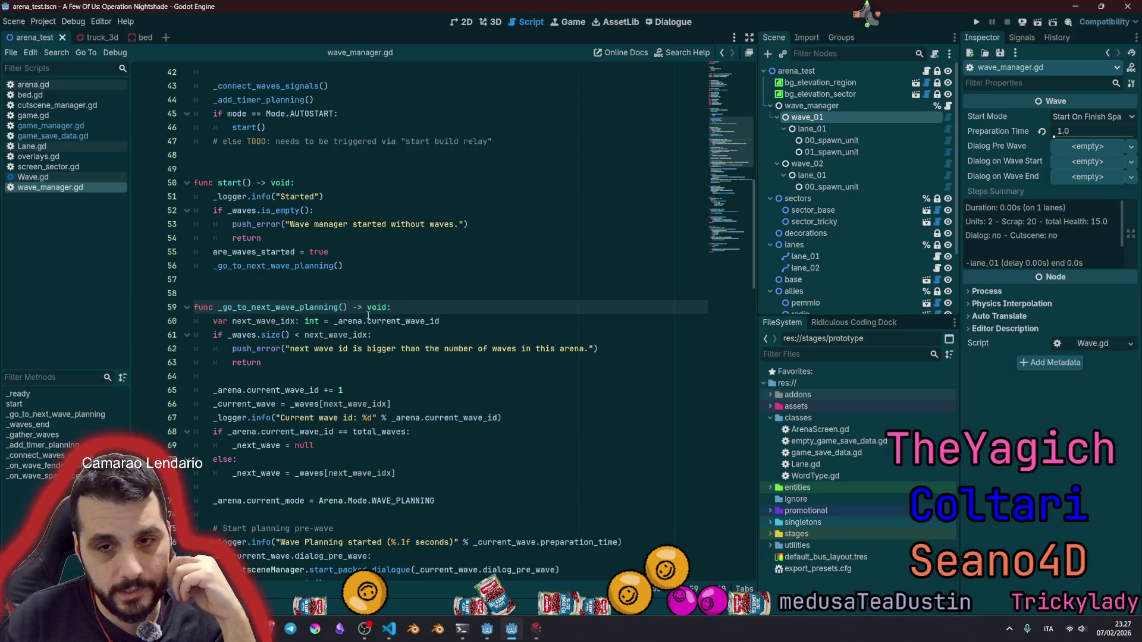
pyautogui.doubleClick(403, 321)
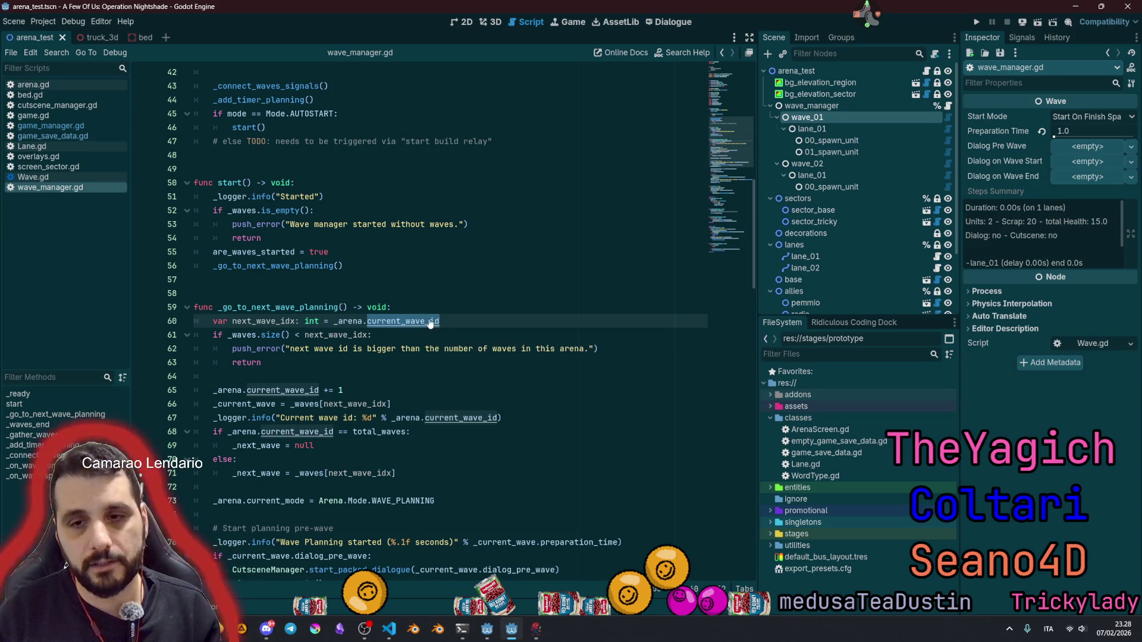
pyautogui.keyDown('ctrl'); pyautogui.click(431, 320); pyautogui.keyUp('ctrl')
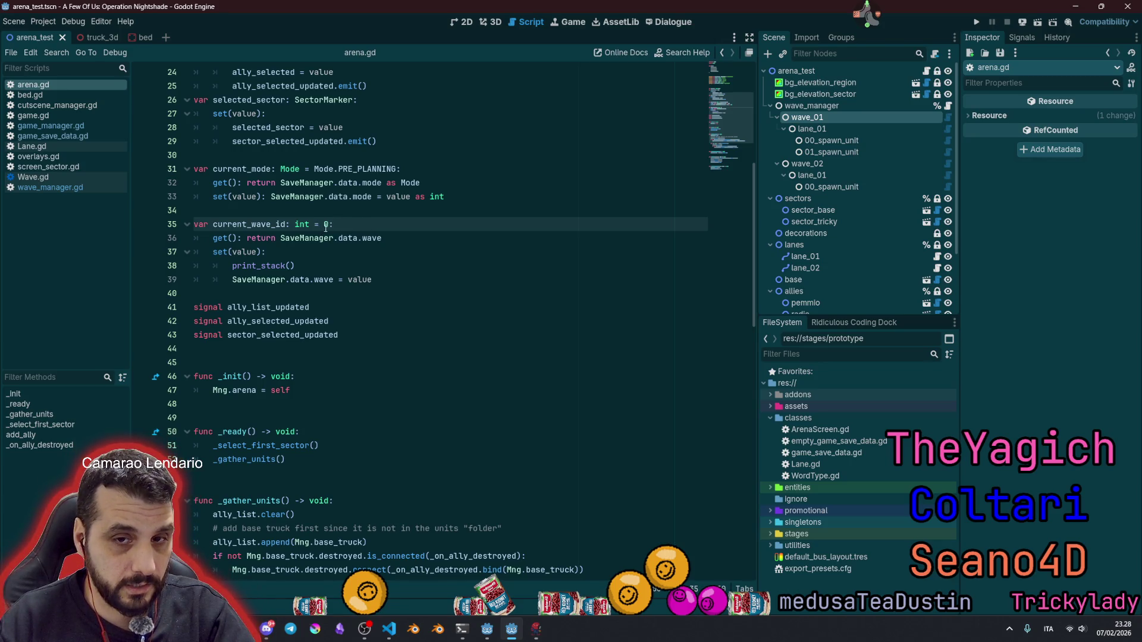
# Step: Read the current_wave_id setter, then follow SaveManager.data.wave into game_save_data.gd
pyautogui.moveTo(244, 252)
pyautogui.mouseDown()
pyautogui.moveTo(279, 279)
pyautogui.moveTo(387, 283)
pyautogui.mouseUp()
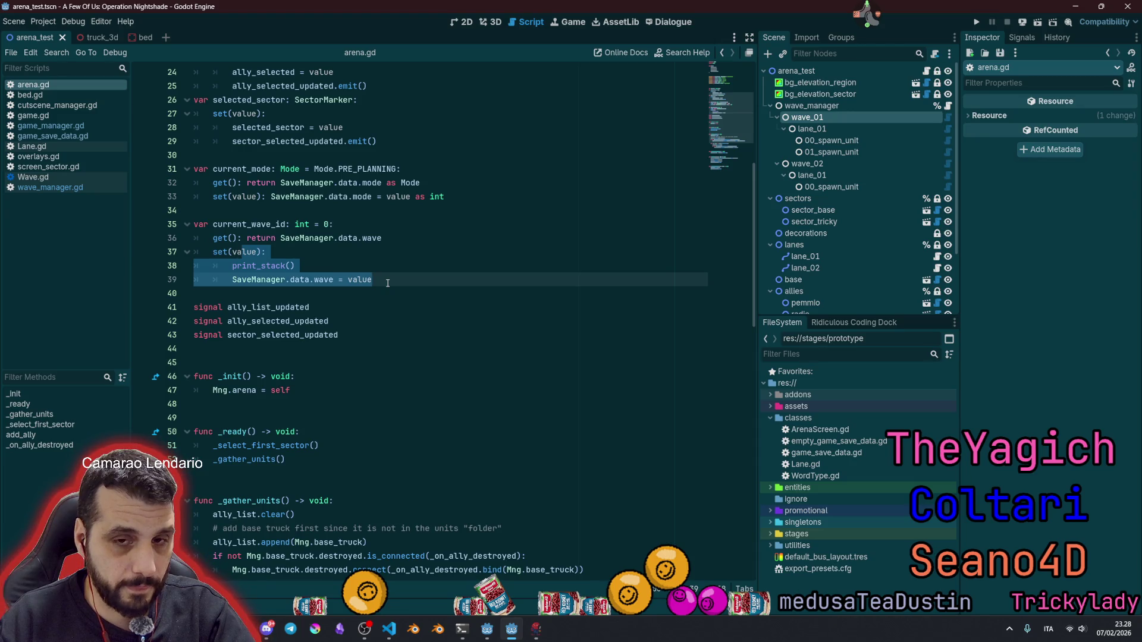
pyautogui.click(327, 283)
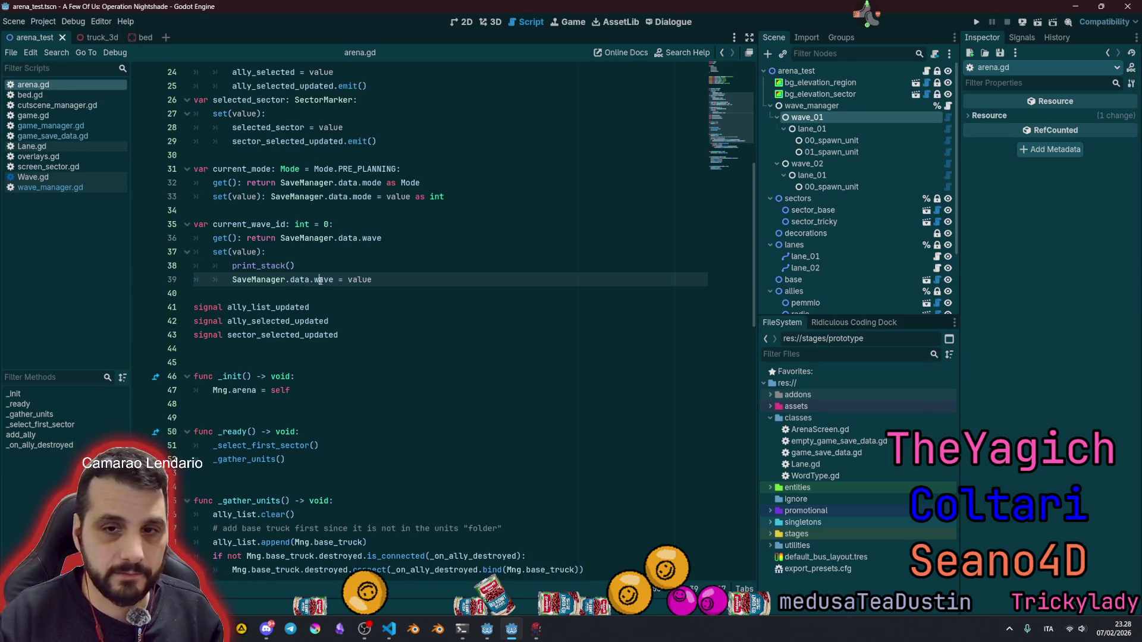
pyautogui.keyDown('ctrl'); pyautogui.click(367, 233); pyautogui.keyUp('ctrl')
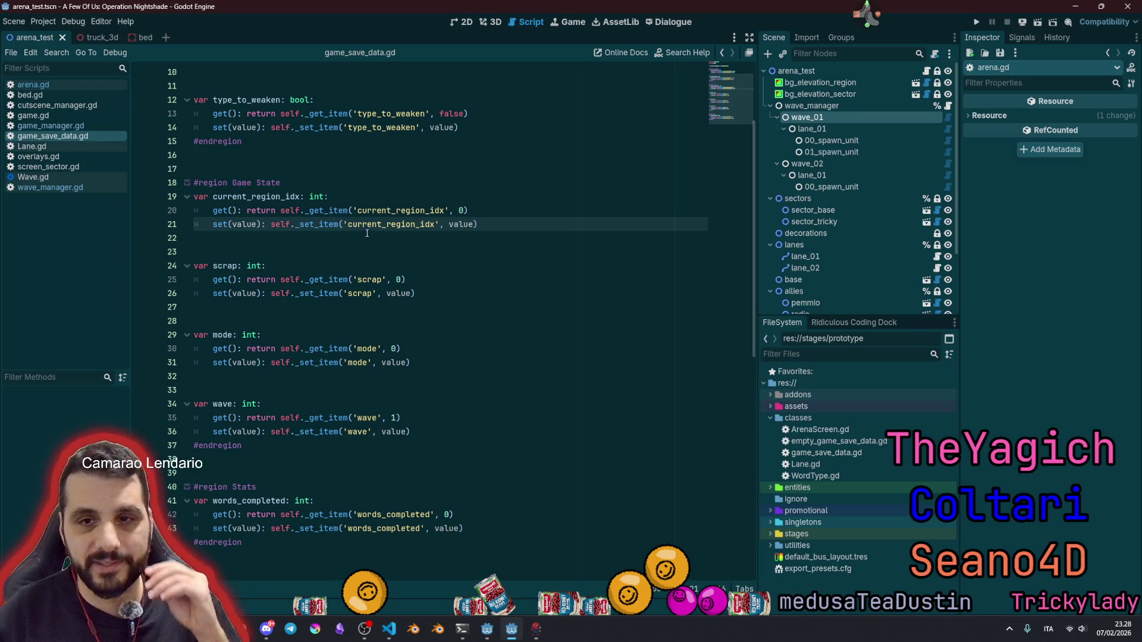
# Step: Change the wave default in get_item('wave', 1) to 0
pyautogui.scroll(2, 273, 267)
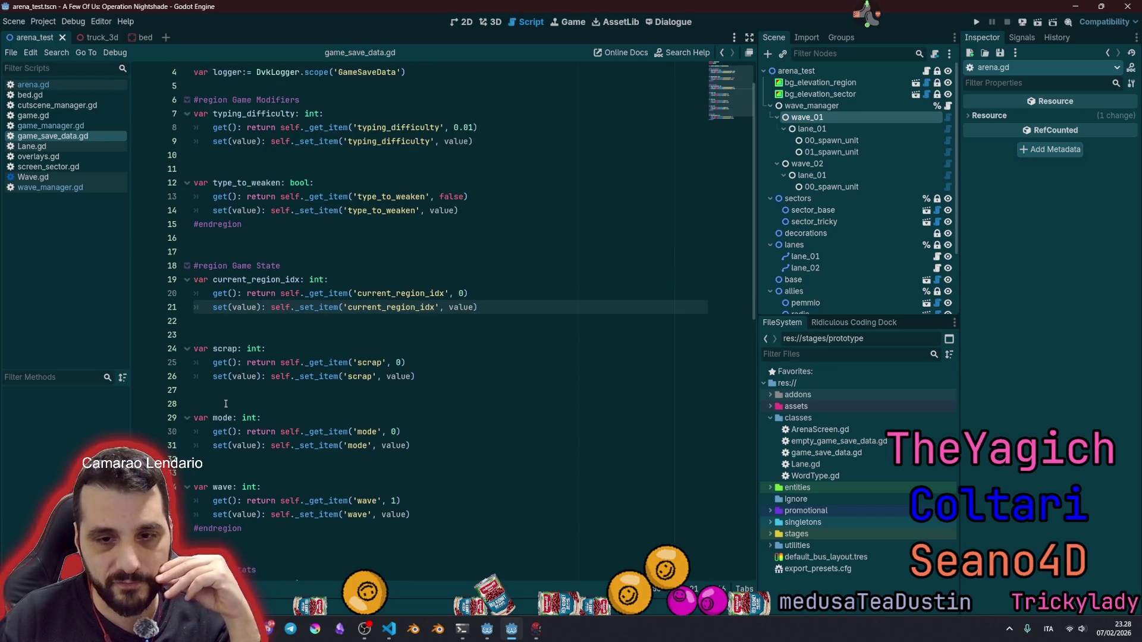
pyautogui.doubleClick(226, 483)
pyautogui.scroll(-3, 331, 412)
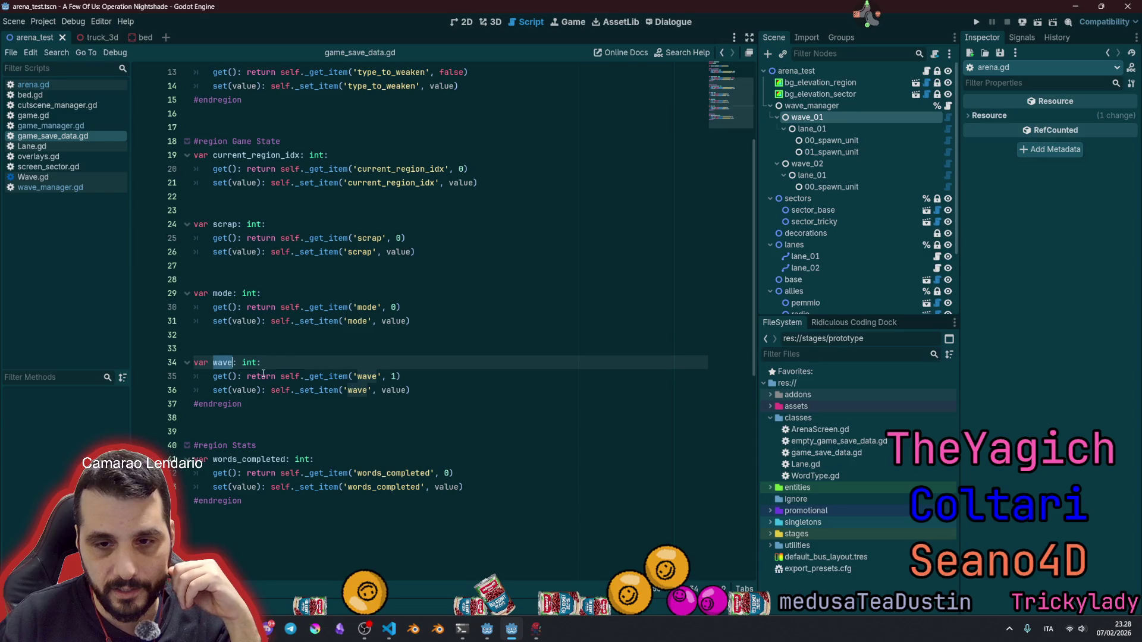
pyautogui.click(381, 376)
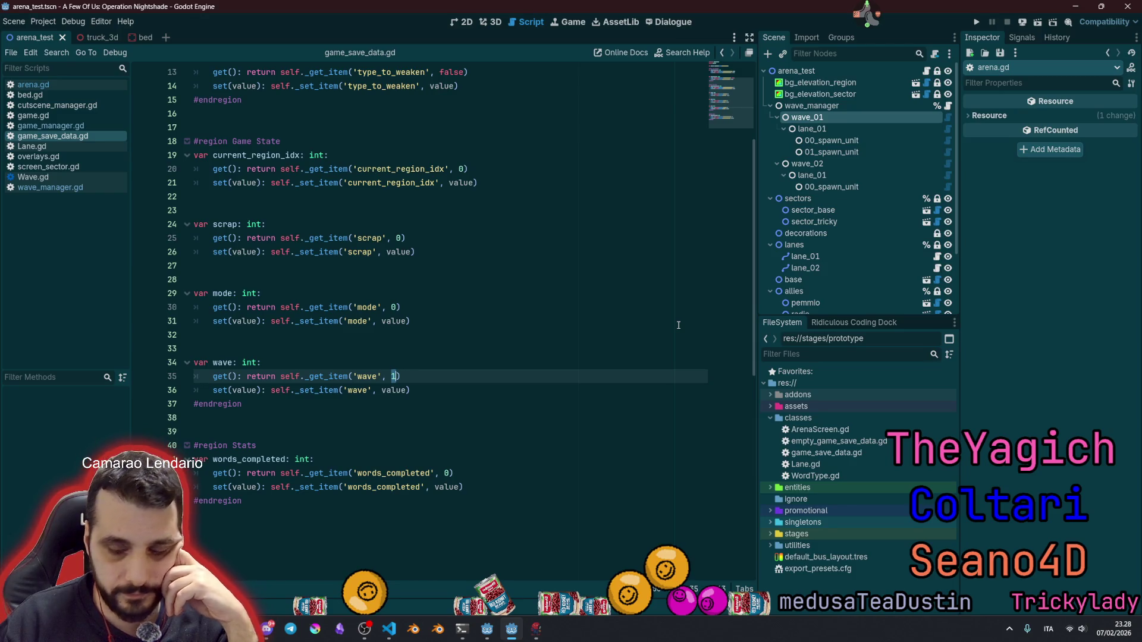
pyautogui.write('0')
pyautogui.click(539, 313)
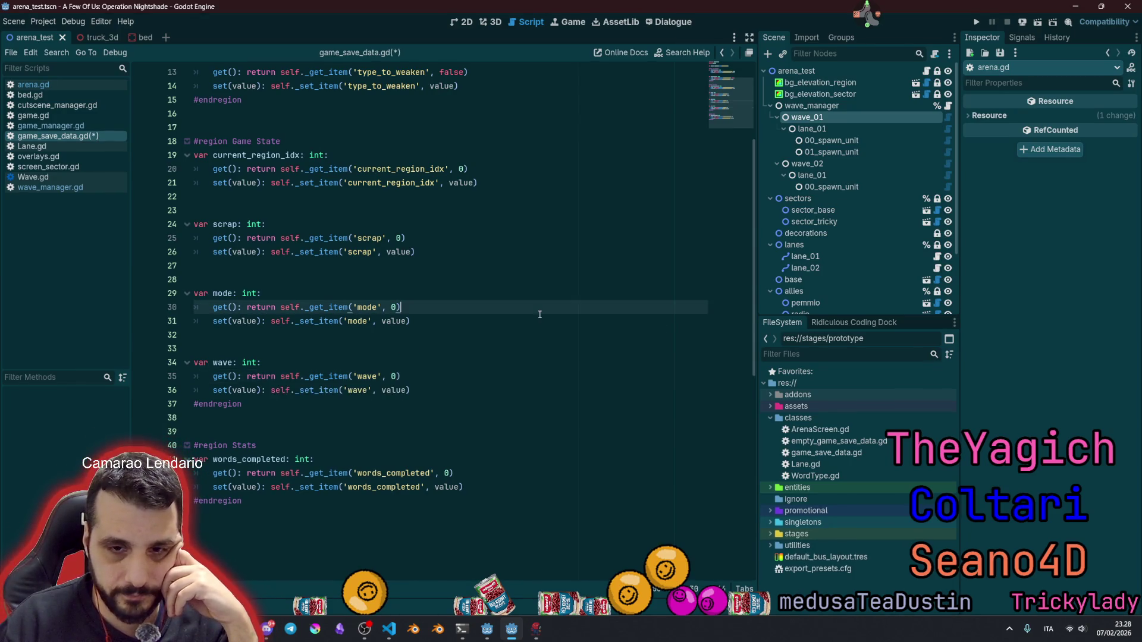
# Step: Save game_save_data.gd and launch the game with F5
pyautogui.hotkey('ctrl', 's')
pyautogui.click(429, 348)
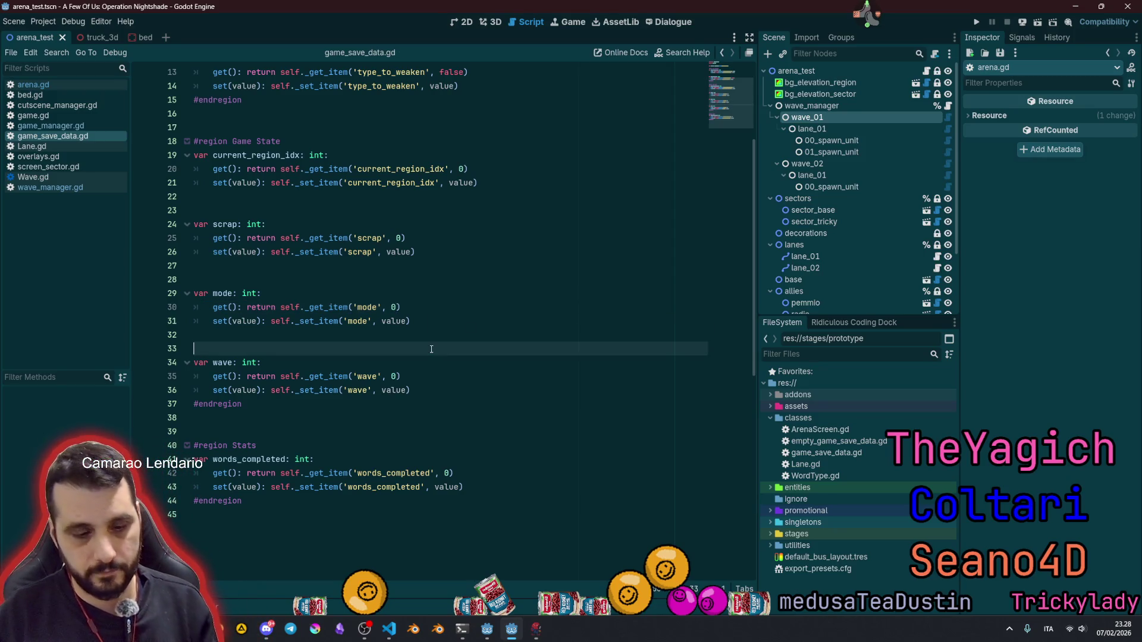
pyautogui.press('F5')
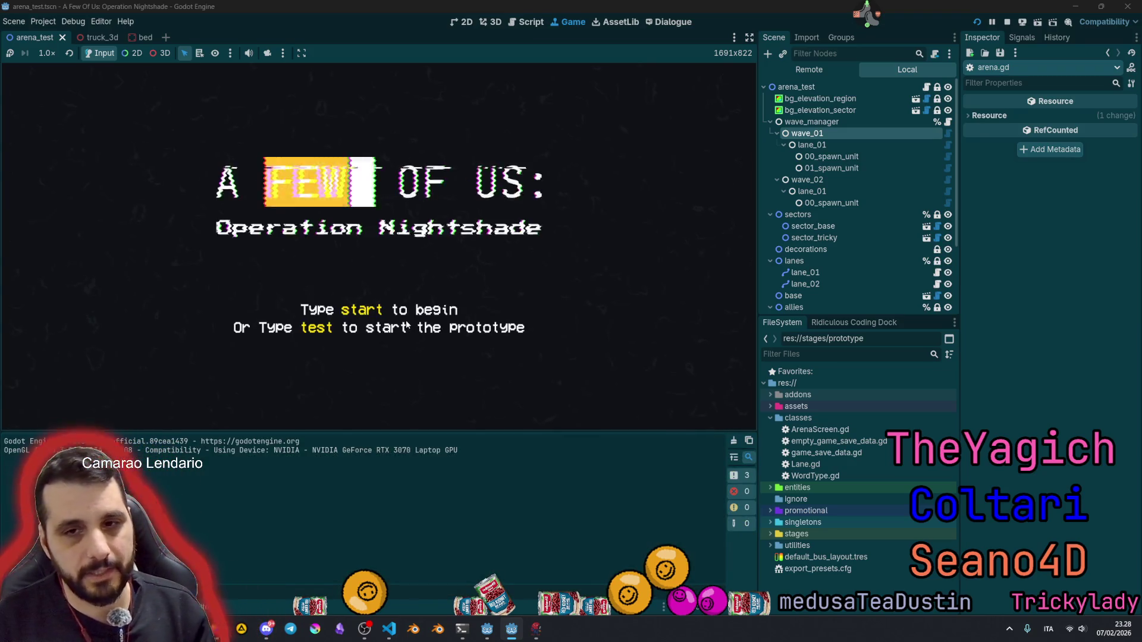
# Step: Start the prototype with 'test' and read the WaveManager lines in the output log
pyautogui.write('test')
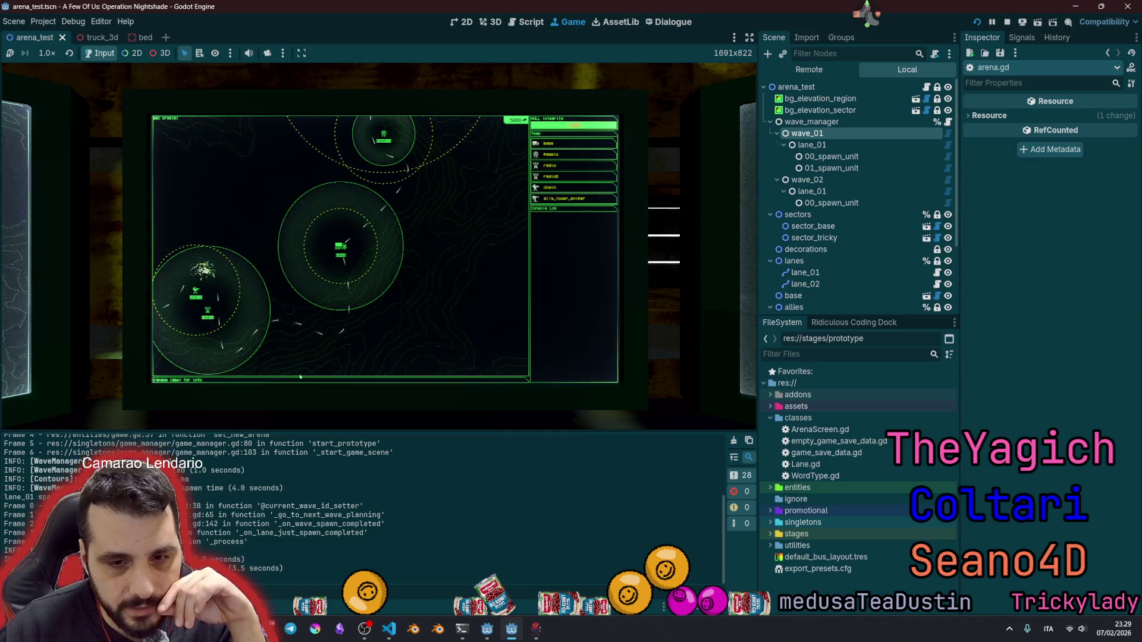
pyautogui.moveTo(4, 470); pyautogui.dragTo(197, 474)
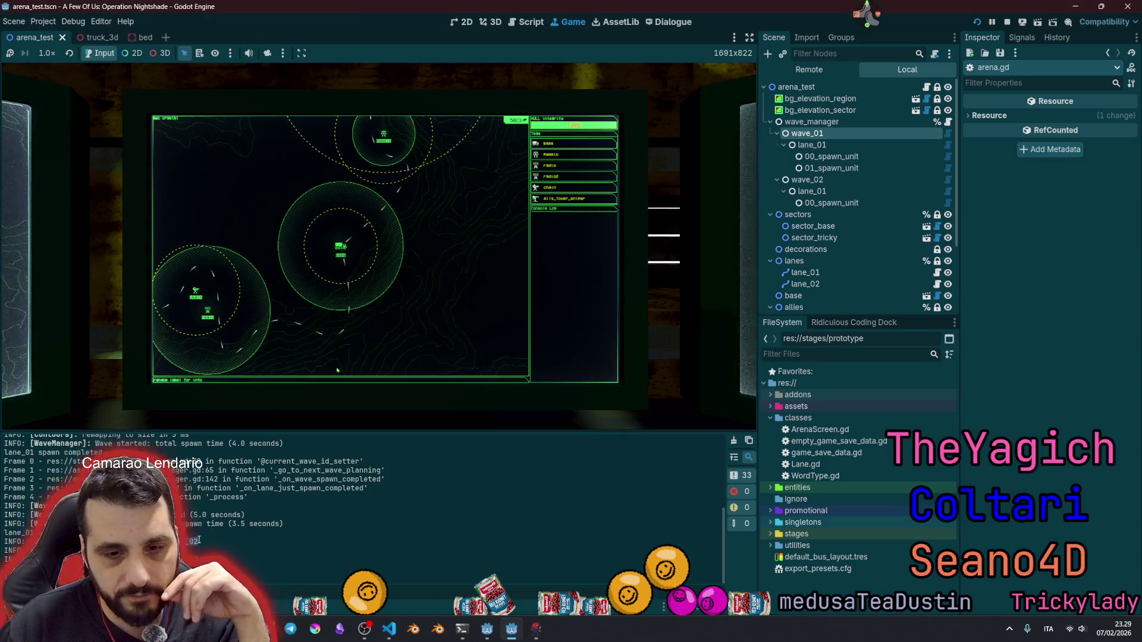
pyautogui.moveTo(190, 541); pyautogui.dragTo(204, 550)
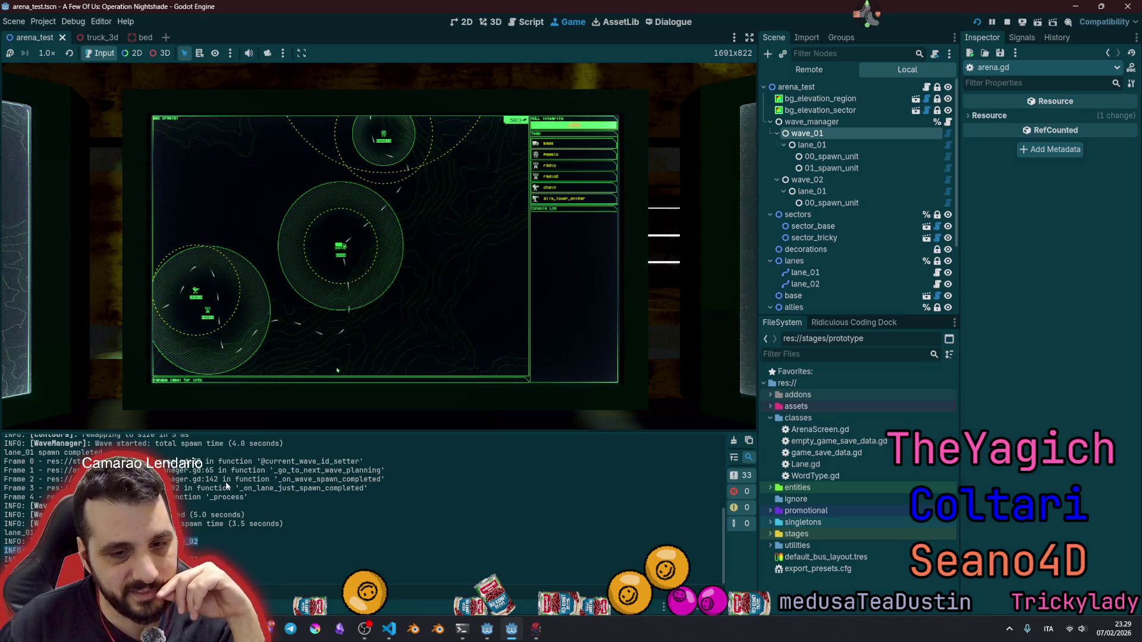
# Step: Open the sec tricky sector map and order the base unit to the top-left zone
pyautogui.click(337, 370)
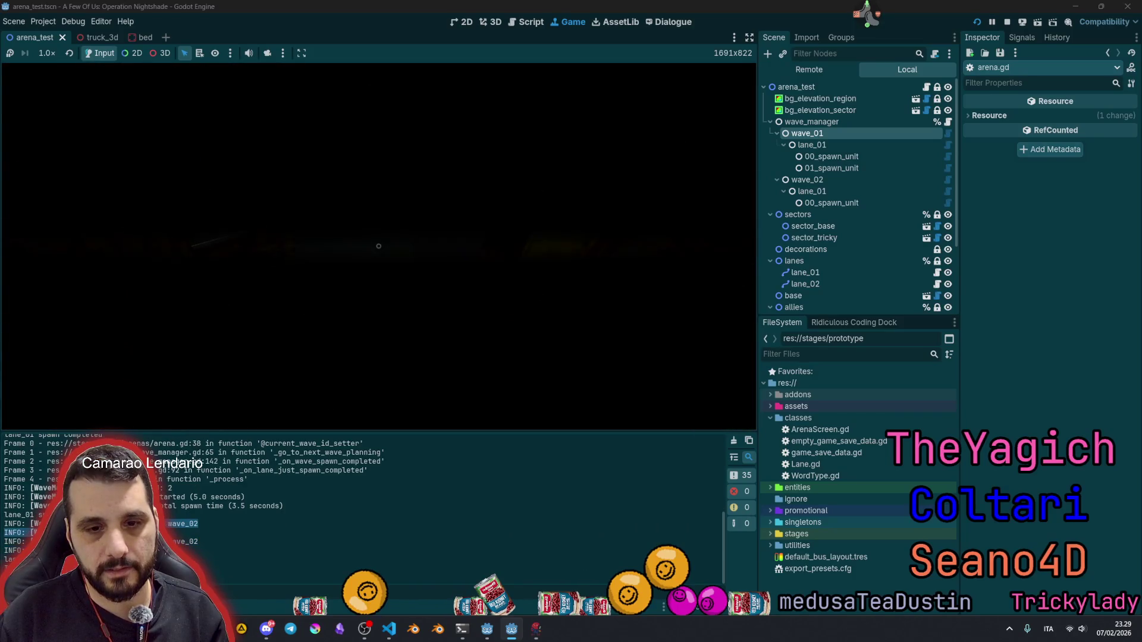
pyautogui.click(379, 245)
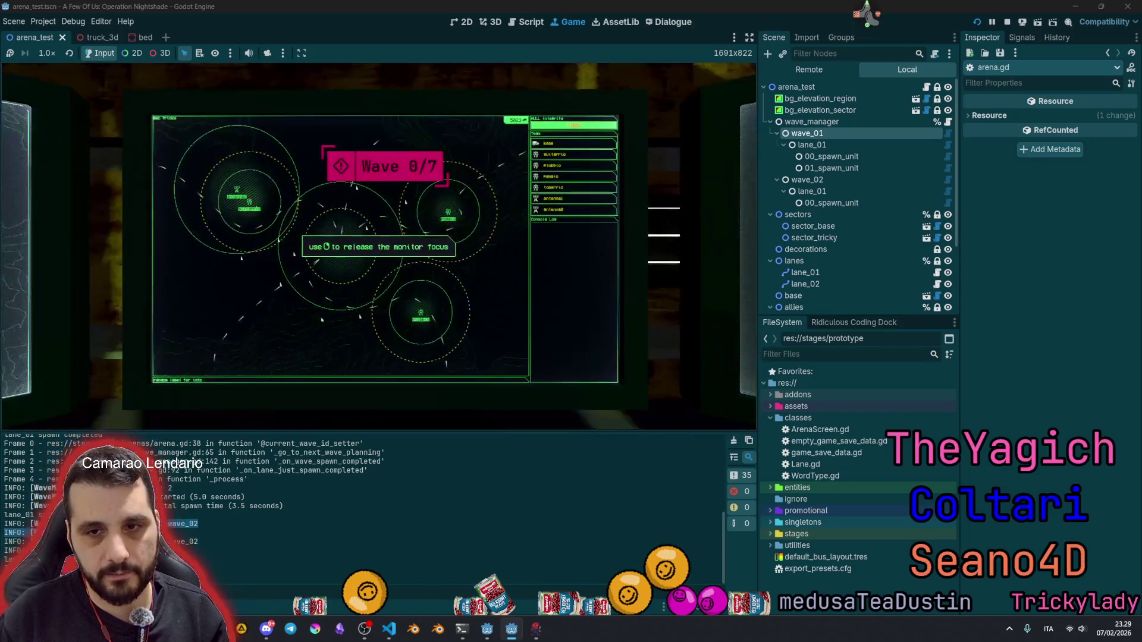
pyautogui.press('Up')
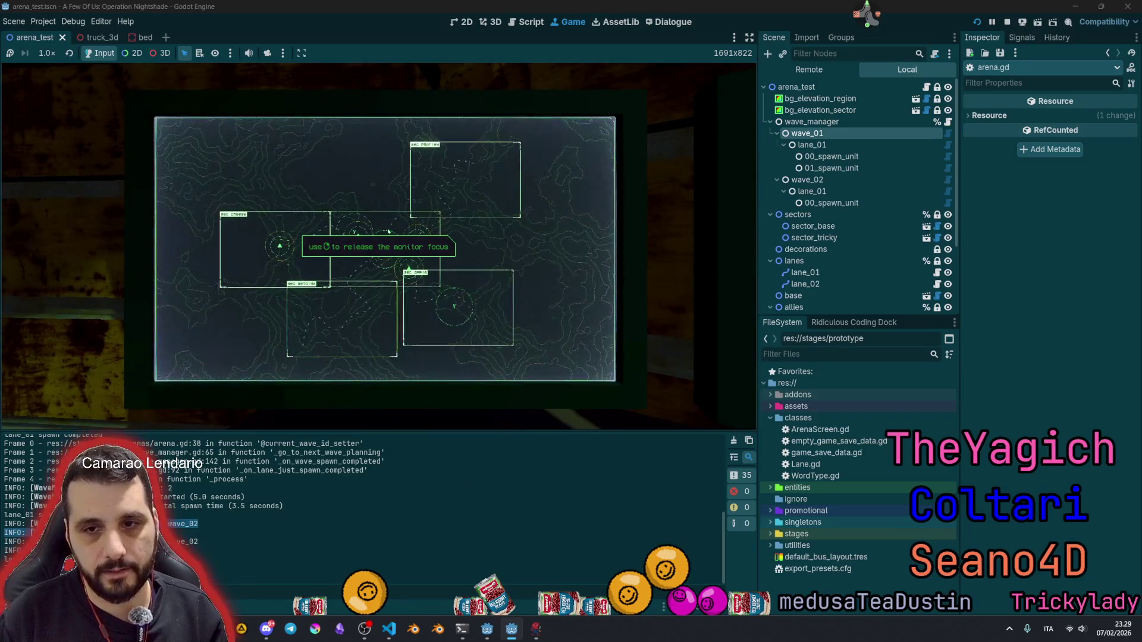
pyautogui.click(389, 231)
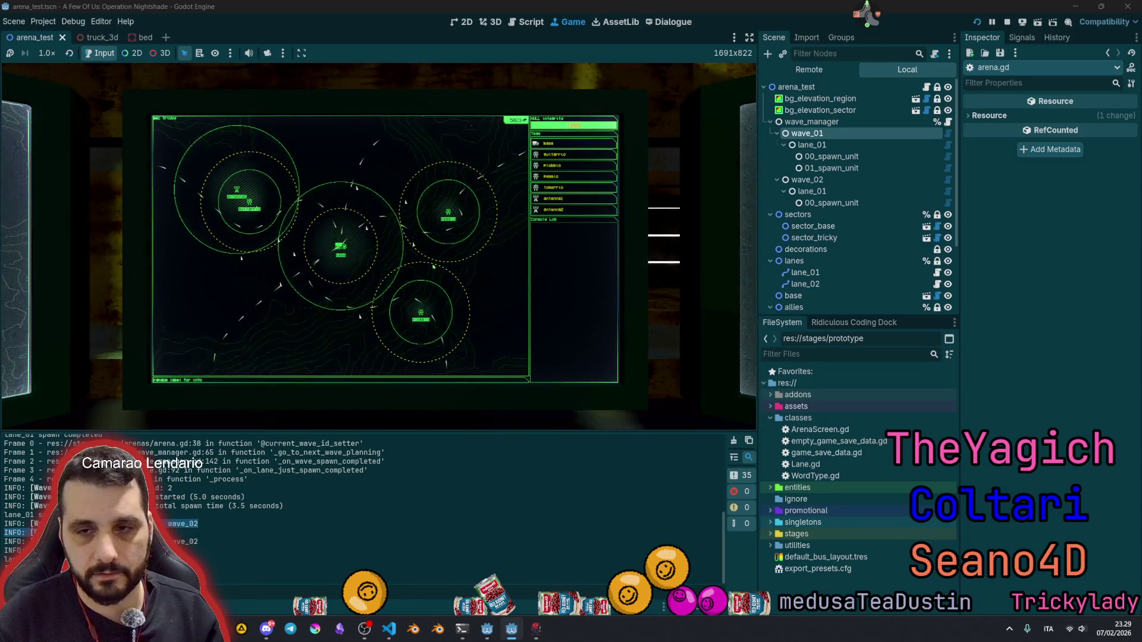
pyautogui.click(340, 246)
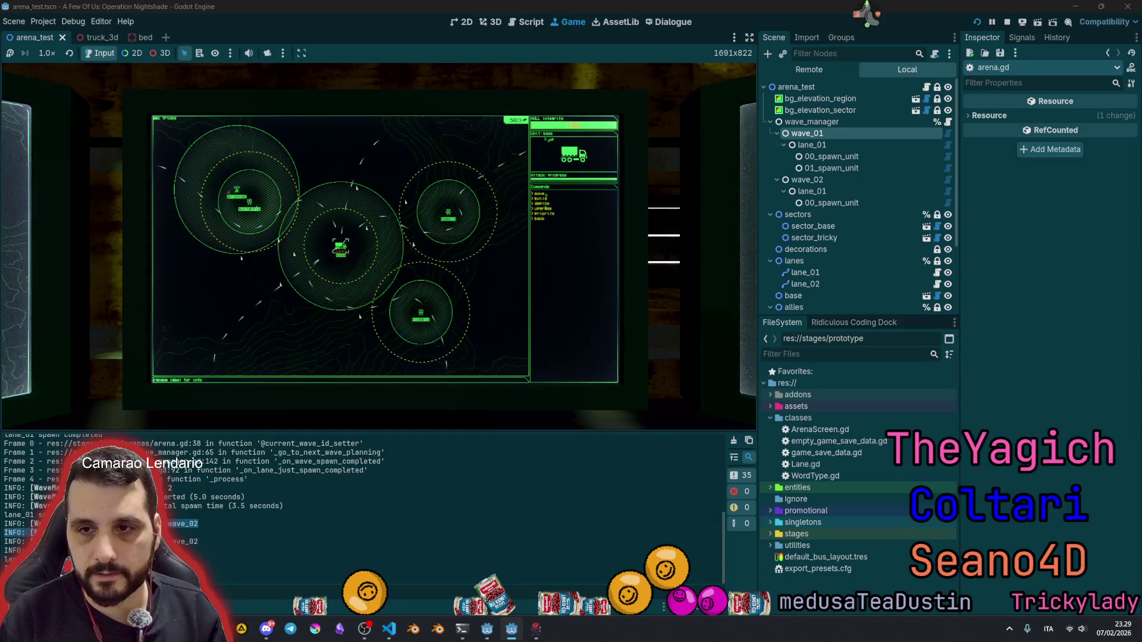
pyautogui.press('Return')
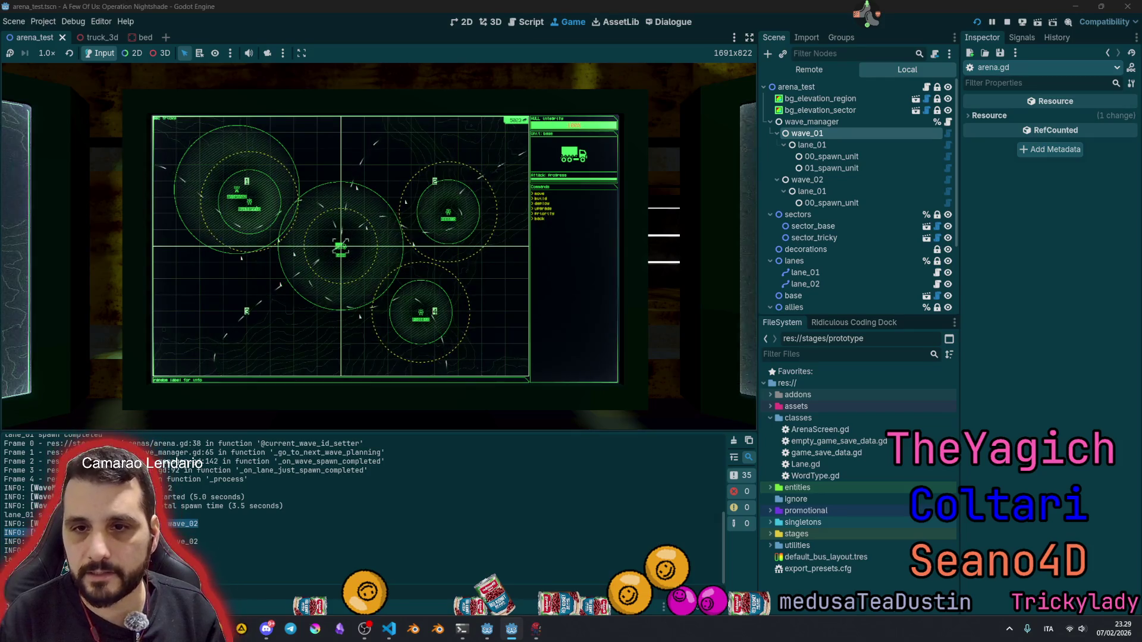
pyautogui.press('1')
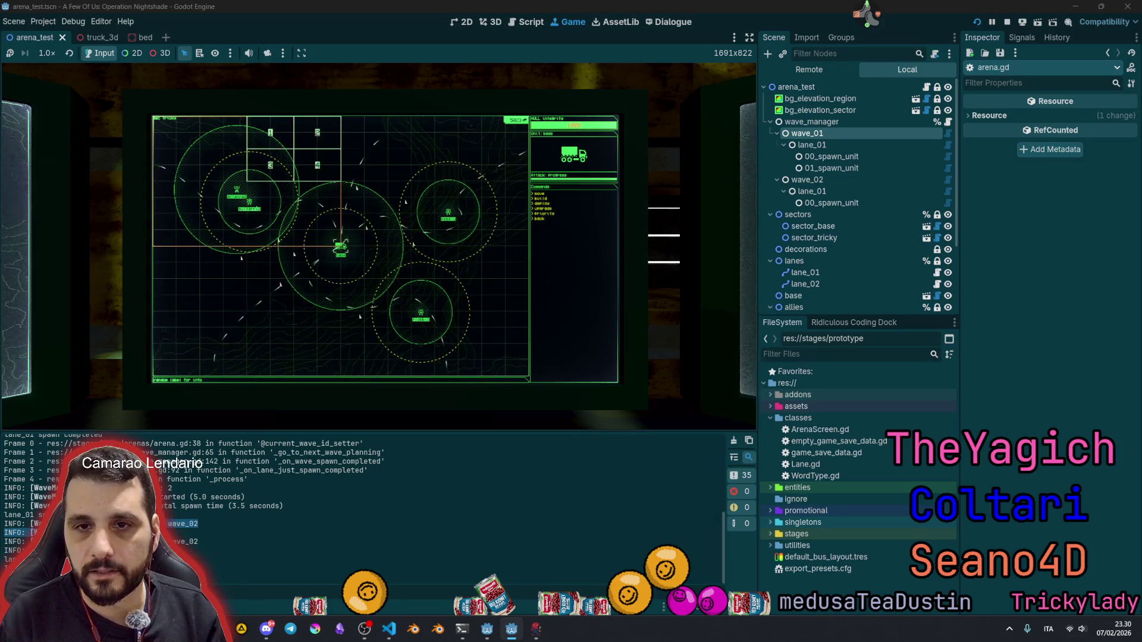
pyautogui.press('1')
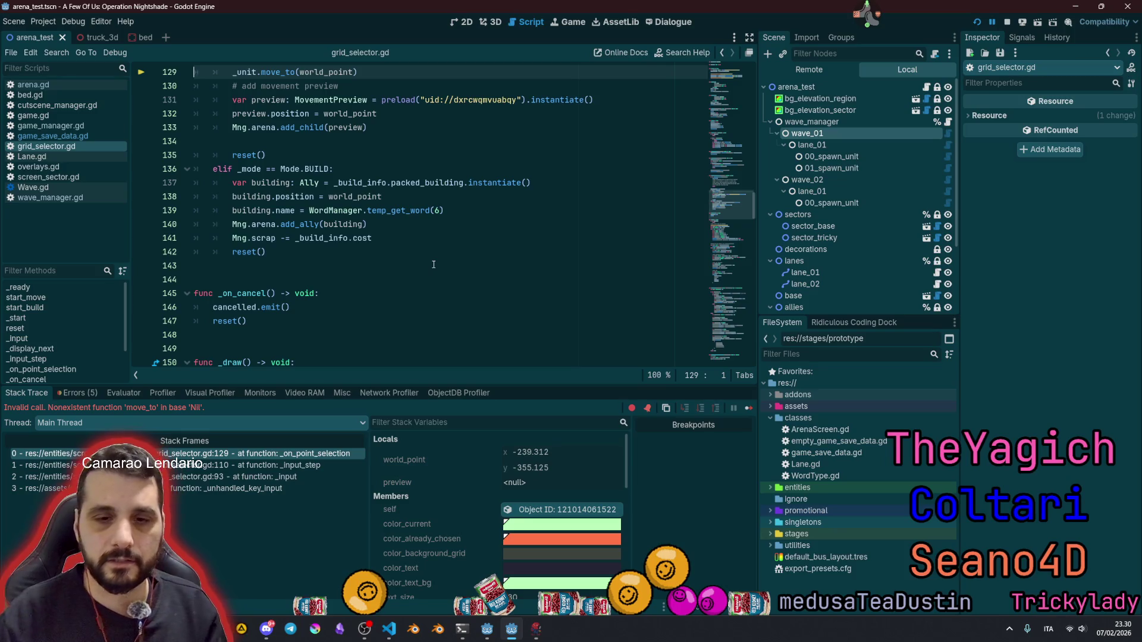
# Step: Stop the broken run at grid_selector.gd line 128 with F8 and relaunch with F5
pyautogui.scroll(4, 433, 264)
pyautogui.click(391, 220)
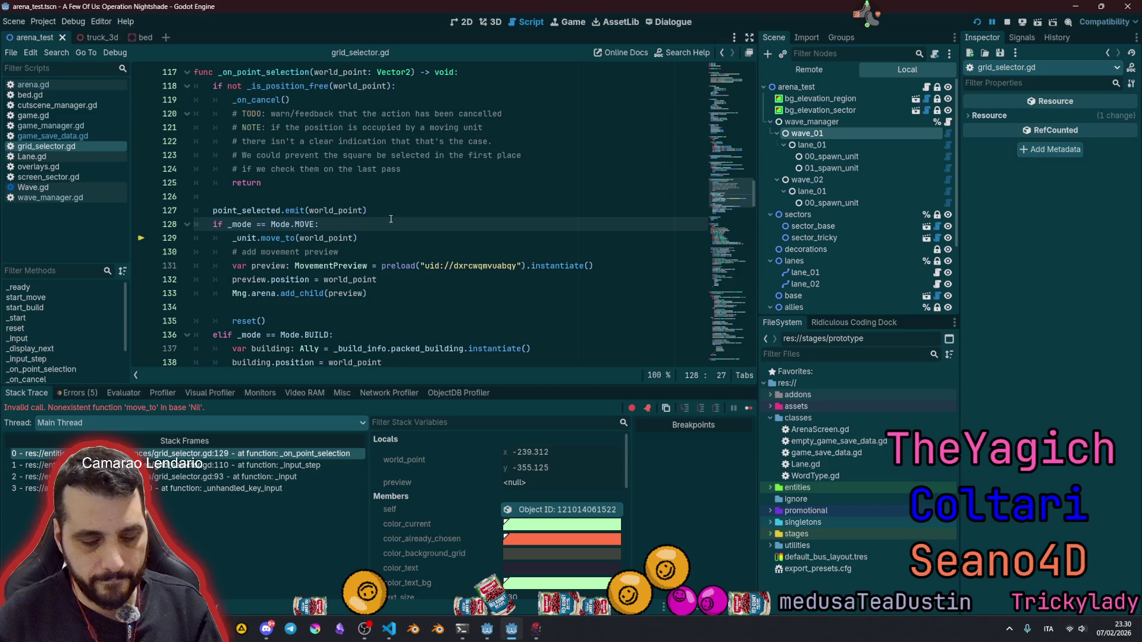
pyautogui.press('F8')
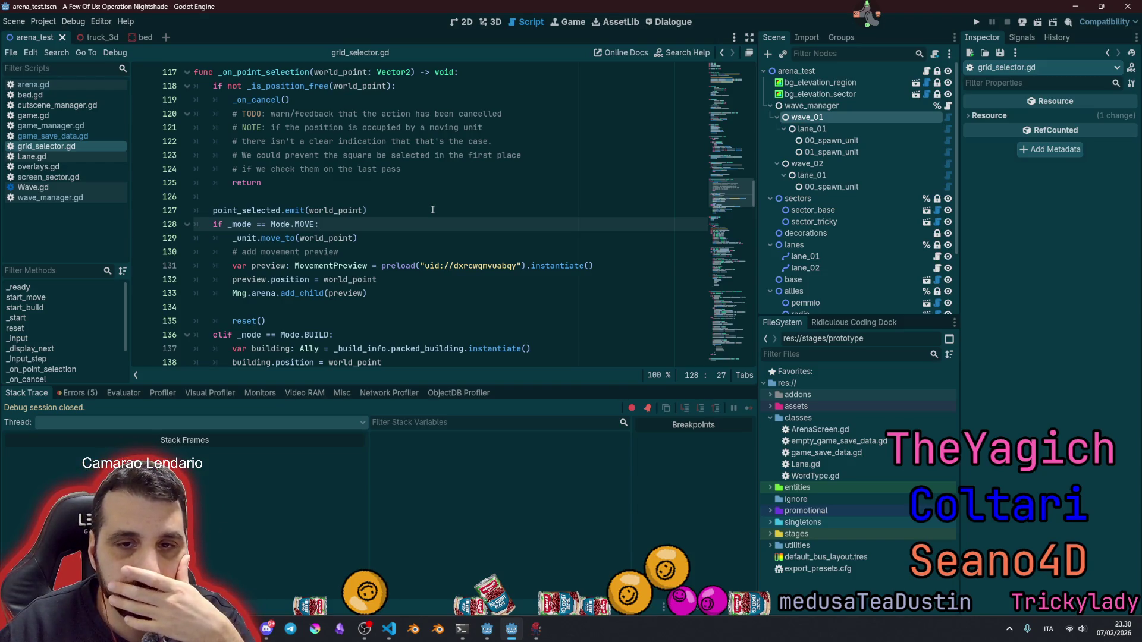
pyautogui.press('Down')
pyautogui.press('Down')
pyautogui.press('Down')
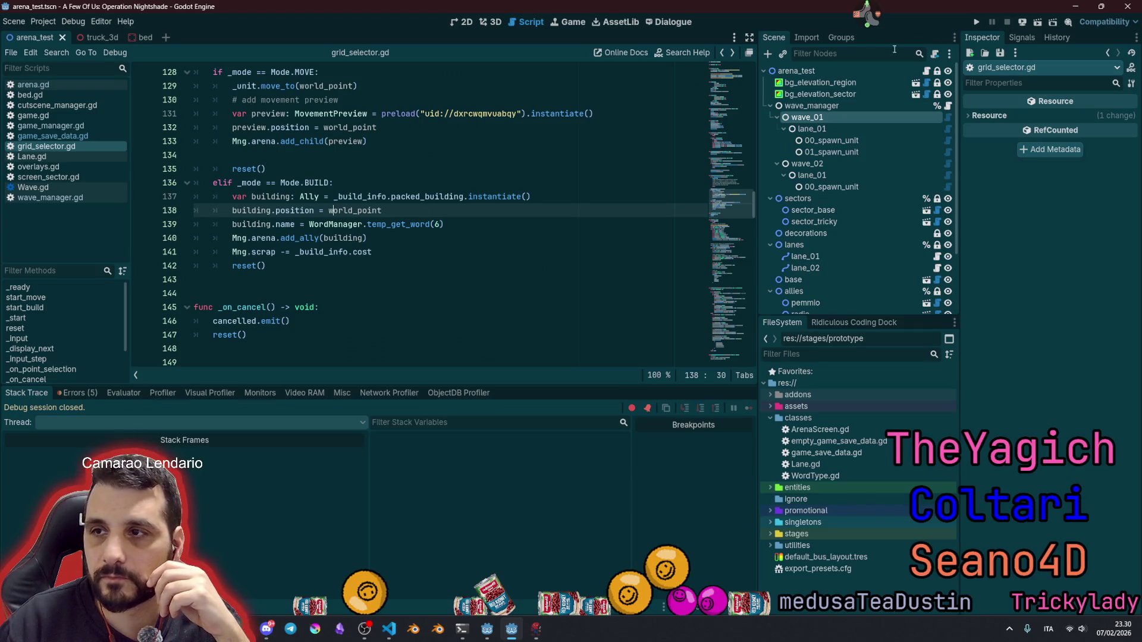
pyautogui.press('F5')
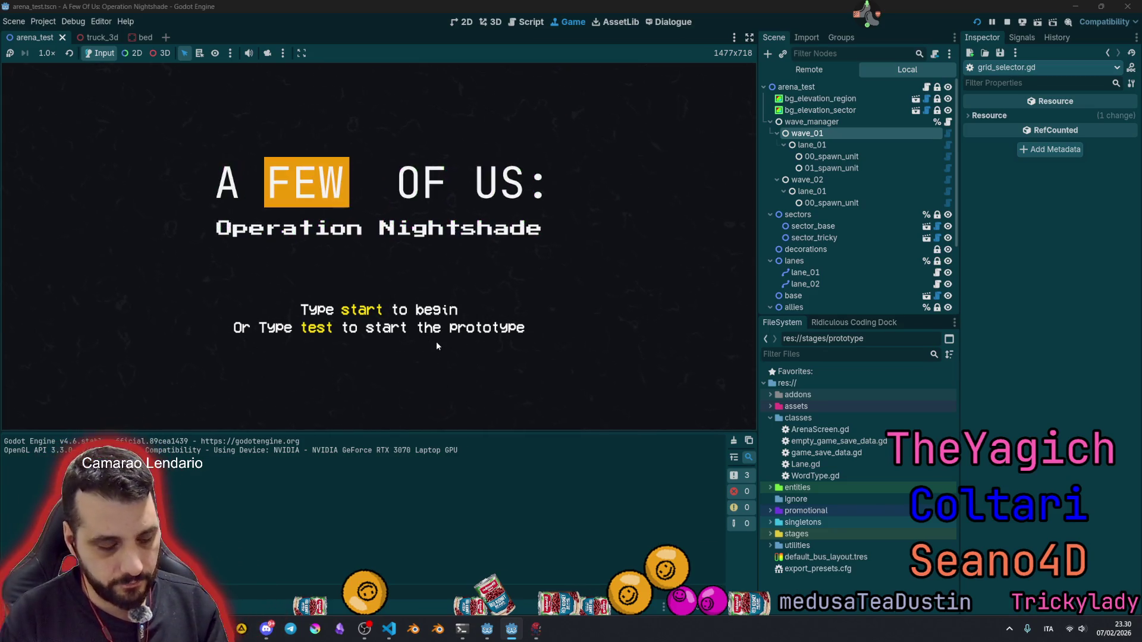
# Step: Type 'test' on the title screen to start the prototype arena
pyautogui.write('test')
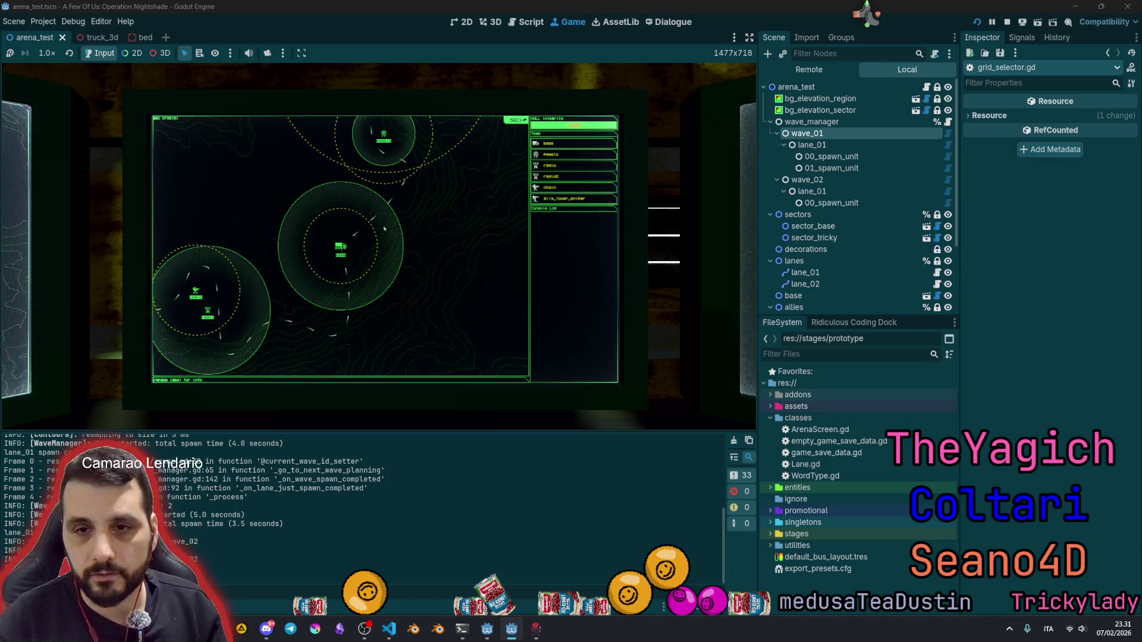
# Step: Compare the wave_01 and wave_02 properties in the Inspector
pyautogui.click(813, 146)
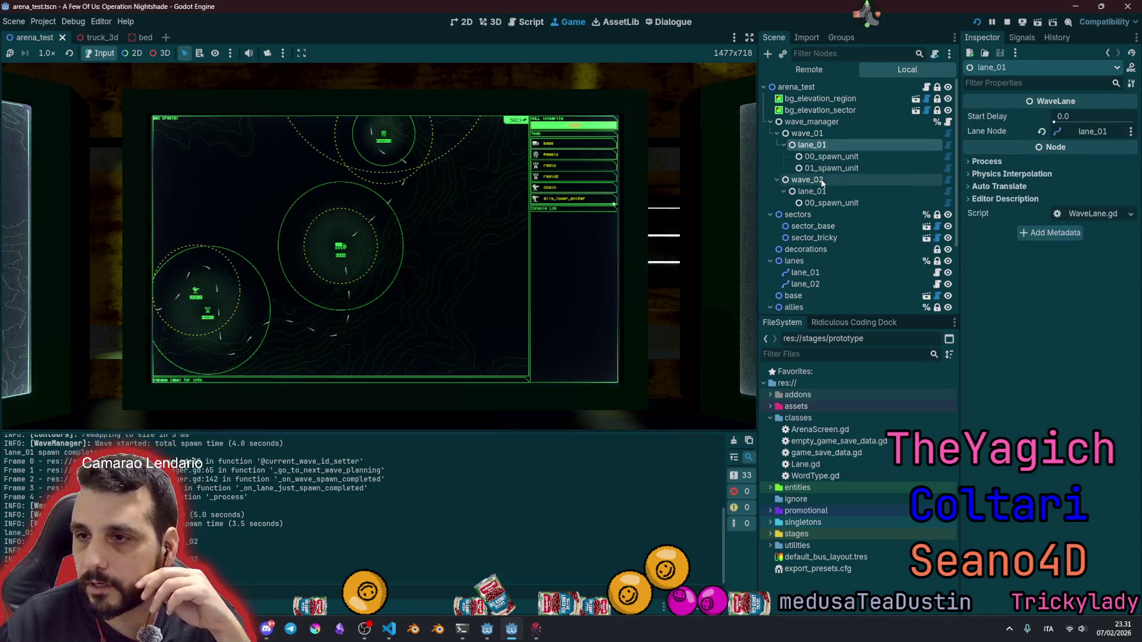
pyautogui.click(824, 181)
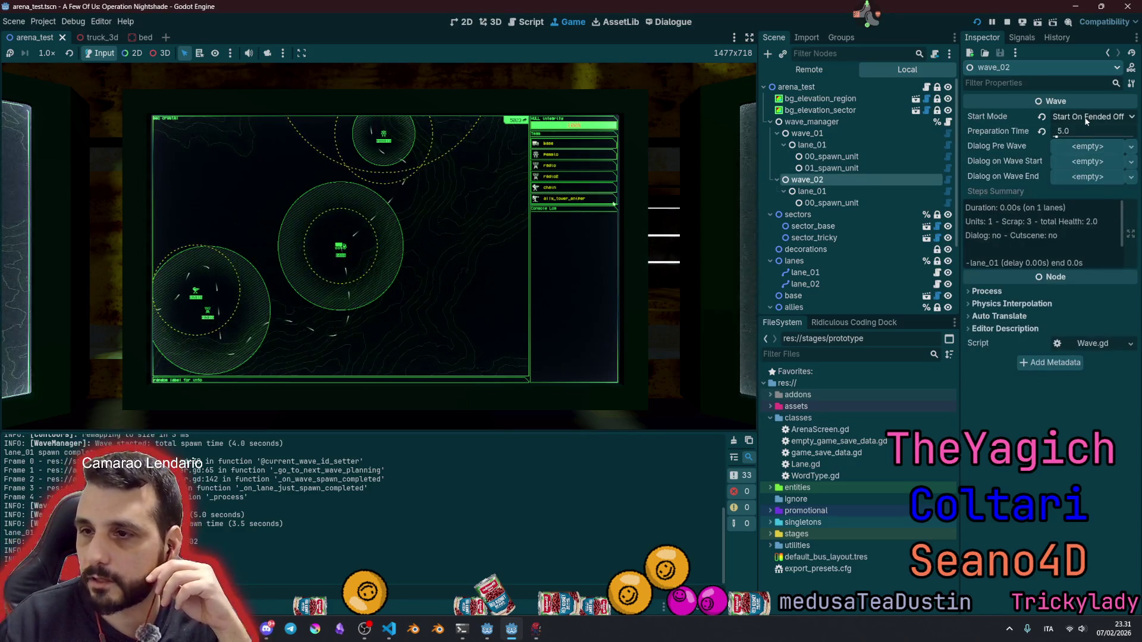
pyautogui.click(868, 131)
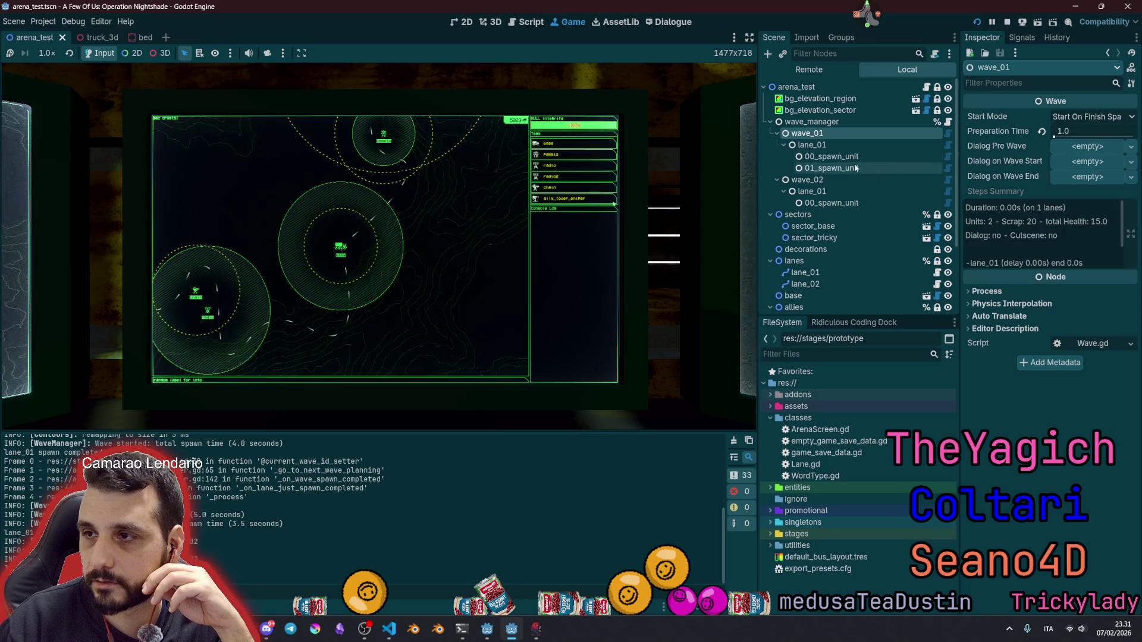
pyautogui.click(807, 179)
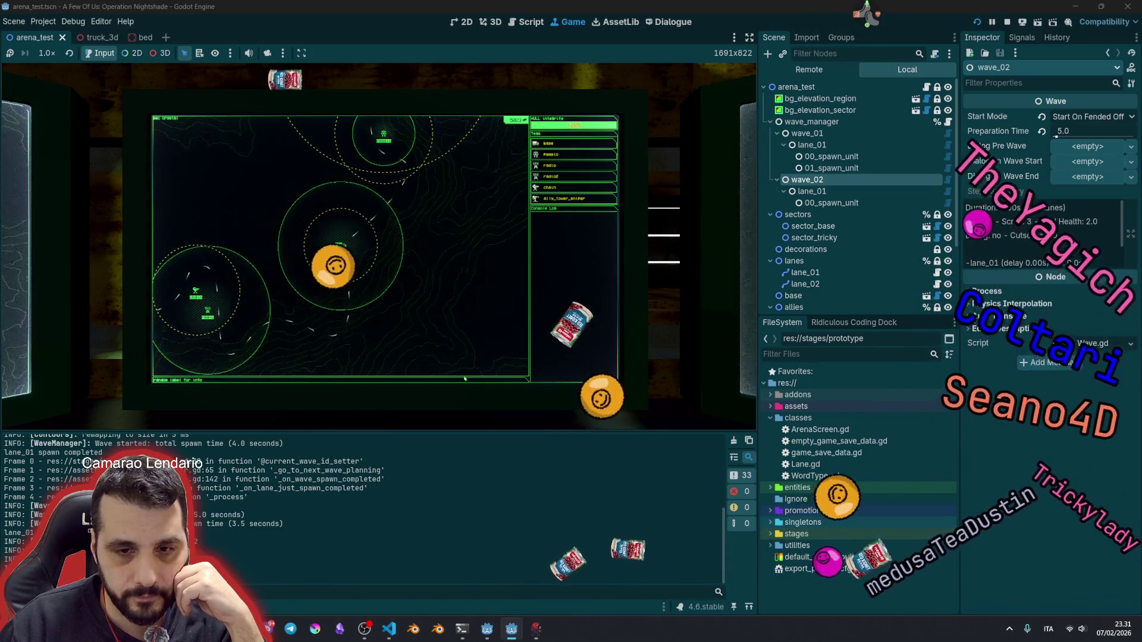
pyautogui.click(807, 133)
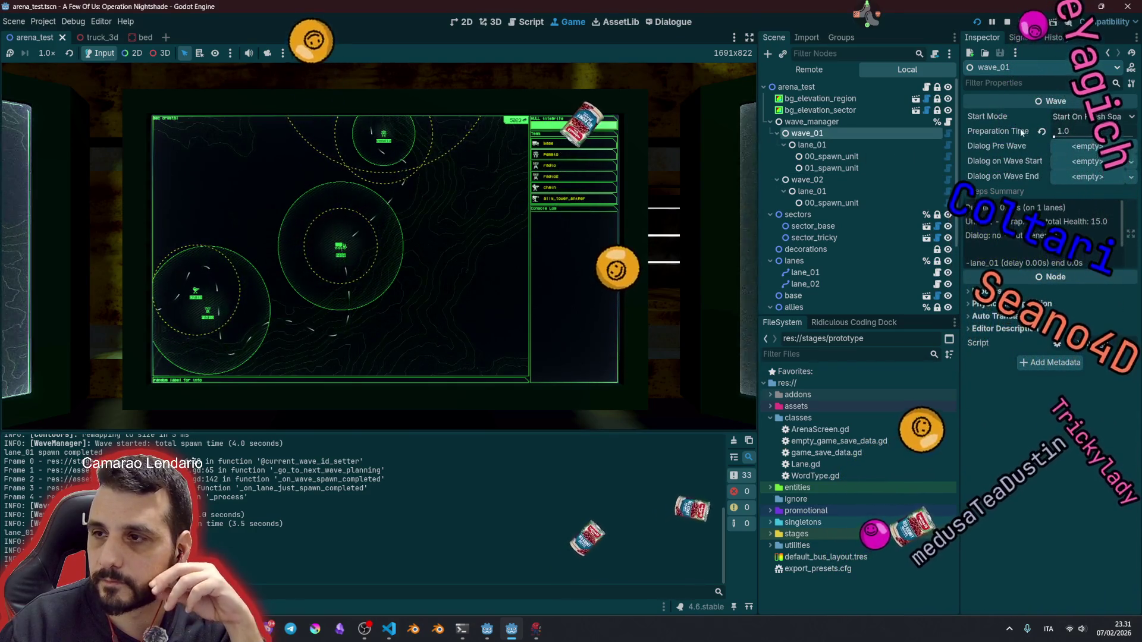
pyautogui.click(841, 180)
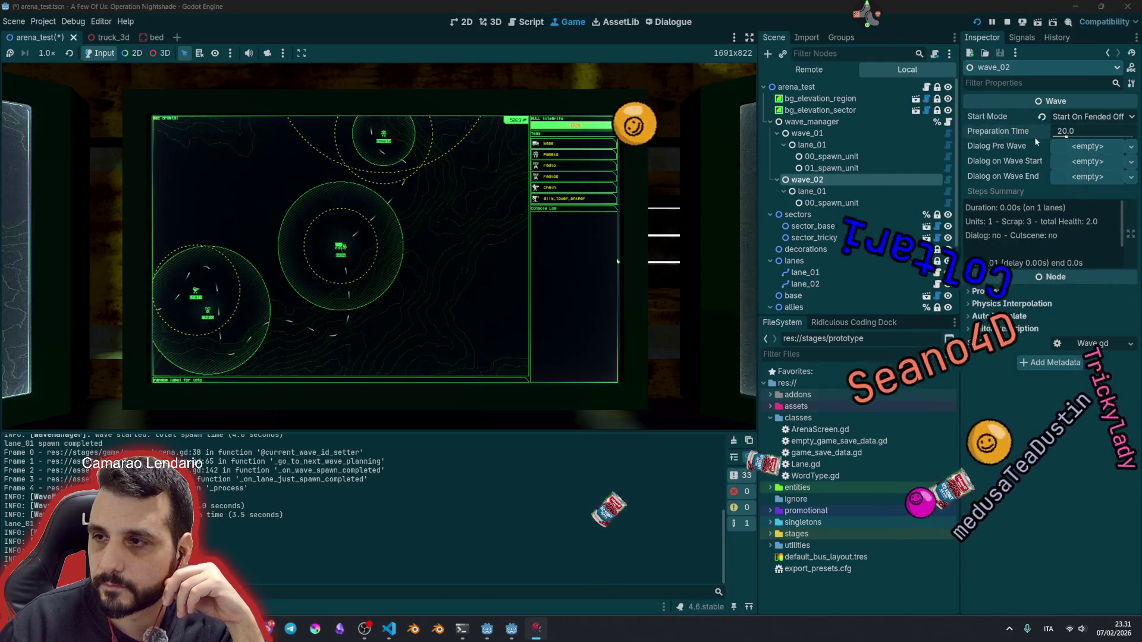
# Step: Set wave_02's Preparation Time to 3.0 and recheck wave_01
pyautogui.click(1064, 131)
pyautogui.write('3.4')
pyautogui.press('Return')
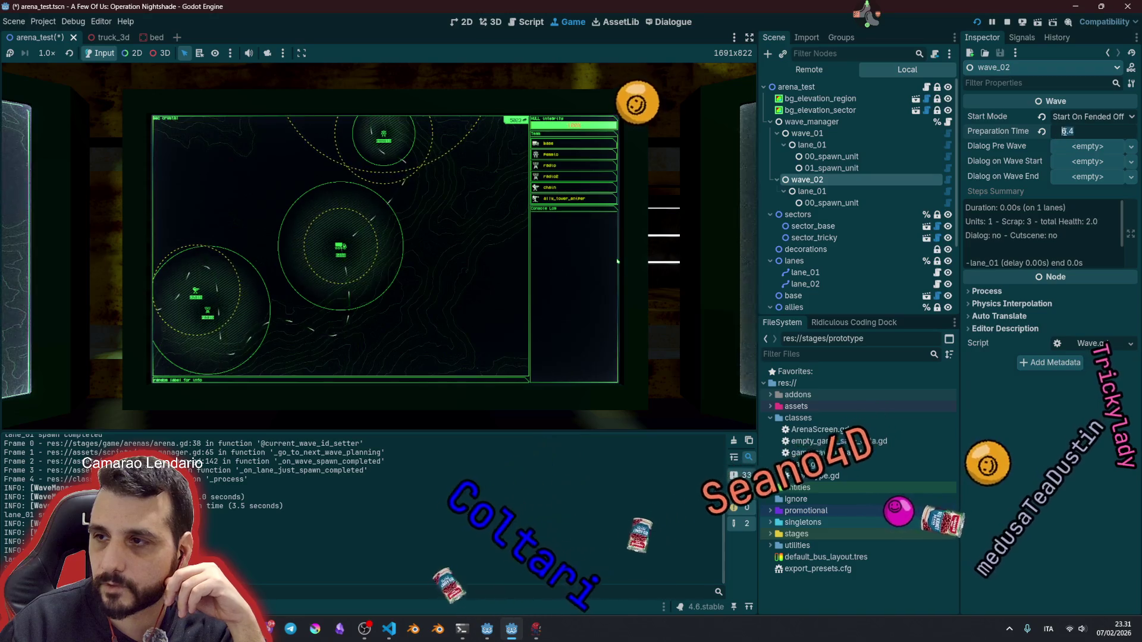
pyautogui.write('3')
pyautogui.press('Return')
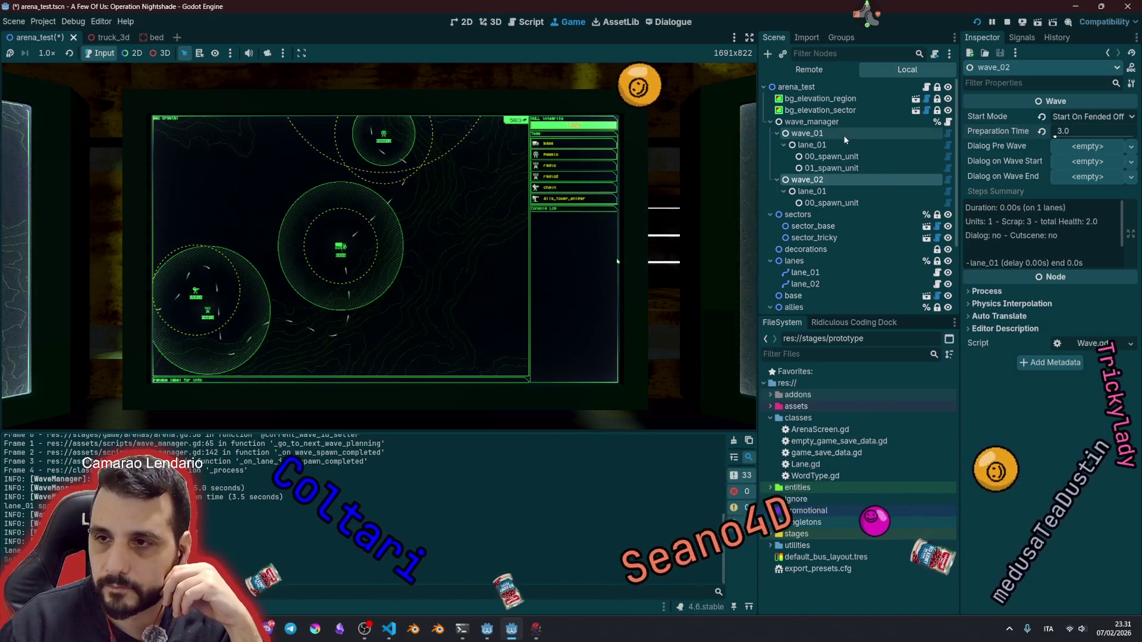
pyautogui.click(845, 136)
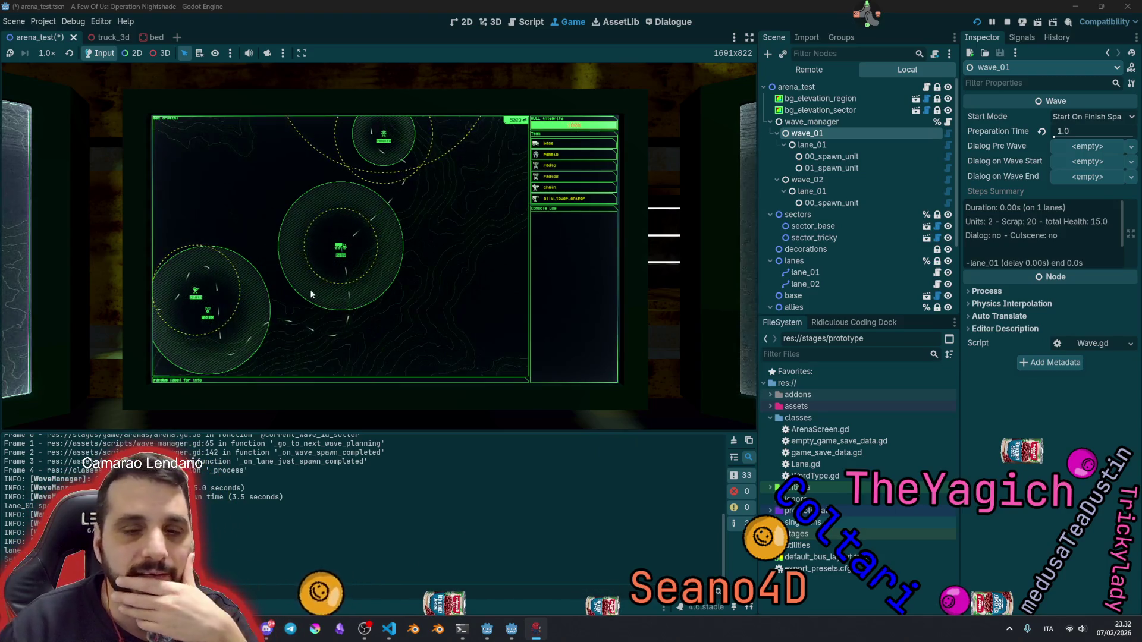
# Step: Open wave_manager.gd from the wave_manager node's script icon
pyautogui.click(807, 123)
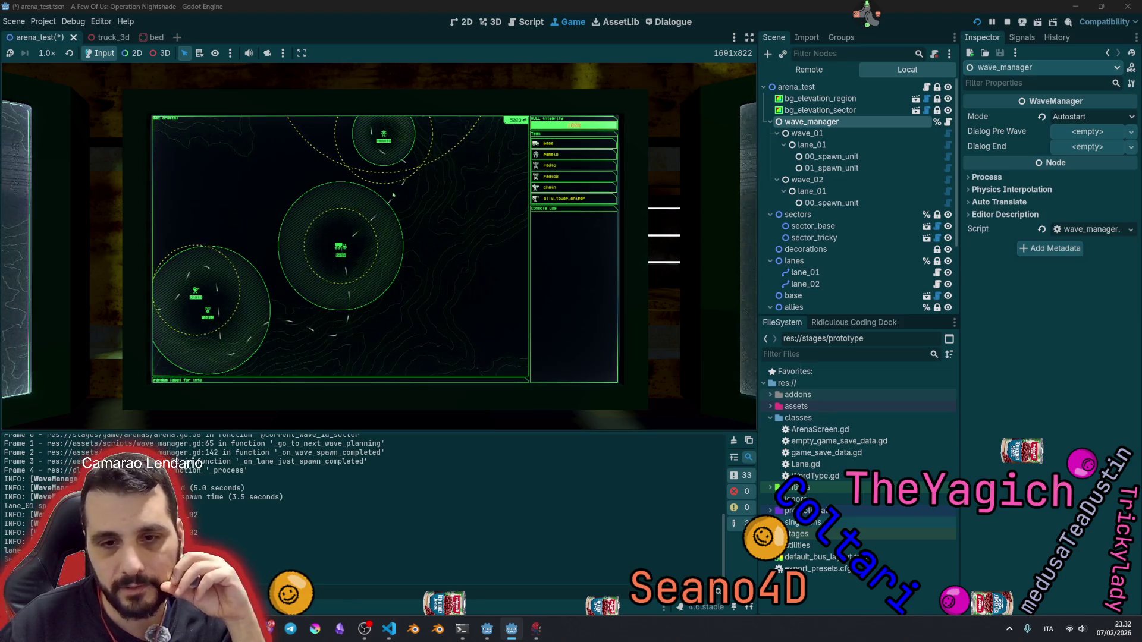
pyautogui.click(950, 124)
pyautogui.scroll(-3, 356, 295)
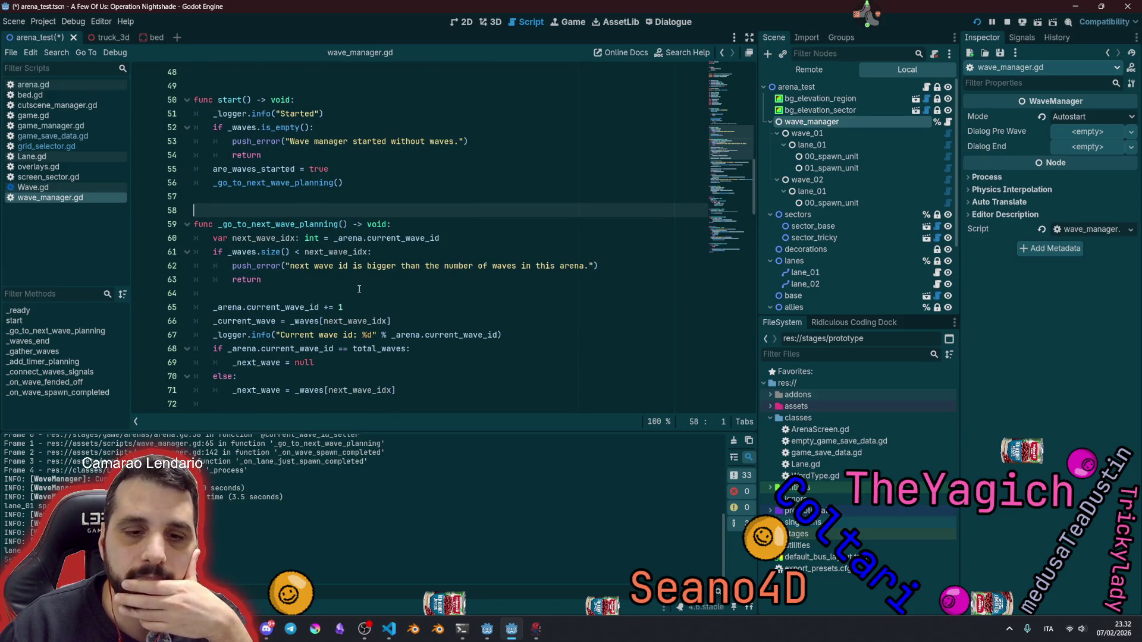
# Step: Enlarge the output log and select the current_wave_id_setter error traces
pyautogui.moveTo(378, 431); pyautogui.dragTo(379, 254)
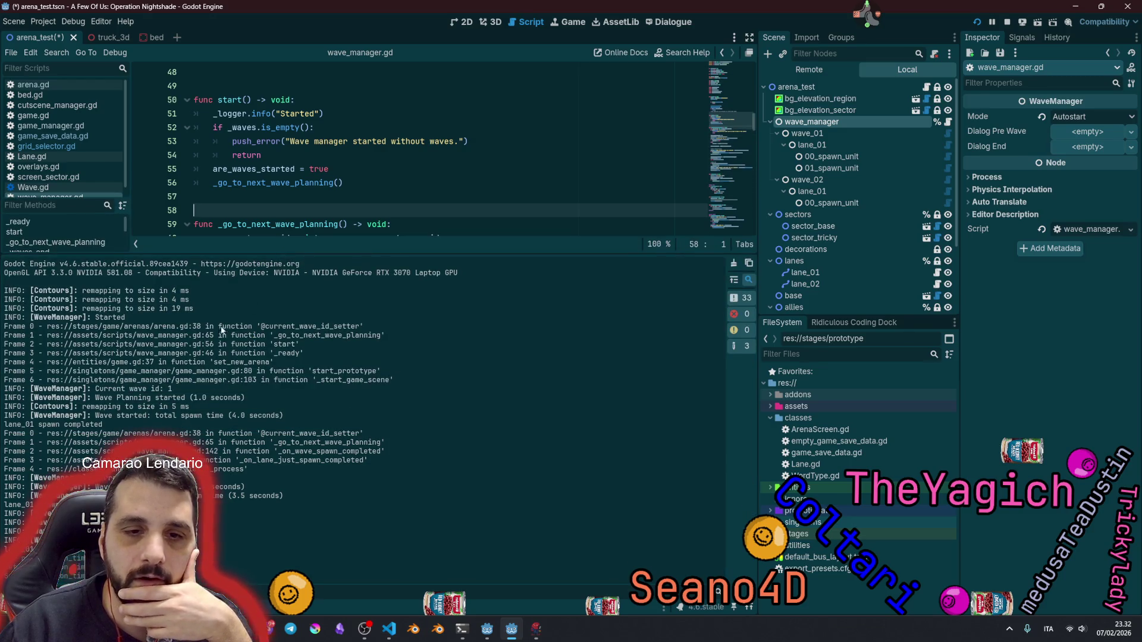
pyautogui.moveTo(254, 326); pyautogui.dragTo(375, 329)
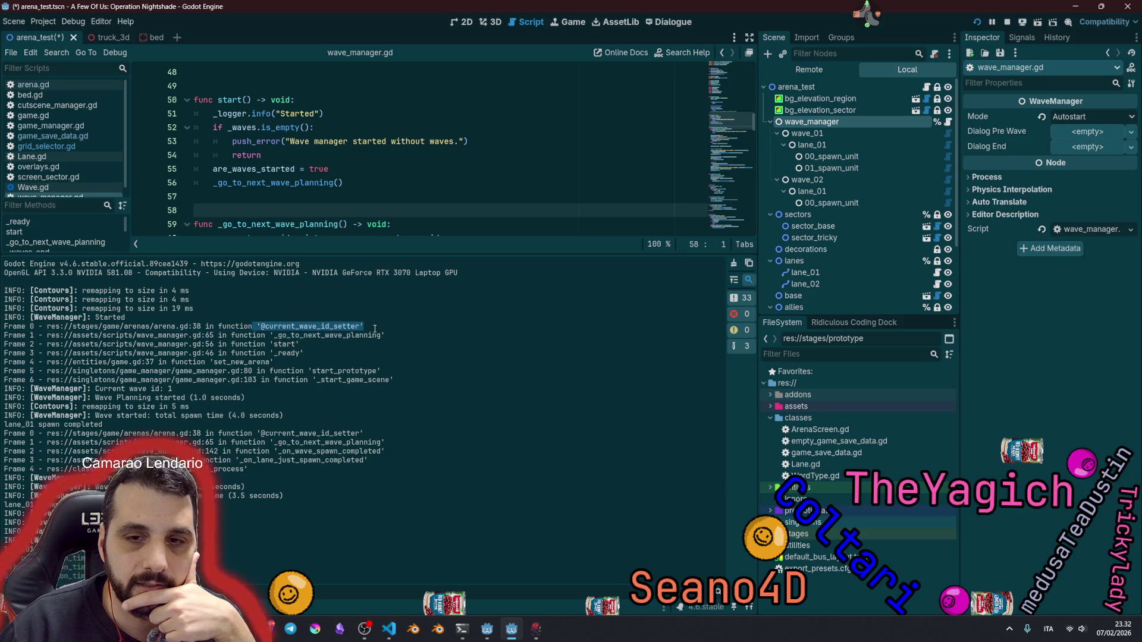
pyautogui.moveTo(257, 434); pyautogui.dragTo(363, 434)
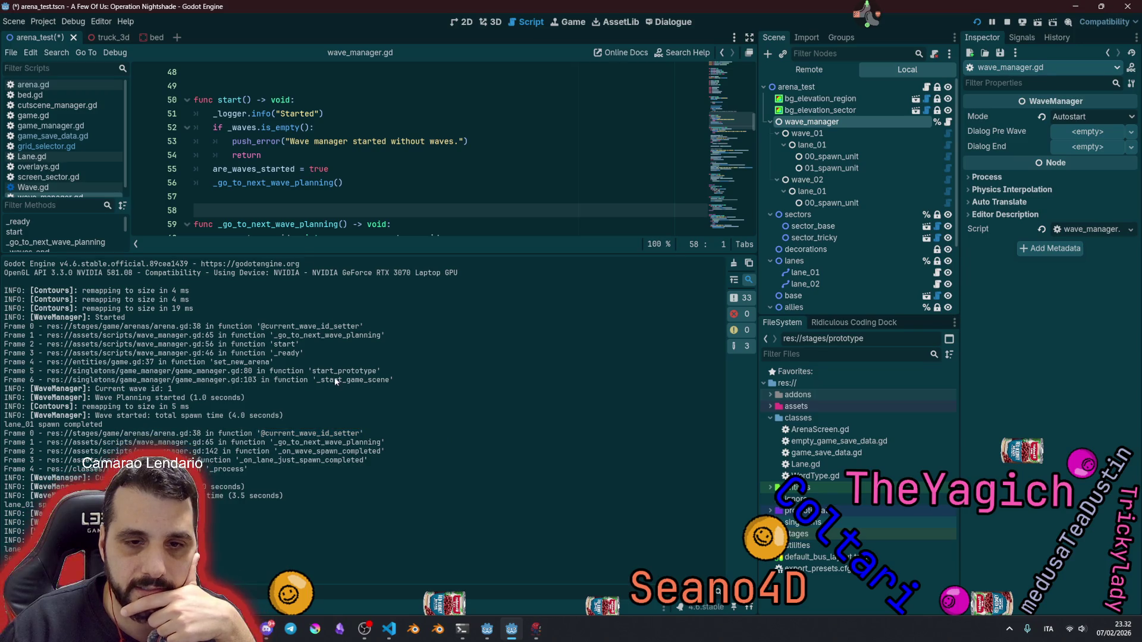
pyautogui.moveTo(408, 384)
pyautogui.mouseDown()
pyautogui.moveTo(89, 359)
pyautogui.moveTo(16, 324)
pyautogui.mouseUp()
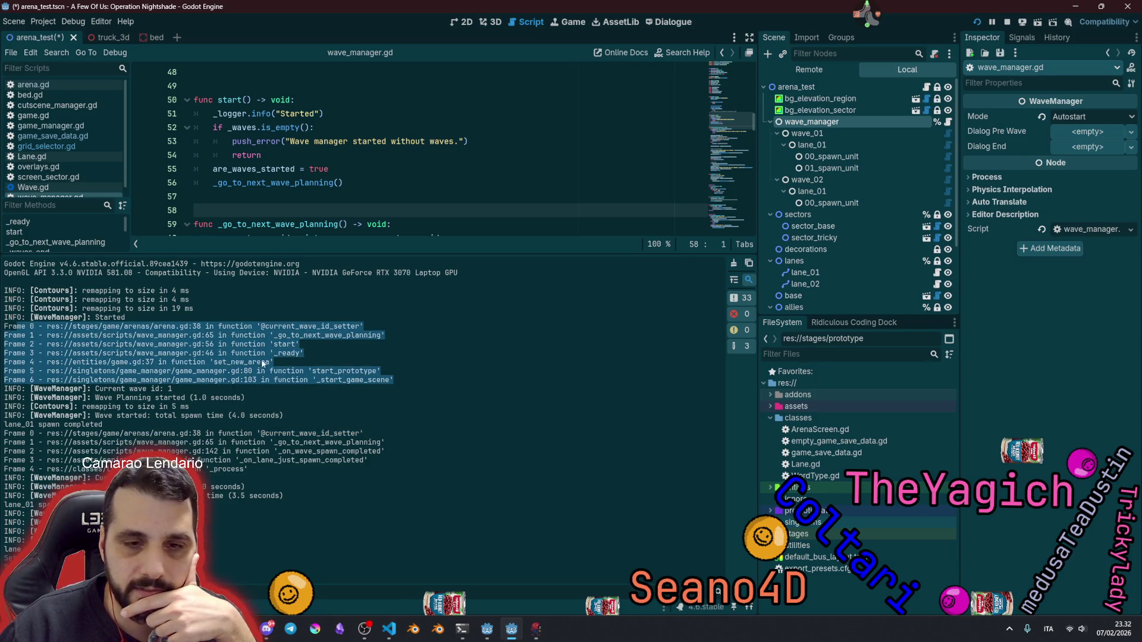
pyautogui.doubleClick(354, 380)
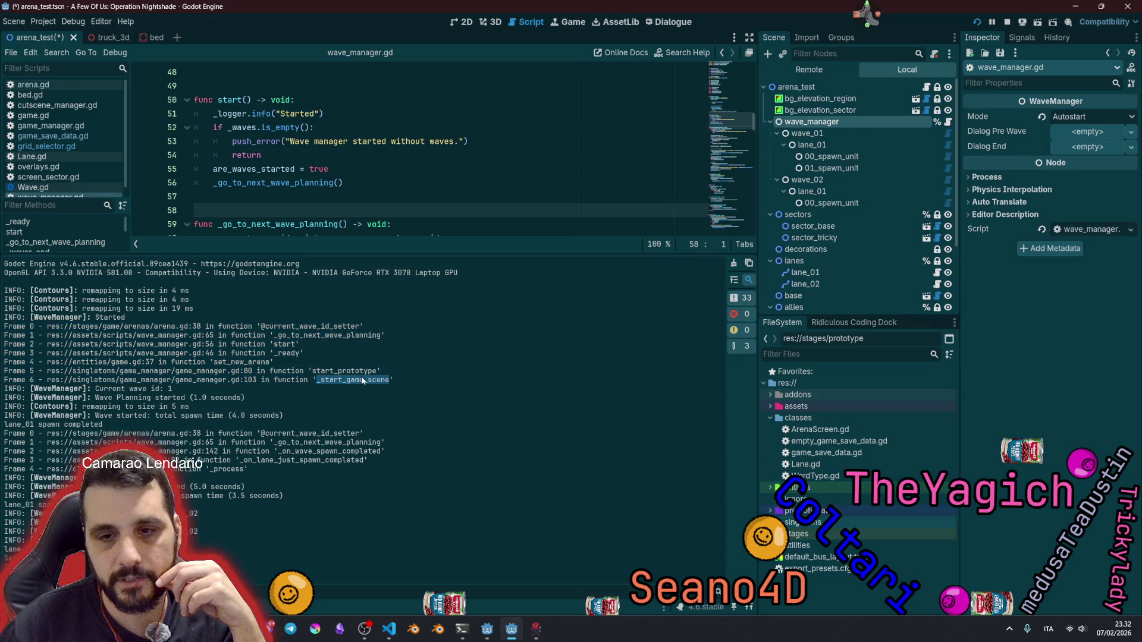
pyautogui.doubleClick(333, 371)
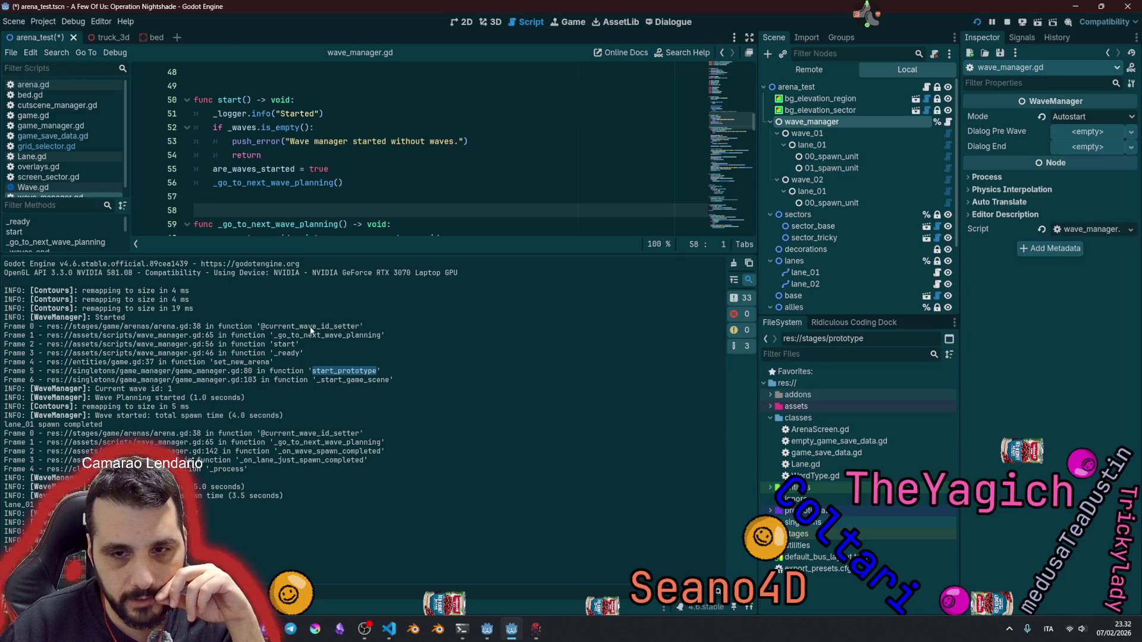
pyautogui.moveTo(310, 329); pyautogui.dragTo(361, 331)
pyautogui.click(248, 370)
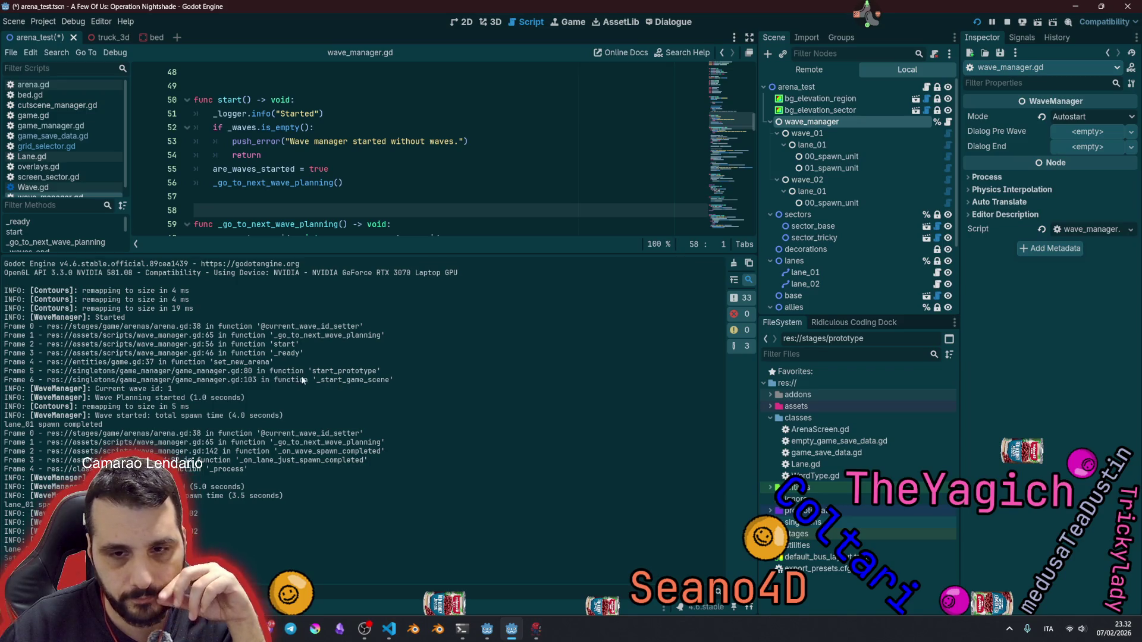
# Step: Trace the frames set_new_arena, start_prototype, start and _go_to_next_wave_planning at wave_manager.gd:65
pyautogui.doubleClick(245, 362)
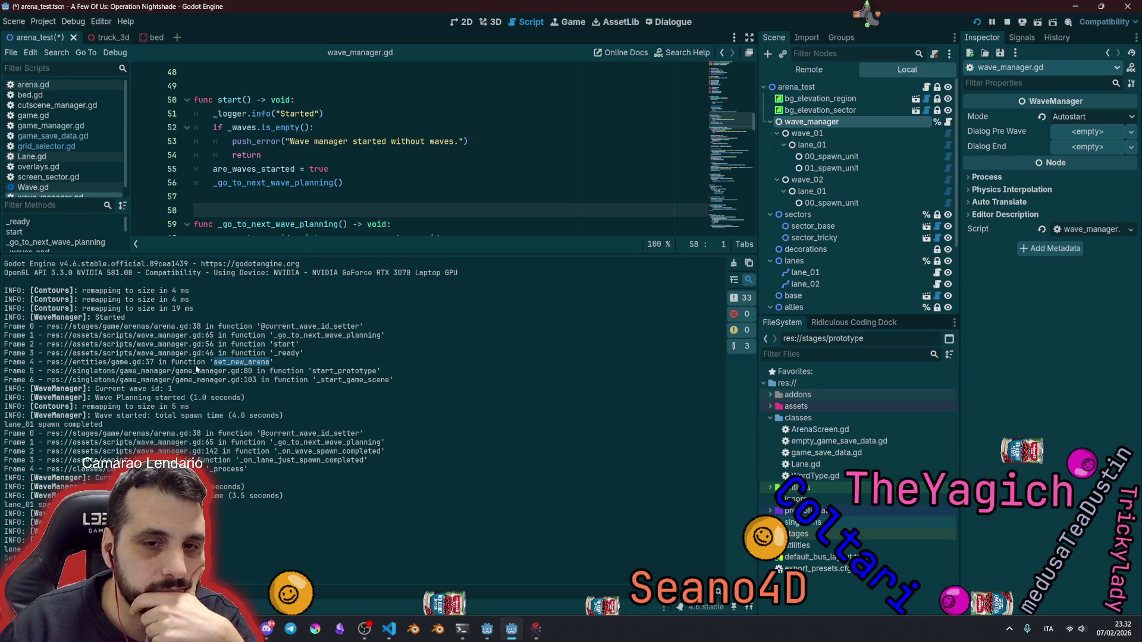
pyautogui.click(92, 317)
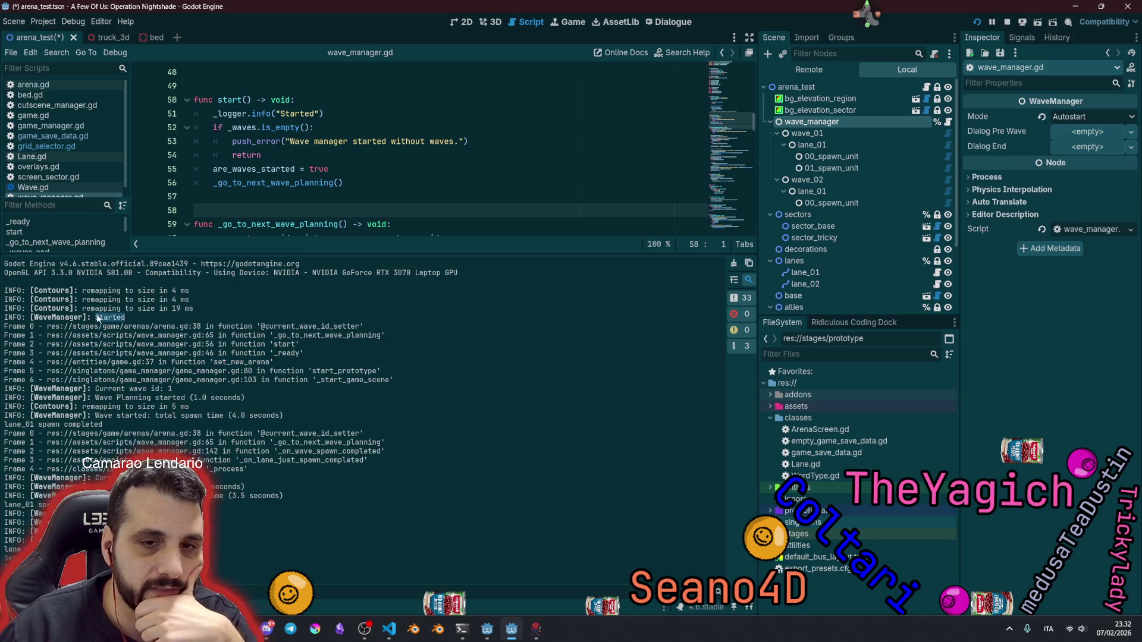
pyautogui.doubleClick(343, 372)
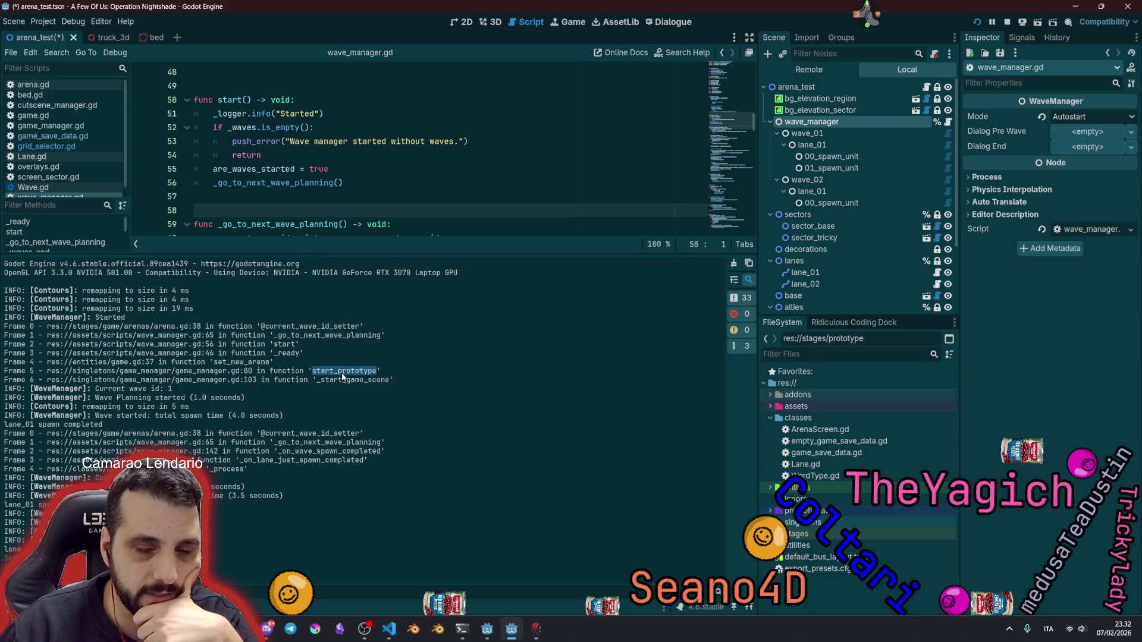
pyautogui.doubleClick(234, 363)
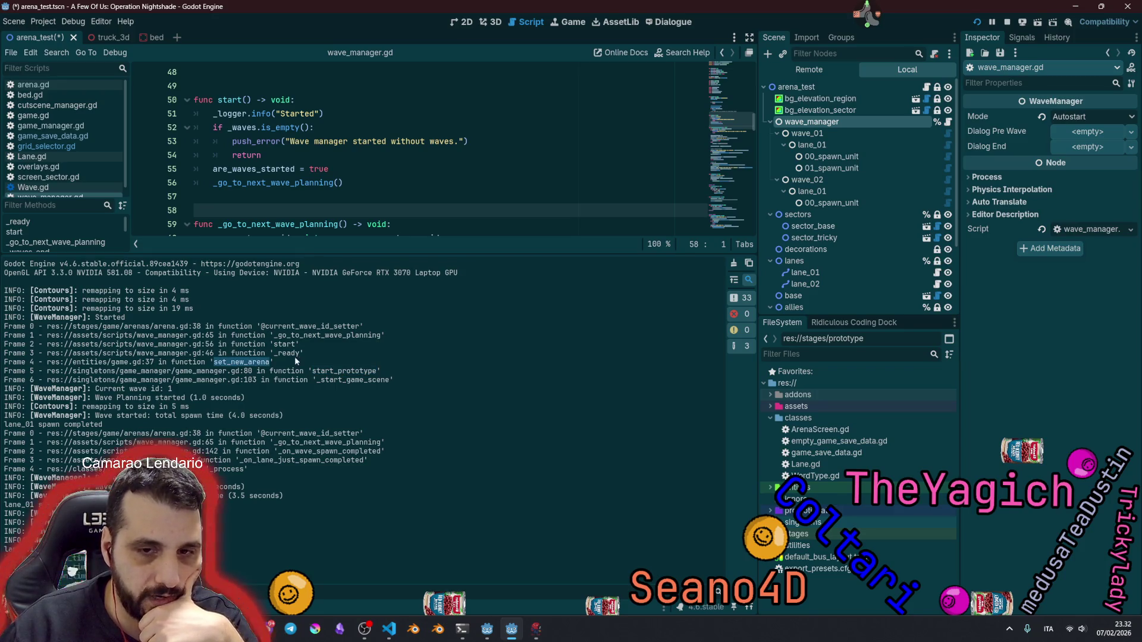
pyautogui.doubleClick(283, 345)
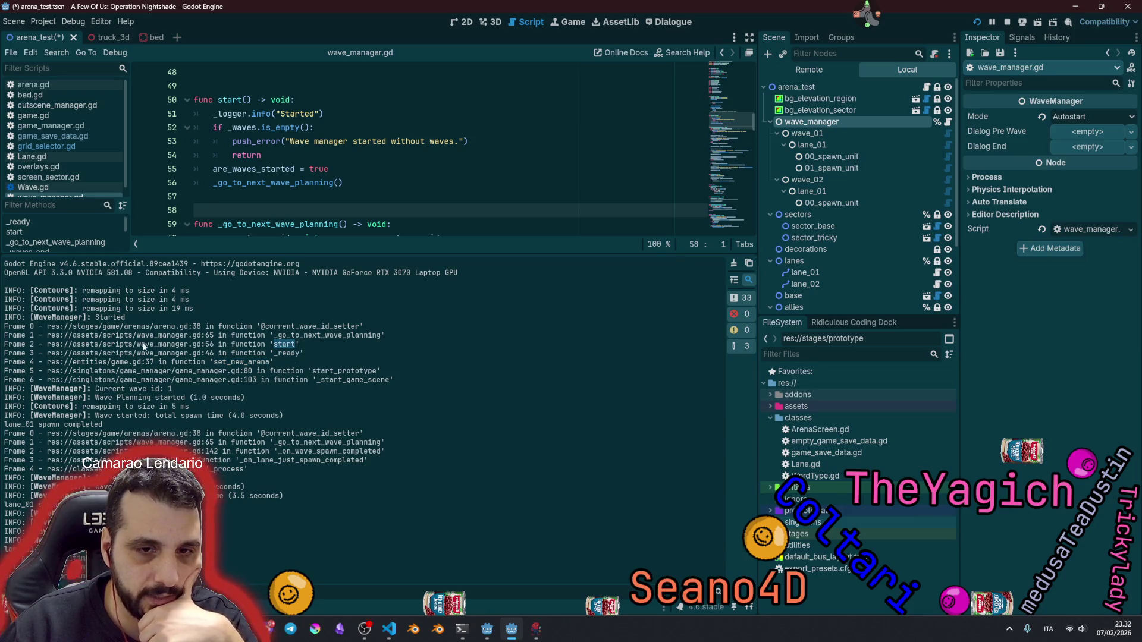
pyautogui.click(328, 348)
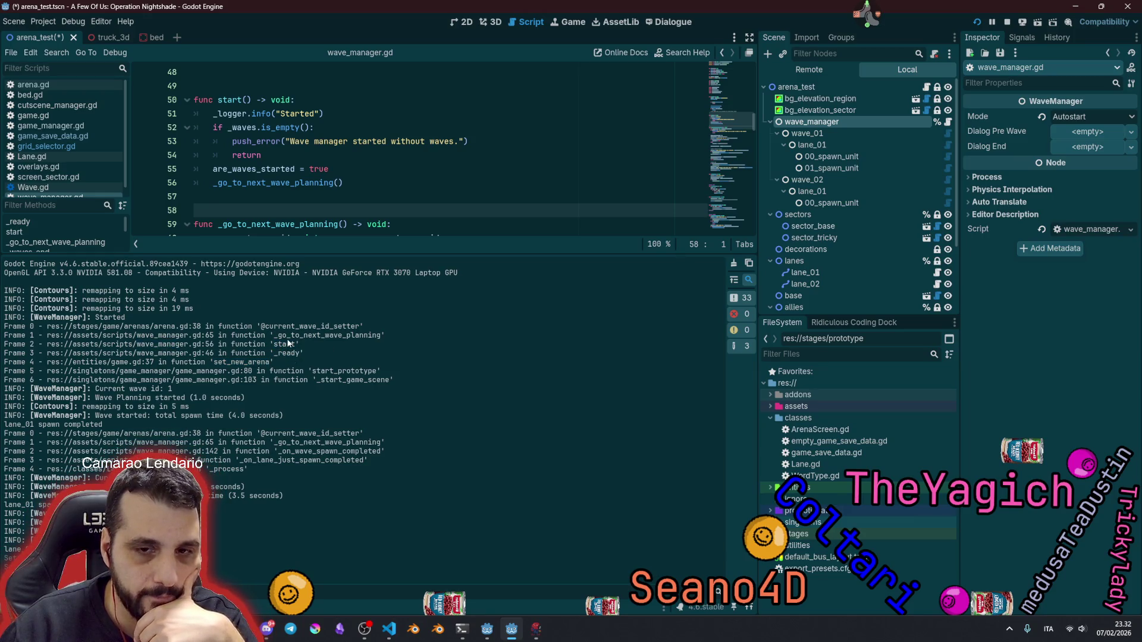
pyautogui.doubleClick(283, 338)
pyautogui.moveTo(154, 336); pyautogui.dragTo(229, 336)
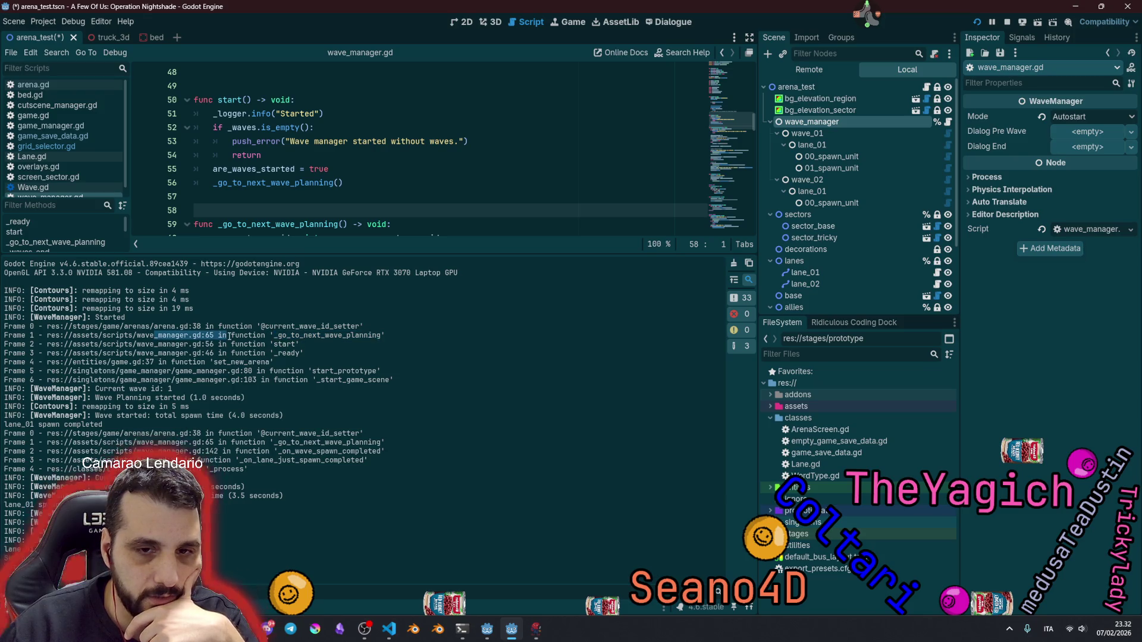
pyautogui.doubleClick(334, 336)
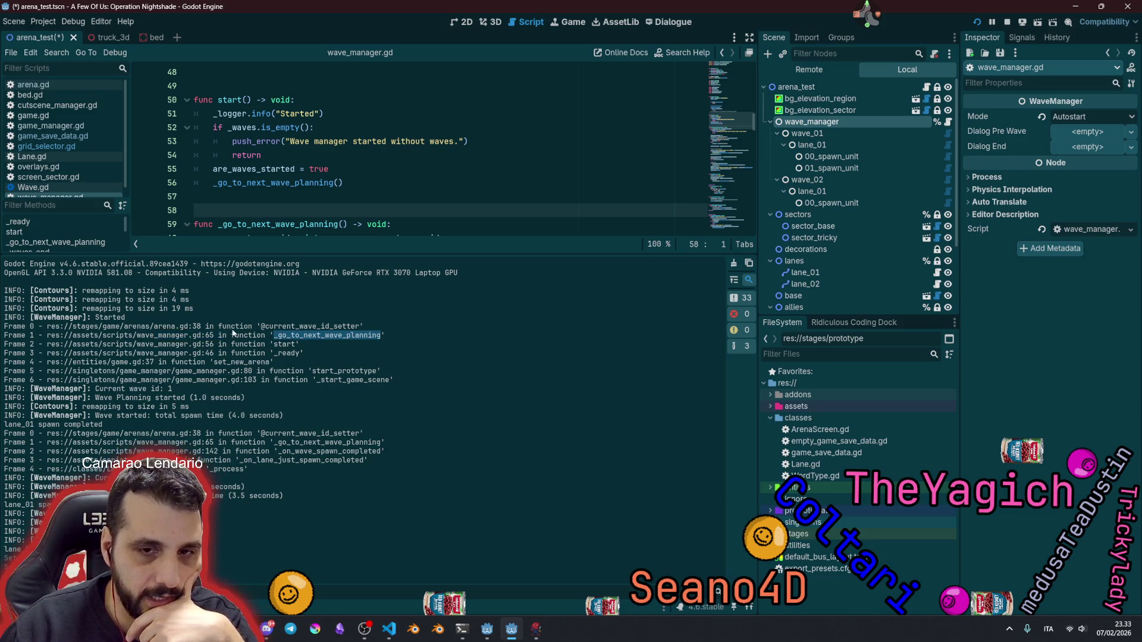
pyautogui.click(171, 331)
pyautogui.moveTo(270, 331); pyautogui.dragTo(409, 342)
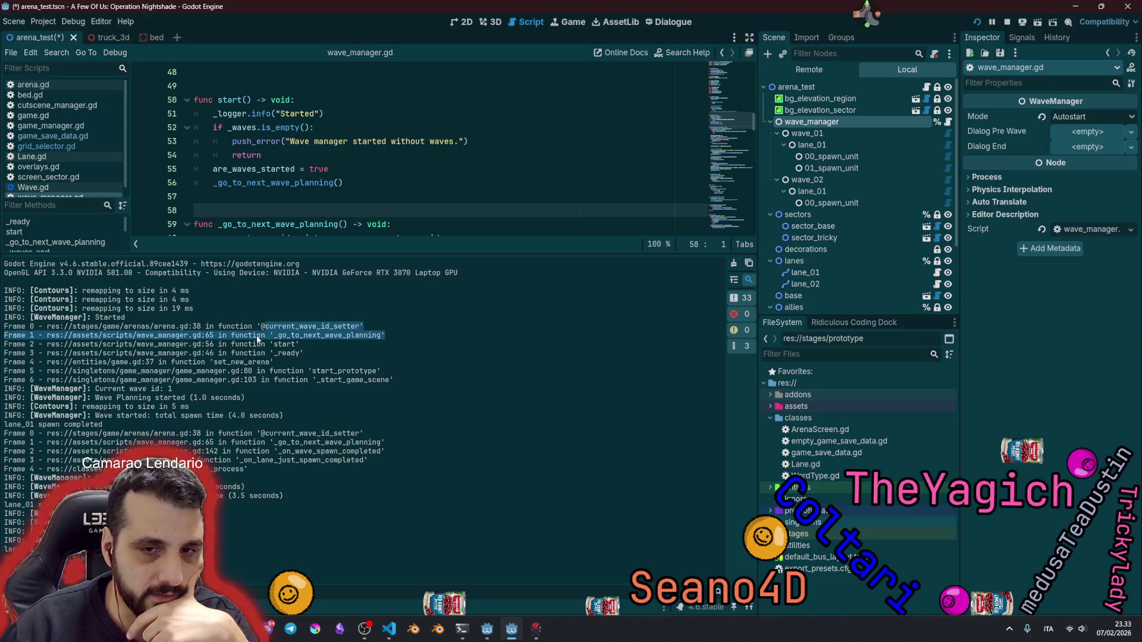
pyautogui.click(260, 337)
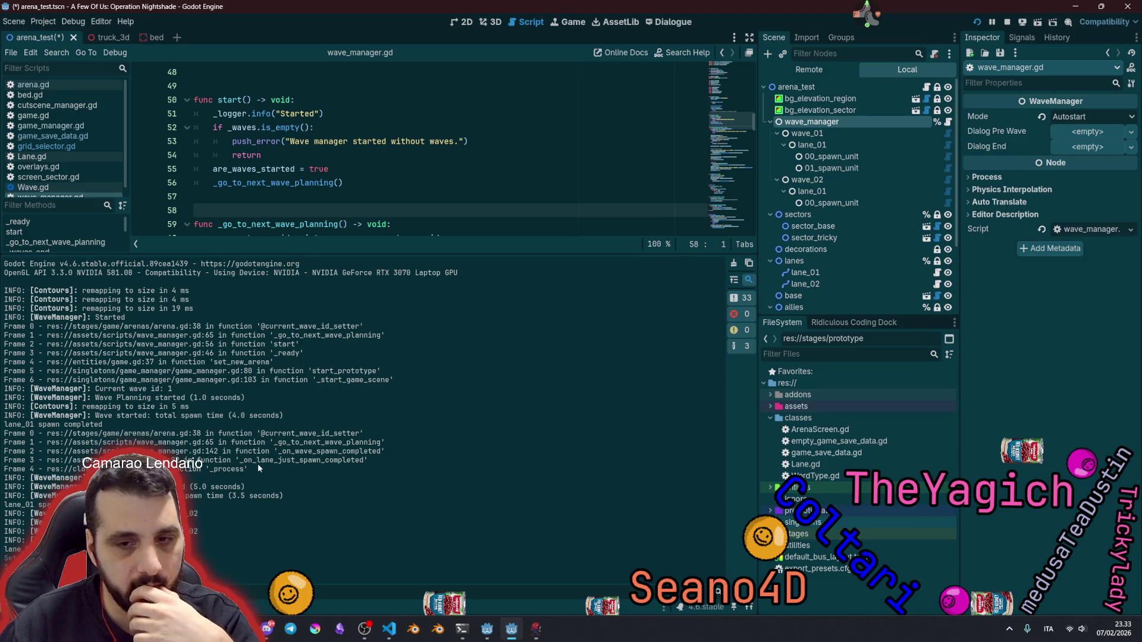
# Step: Trace _on_wave_spawn_completed at wave_manager.gd:142 in the second trace, then show wave_01
pyautogui.moveTo(259, 468); pyautogui.dragTo(361, 466)
pyautogui.doubleClick(312, 452)
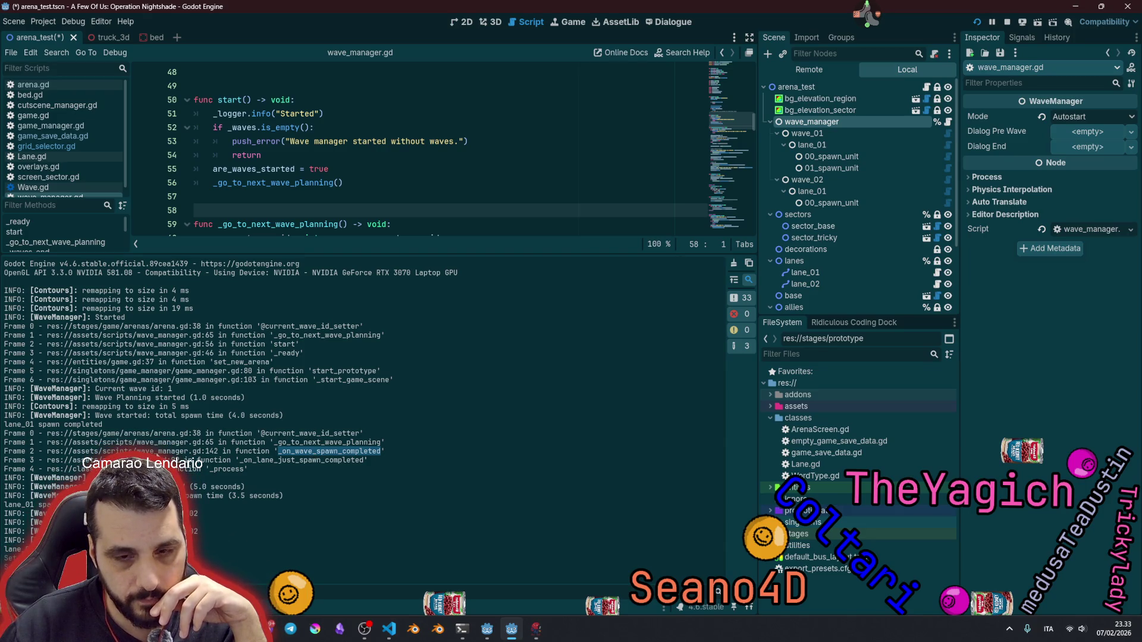
pyautogui.moveTo(136, 452); pyautogui.dragTo(380, 446)
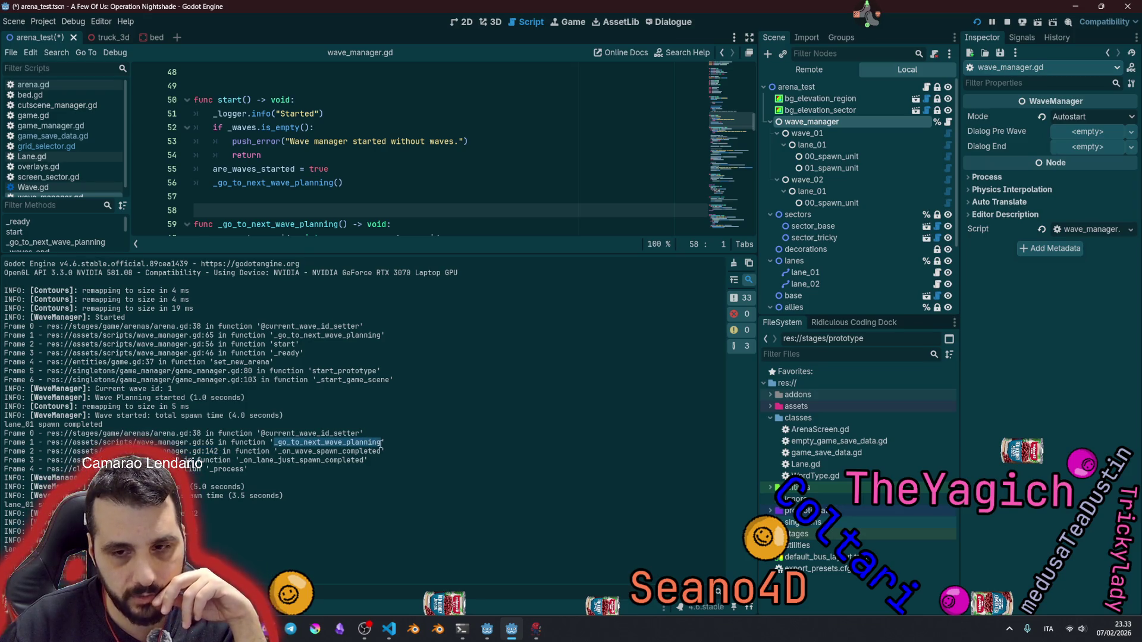
pyautogui.doubleClick(308, 453)
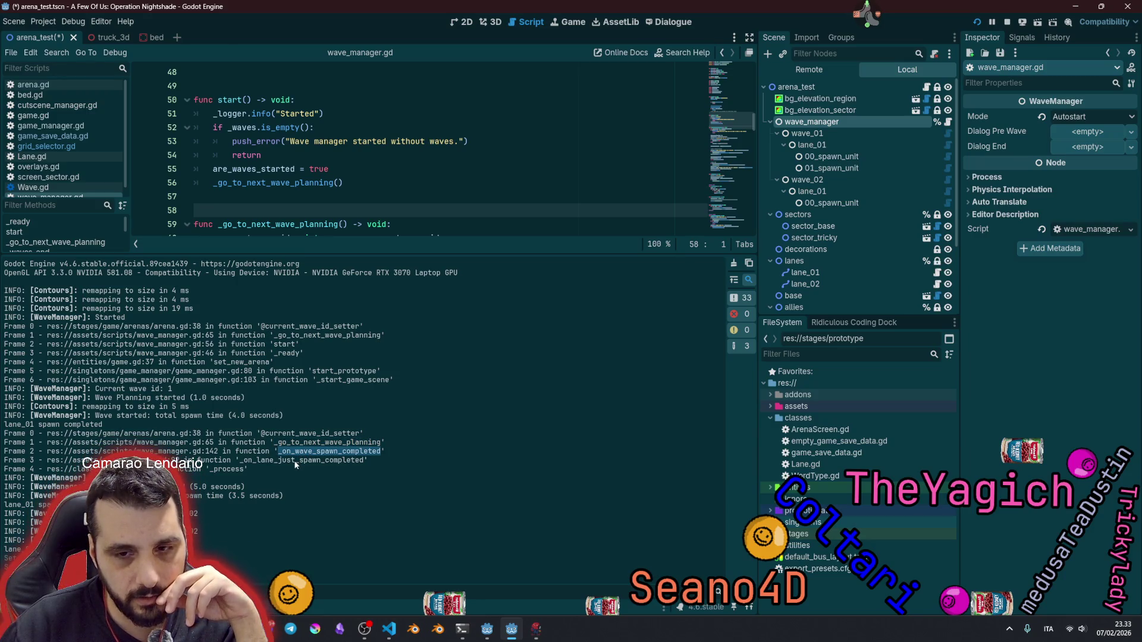
pyautogui.click(804, 133)
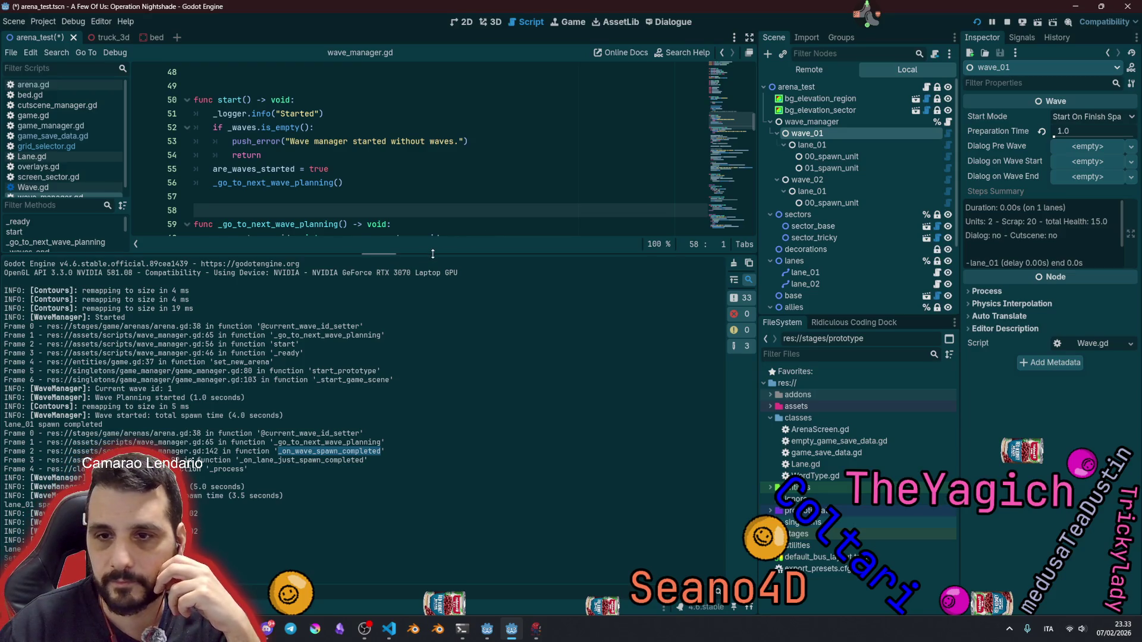
# Step: Enlarge the code editor, check wave_02's Start Mode choices, and inspect 01_spawn_unit
pyautogui.moveTo(432, 254); pyautogui.dragTo(411, 496)
pyautogui.click(400, 334)
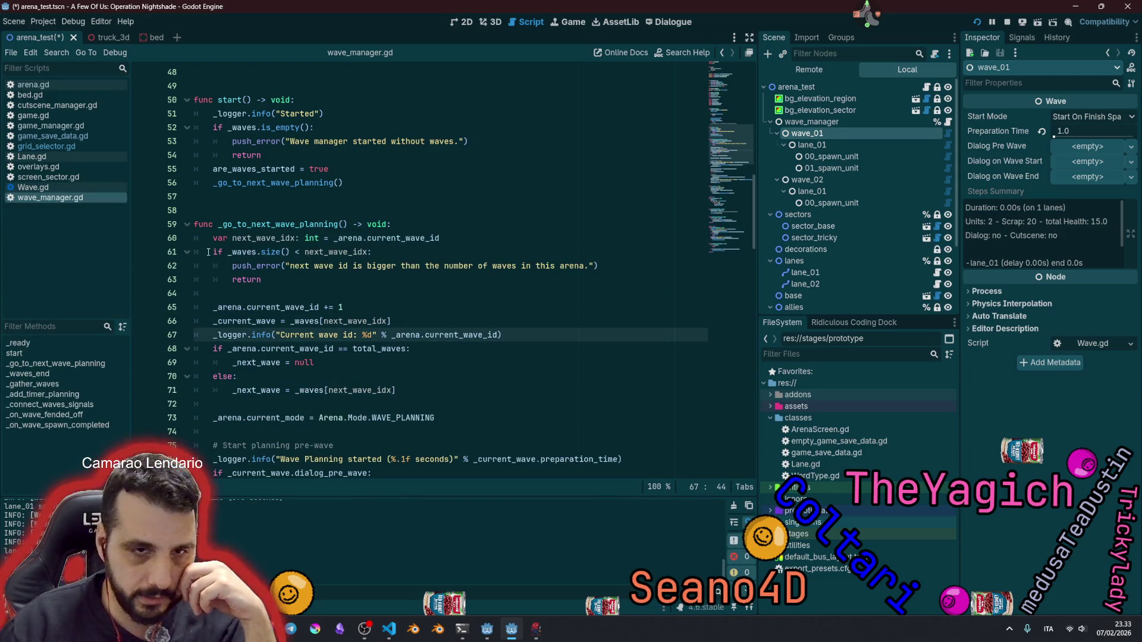
pyautogui.click(835, 180)
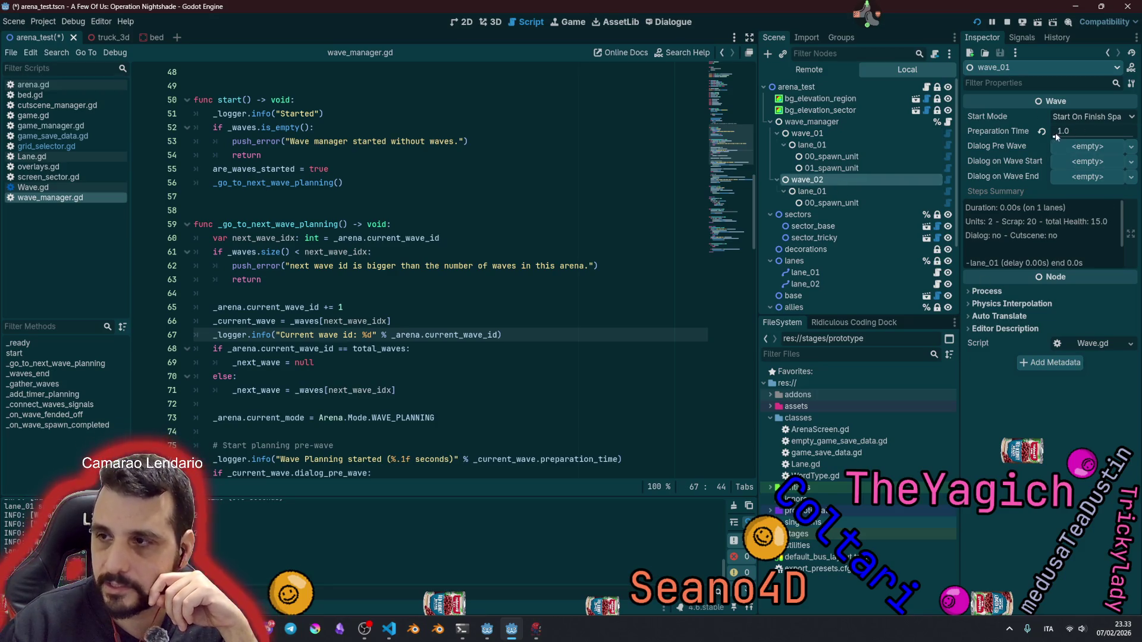
pyautogui.click(1077, 118)
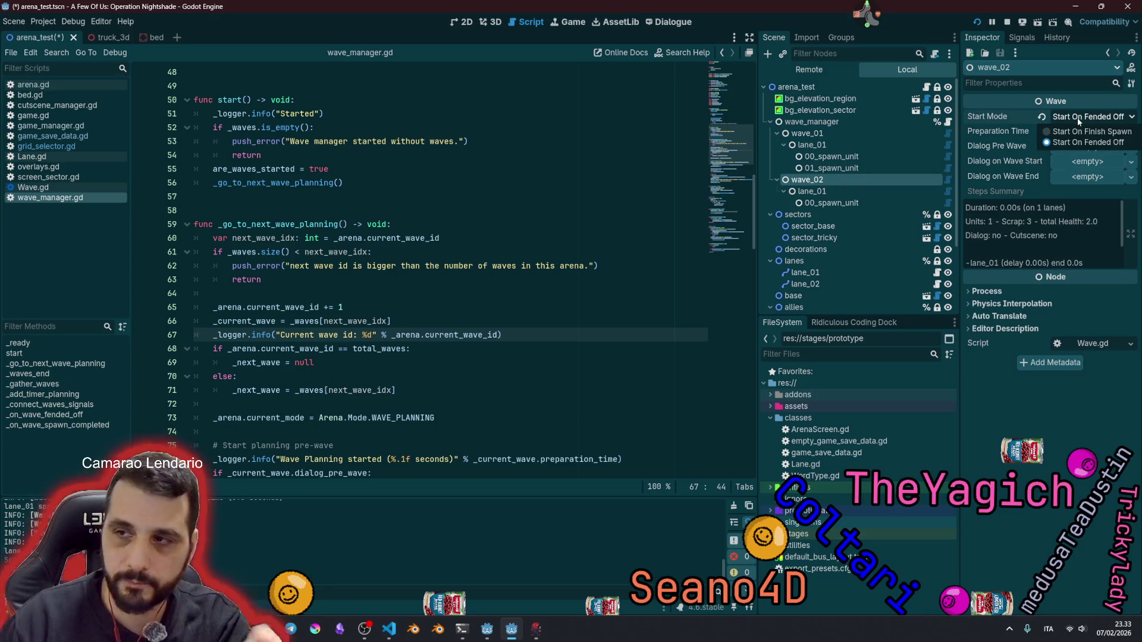
pyautogui.click(815, 145)
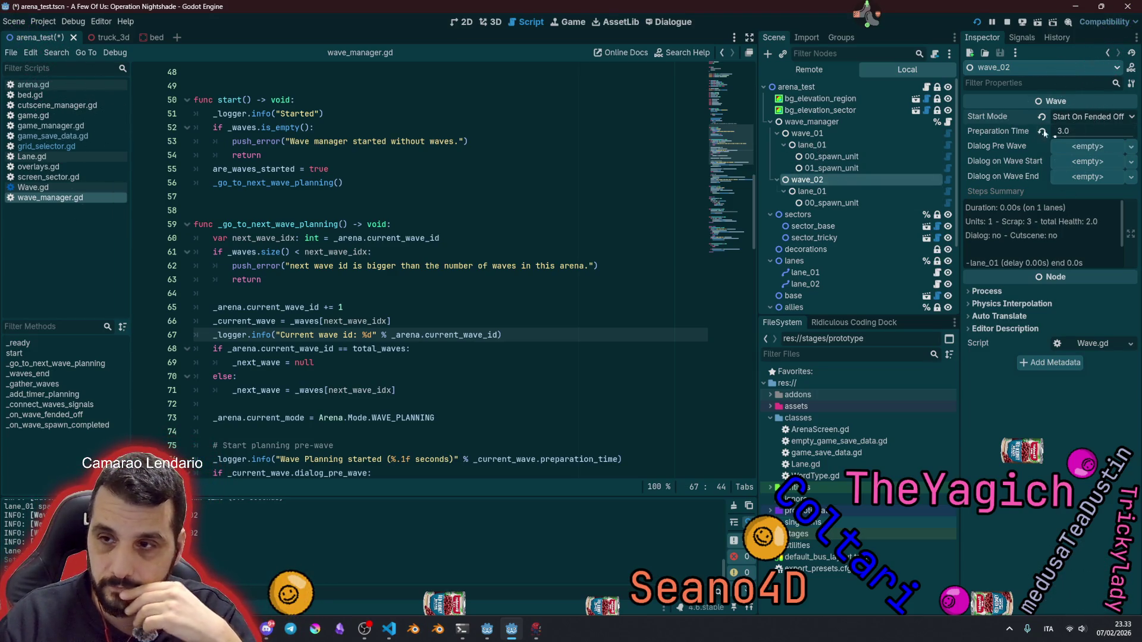
pyautogui.click(831, 168)
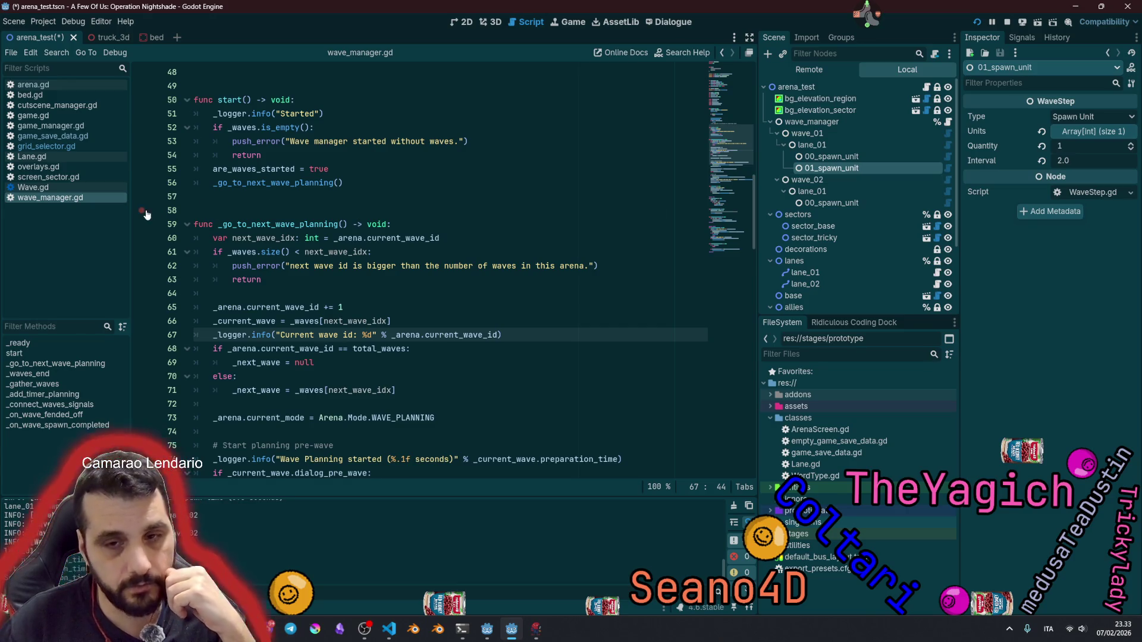
# Step: Examine _on_wave_spawn_completed's _next_wave start_mode check against START_ON_FINISH_SPAWN
pyautogui.click(238, 293)
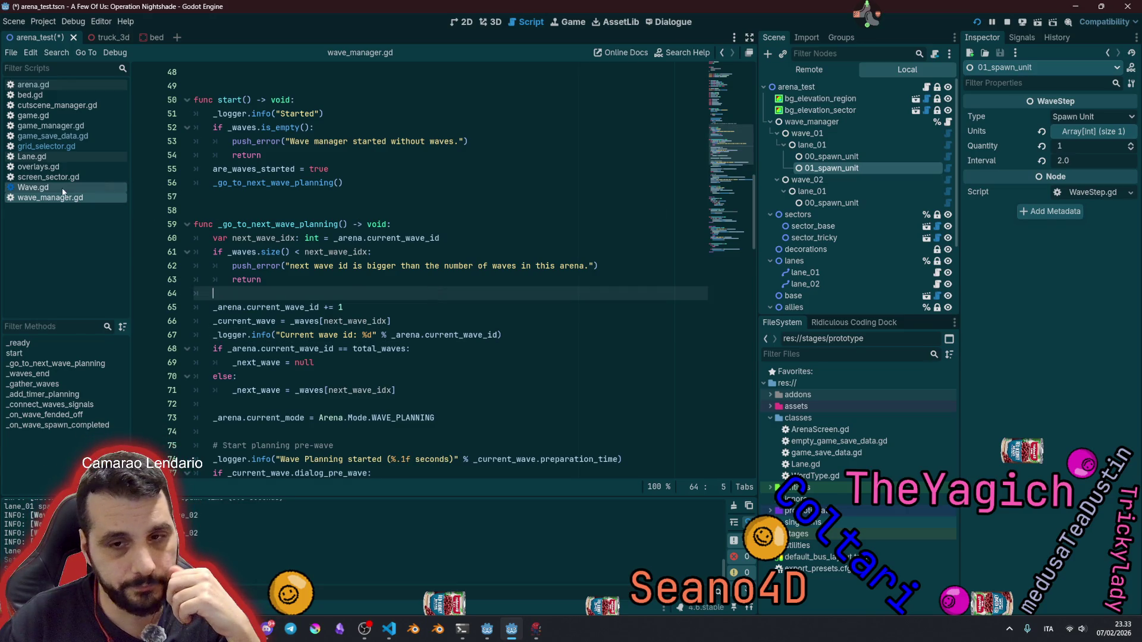
pyautogui.scroll(-20, 607, 275)
pyautogui.click(256, 285)
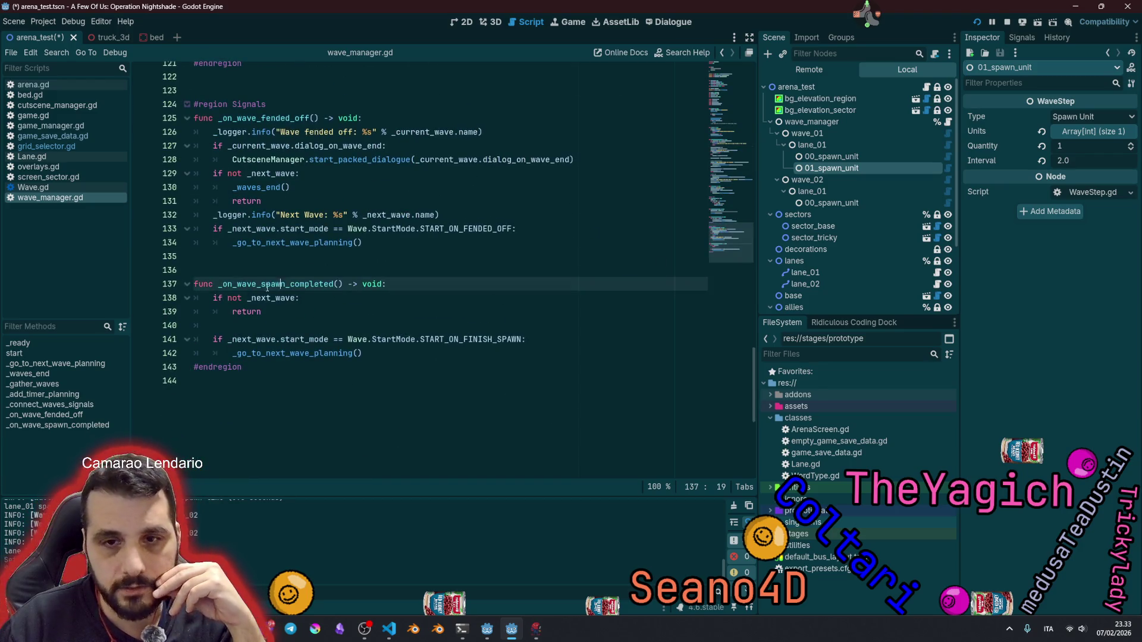
pyautogui.doubleClick(257, 284)
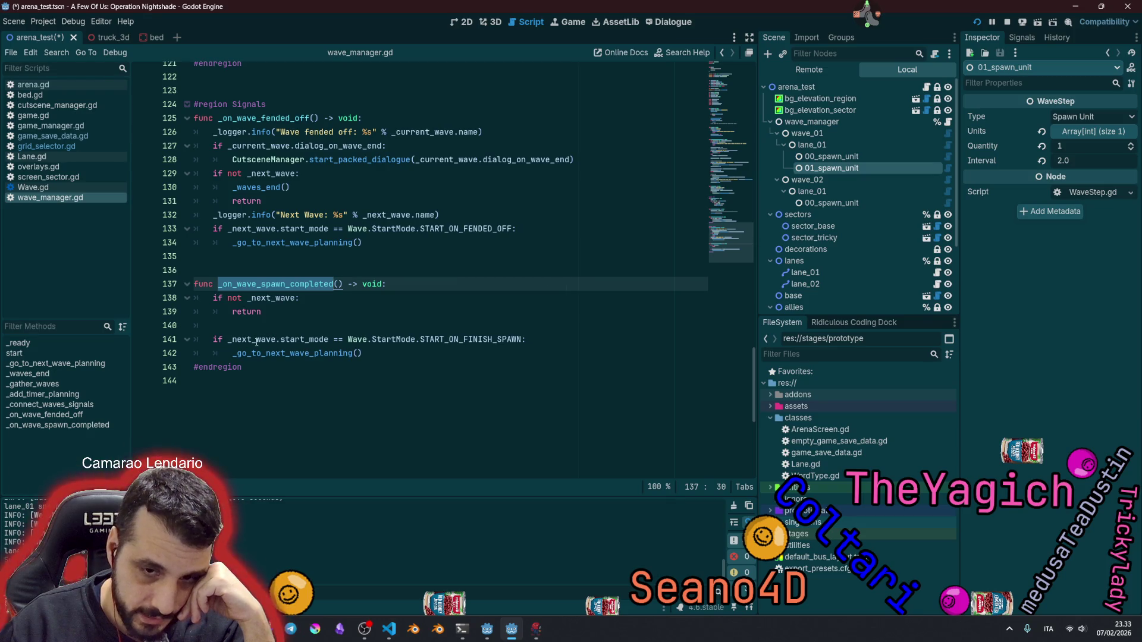
pyautogui.doubleClick(251, 339)
pyautogui.doubleClick(305, 340)
pyautogui.doubleClick(430, 342)
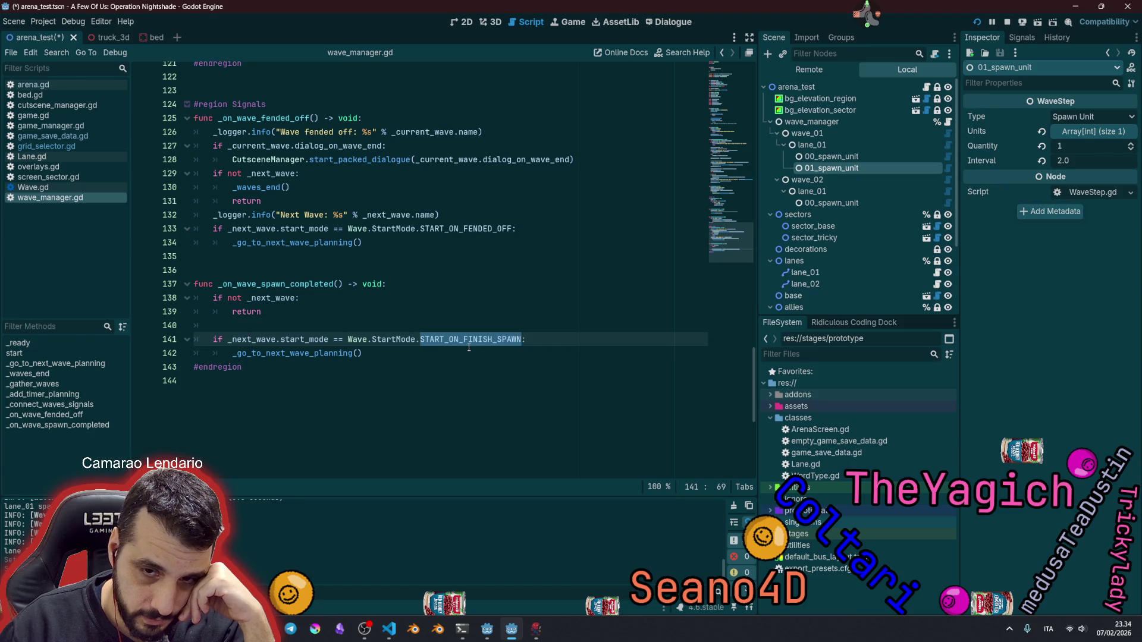
# Step: Show wave_02 again, enlarge the output log, and go to the Wave fended off log line
pyautogui.click(832, 181)
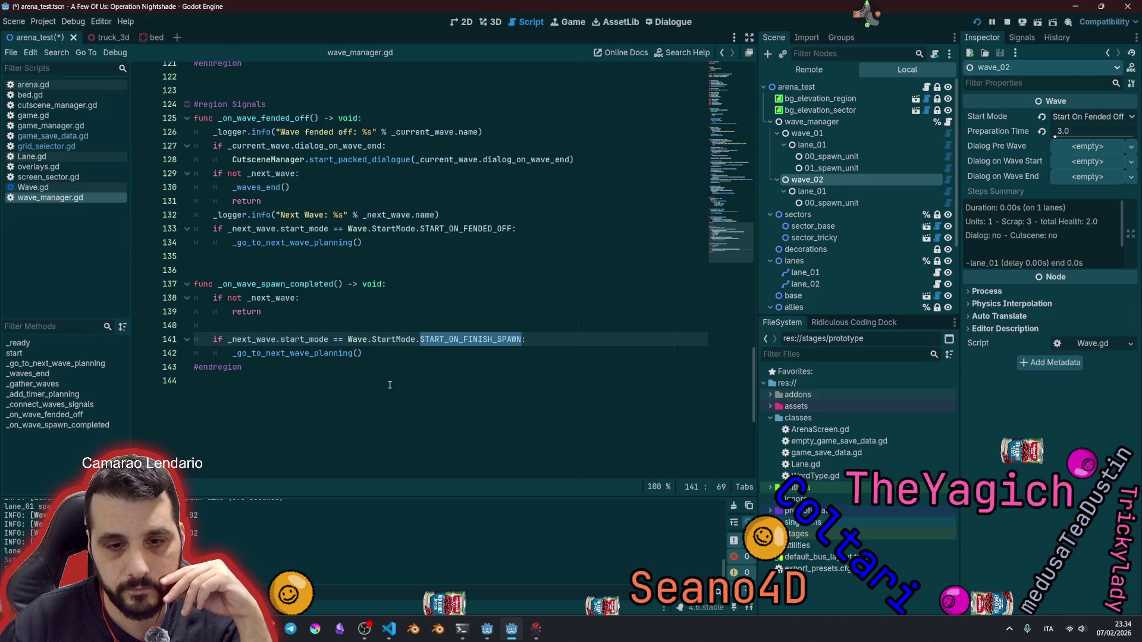
pyautogui.moveTo(321, 494); pyautogui.dragTo(325, 417)
pyautogui.click(336, 307)
pyautogui.click(320, 143)
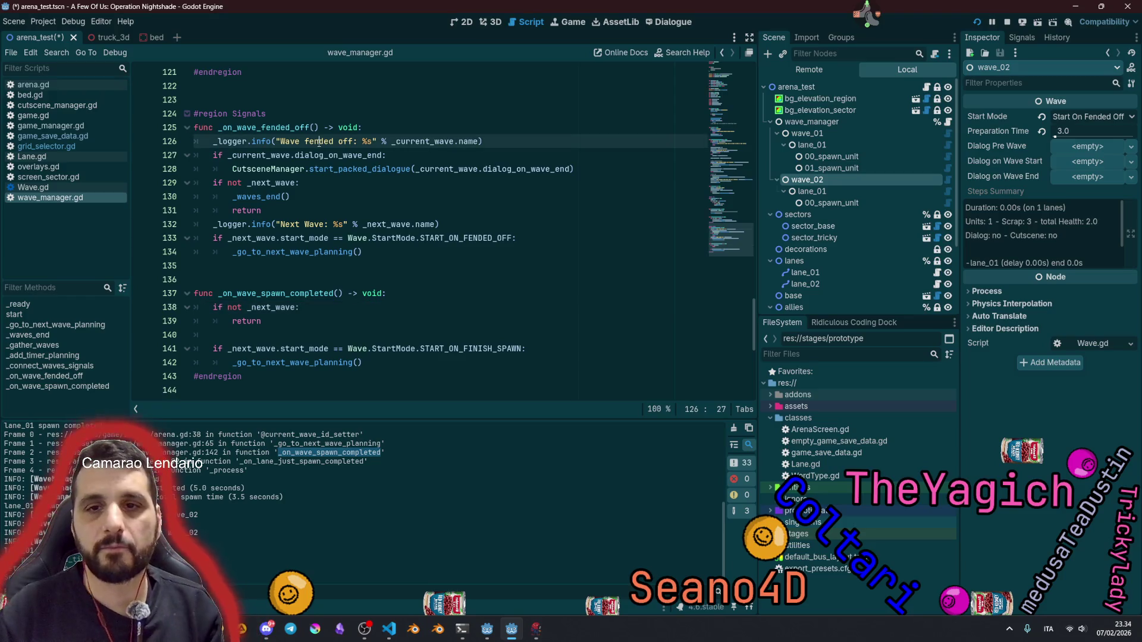
# Step: Copy the Wave fended off _logger.info line into _on_wave_spawn_completed
pyautogui.press('Home')
pyautogui.press('Down')
pyautogui.press('Down')
pyautogui.press('Down')
pyautogui.press('Down')
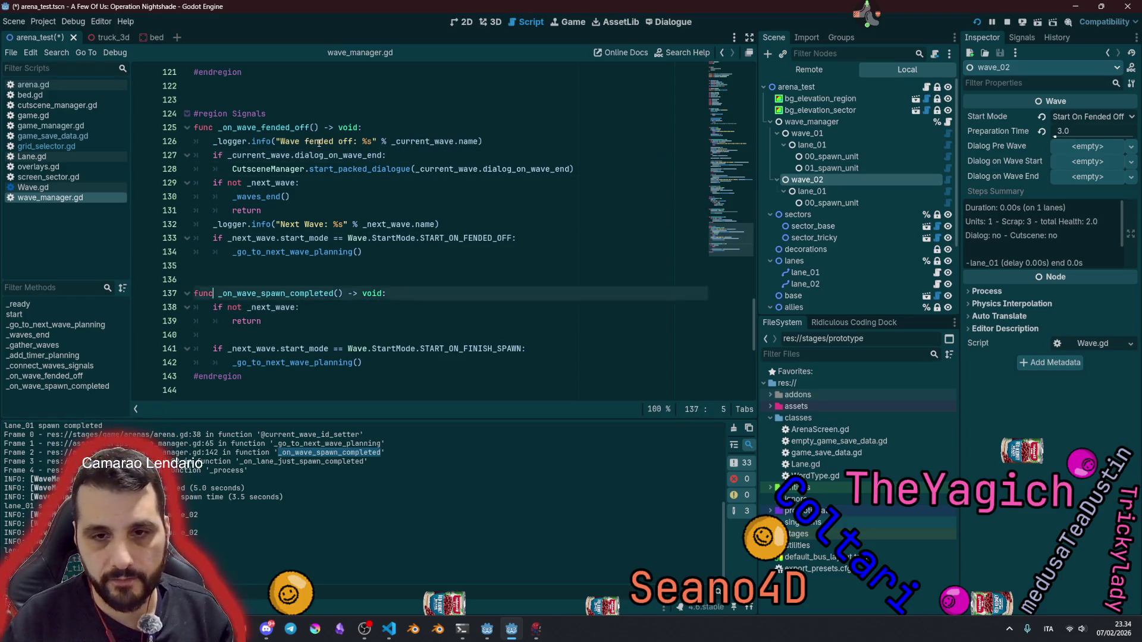
pyautogui.press('End')
pyautogui.press('Return')
pyautogui.write('_logger.info("Wave fended off: %s" % _current_wave.name)')
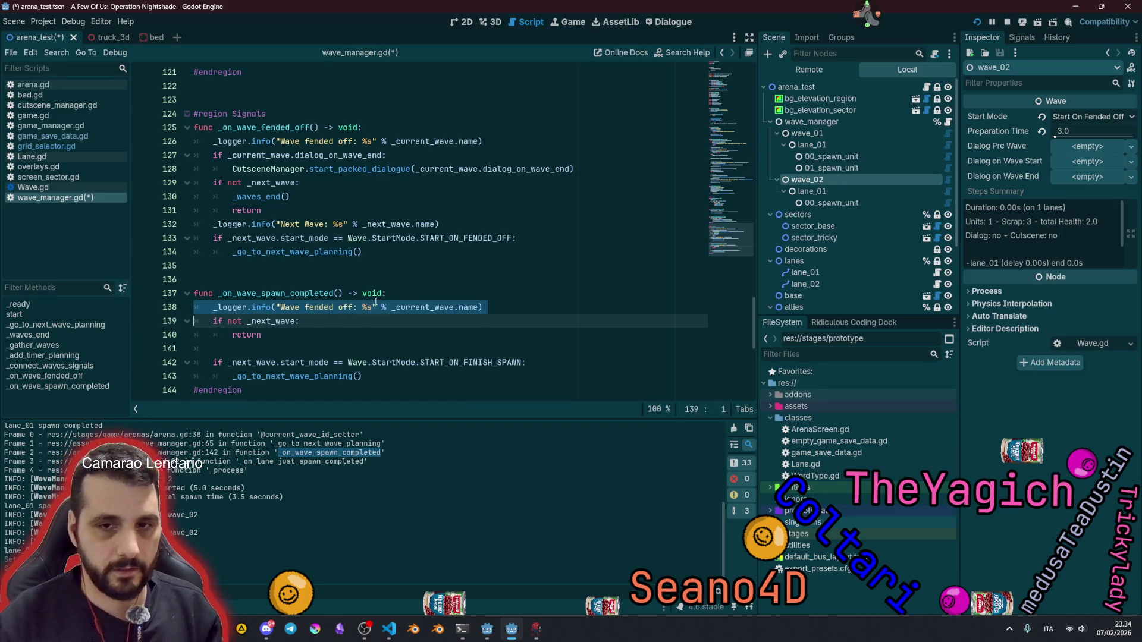
# Step: Reword the pasted line to 'Wave spawn finished' and return to the script's top
pyautogui.doubleClick(318, 307)
pyautogui.write('spawn')
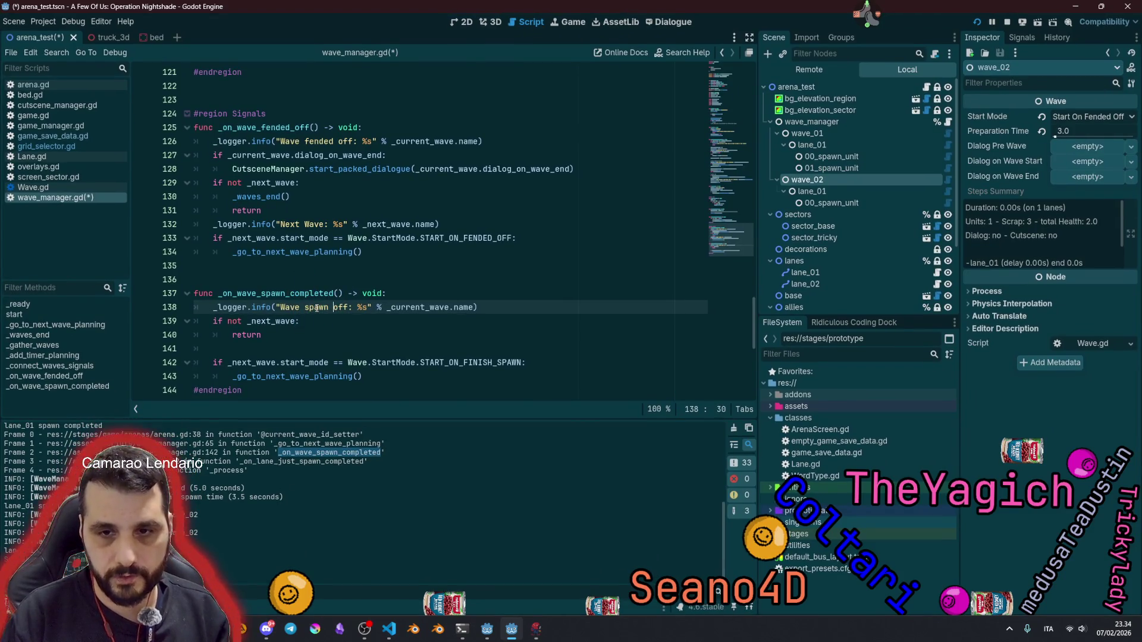
pyautogui.press('Delete')
pyautogui.press('Delete')
pyautogui.press('Delete')
pyautogui.write('finished')
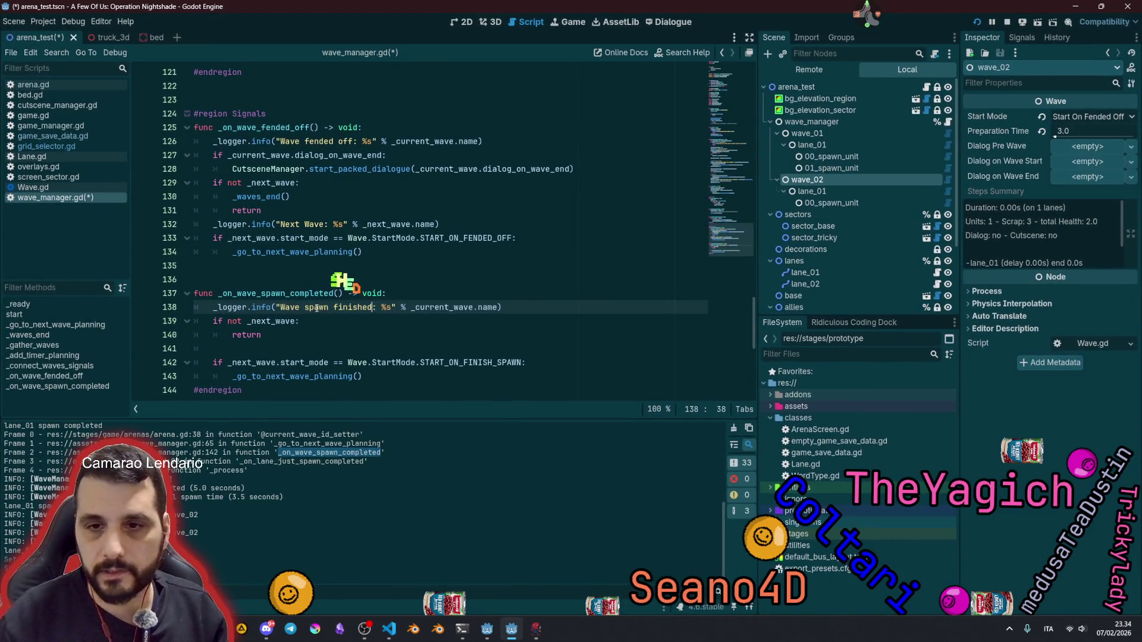
pyautogui.doubleClick(487, 307)
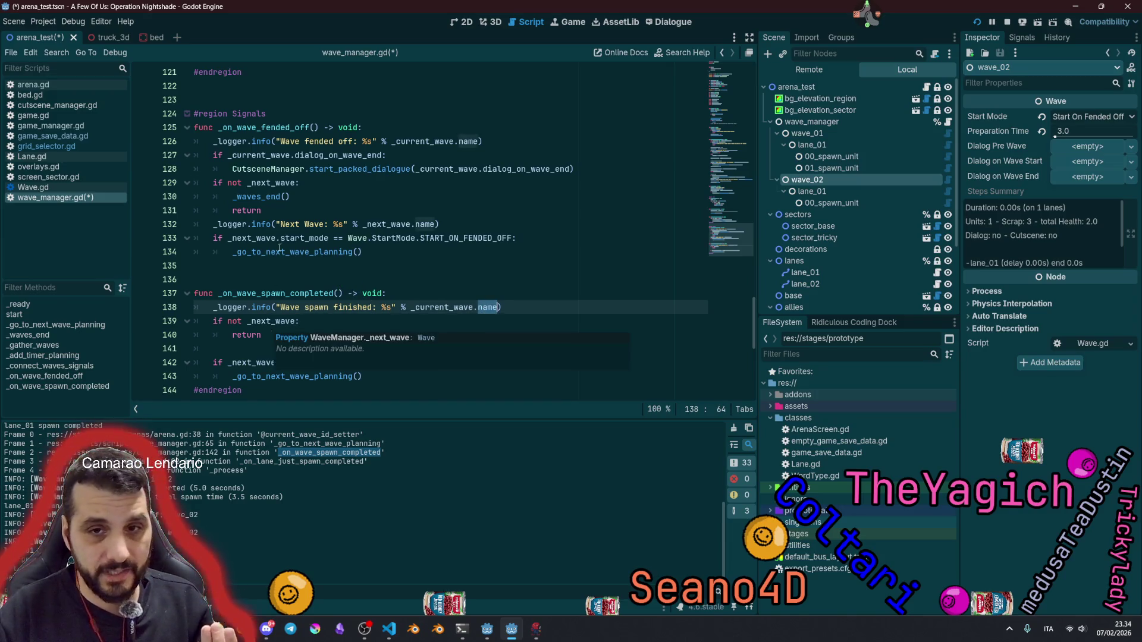
pyautogui.click(290, 225)
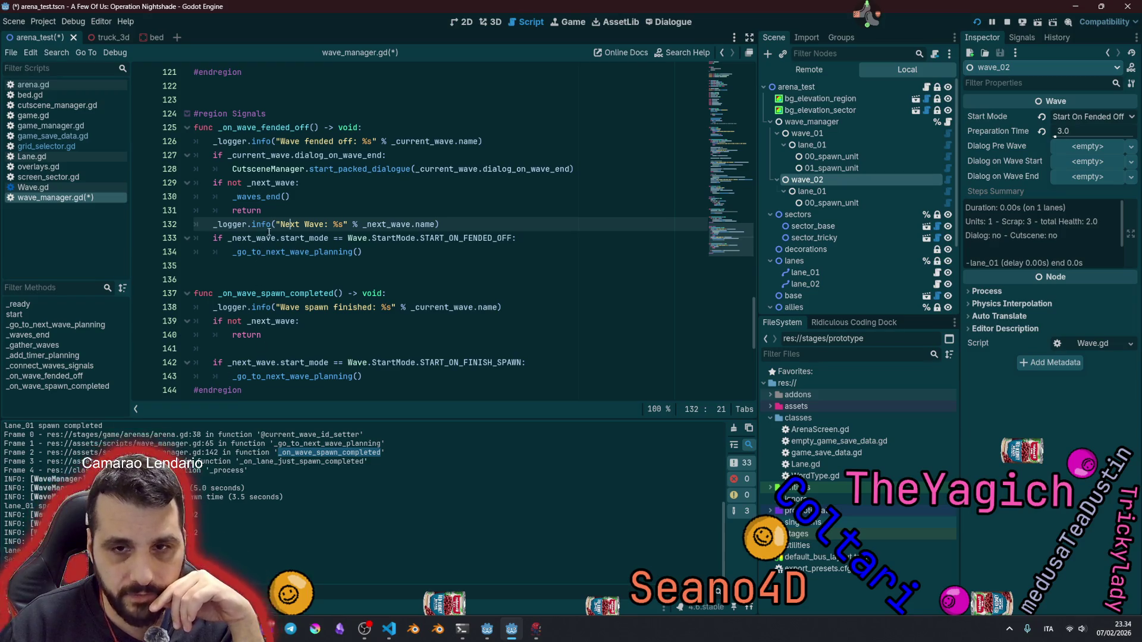
pyautogui.doubleClick(275, 127)
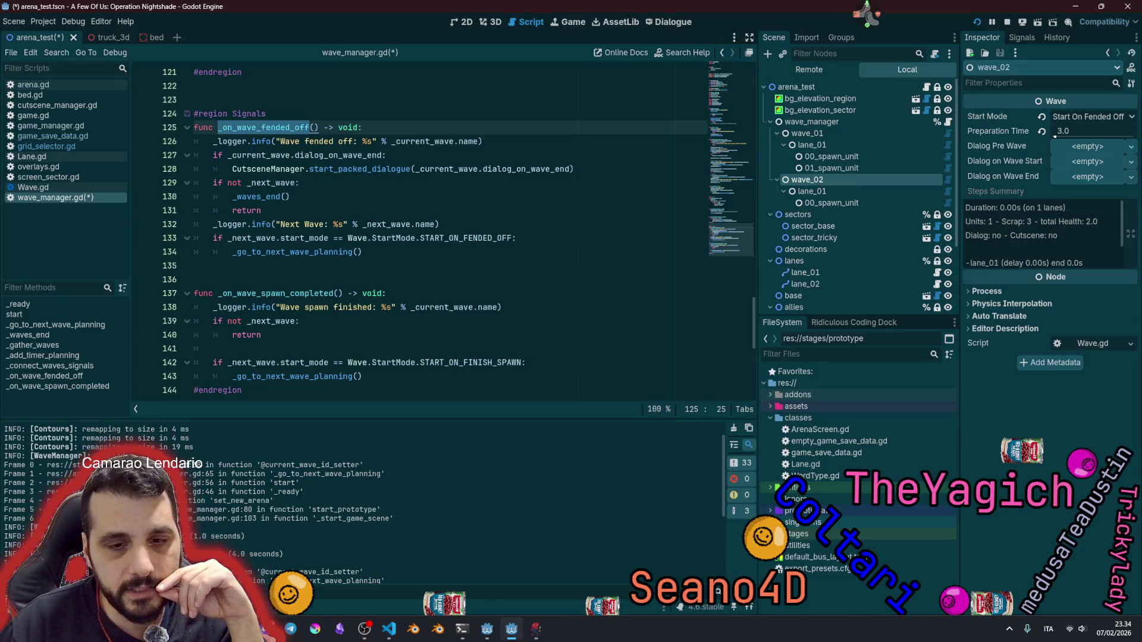
pyautogui.click(297, 266)
pyautogui.hotkey('ctrl', 'z')
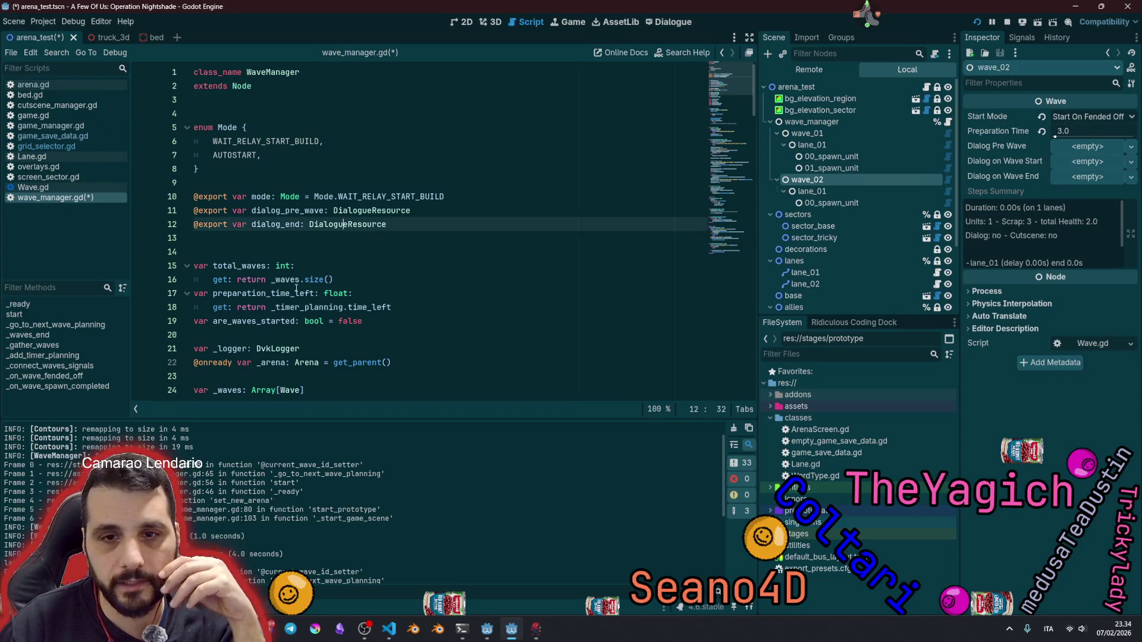
pyautogui.scroll(-12, 296, 289)
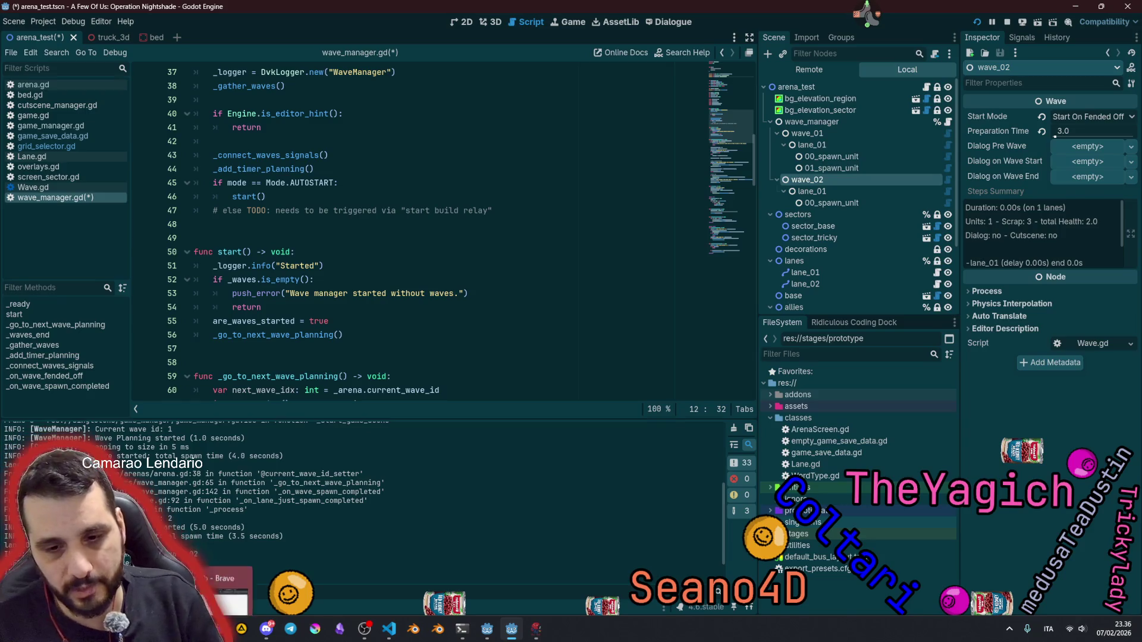
pyautogui.click(209, 565)
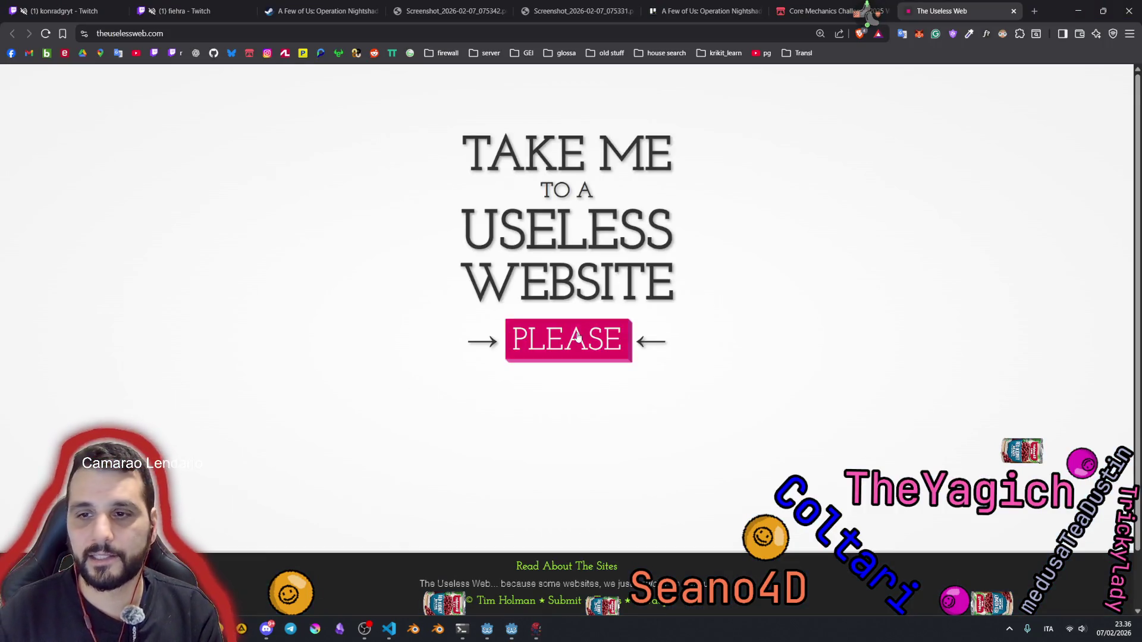
# Step: Open a random site from The Useless Web and play a first Potato or Tomato round
pyautogui.click(577, 337)
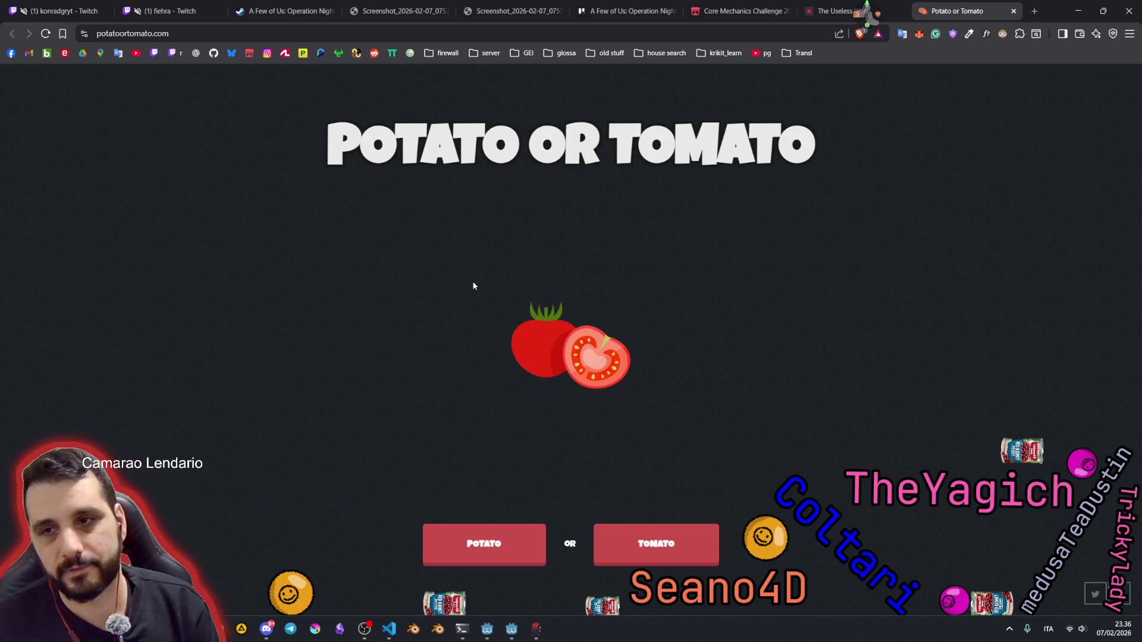
pyautogui.click(179, 36)
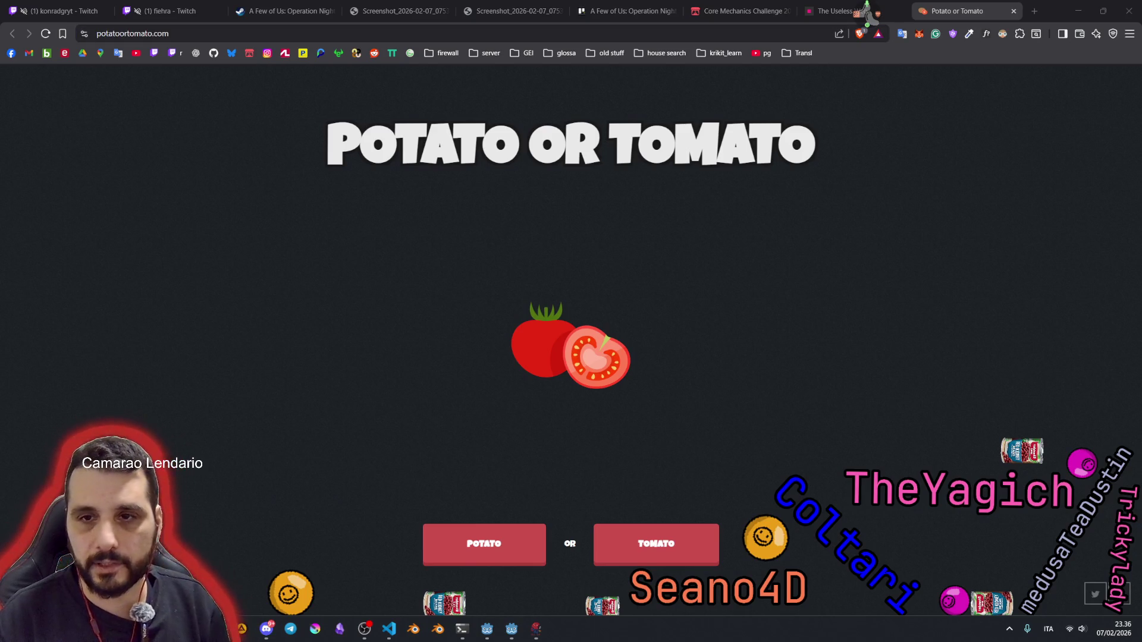
pyautogui.click(495, 521)
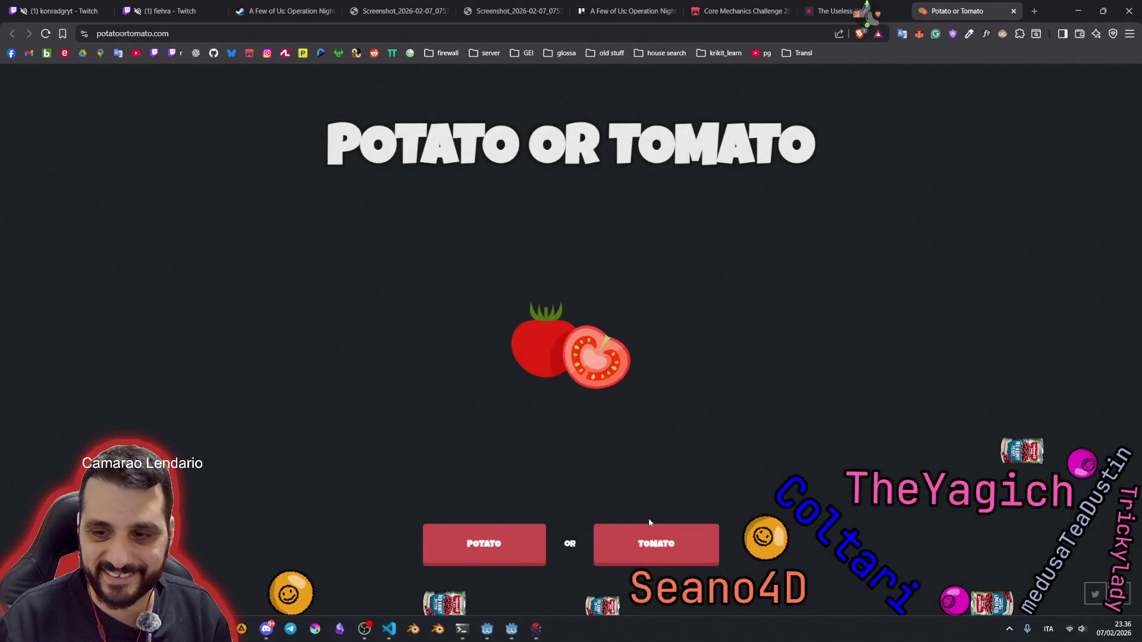
pyautogui.click(643, 540)
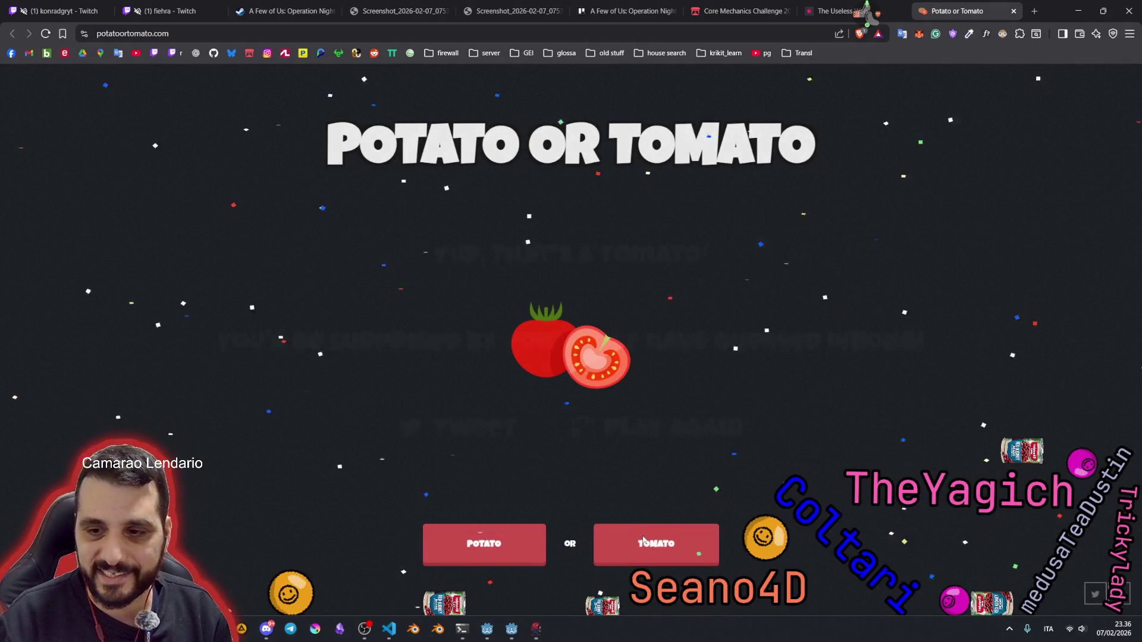
pyautogui.moveTo(492, 255)
pyautogui.mouseDown()
pyautogui.moveTo(771, 265)
pyautogui.moveTo(615, 307)
pyautogui.mouseUp()
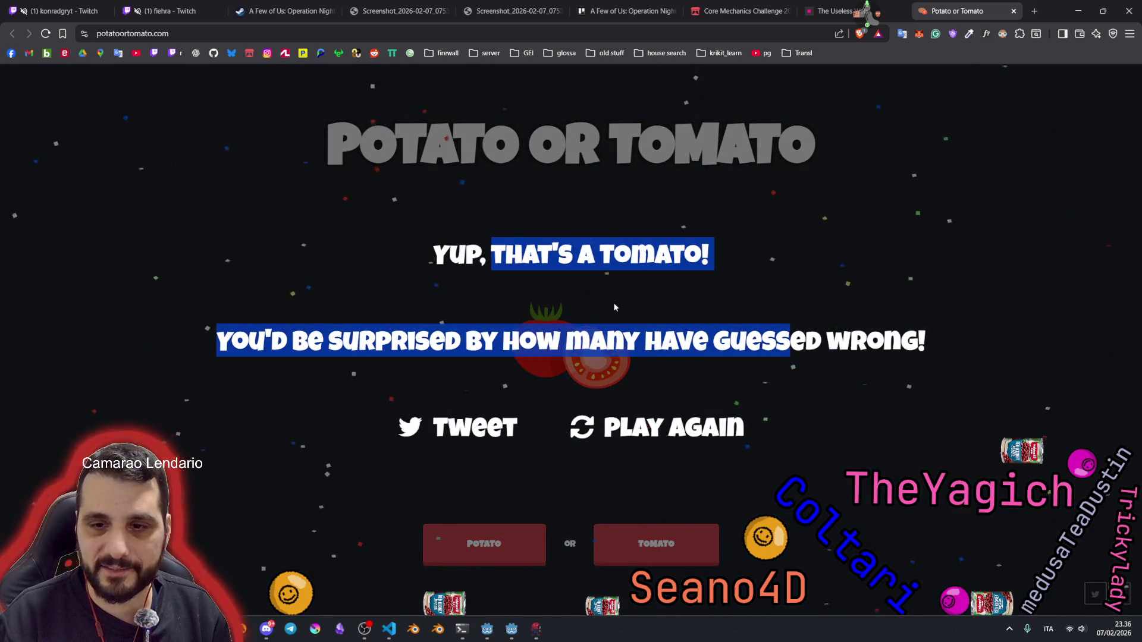
pyautogui.click(680, 427)
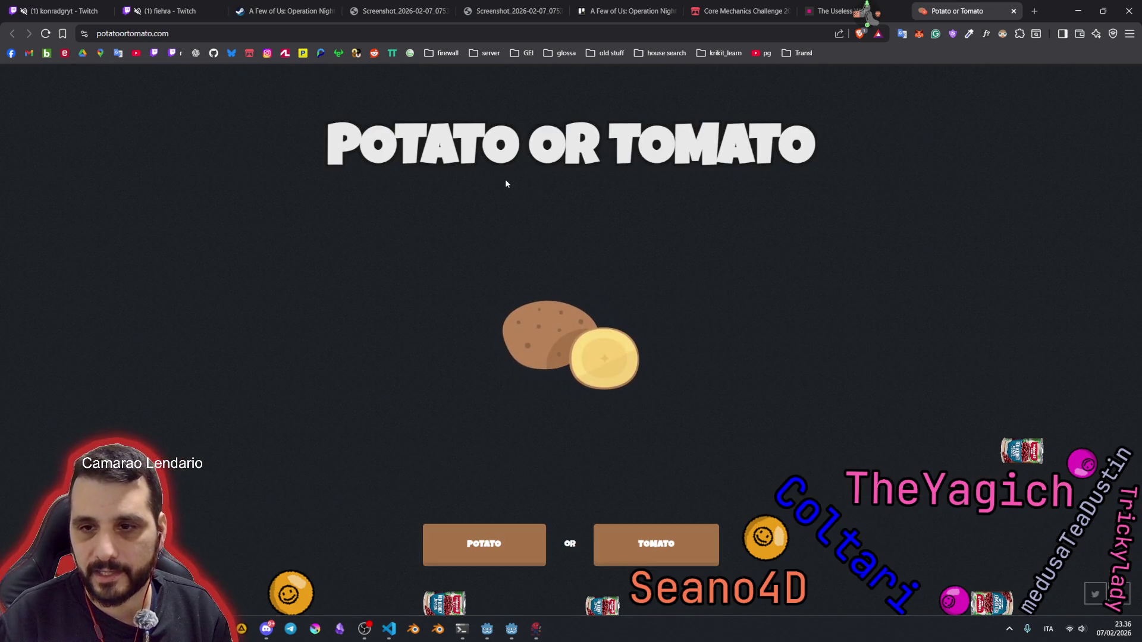
# Step: Play several more Potato or Tomato rounds, answering potato or tomato for each picture
pyautogui.click(505, 528)
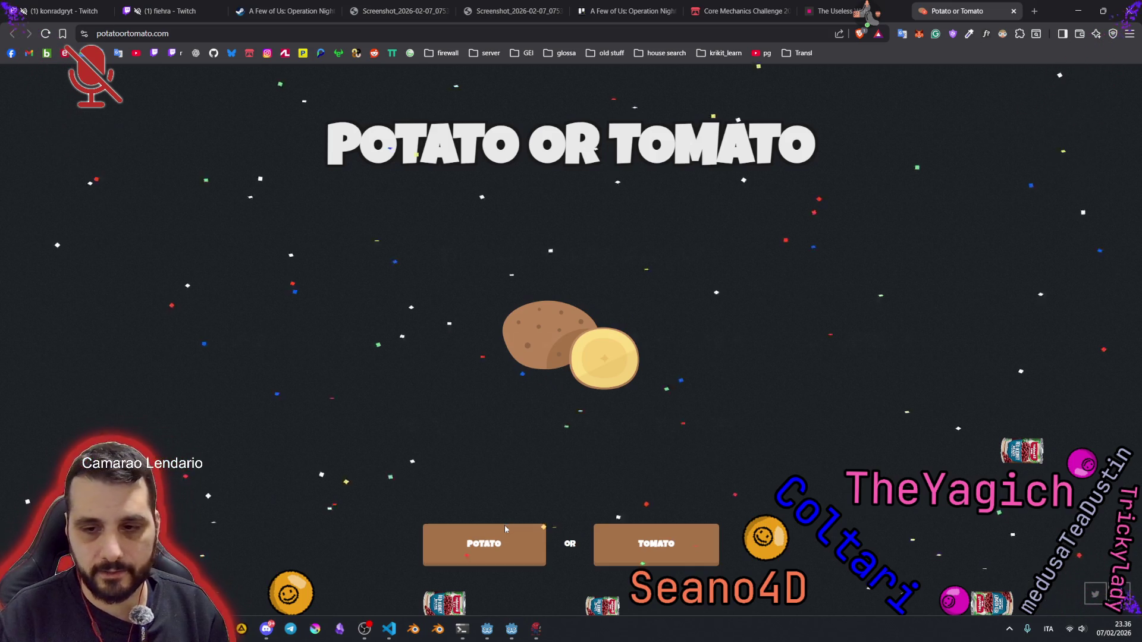
pyautogui.click(604, 417)
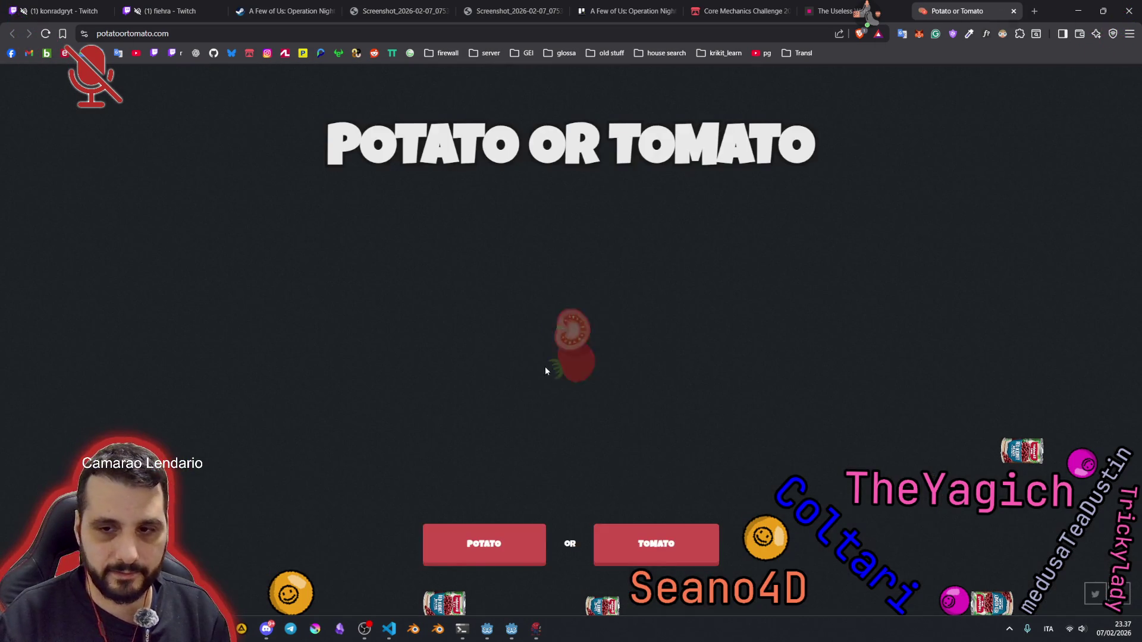
pyautogui.click(654, 541)
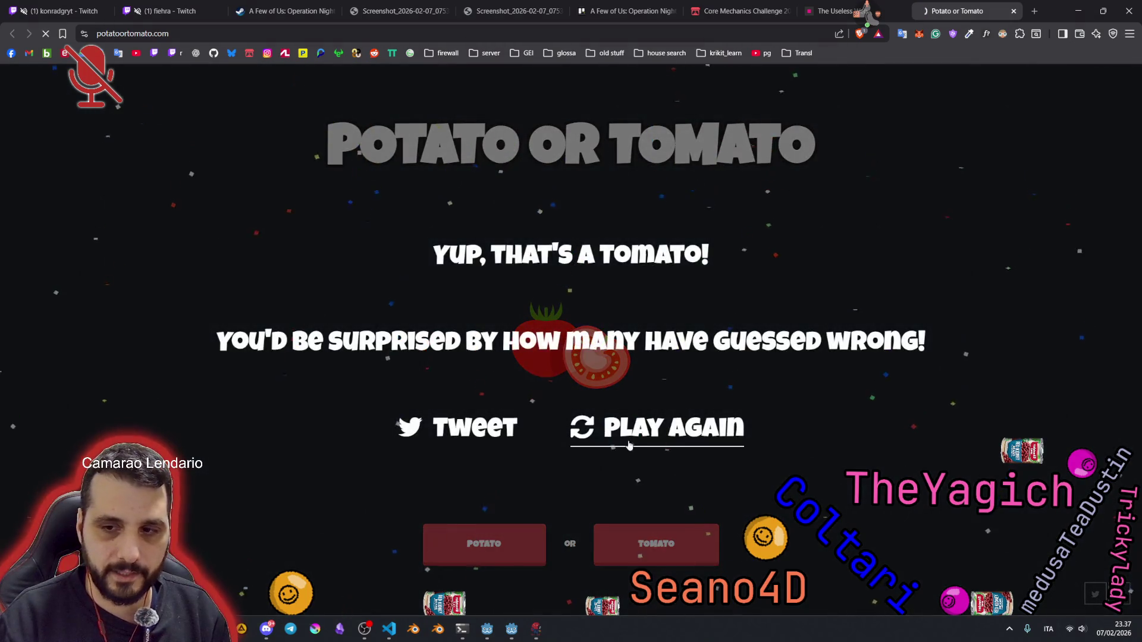
pyautogui.click(630, 445)
pyautogui.click(654, 541)
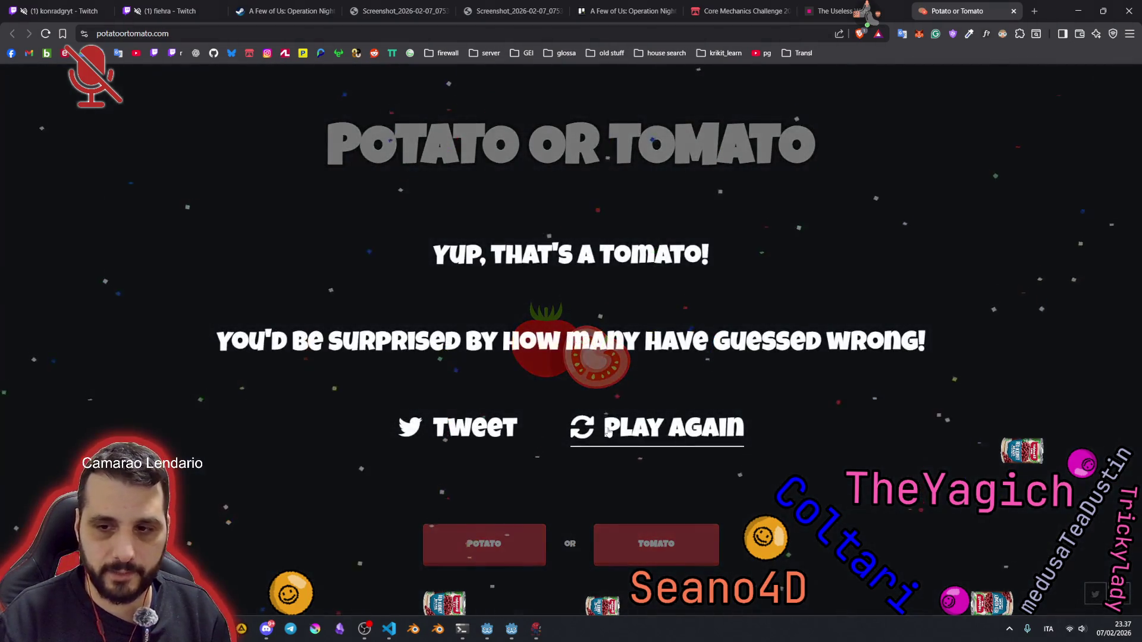
pyautogui.click(608, 428)
pyautogui.click(634, 531)
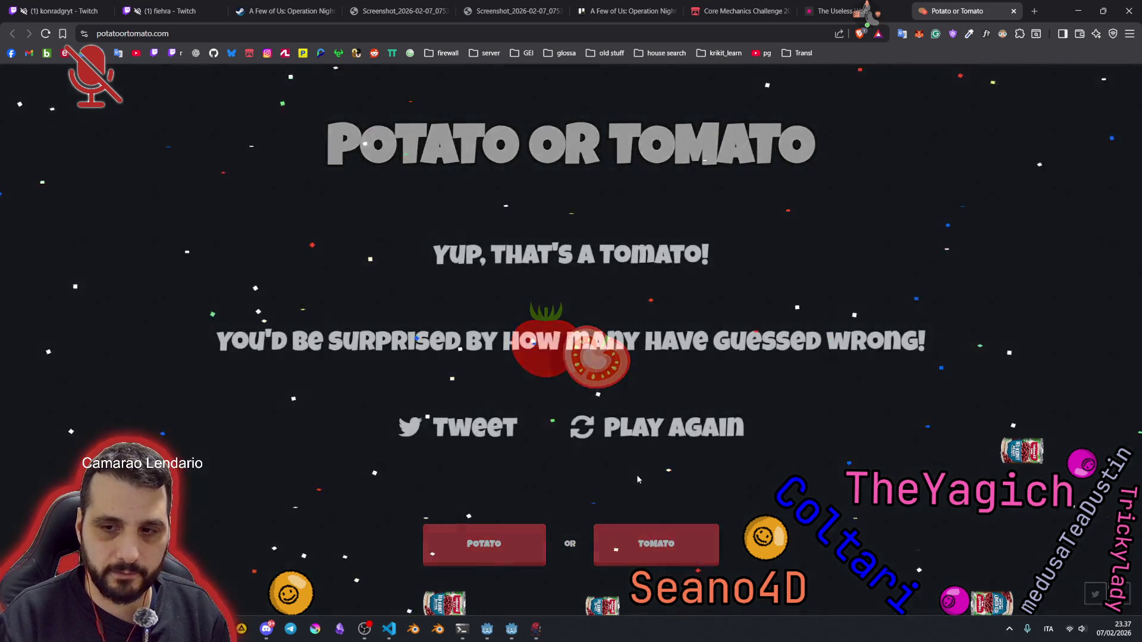
pyautogui.click(637, 422)
pyautogui.click(532, 533)
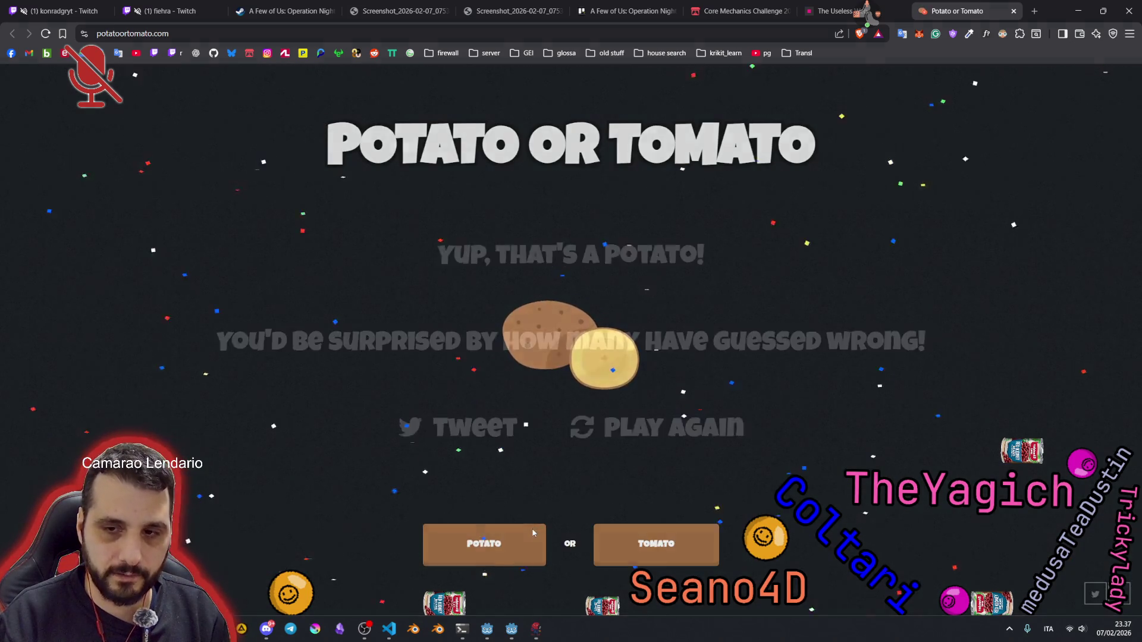
pyautogui.click(625, 438)
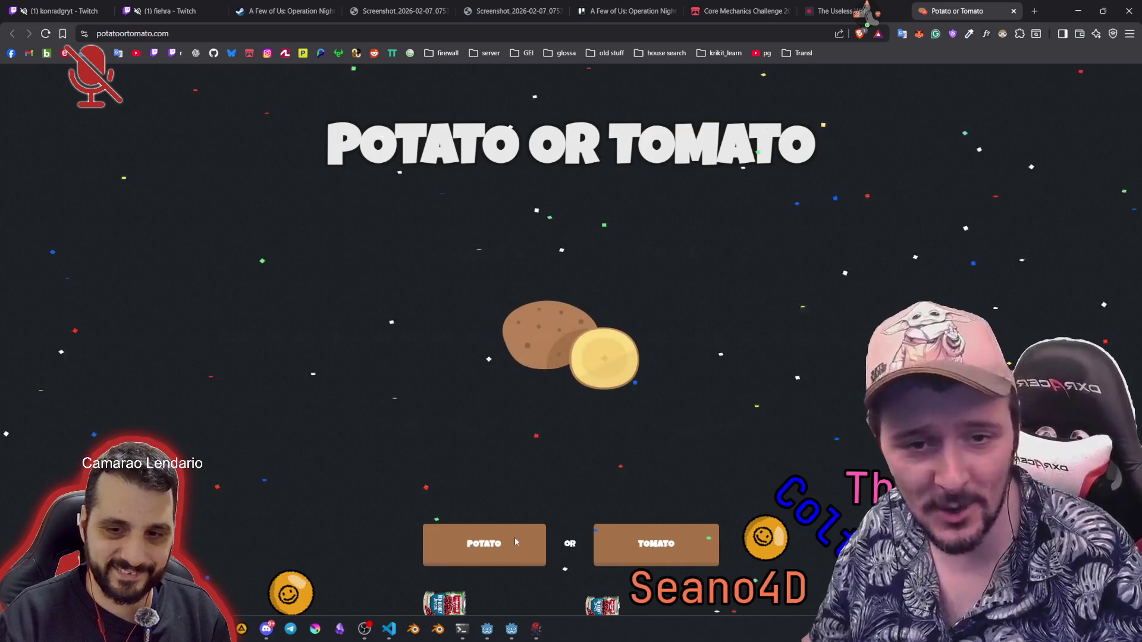
pyautogui.click(515, 540)
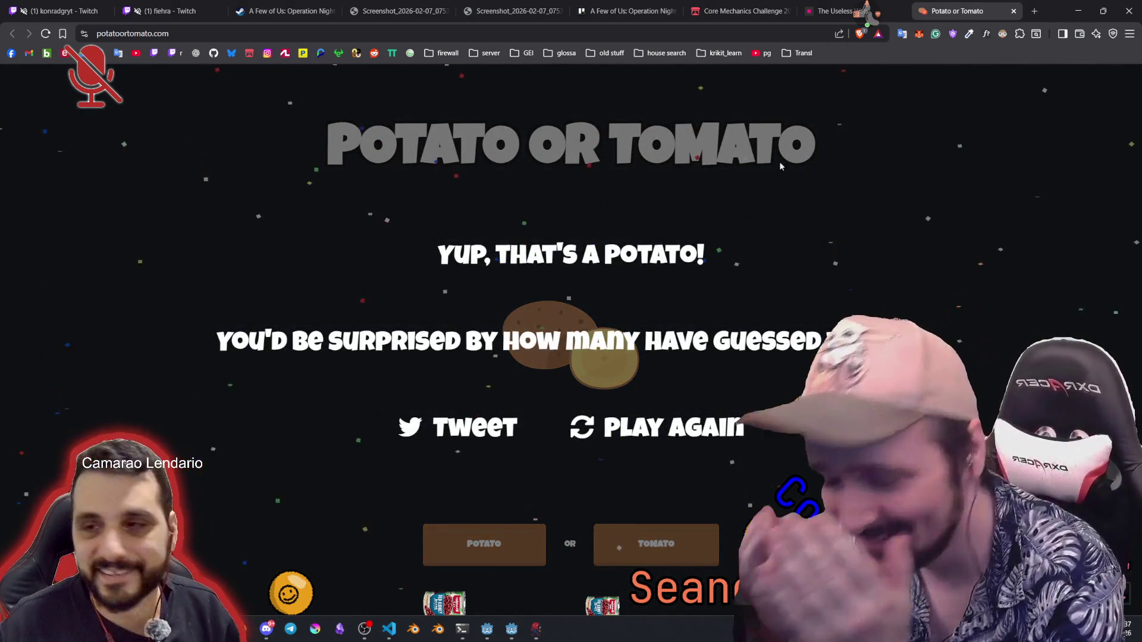
# Step: Close the game and The Useless Web tabs with Ctrl+W, then return to Godot
pyautogui.click(867, 13)
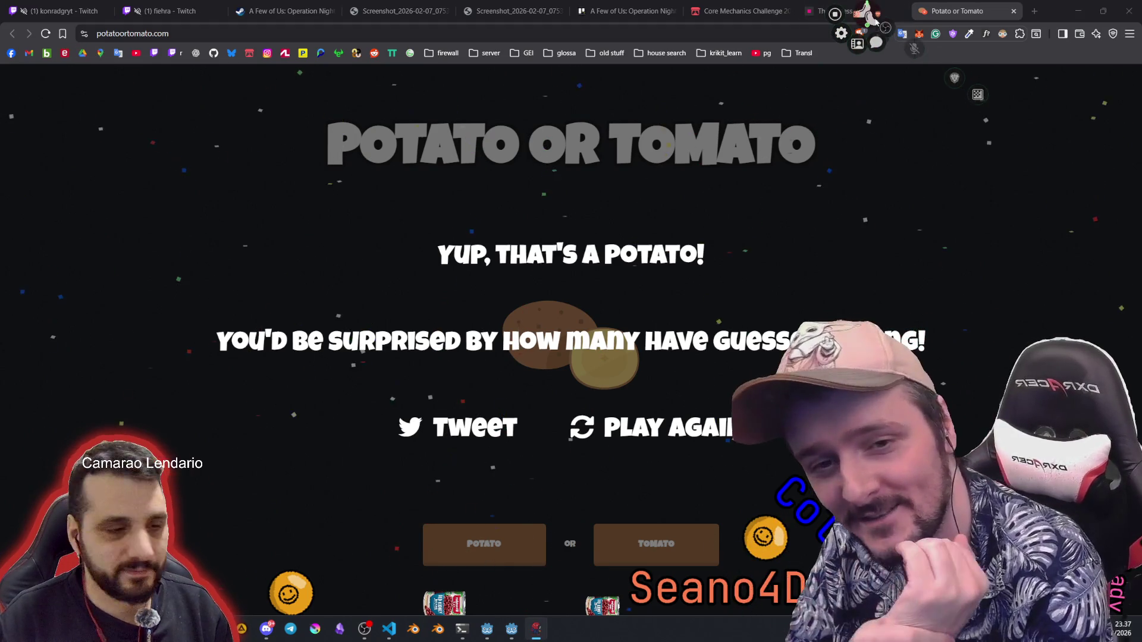
pyautogui.click(872, 19)
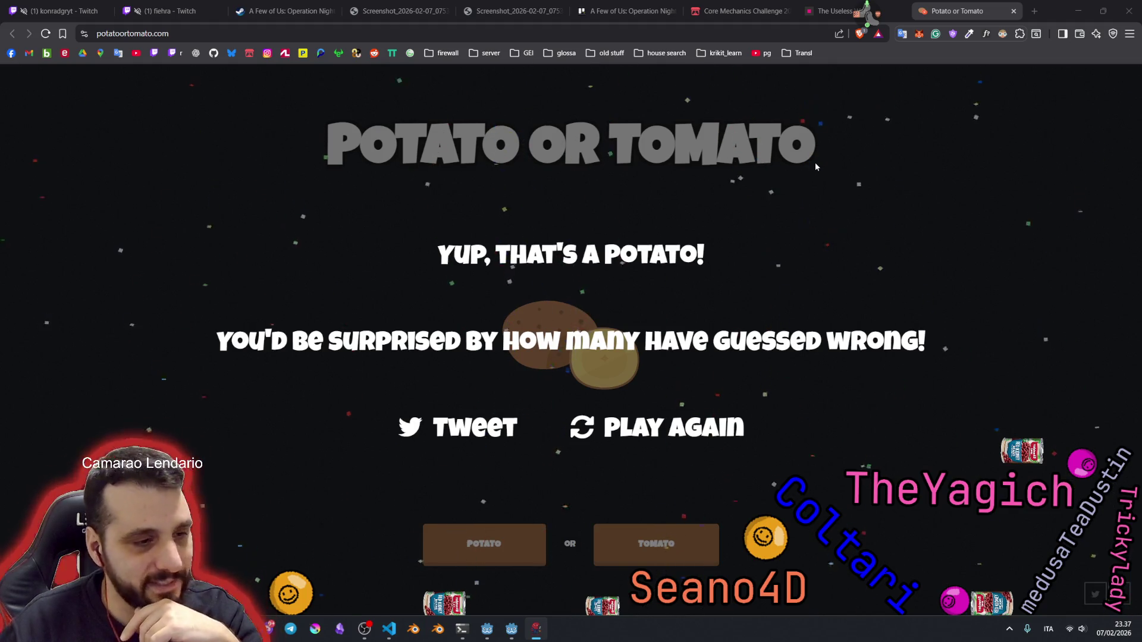
pyautogui.hotkey('ctrl', 'w')
pyautogui.hotkey('ctrl', 'w')
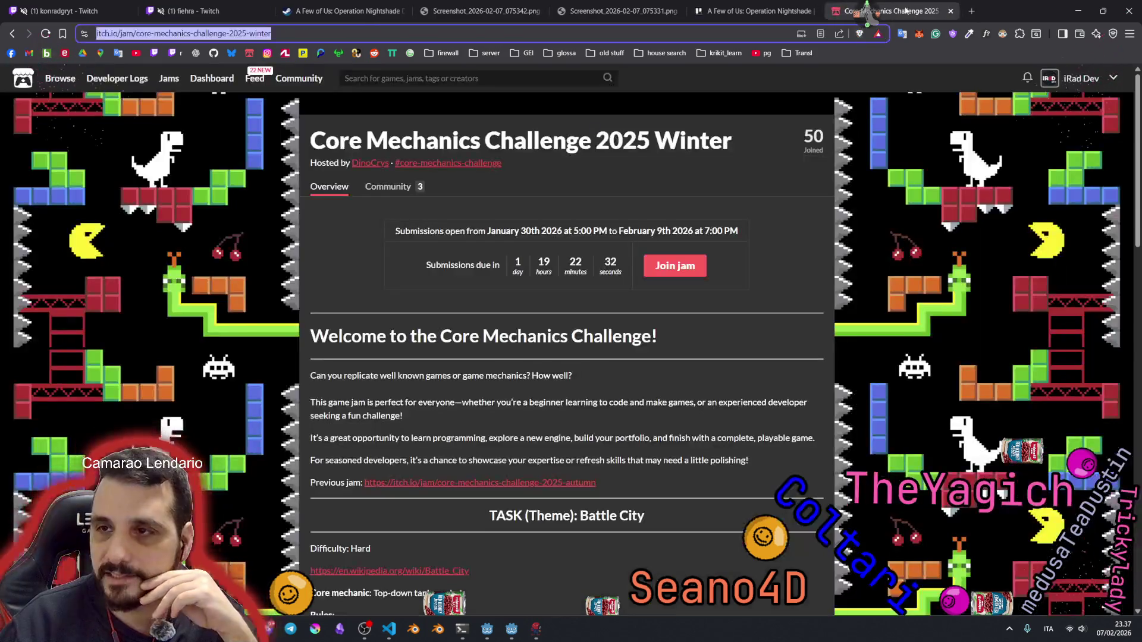
pyautogui.click(512, 631)
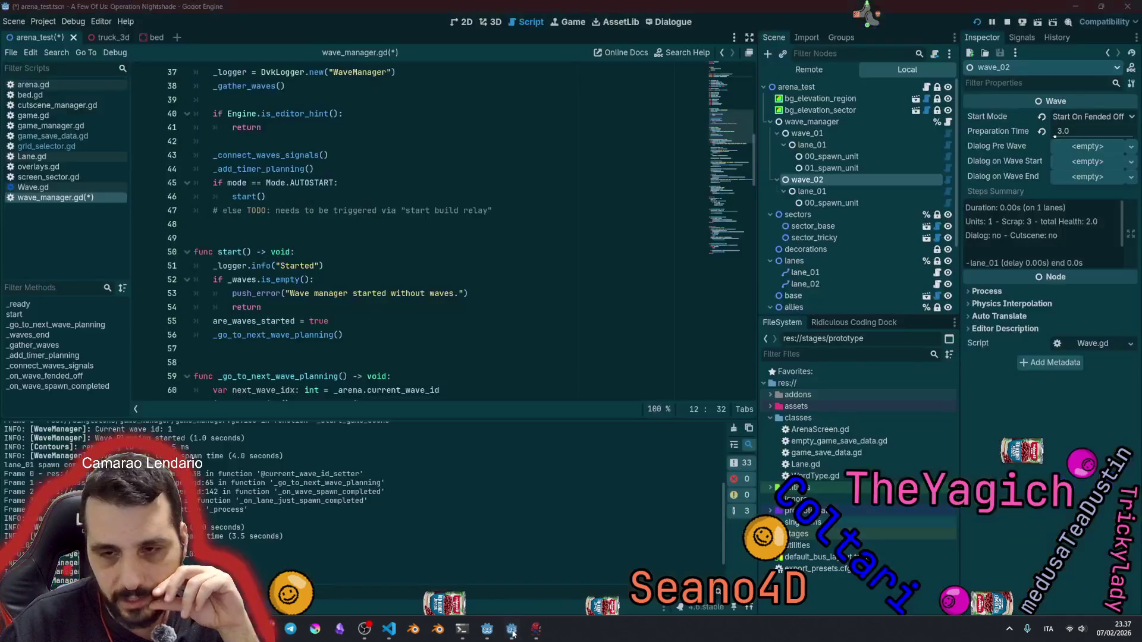
# Step: Drag the script/output splitter upward to enlarge the Output panel
pyautogui.click(334, 227)
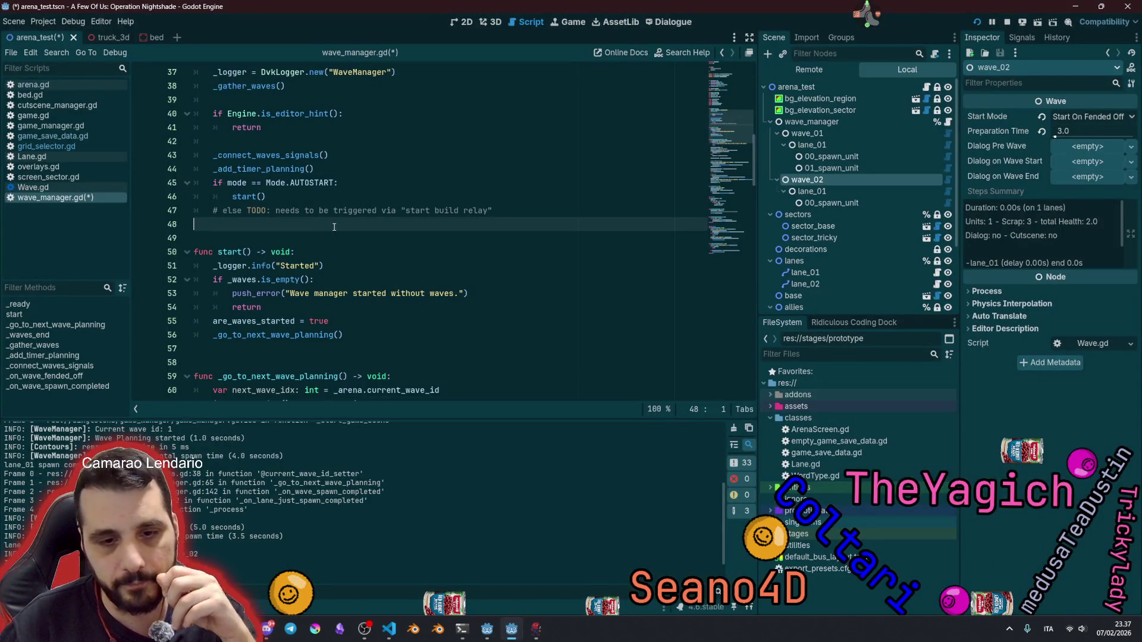
pyautogui.click(382, 201)
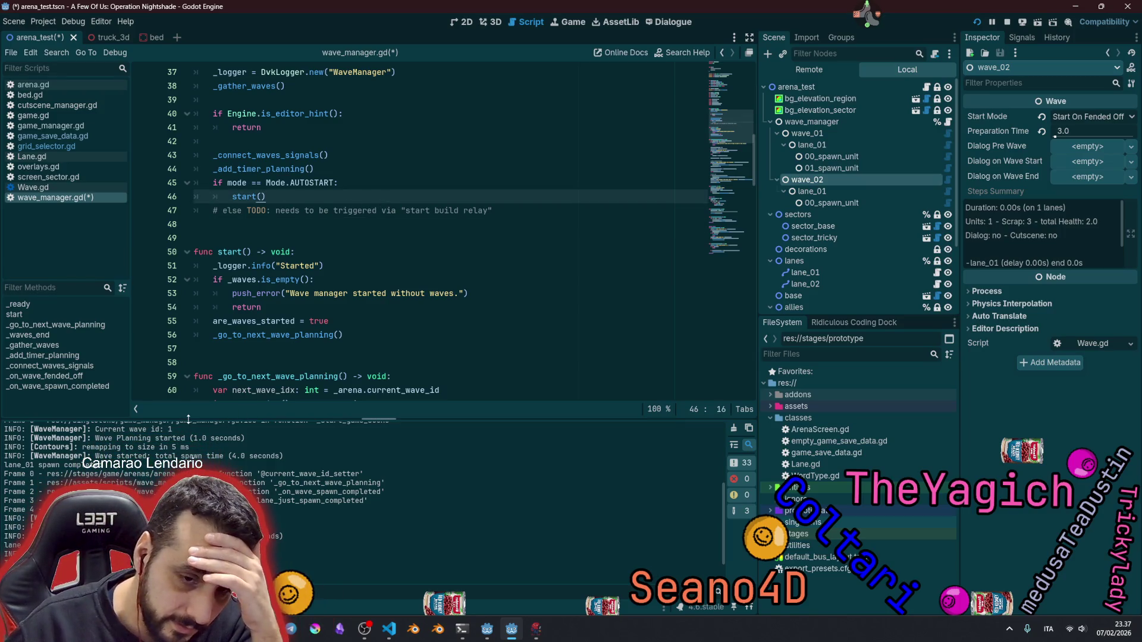
pyautogui.moveTo(188, 418)
pyautogui.mouseDown()
pyautogui.moveTo(188, 374)
pyautogui.moveTo(226, 399)
pyautogui.mouseUp()
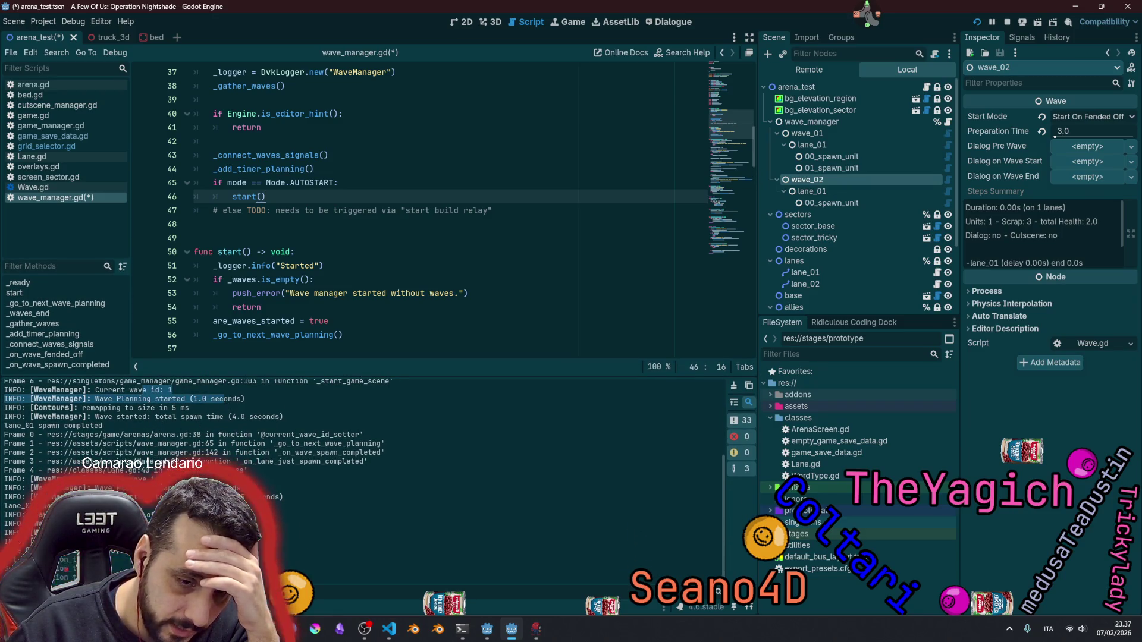
# Step: Read the Wave Planning, Wave started and spawn completed log lines, then save and rerun the game
pyautogui.click(144, 427)
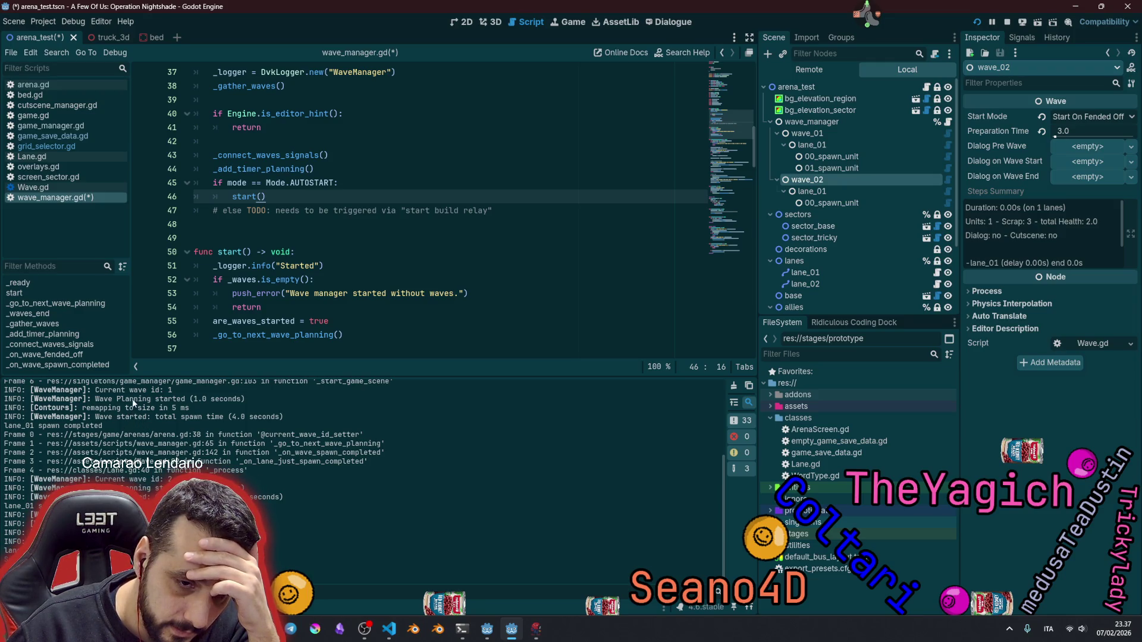
pyautogui.moveTo(134, 399); pyautogui.dragTo(244, 398)
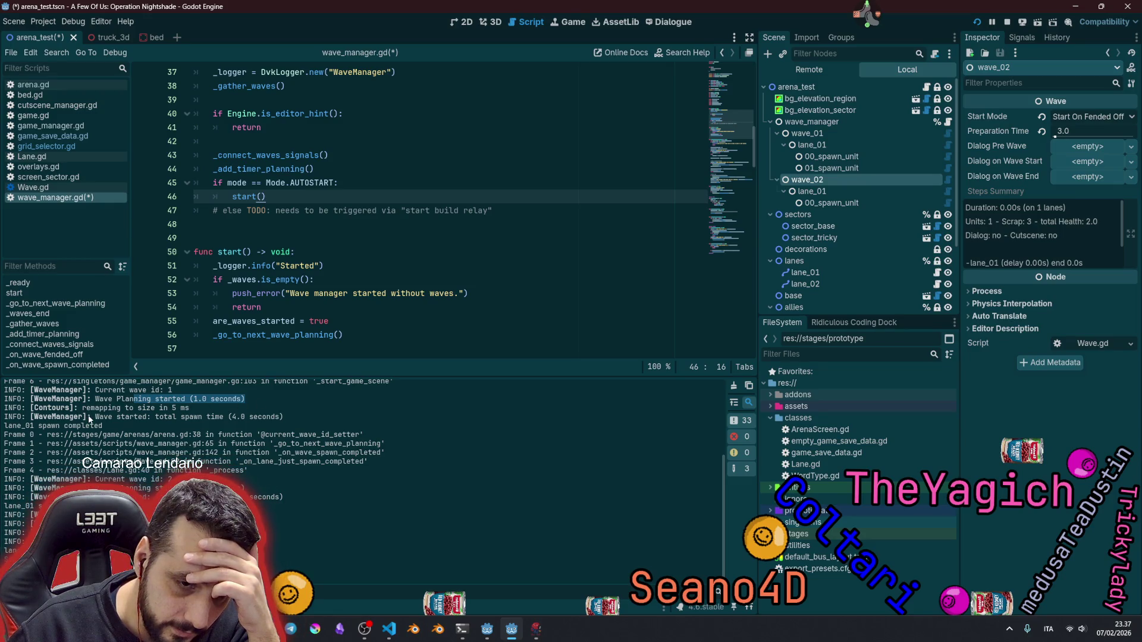
pyautogui.moveTo(95, 416); pyautogui.dragTo(306, 414)
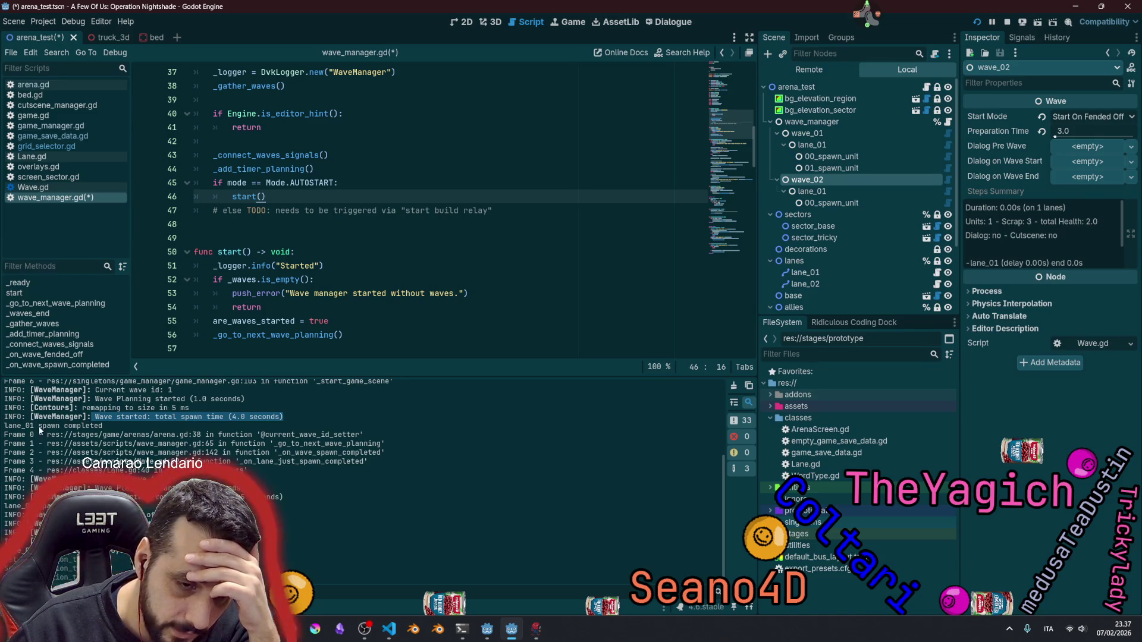
pyautogui.moveTo(103, 426); pyautogui.dragTo(37, 426)
pyautogui.press('F5')
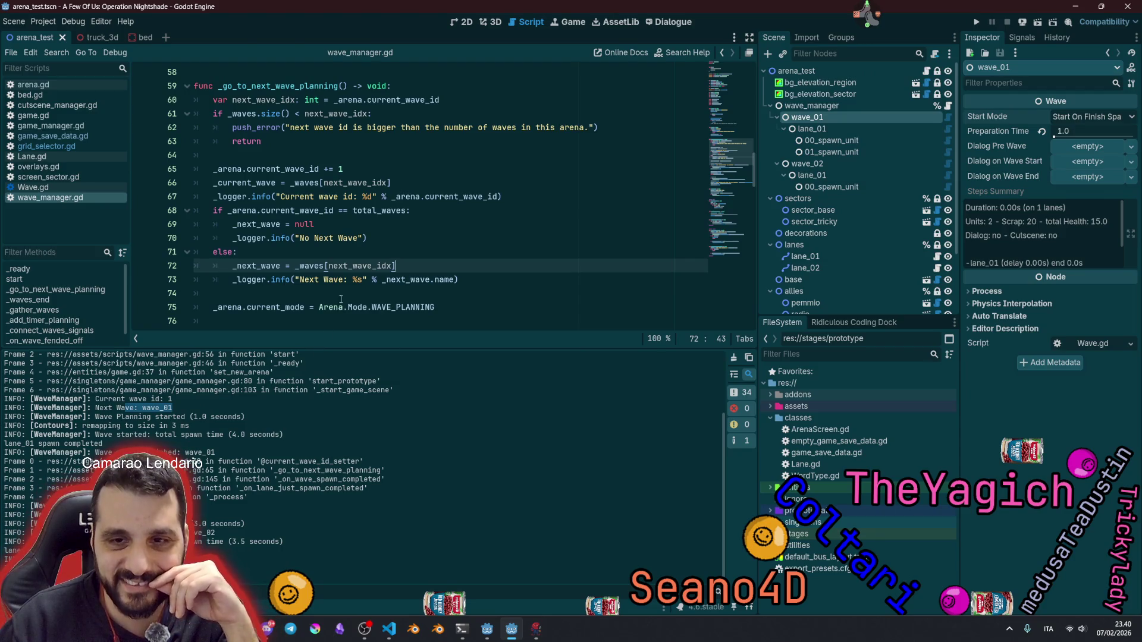
# Step: Check where next_wave_idx is used, then move its declaration line down with Alt+Down
pyautogui.doubleClick(352, 267)
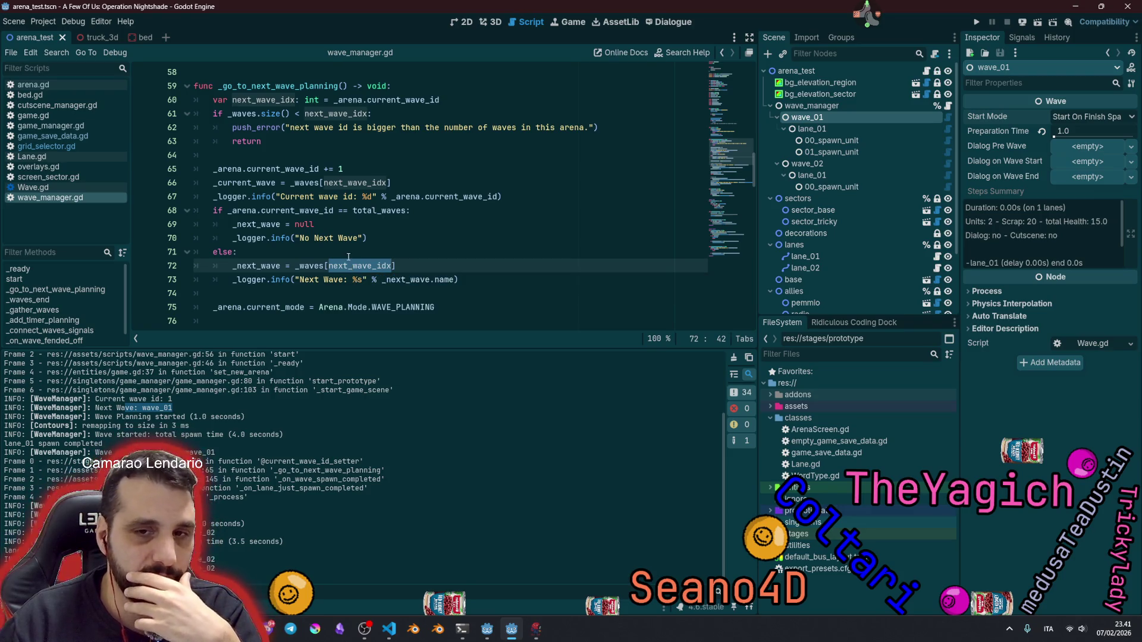
pyautogui.doubleClick(352, 185)
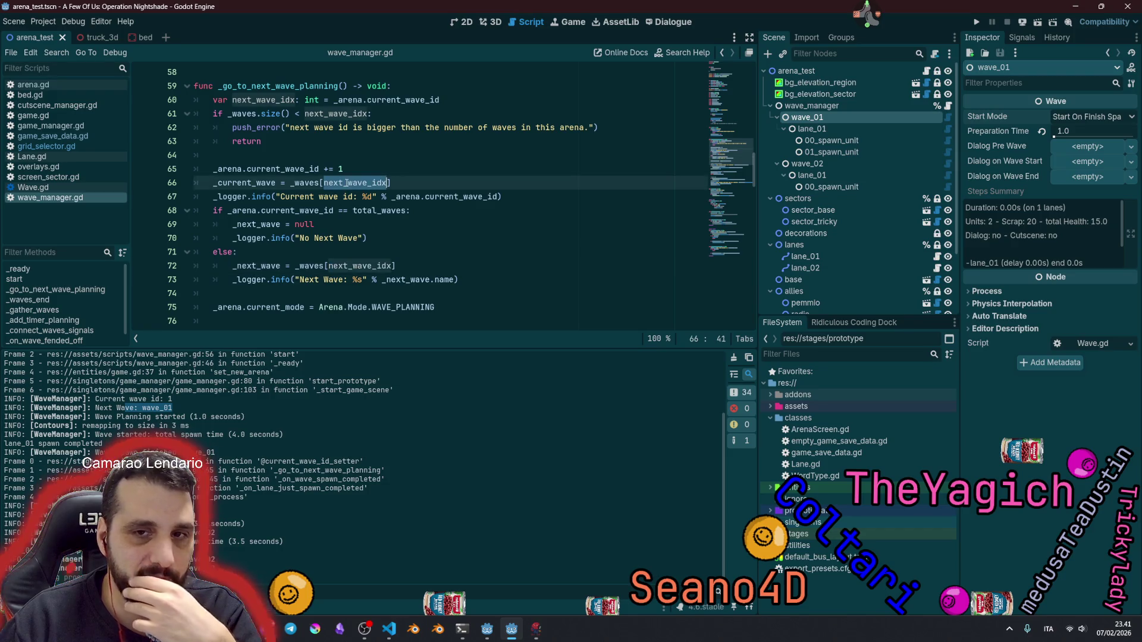
pyautogui.scroll(2, 388, 257)
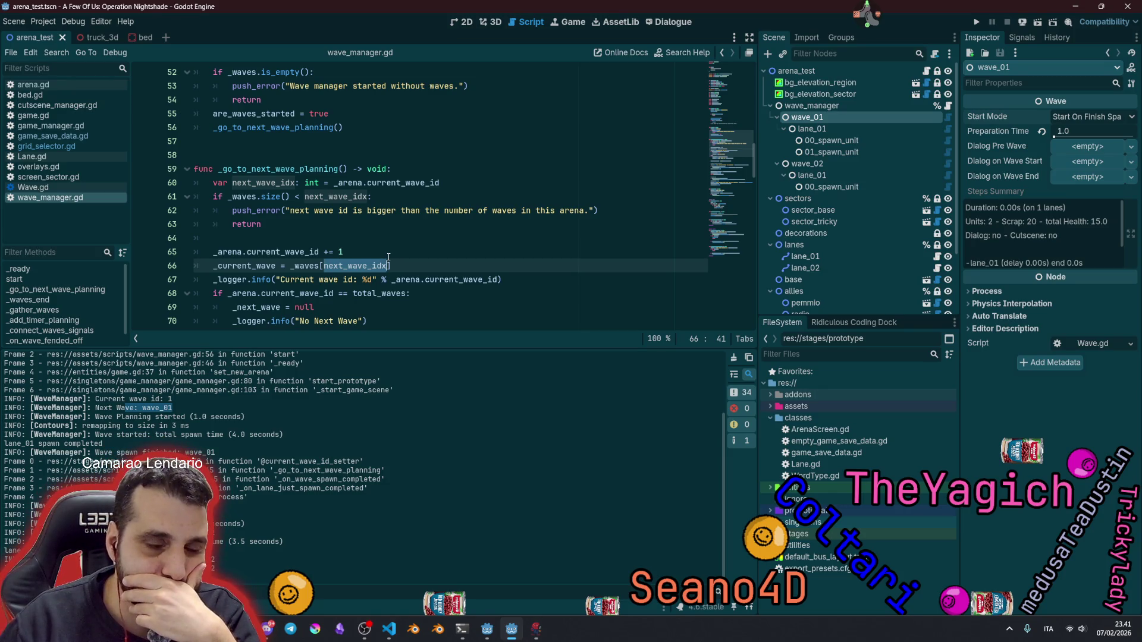
pyautogui.click(271, 184)
pyautogui.hotkey('alt', 'Down')
pyautogui.hotkey('alt', 'Down')
pyautogui.hotkey('alt', 'Down')
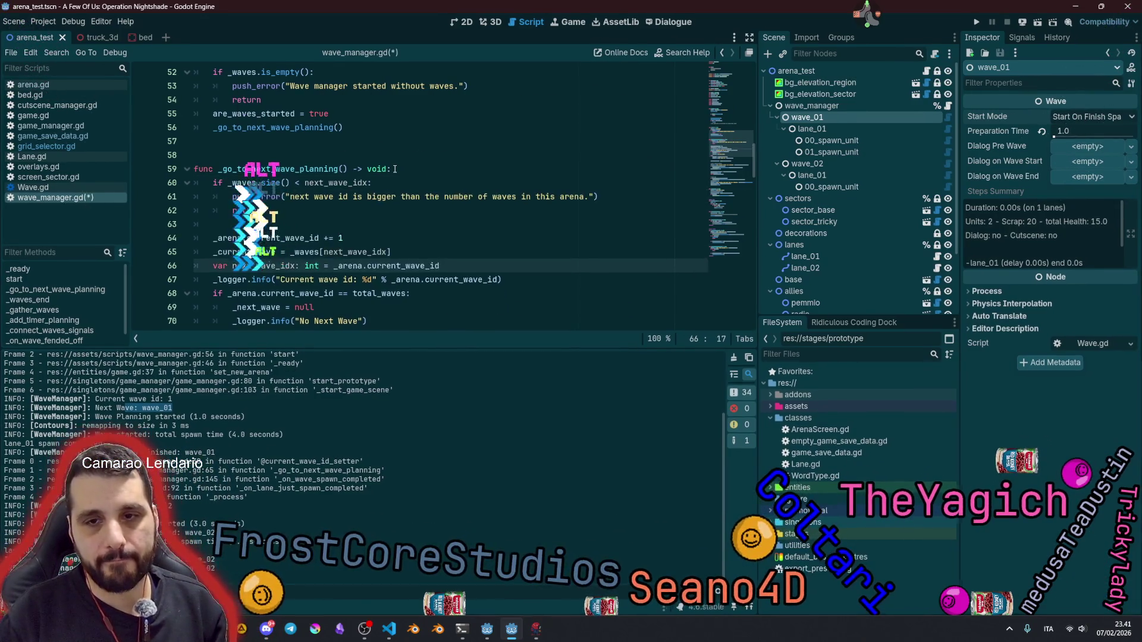
# Step: Move the next_wave_idx declaration back up and add a blank line after the func signature
pyautogui.hotkey('alt', 'Up')
pyautogui.click(414, 241)
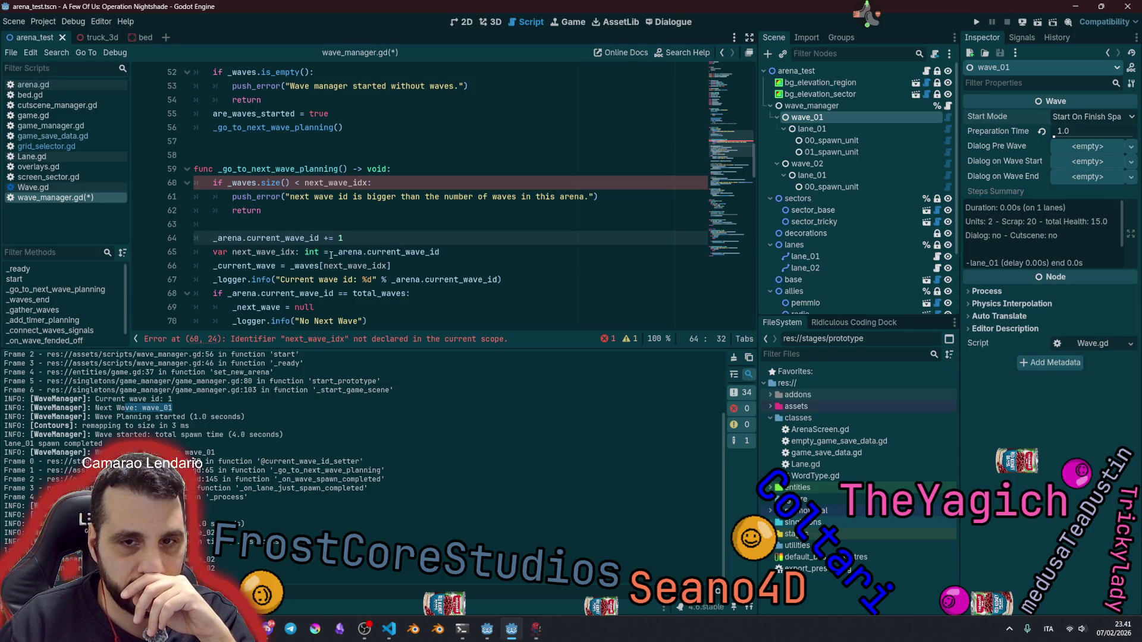
pyautogui.doubleClick(264, 251)
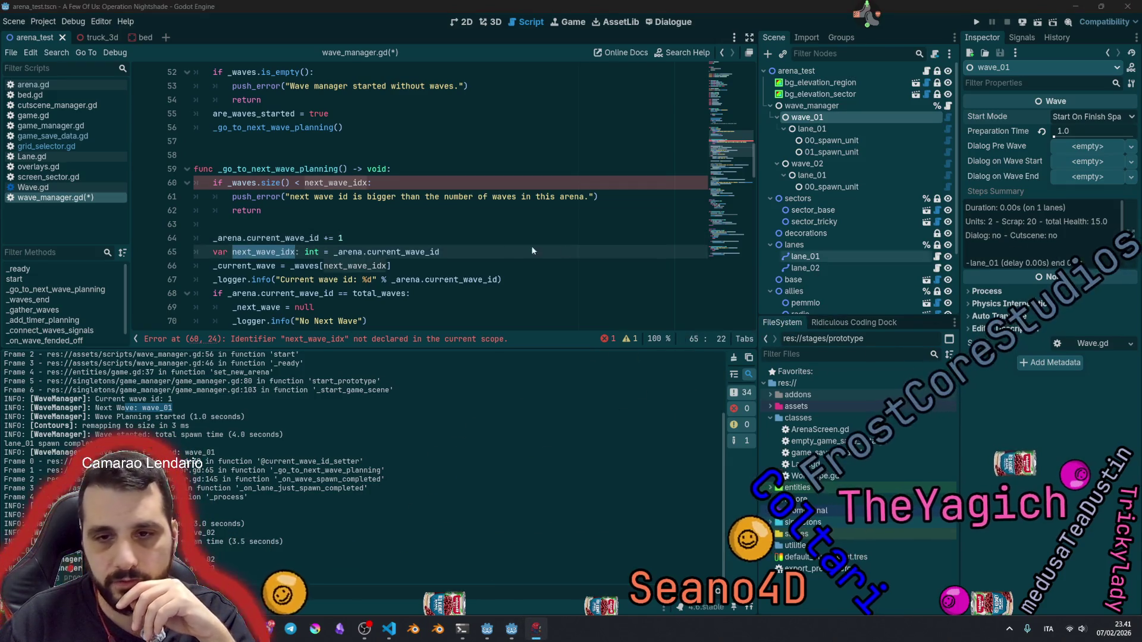
pyautogui.doubleClick(267, 237)
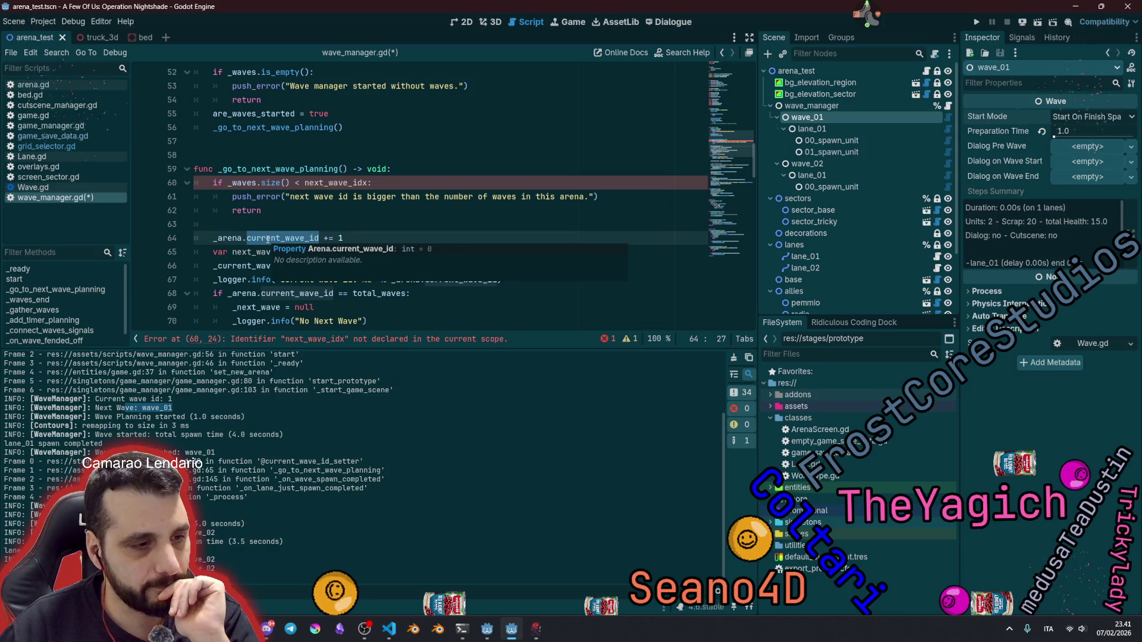
pyautogui.click(314, 224)
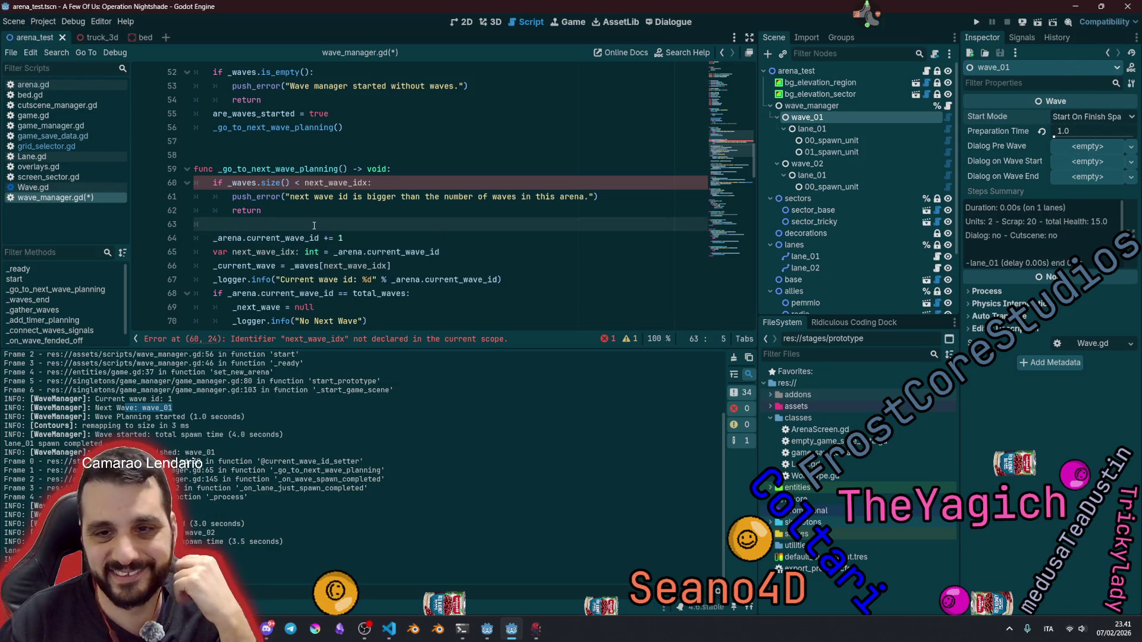
pyautogui.click(412, 173)
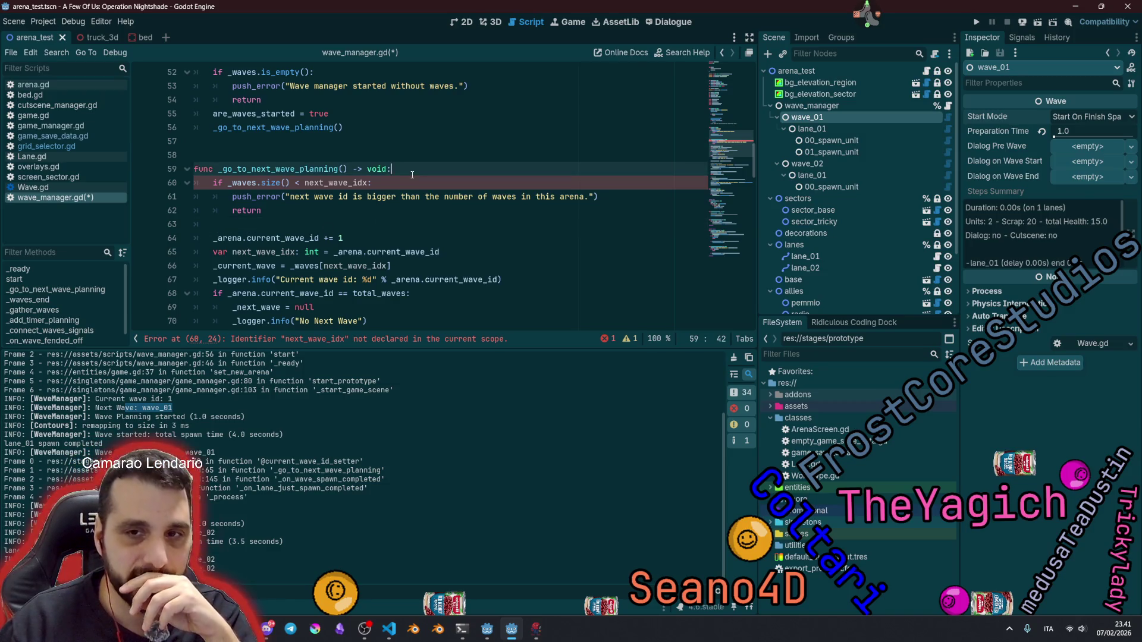
pyautogui.press('Return')
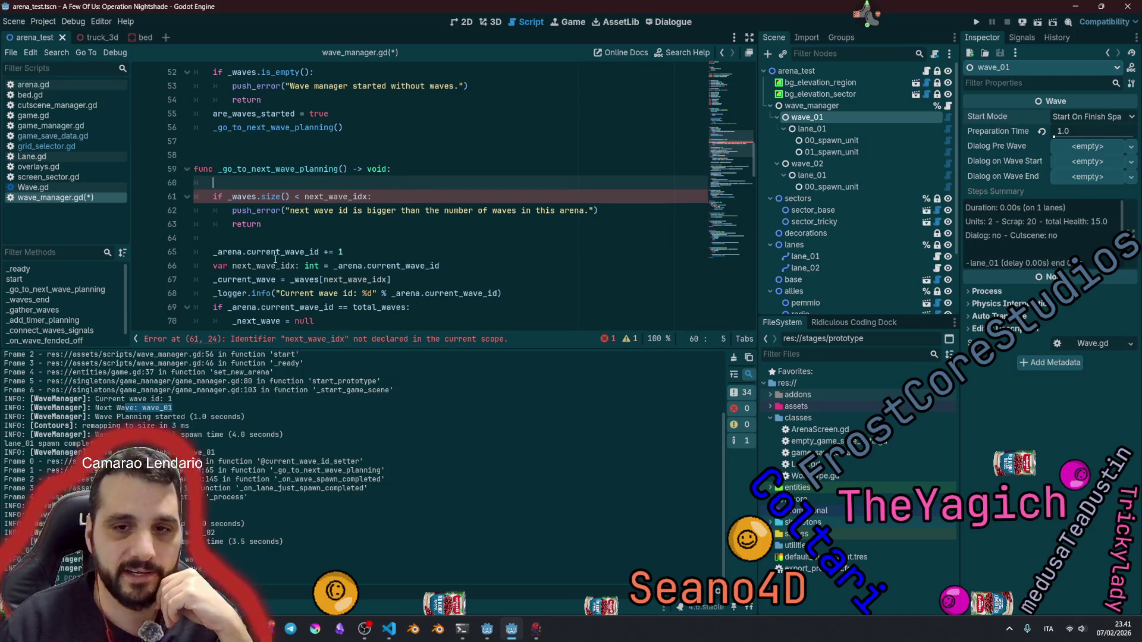
# Step: Inspect _arena.current_wave_id on line 65 and select the wave-count check on lines 61–63
pyautogui.click(277, 251)
pyautogui.doubleClick(277, 252)
pyautogui.moveTo(214, 251); pyautogui.dragTo(319, 252)
pyautogui.click(345, 252)
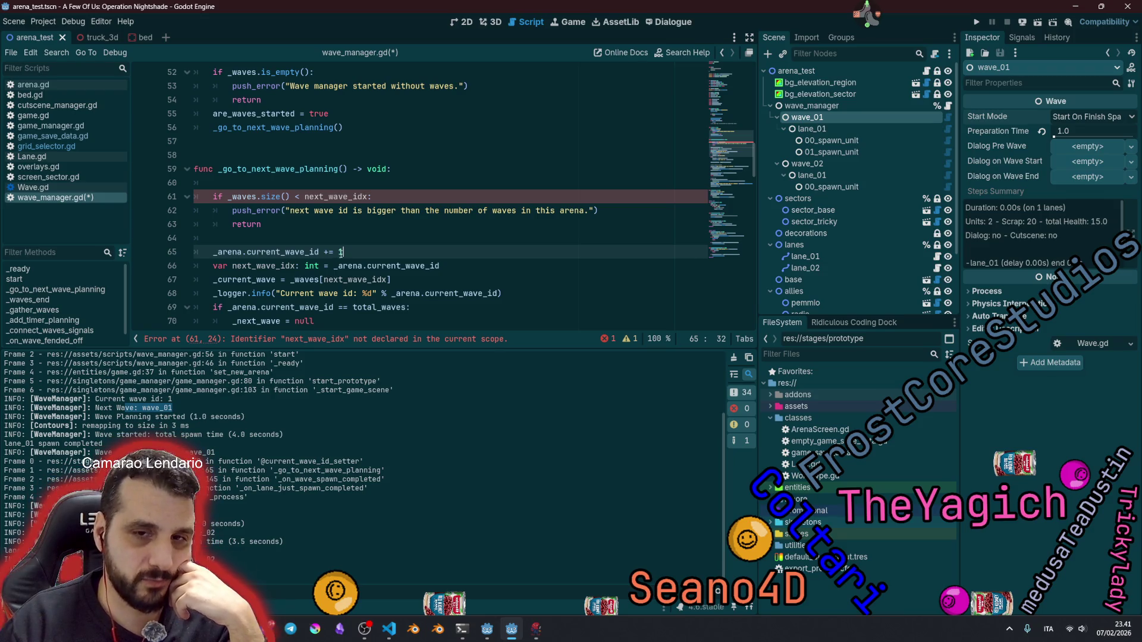
pyautogui.click(319, 252)
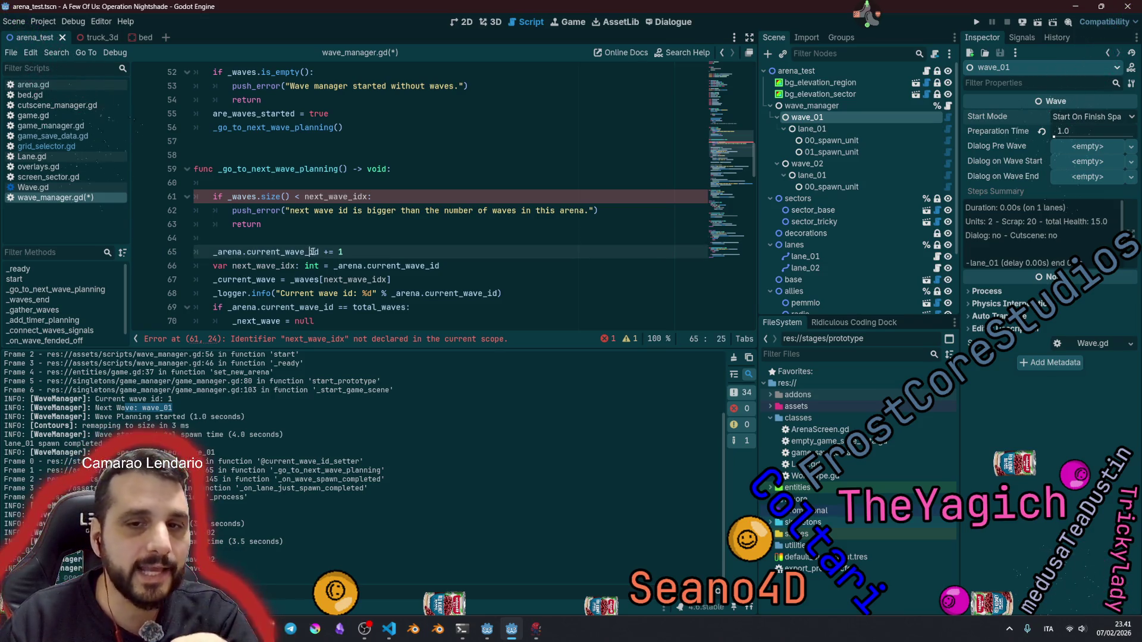
pyautogui.click(337, 211)
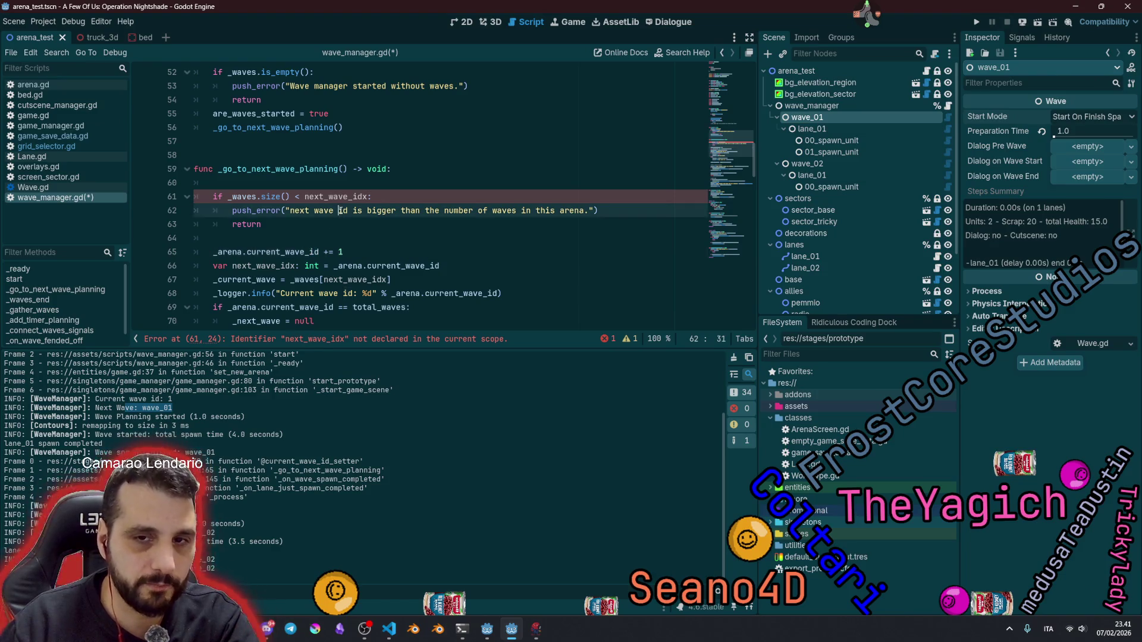
pyautogui.doubleClick(356, 196)
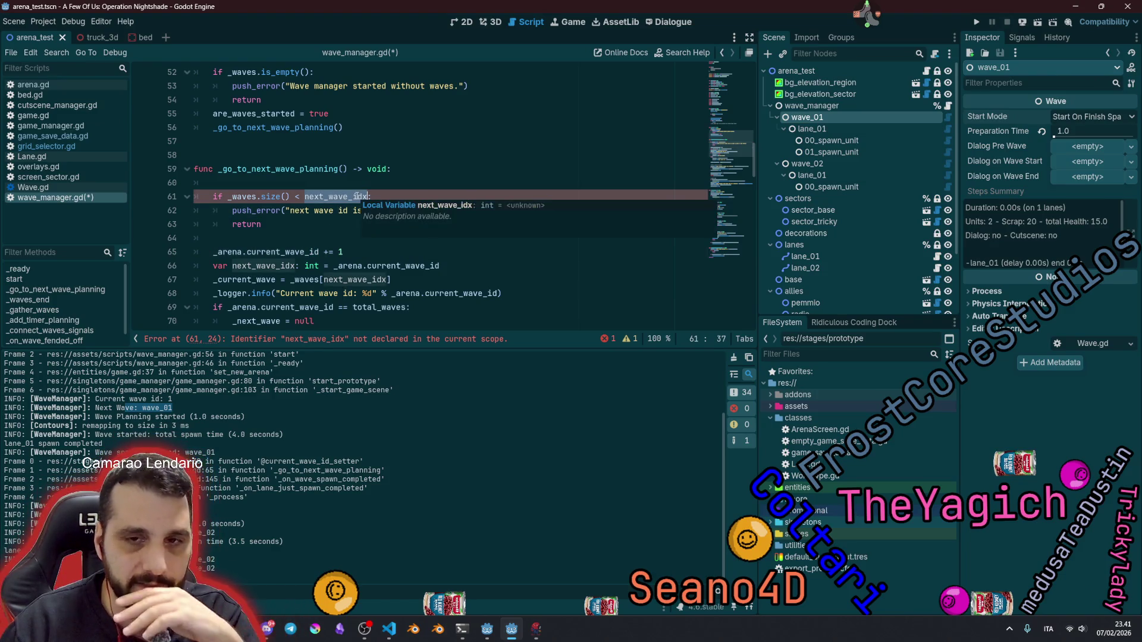
pyautogui.moveTo(263, 224)
pyautogui.mouseDown()
pyautogui.moveTo(270, 202)
pyautogui.moveTo(253, 199)
pyautogui.mouseUp()
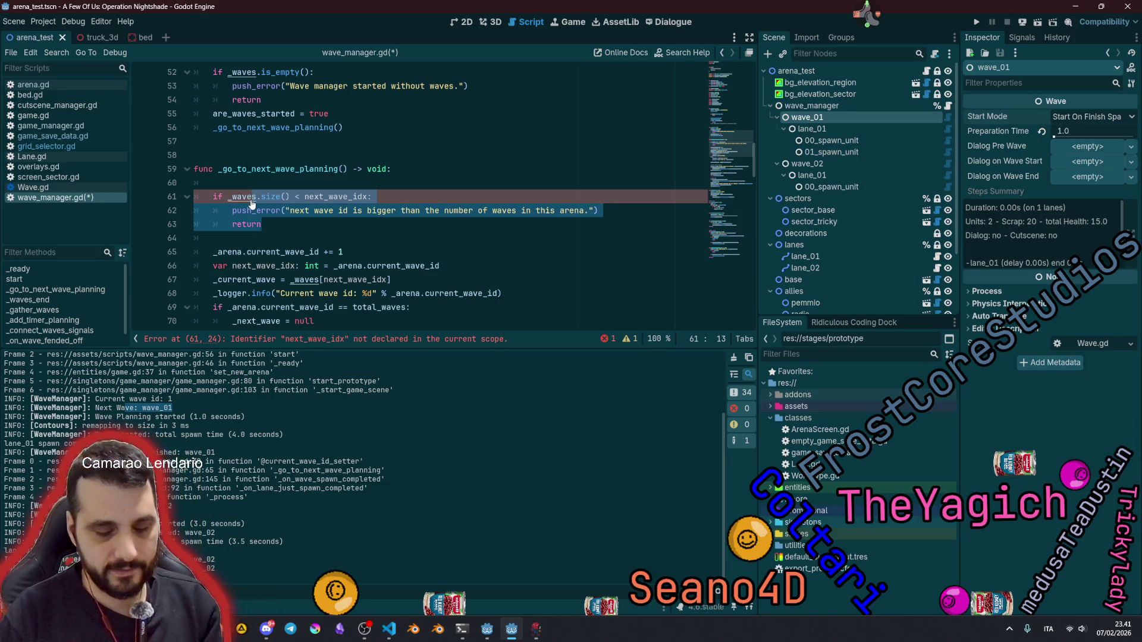
# Step: Comment out the wave-count check with Ctrl+K and inspect next_wave_idx and current_wave_id
pyautogui.hotkey('ctrl', 'k')
pyautogui.click(330, 211)
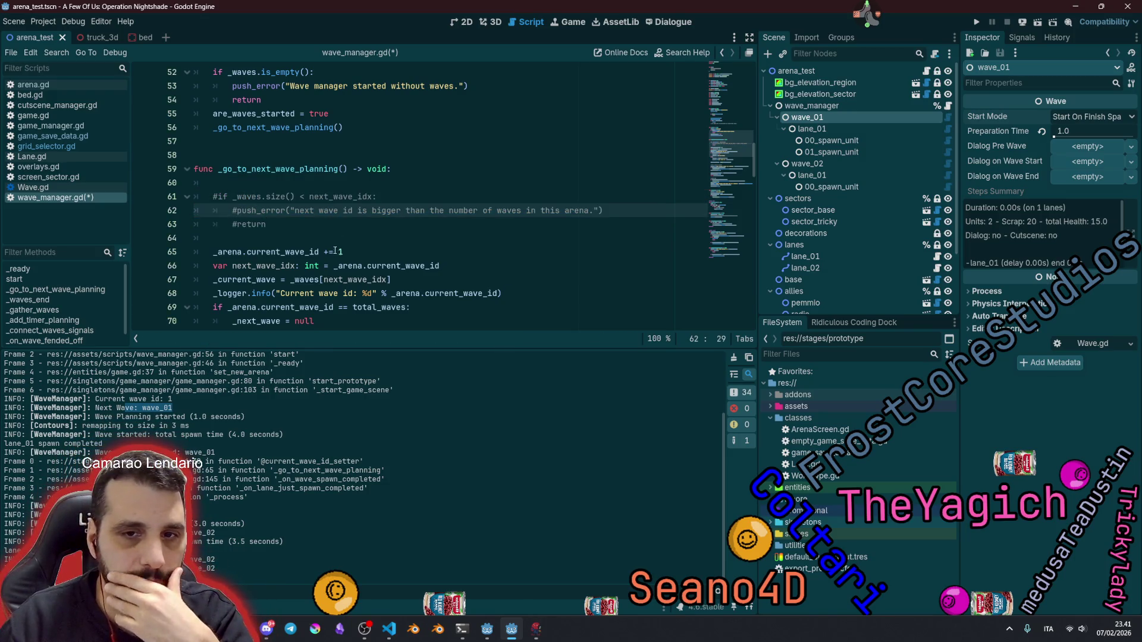
pyautogui.doubleClick(282, 266)
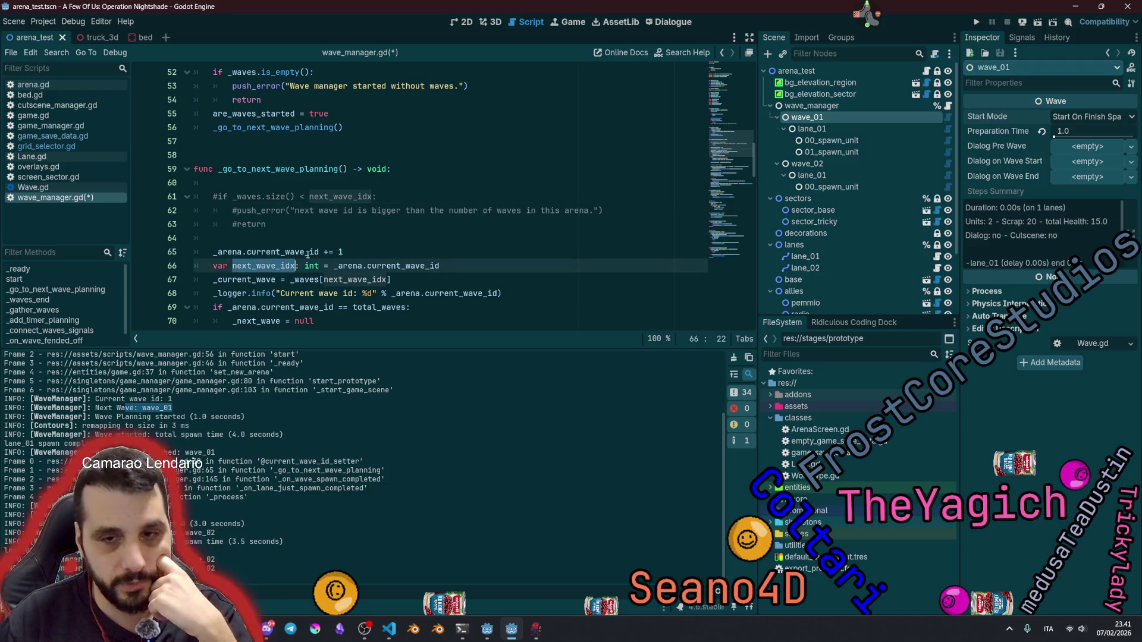
pyautogui.doubleClick(282, 251)
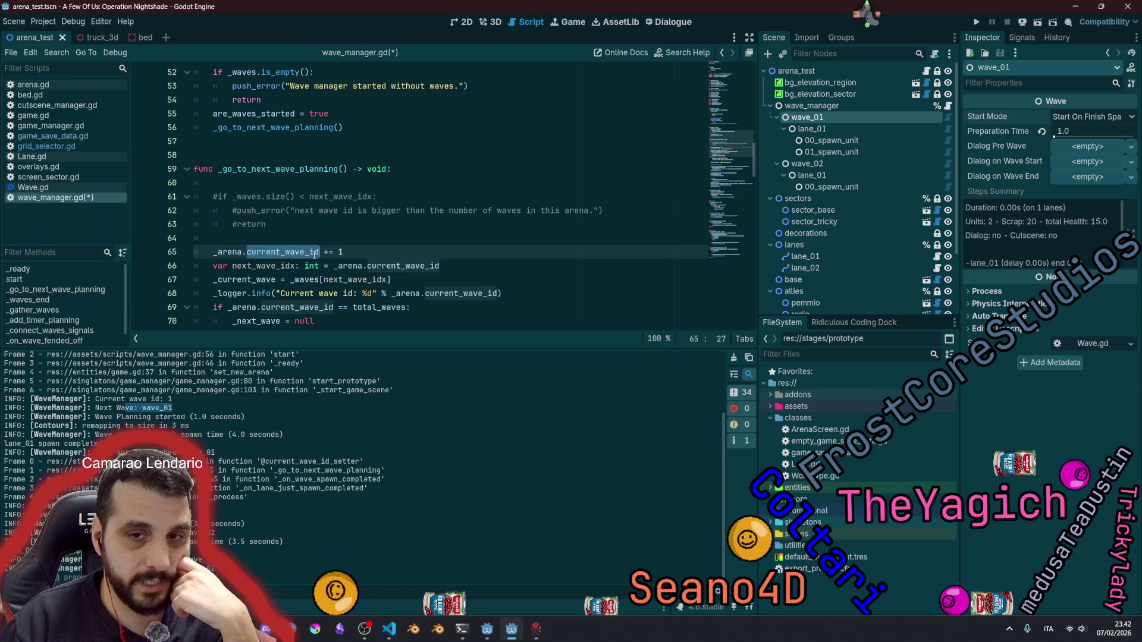
pyautogui.moveTo(307, 265)
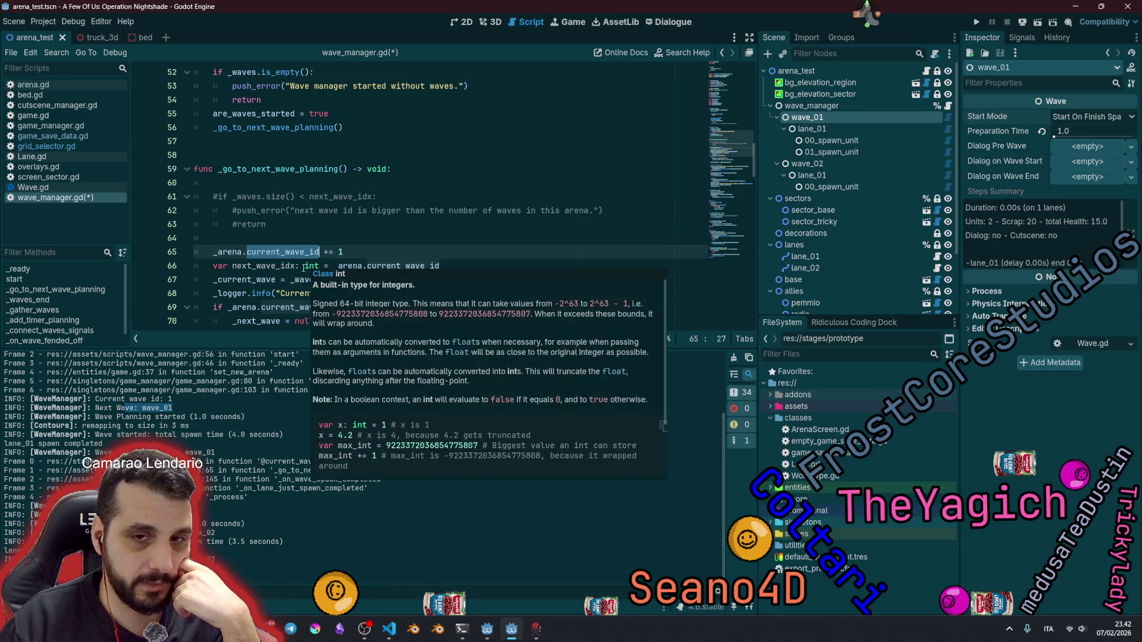
pyautogui.click(296, 266)
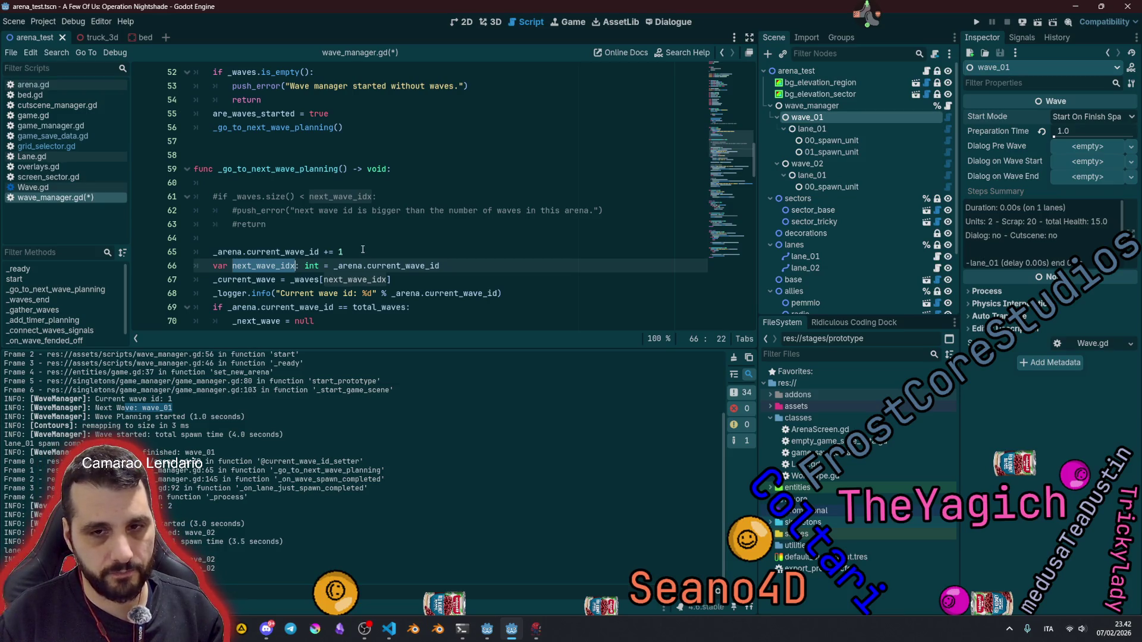
# Step: Move the var next_wave_idx declaration up to line 61 and review its related uses
pyautogui.hotkey('alt', 'Up')
pyautogui.hotkey('alt', 'Up')
pyautogui.hotkey('alt', 'Up')
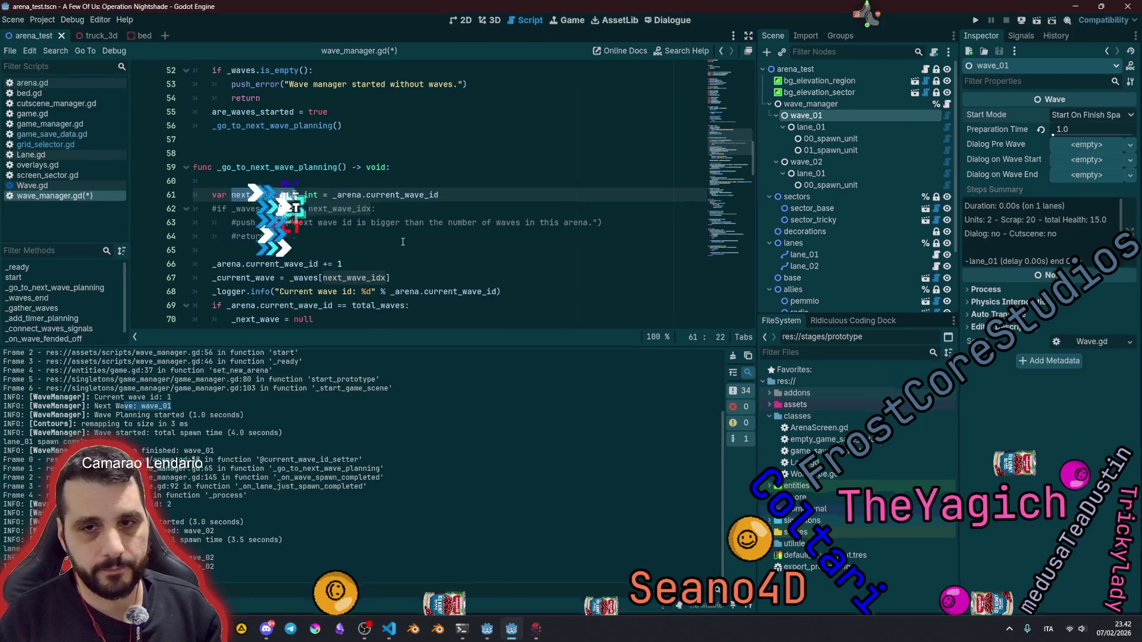
pyautogui.press('Up')
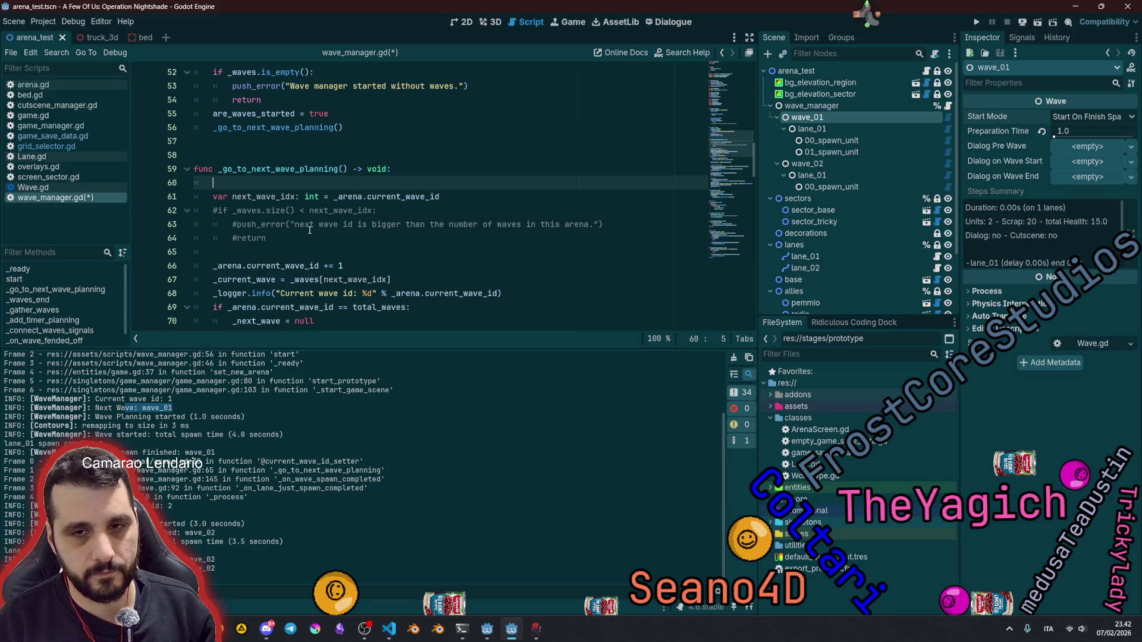
pyautogui.doubleClick(257, 321)
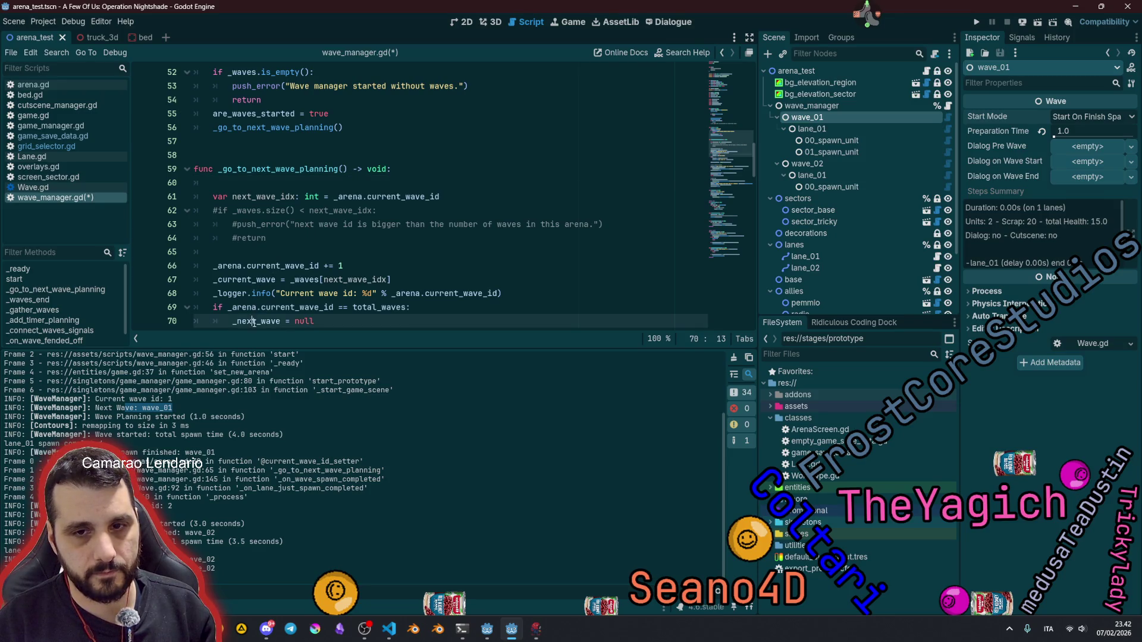
pyautogui.doubleClick(318, 307)
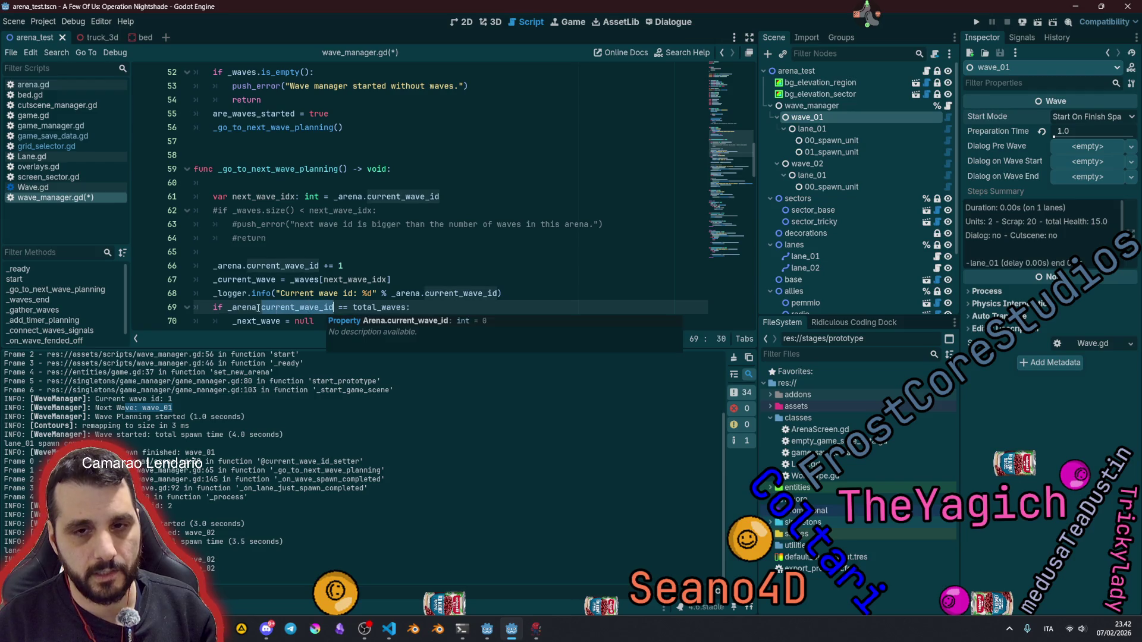
pyautogui.click(362, 307)
pyautogui.doubleClick(362, 307)
pyautogui.scroll(-2, 362, 307)
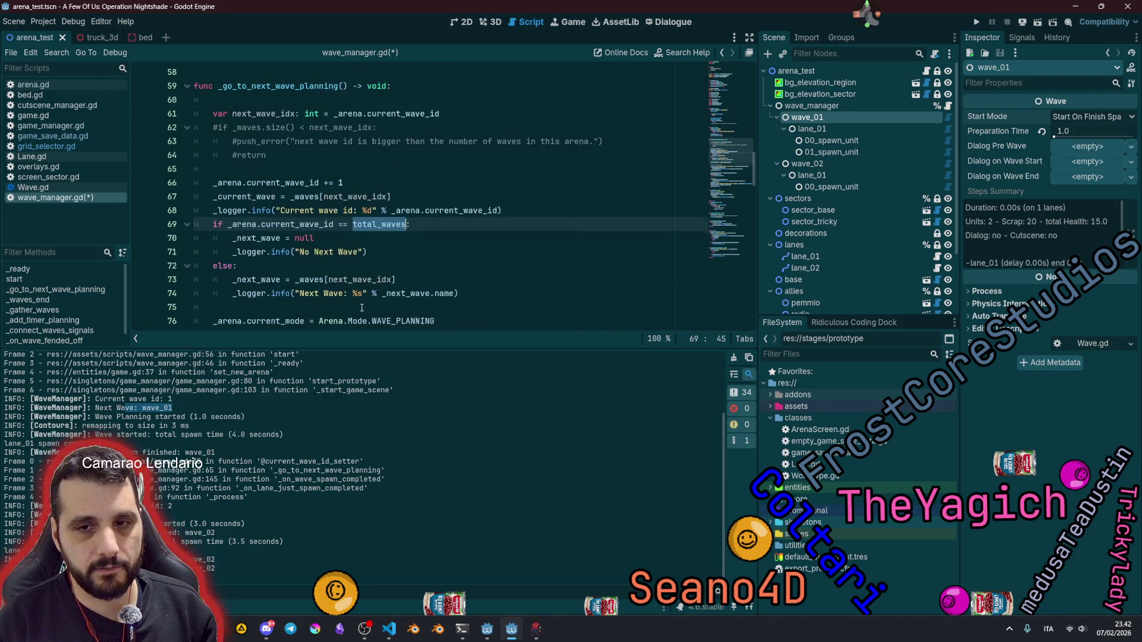
pyautogui.doubleClick(359, 279)
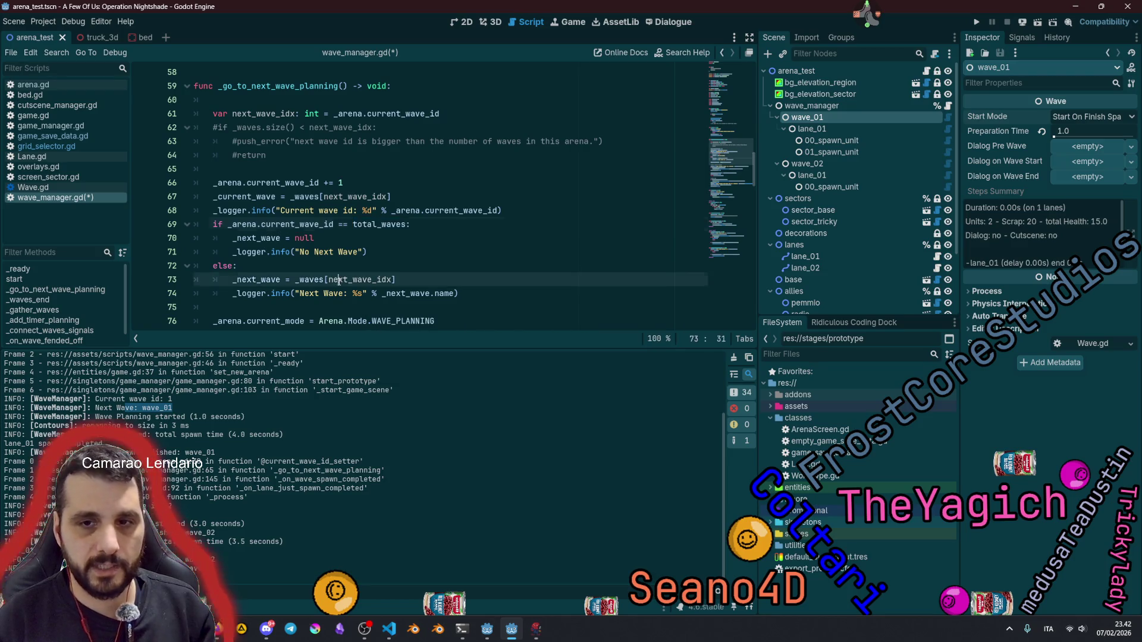
# Step: Delete the var next_wave_idx declaration line and uncomment the wave-count check
pyautogui.tripleClick(439, 113)
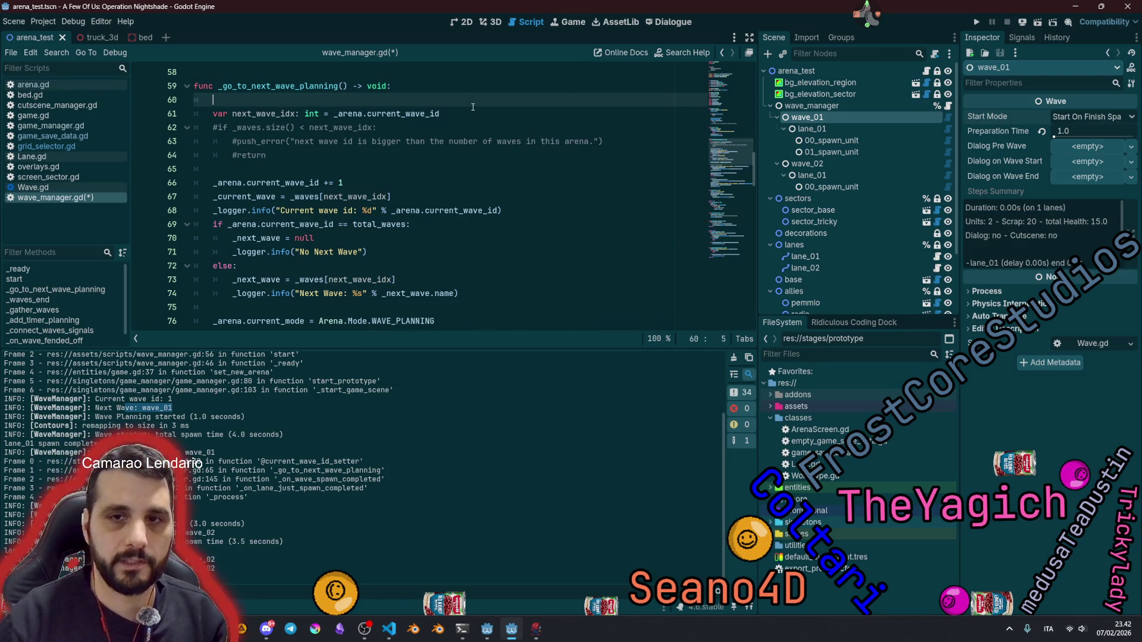
pyautogui.press('BackSpace')
pyautogui.press('BackSpace')
pyautogui.press('BackSpace')
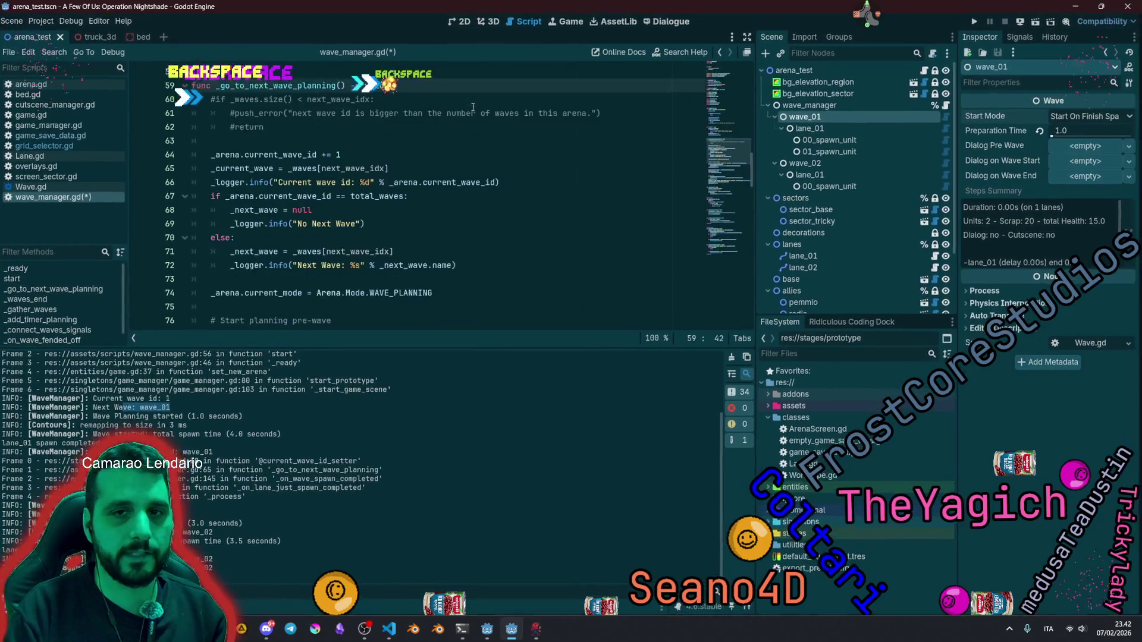
pyautogui.moveTo(257, 100); pyautogui.dragTo(263, 128)
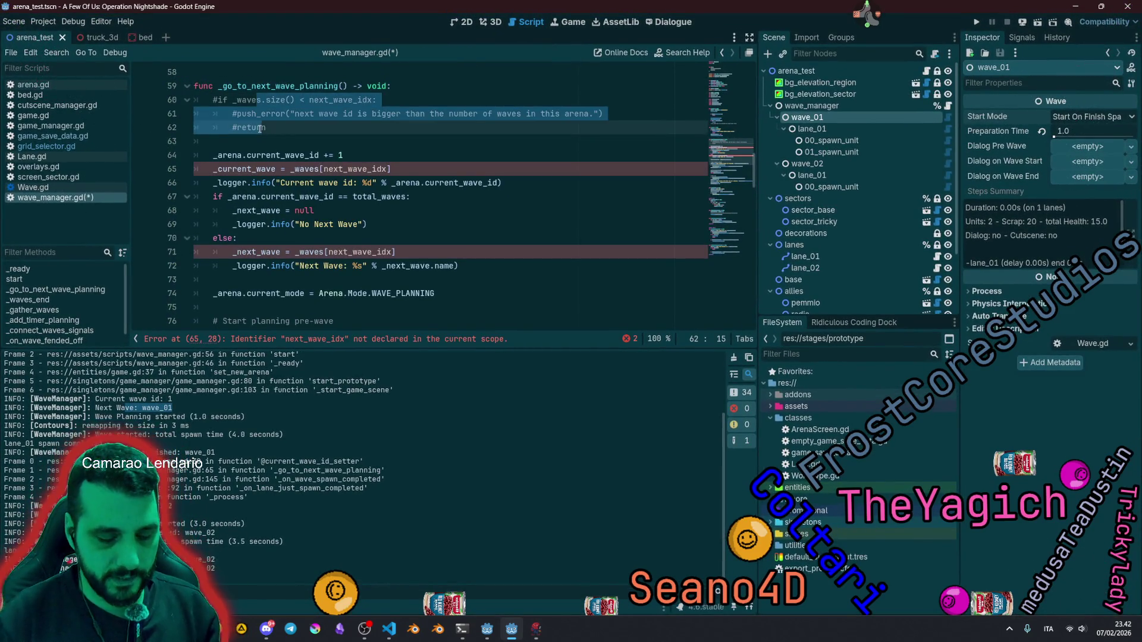
pyautogui.hotkey('ctrl', 'k')
pyautogui.scroll(2, 229, 198)
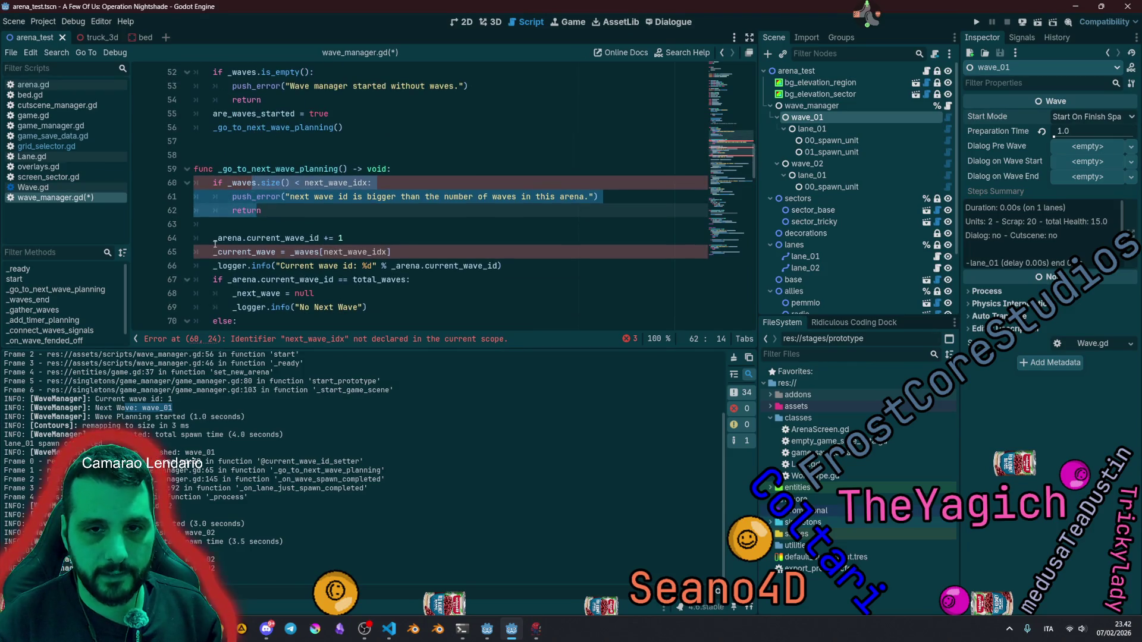
# Step: Rewrite the check's condition as _arena.current_wave_id > _waves.size()
pyautogui.moveTo(215, 239); pyautogui.dragTo(320, 239)
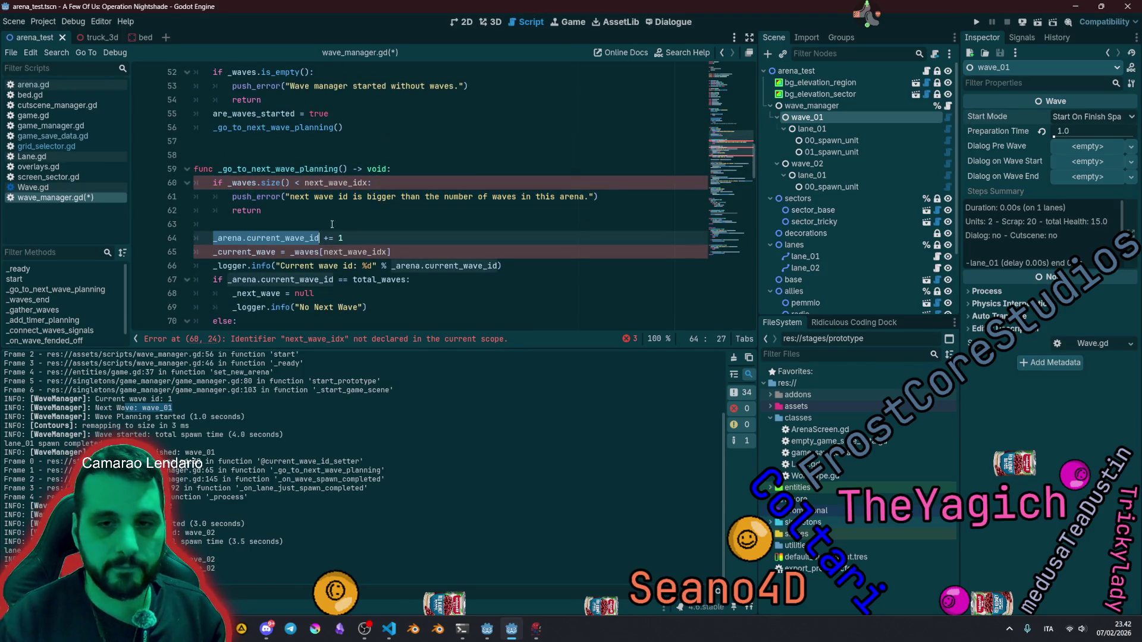
pyautogui.hotkey('ctrl', 'c')
pyautogui.moveTo(370, 183); pyautogui.dragTo(303, 182)
pyautogui.hotkey('ctrl', 'v')
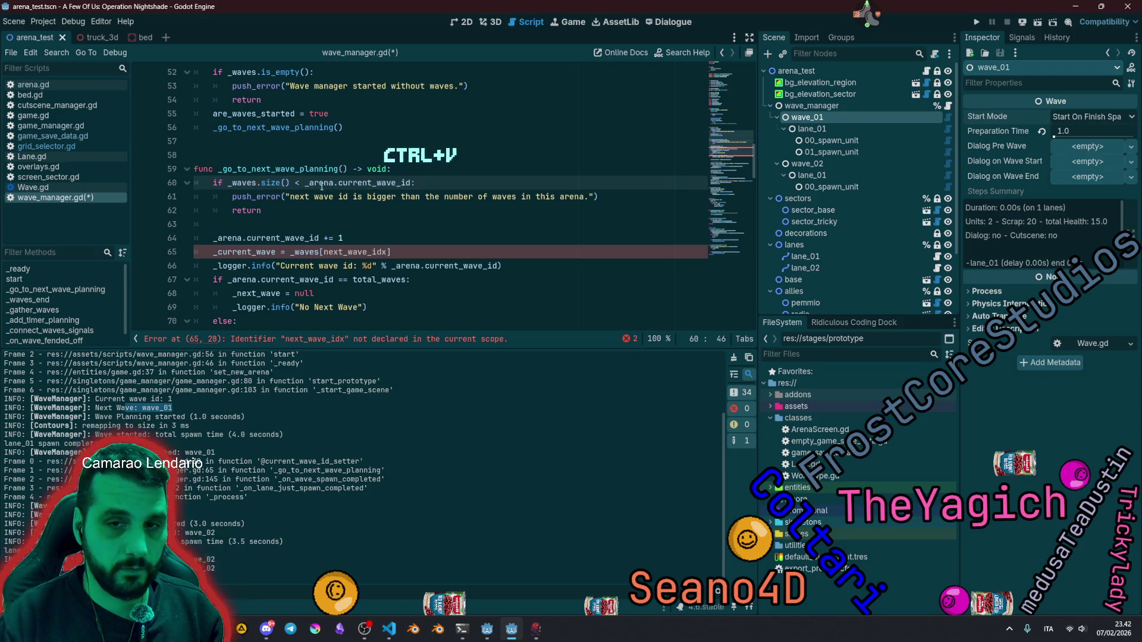
pyautogui.write('>')
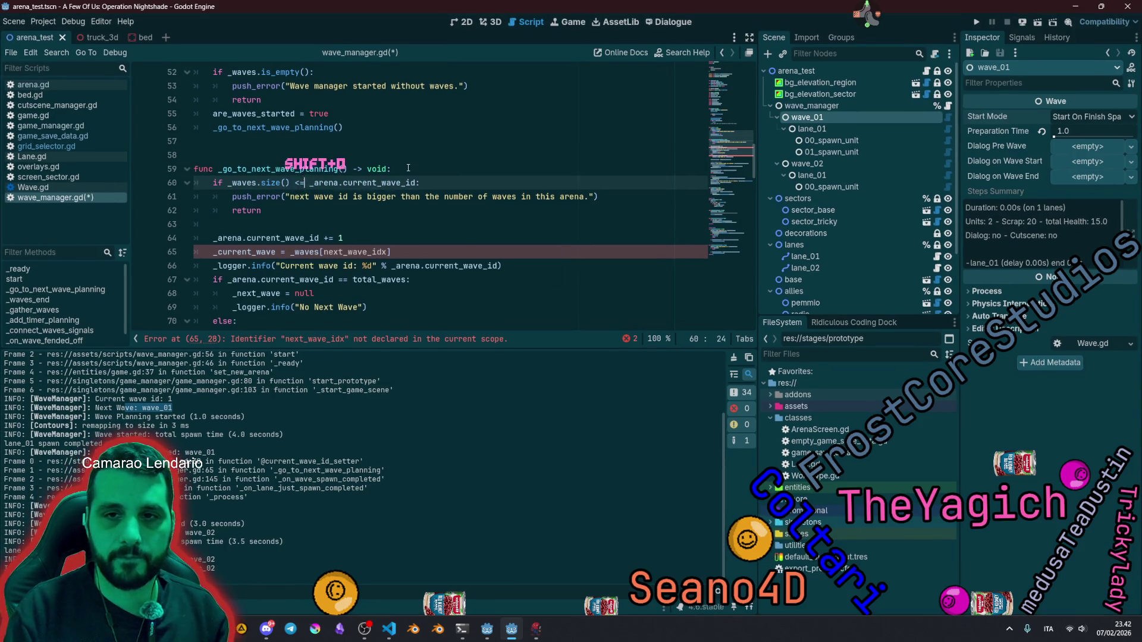
pyautogui.press('BackSpace')
pyautogui.doubleClick(387, 183)
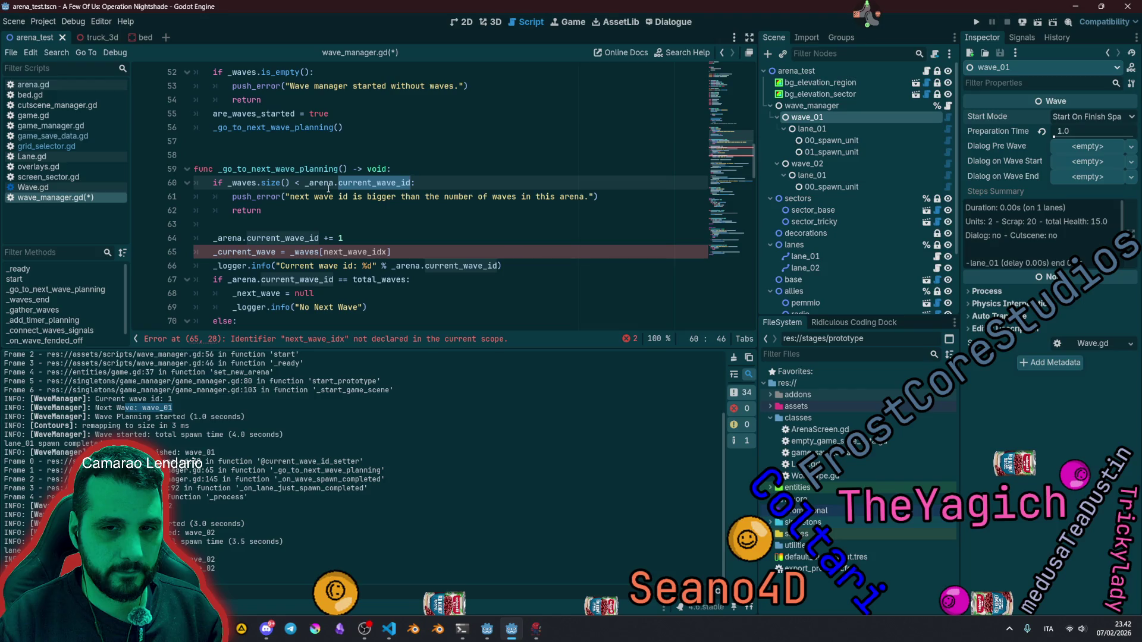
pyautogui.click(304, 182)
pyautogui.hotkey('ctrl', 'shift', 'Right')
pyautogui.hotkey('ctrl', 'shift', 'Right')
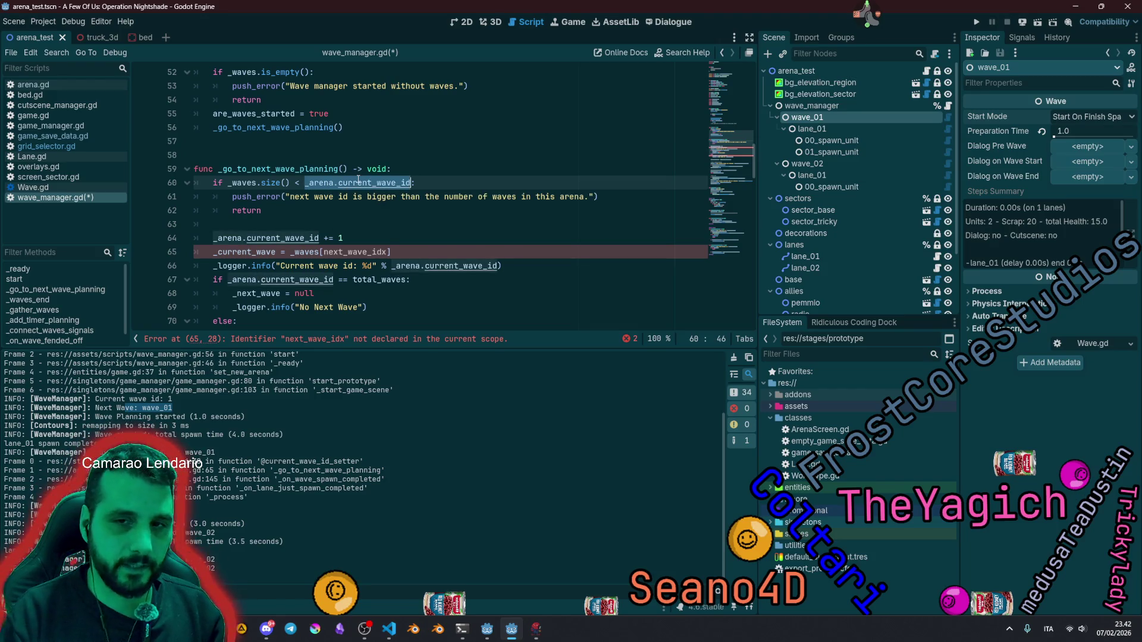
pyautogui.press('BackSpace')
pyautogui.press('BackSpace')
pyautogui.press('BackSpace')
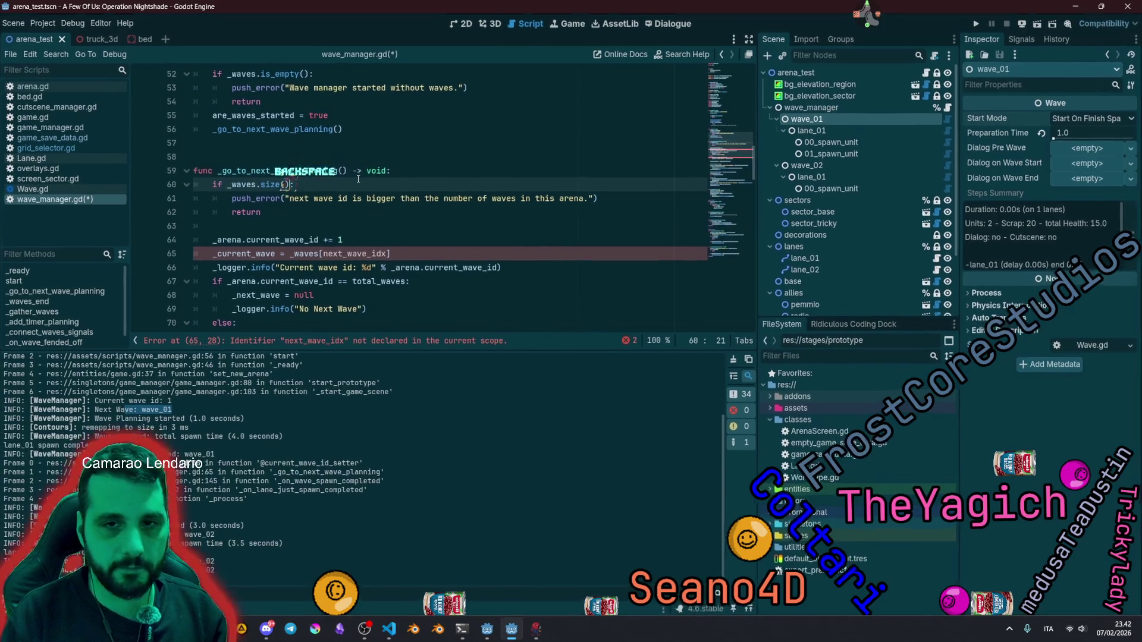
pyautogui.hotkey('ctrl', 'Left')
pyautogui.hotkey('ctrl', 'Left')
pyautogui.hotkey('ctrl', 'Left')
pyautogui.hotkey('ctrl', 'v')
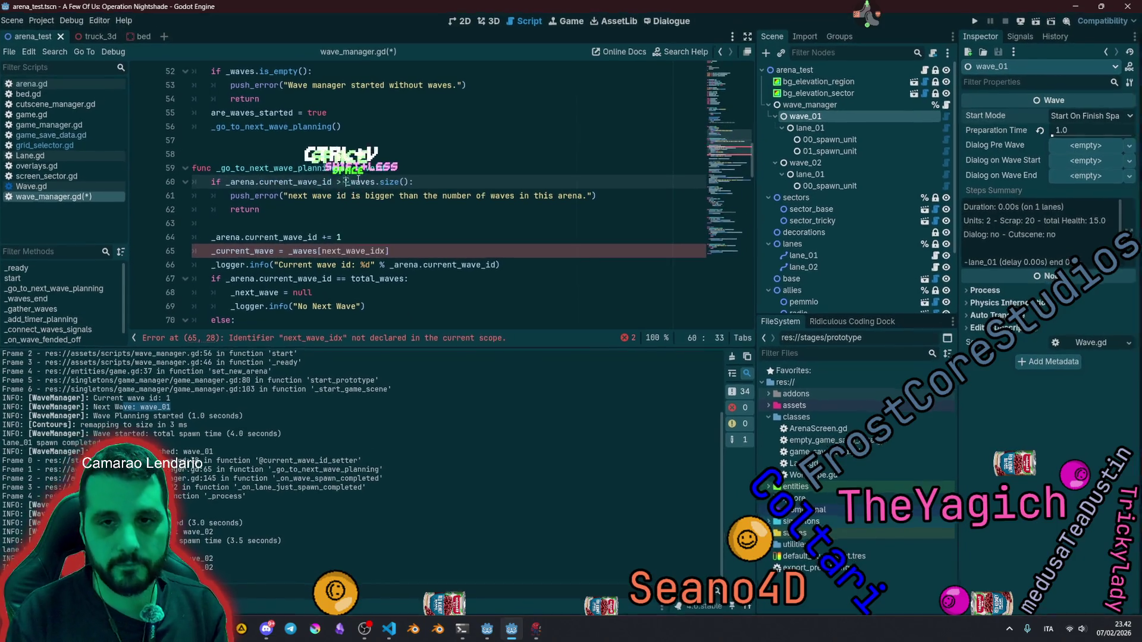
pyautogui.write('>')
# Step: Review current_wave_id, _waves and size in the new check and the increment on line 64
pyautogui.doubleClick(317, 183)
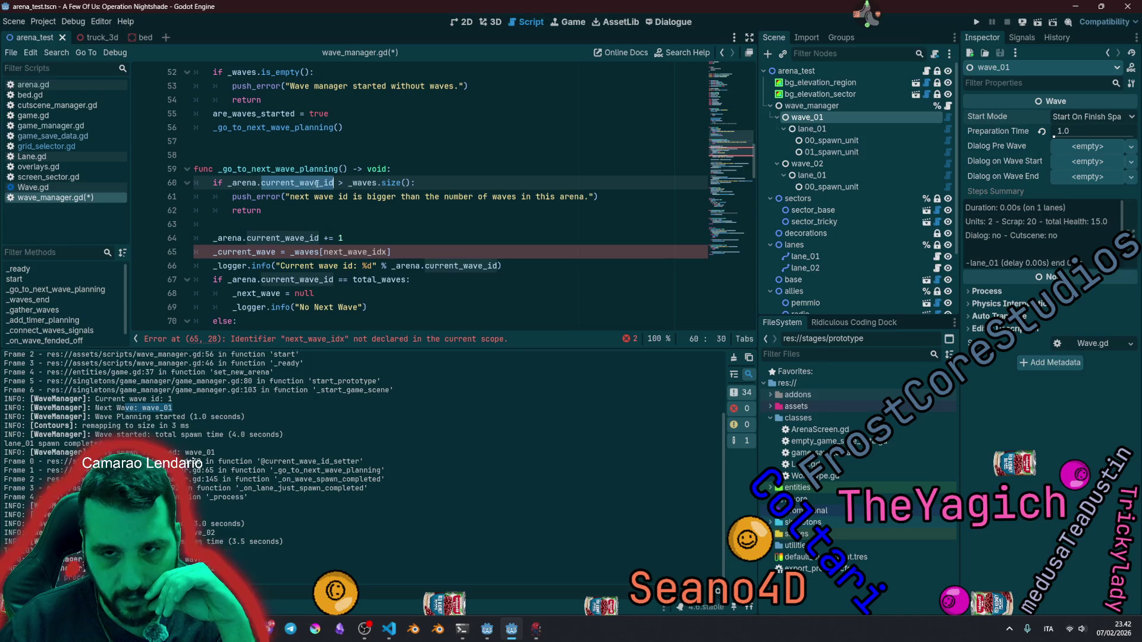
pyautogui.doubleClick(364, 182)
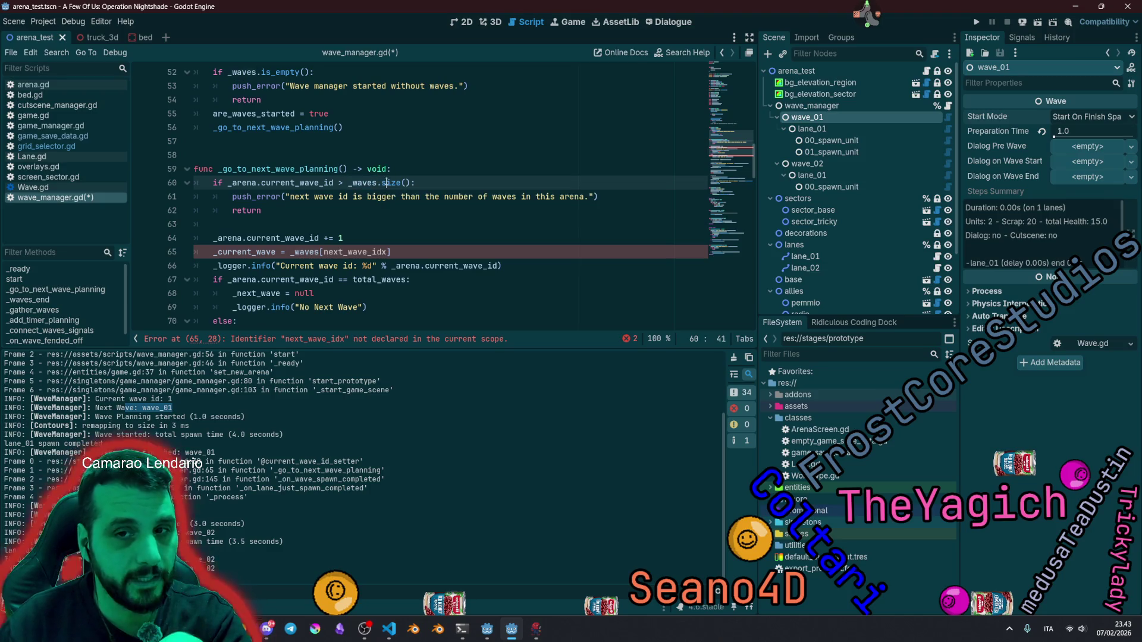
pyautogui.doubleClick(390, 182)
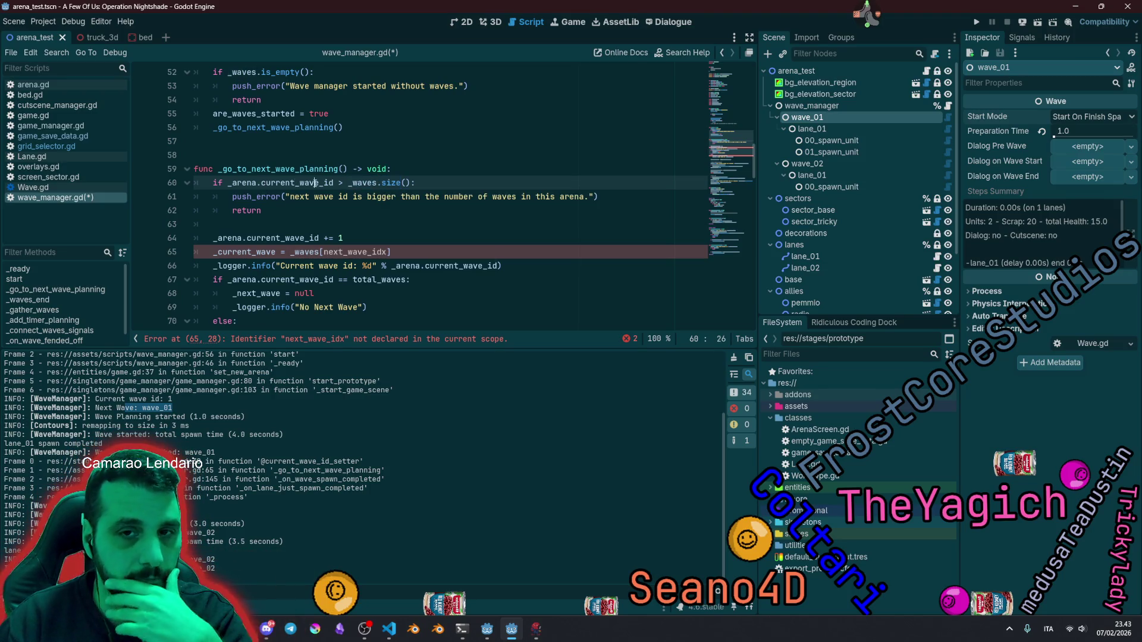
pyautogui.doubleClick(295, 183)
pyautogui.doubleClick(283, 238)
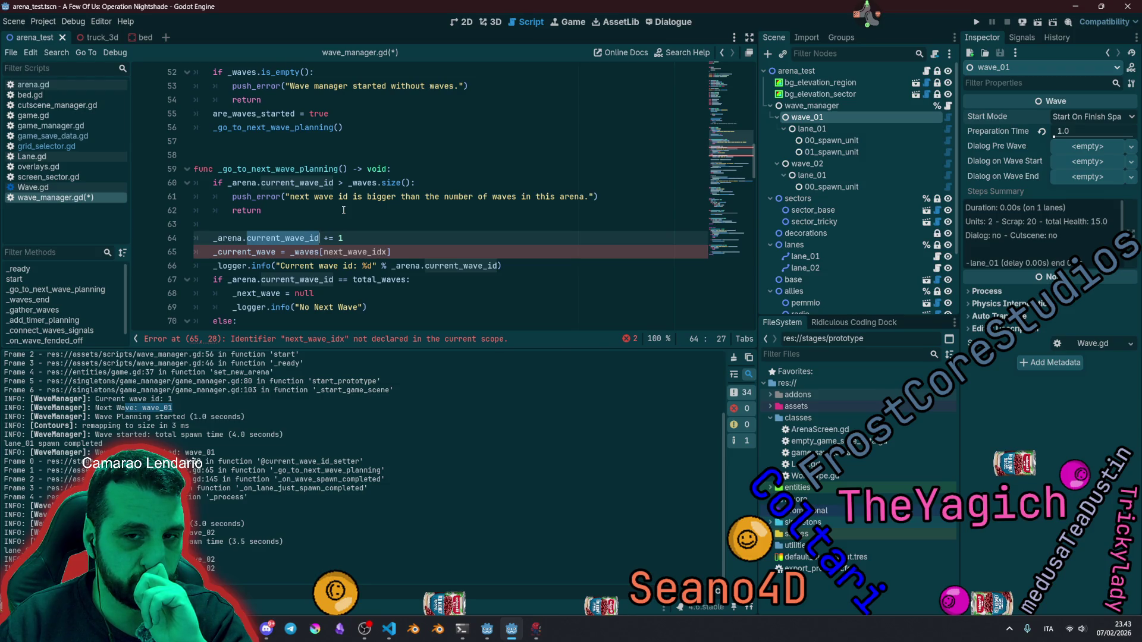
pyautogui.press('End')
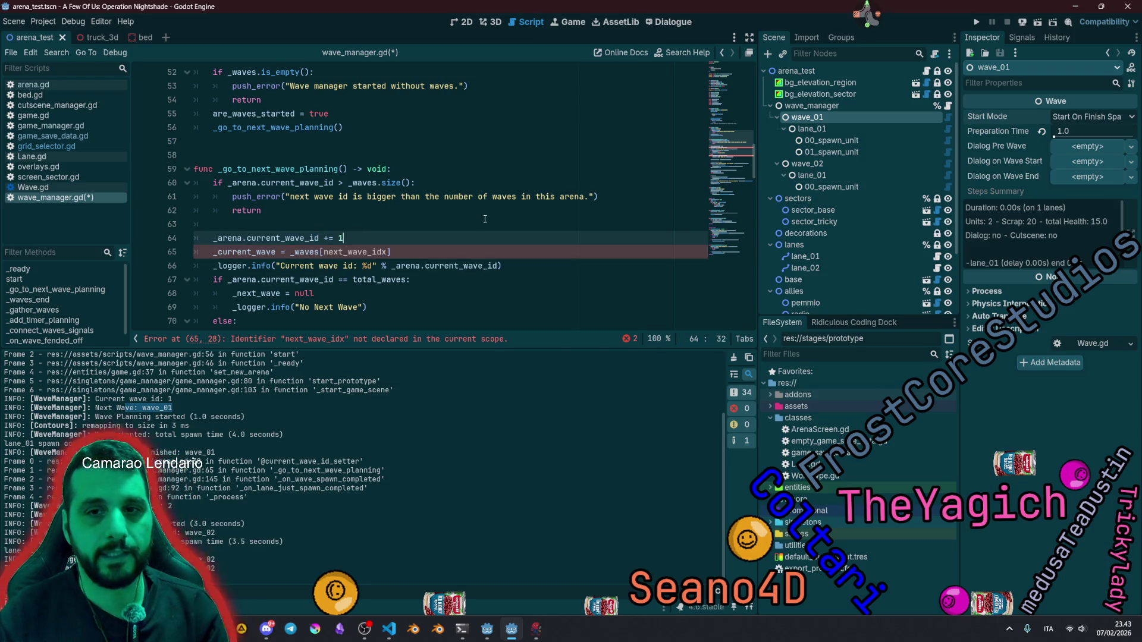
# Step: Move the _arena.current_wave_id += 1 line up above the size check
pyautogui.hotkey('alt', 'Up')
pyautogui.hotkey('alt', 'Up')
pyautogui.hotkey('alt', 'Up')
pyautogui.press('Down')
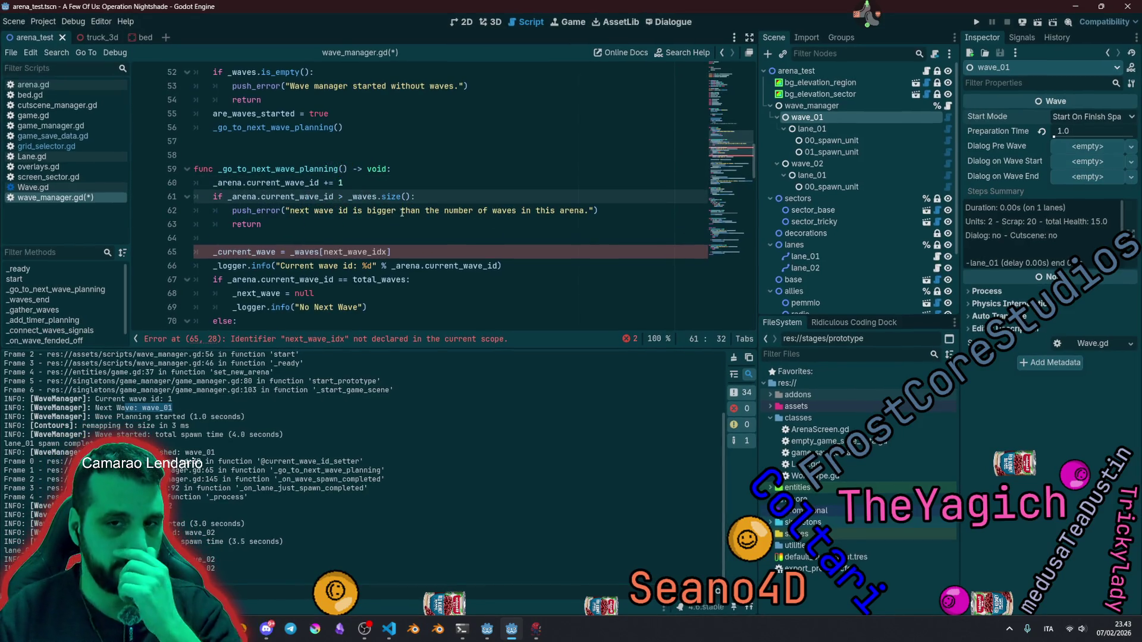
pyautogui.doubleClick(362, 196)
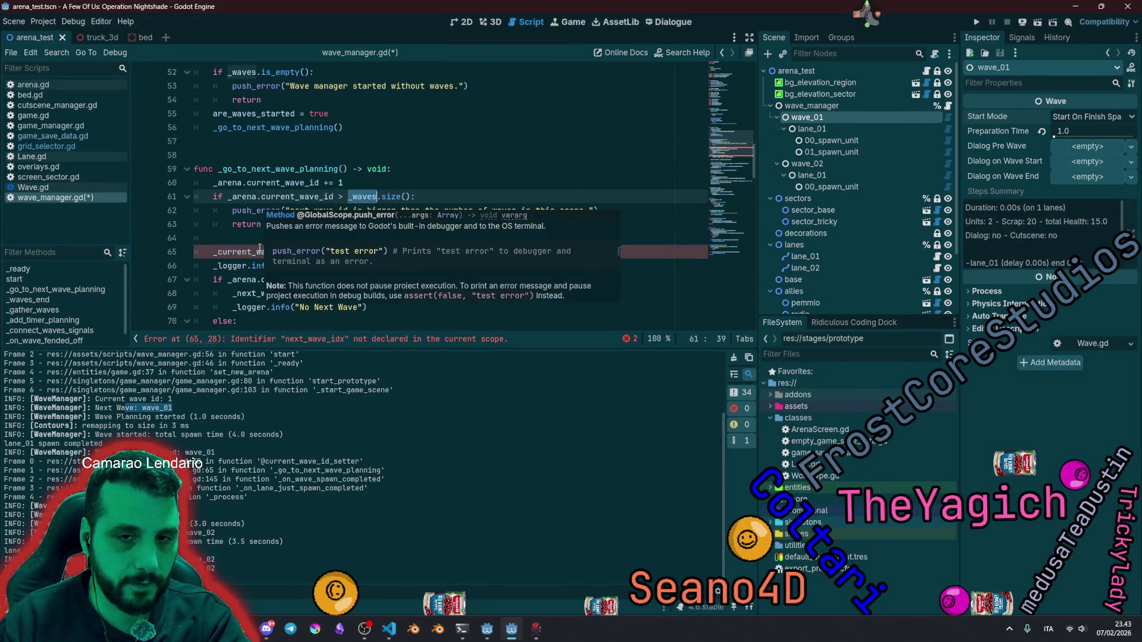
pyautogui.doubleClick(239, 253)
# Step: Replace next_wave_idx in the _waves index with _arena.current_wave_id minus one
pyautogui.click(214, 182)
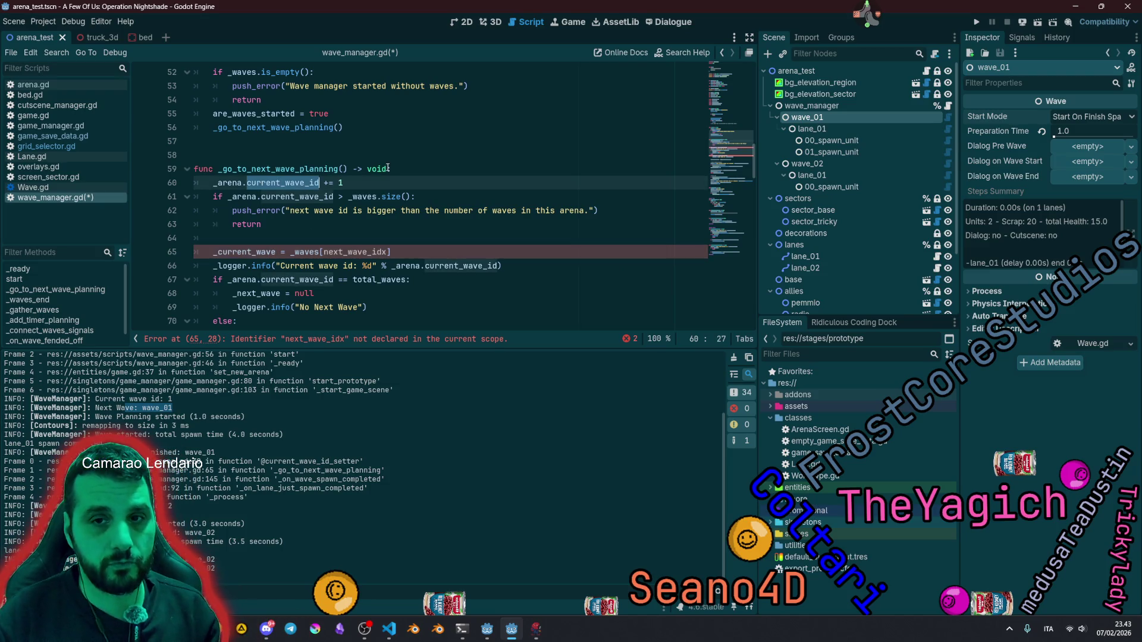
pyautogui.hotkey('ctrl', 'c')
pyautogui.doubleClick(359, 252)
pyautogui.hotkey('ctrl', 'v')
pyautogui.write('-')
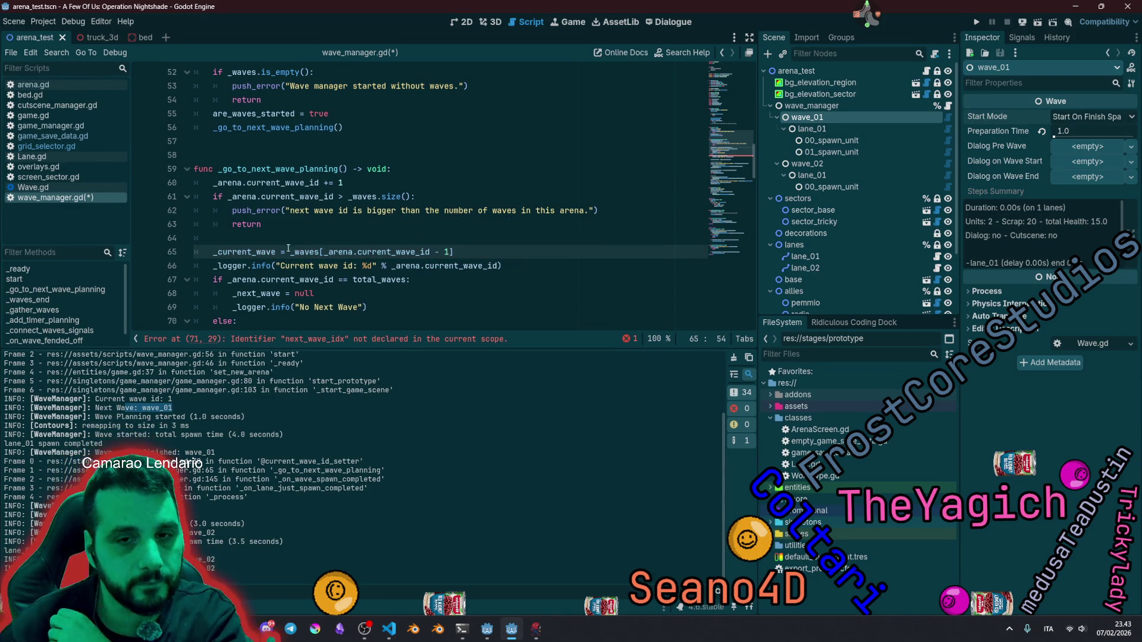
# Step: Add a line above the assignment declaring var _current_wave_idx: int =
pyautogui.hotkey('ctrl', 'shift', 'Return')
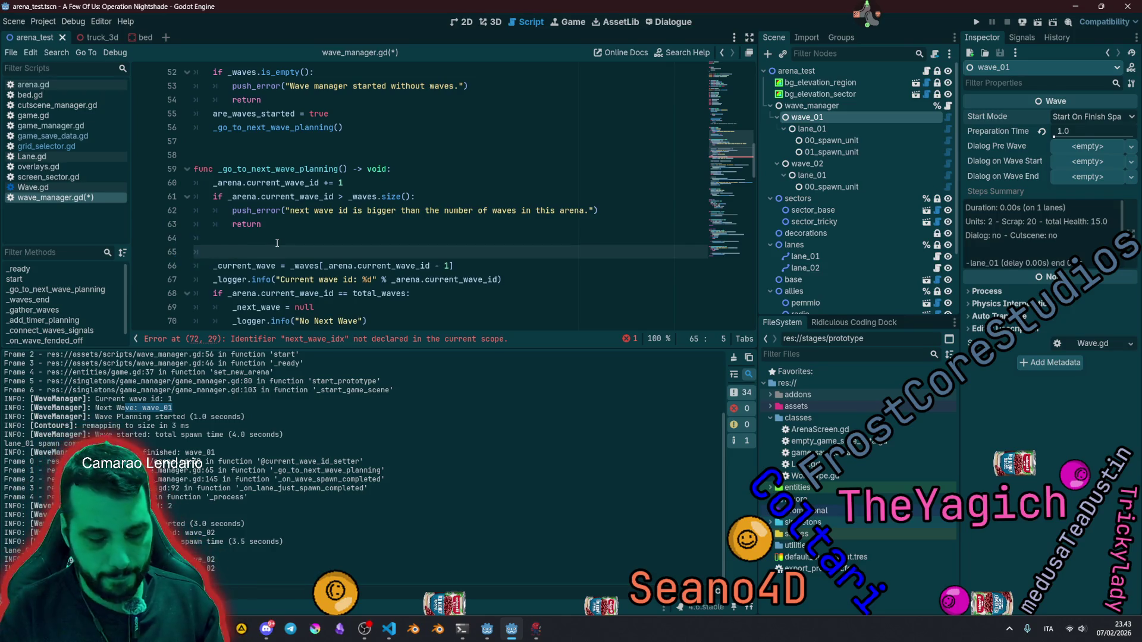
pyautogui.write('_current_')
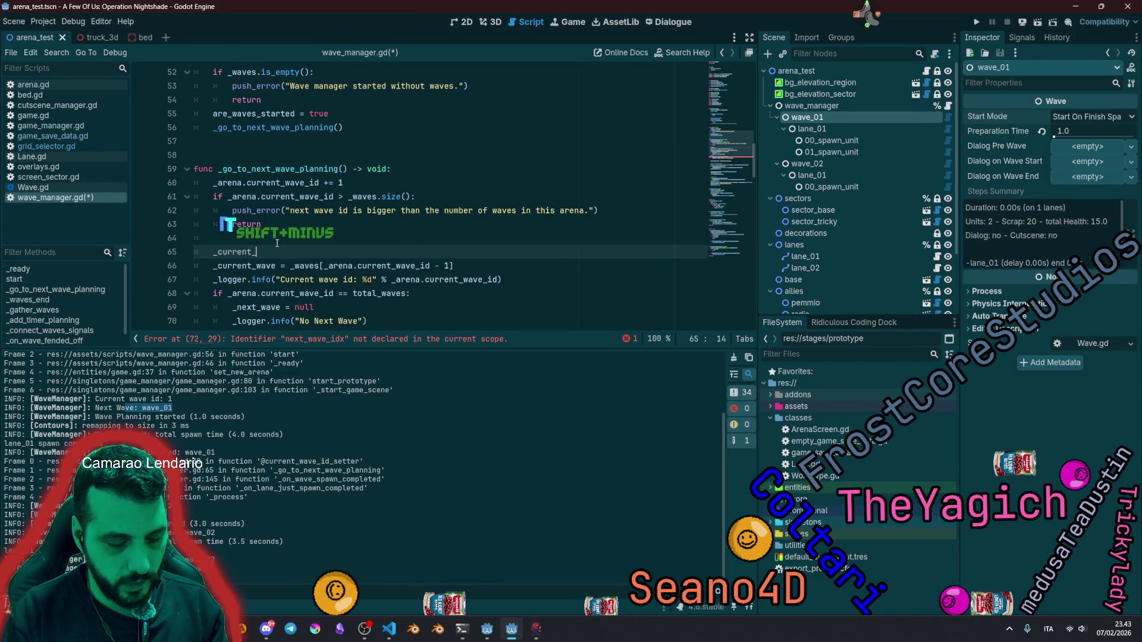
pyautogui.write('wave_id')
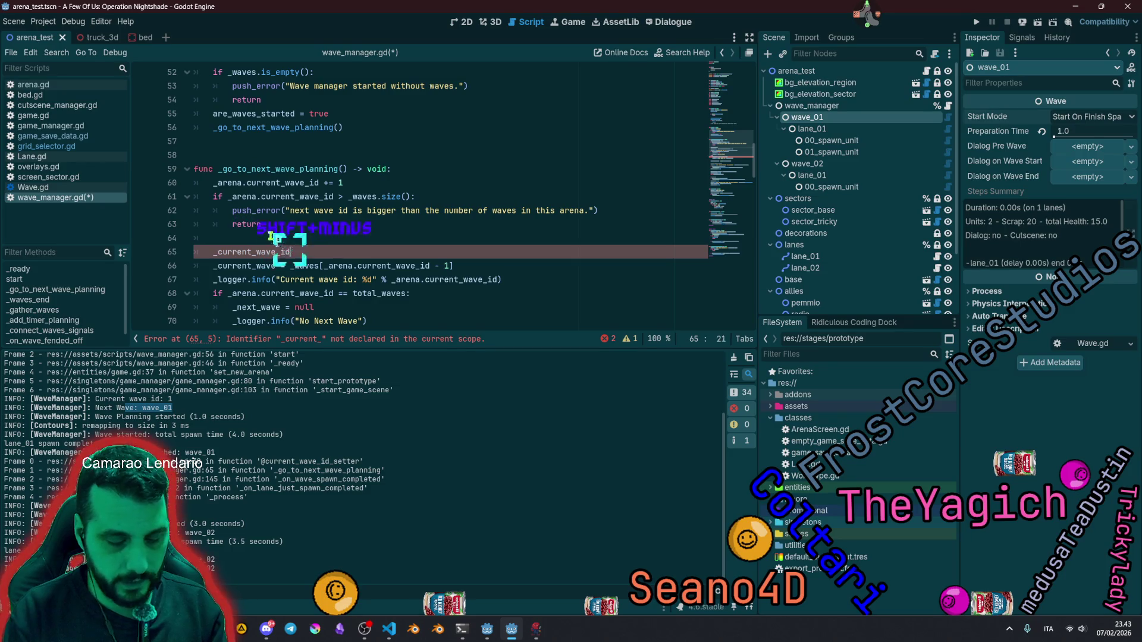
pyautogui.write('x')
pyautogui.press('Home')
pyautogui.write('var')
pyautogui.press('End')
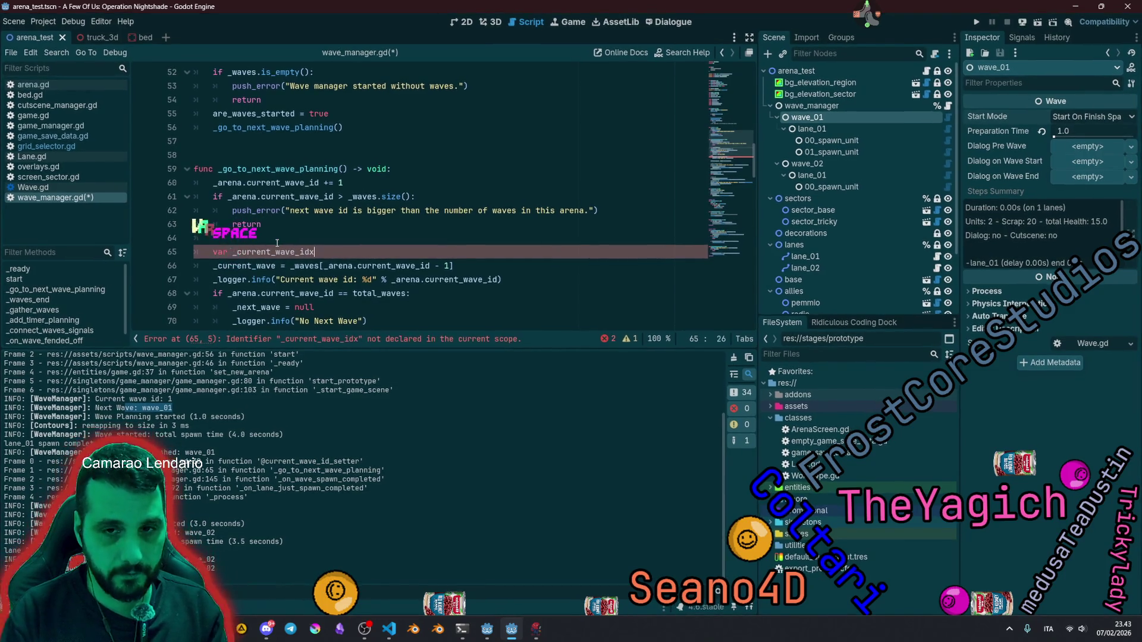
pyautogui.write(': int =')
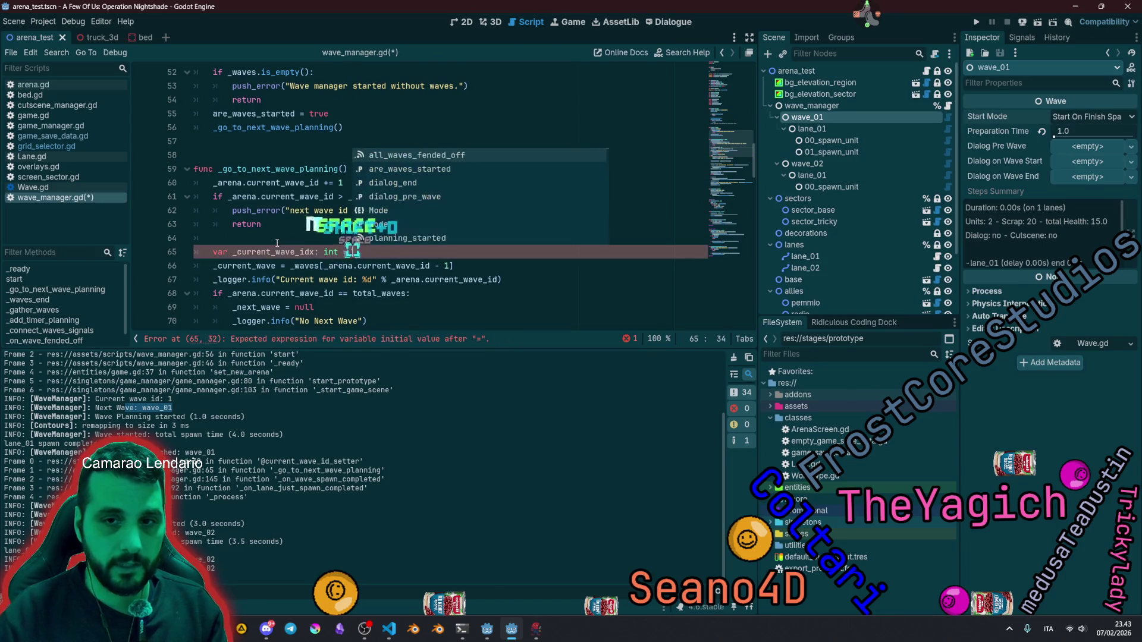
pyautogui.press('Escape')
# Step: Assign _arena.current_wave_id - 1 to _current_wave_idx and index _waves with _current_wave_idx
pyautogui.doubleClick(245, 266)
pyautogui.click(359, 266)
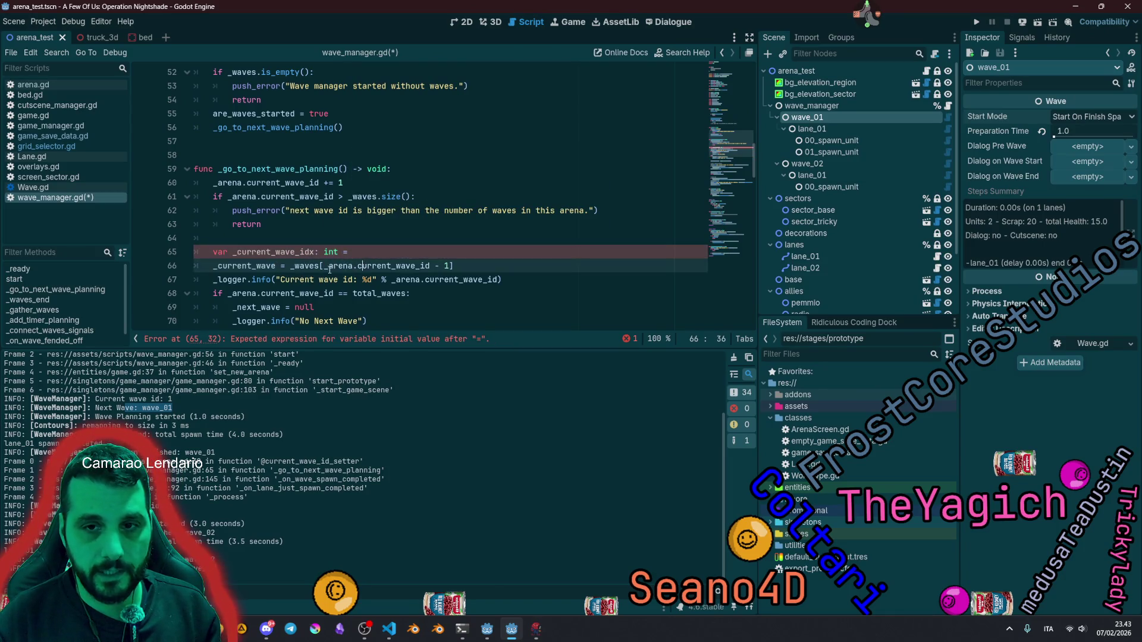
pyautogui.moveTo(325, 266); pyautogui.dragTo(450, 265)
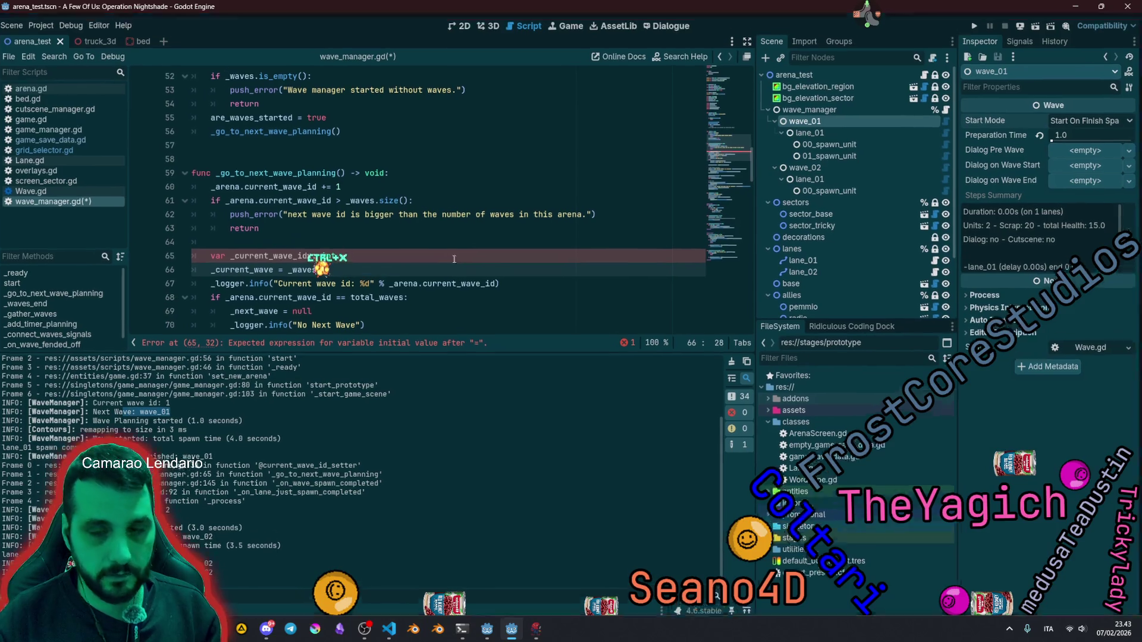
pyautogui.hotkey('ctrl', 'x')
pyautogui.click(415, 252)
pyautogui.hotkey('ctrl', 'v')
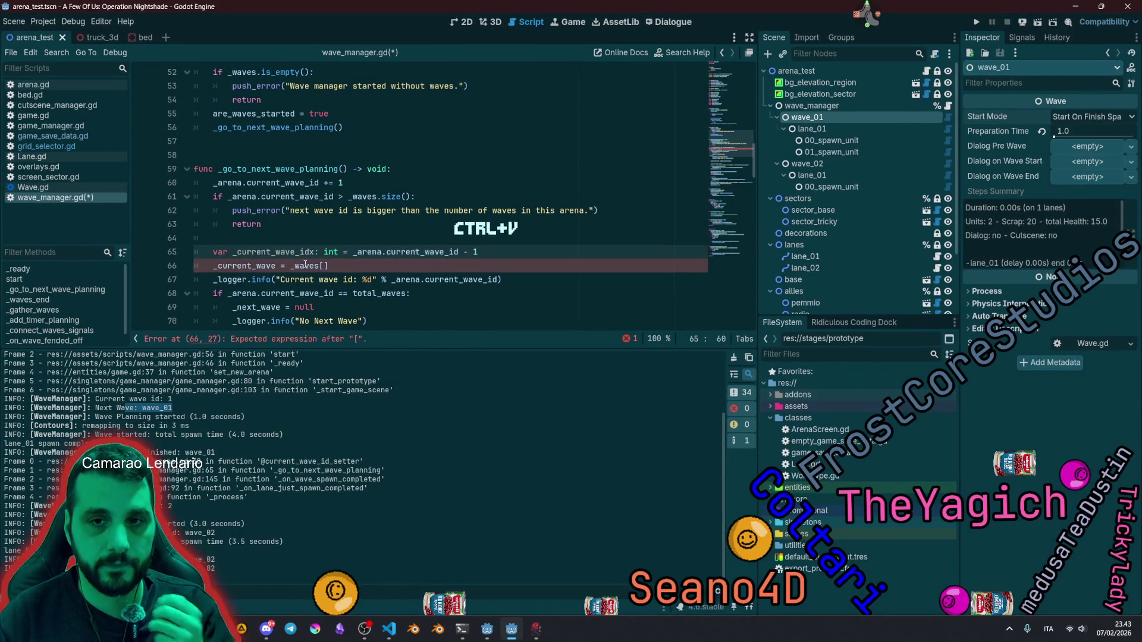
pyautogui.doubleClick(273, 252)
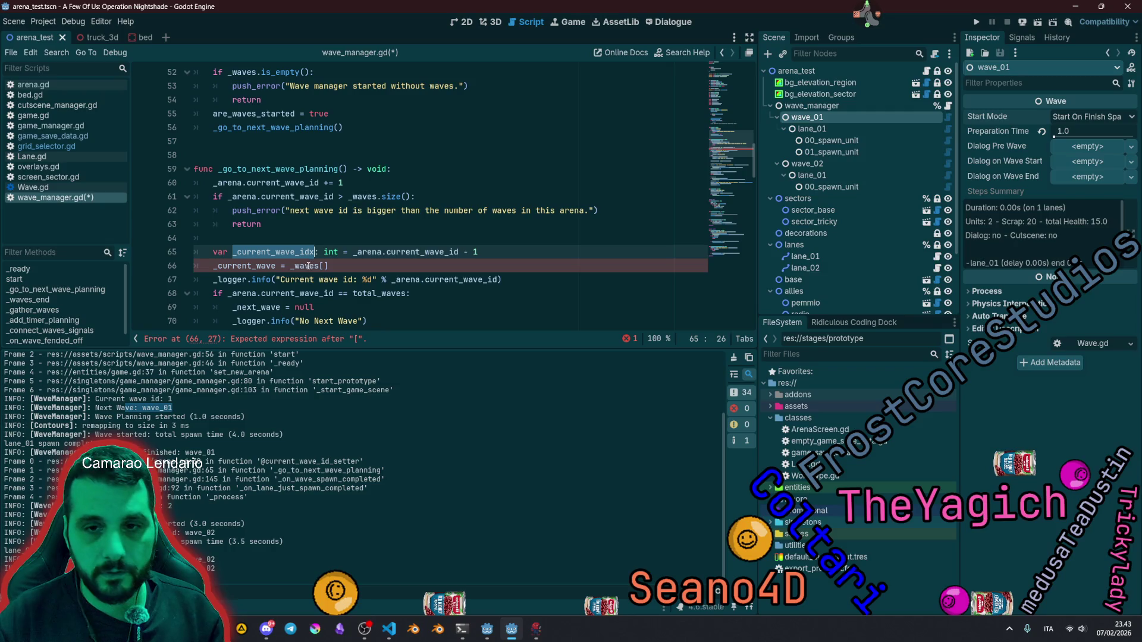
pyautogui.hotkey('ctrl', 'c')
pyautogui.click(323, 266)
pyautogui.hotkey('ctrl', 'v')
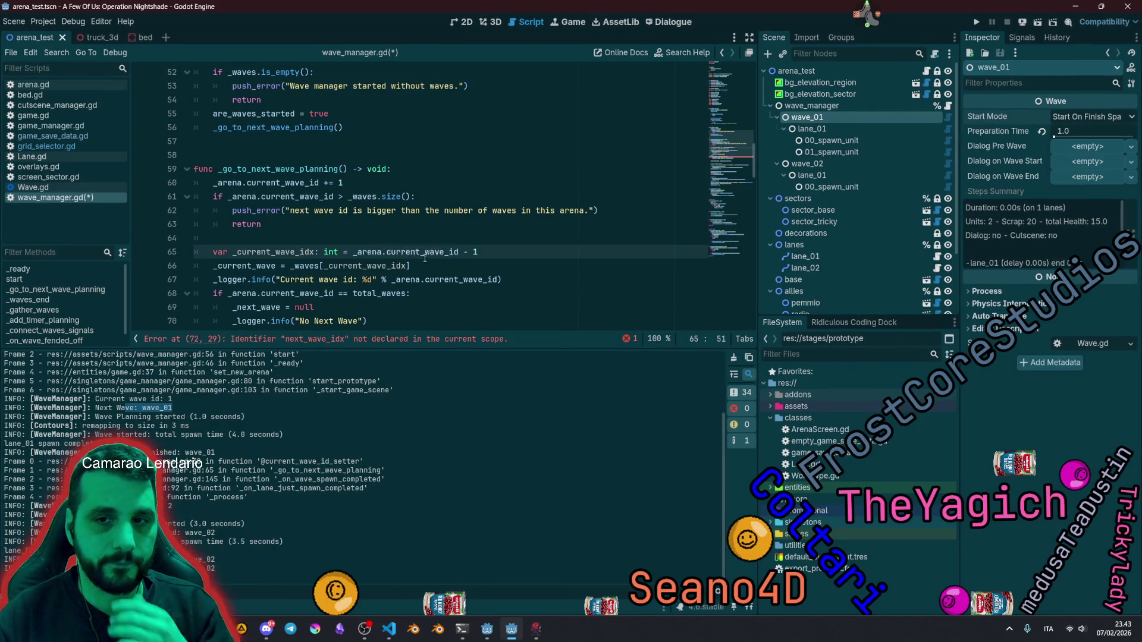
# Step: Review the new declaration, the _waves[_current_wave_idx] assignment and the _current_wave reference
pyautogui.doubleClick(458, 252)
pyautogui.click(479, 252)
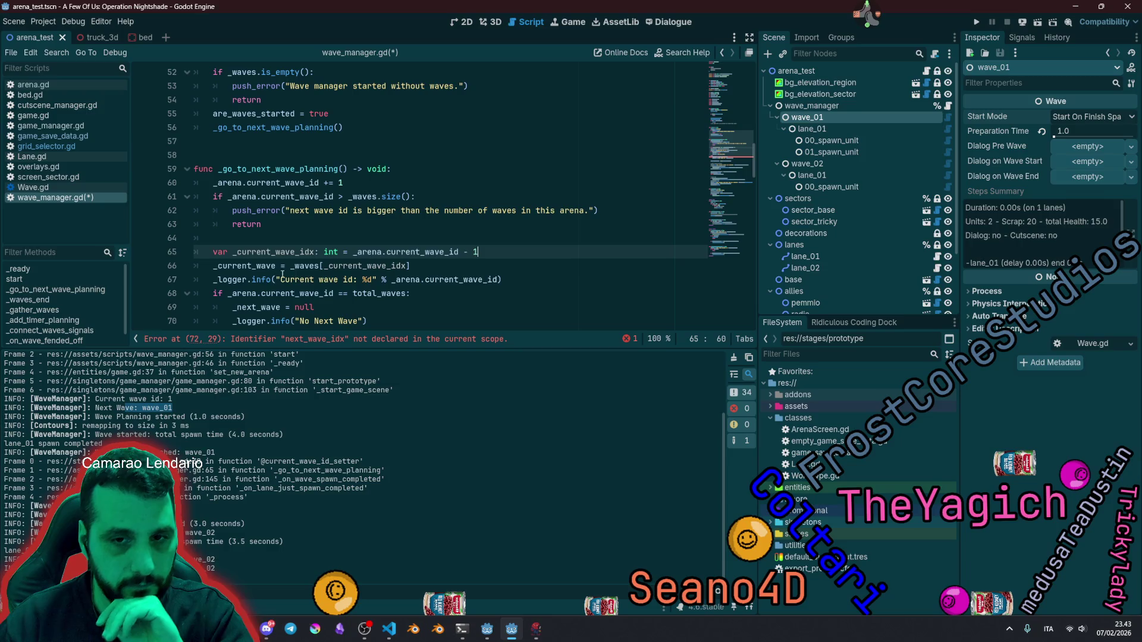
pyautogui.click(325, 266)
pyautogui.doubleClick(305, 266)
pyautogui.doubleClick(365, 266)
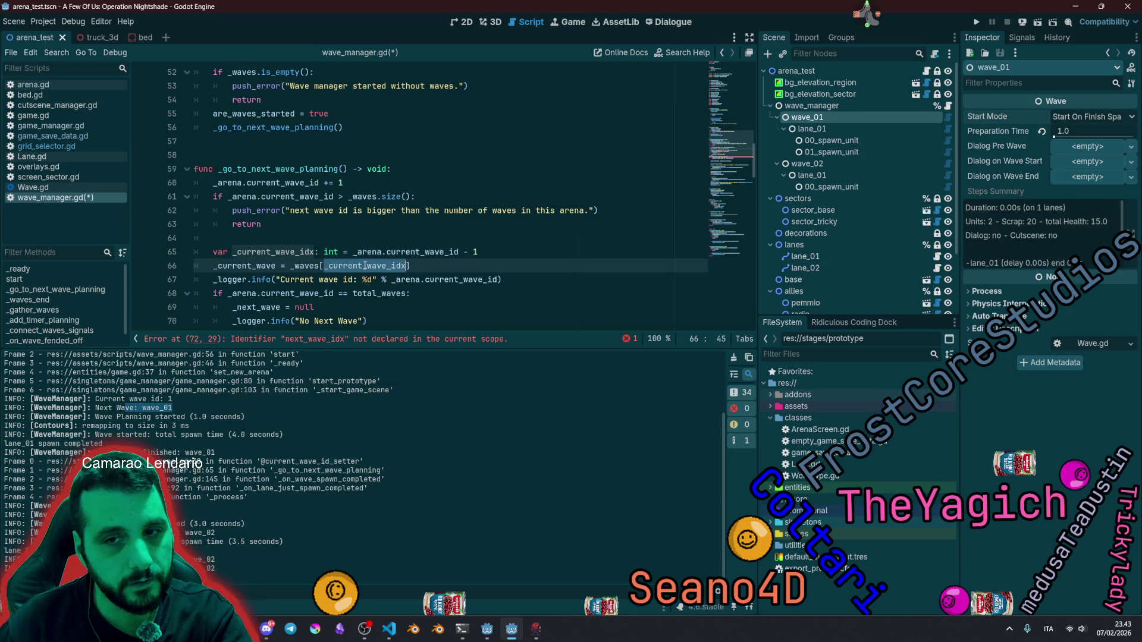
pyautogui.scroll(-2, 317, 229)
pyautogui.doubleClick(262, 183)
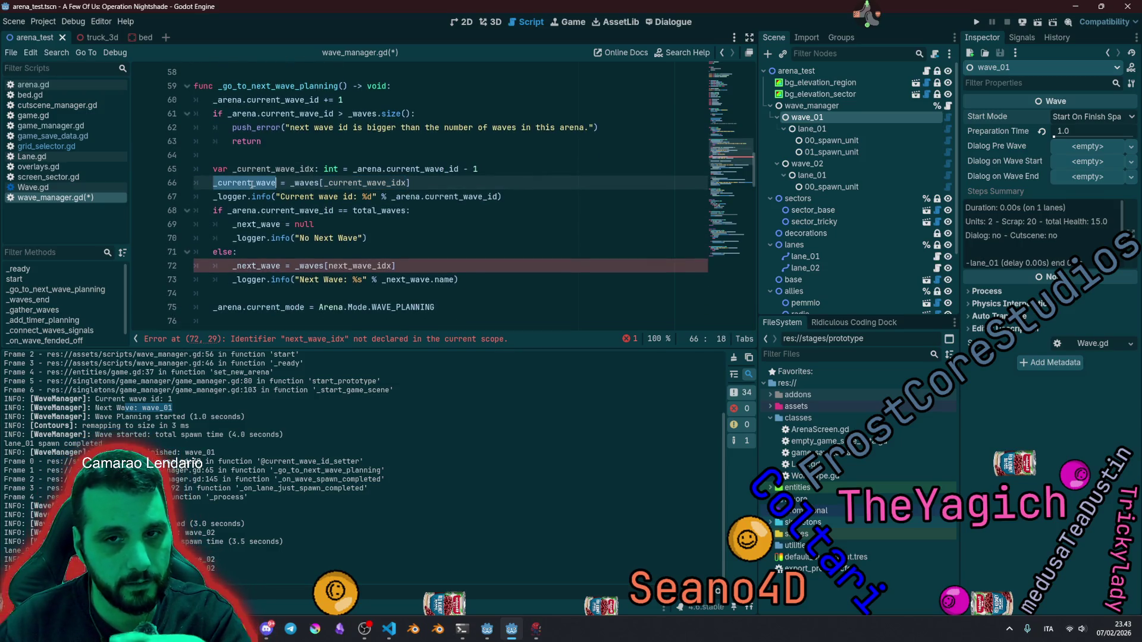
pyautogui.click(223, 200)
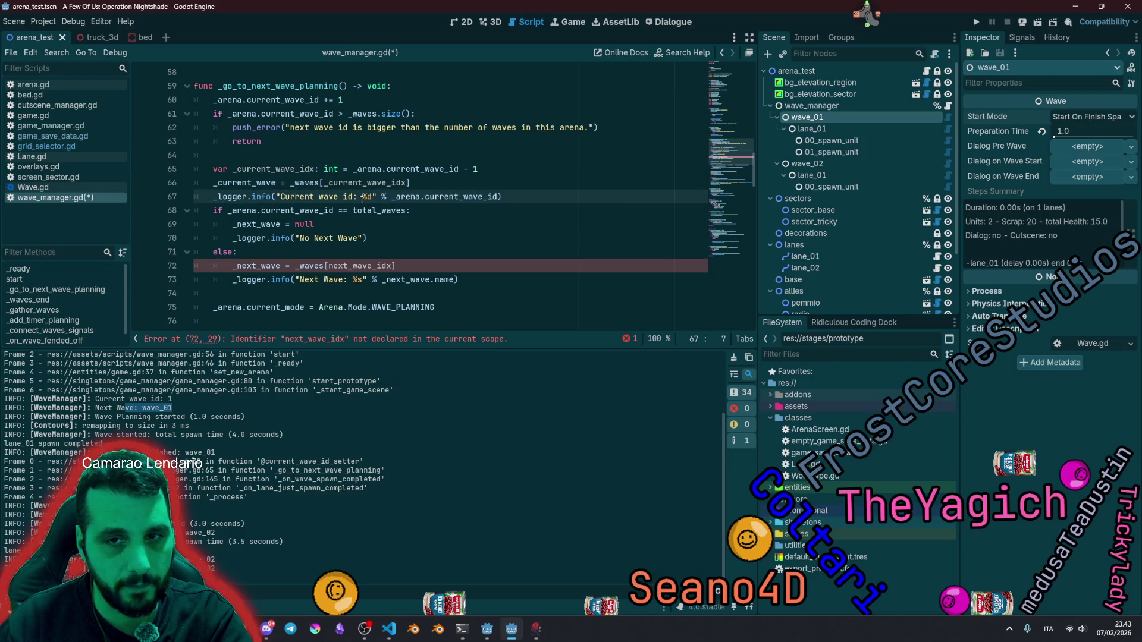
pyautogui.click(408, 184)
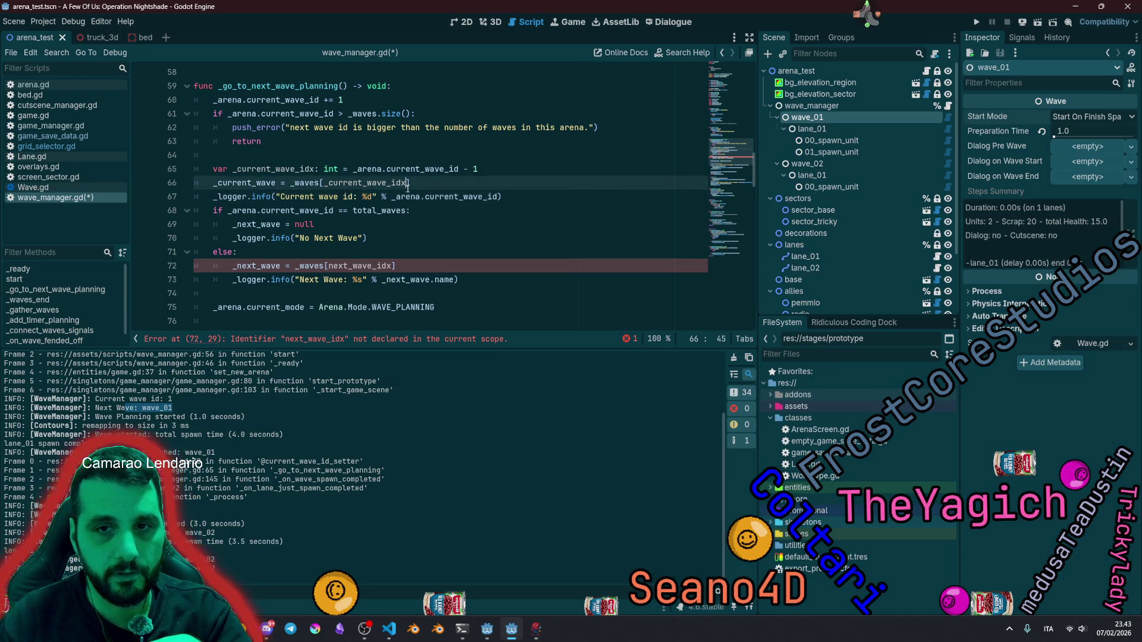
pyautogui.click(426, 197)
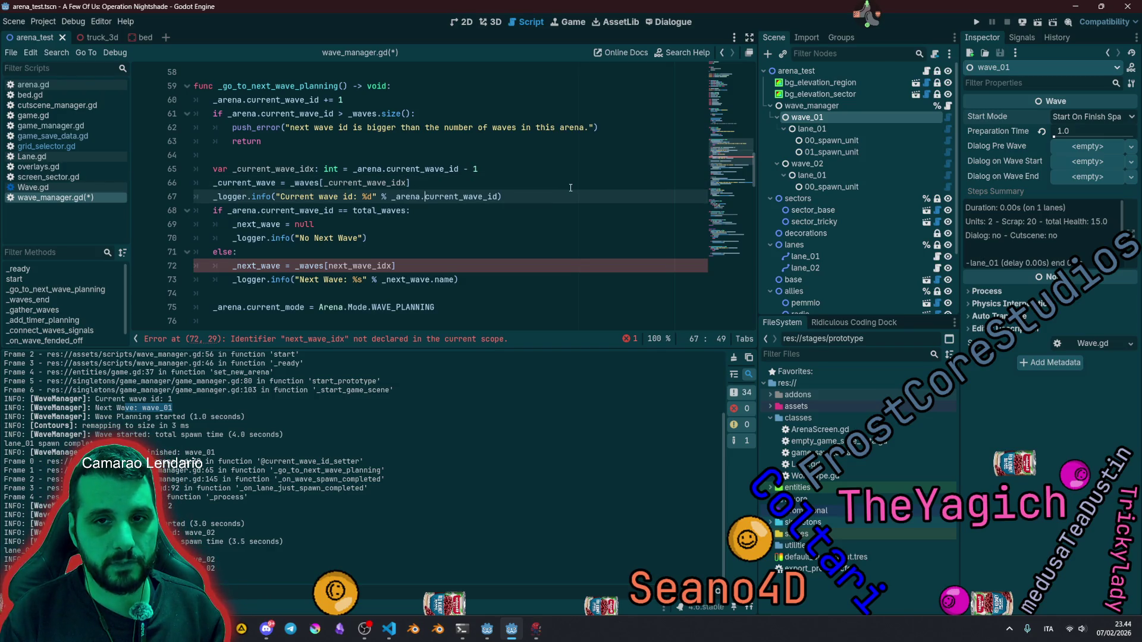
# Step: Move the wave id logging line to sit right below the increment
pyautogui.hotkey('alt', 'Up')
pyautogui.hotkey('alt', 'Up')
pyautogui.hotkey('alt', 'Up')
pyautogui.press('Down')
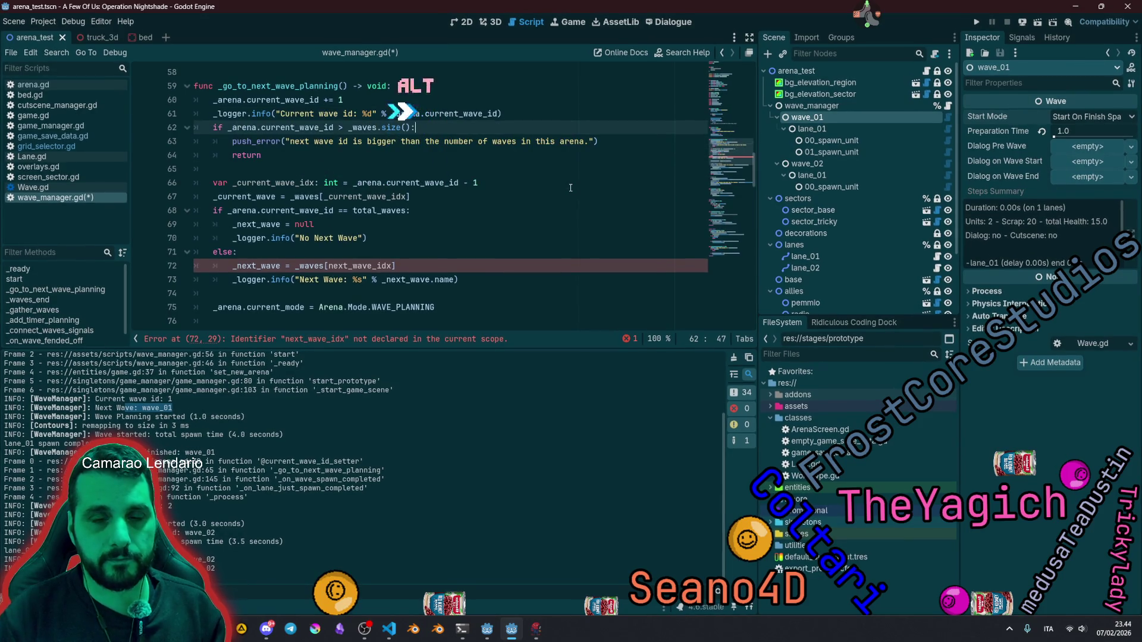
pyautogui.click(344, 183)
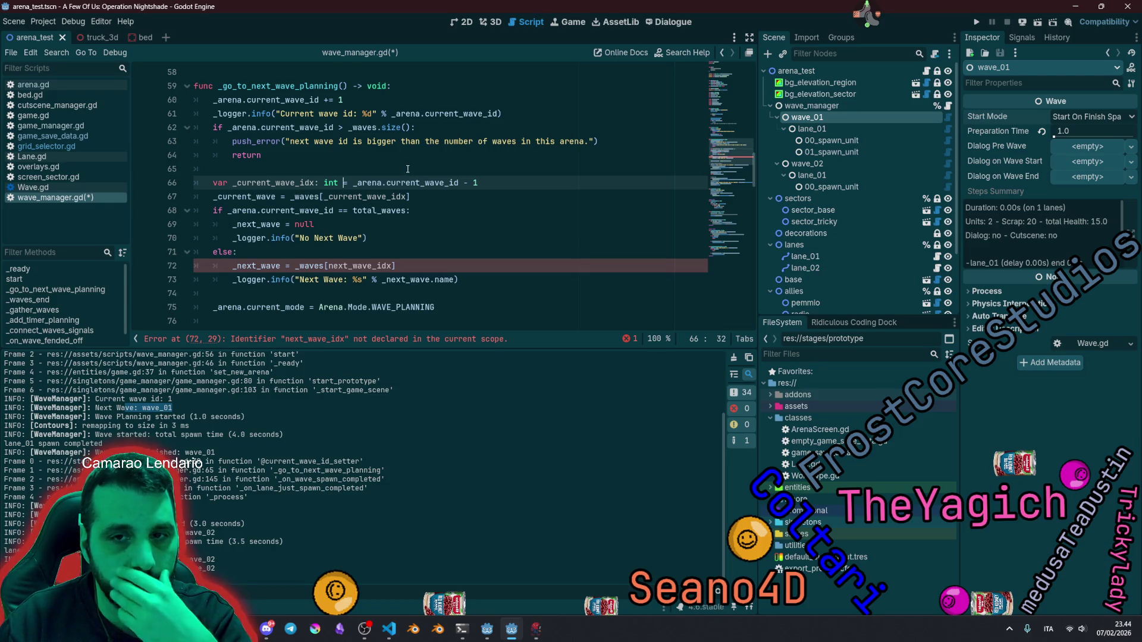
# Step: Review current_wave_id, total_waves and _next_wave in the last-wave check
pyautogui.doubleClick(271, 211)
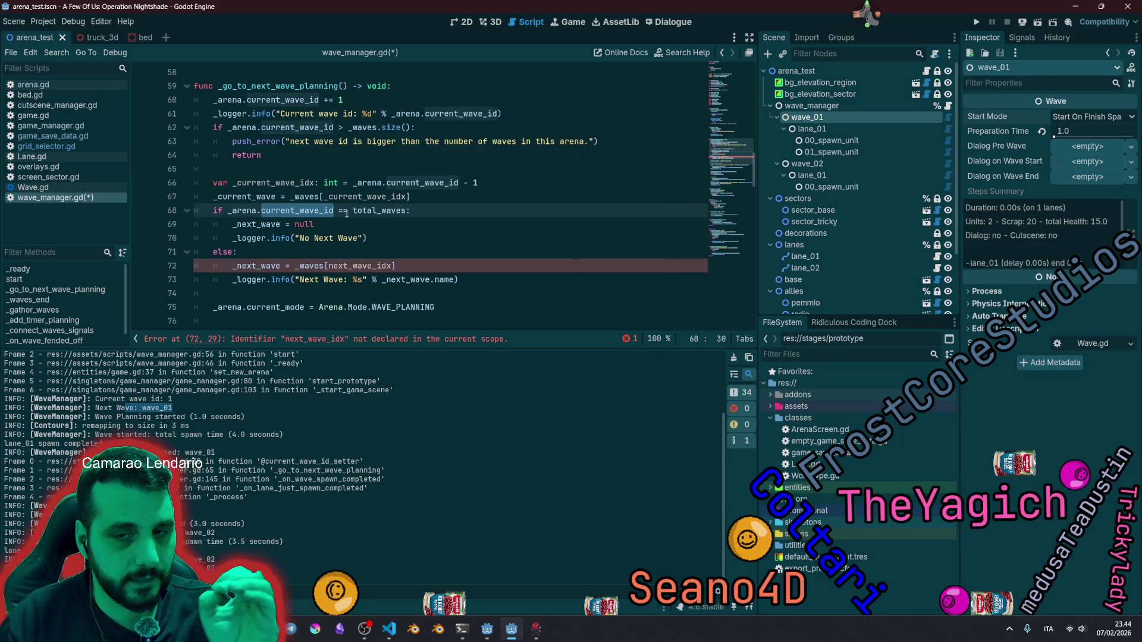
pyautogui.doubleClick(356, 212)
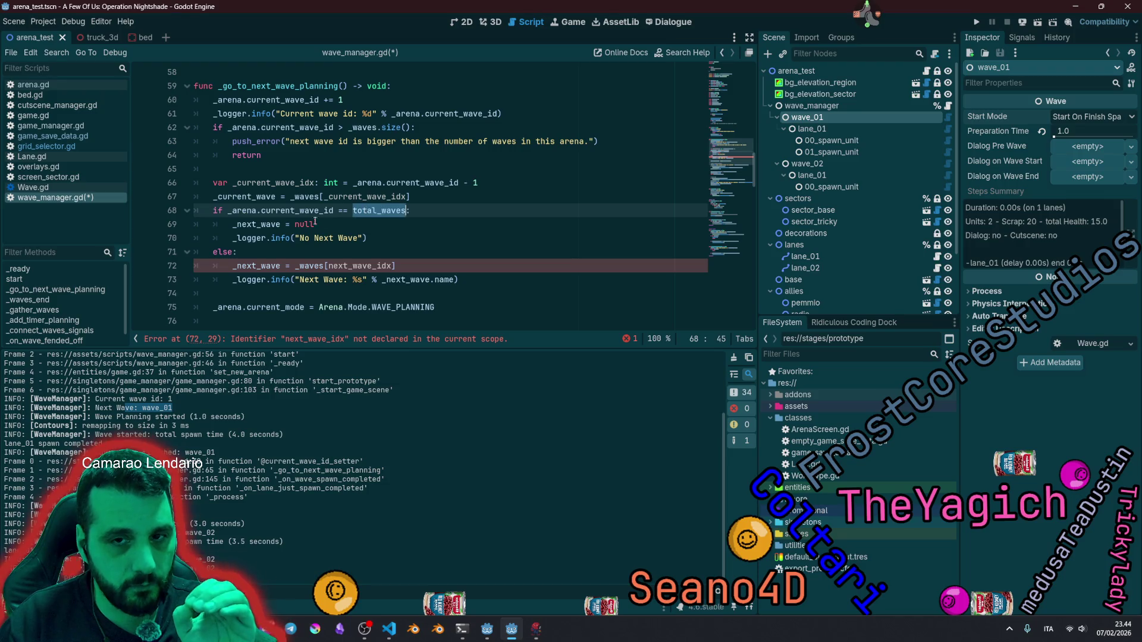
pyautogui.doubleClick(242, 225)
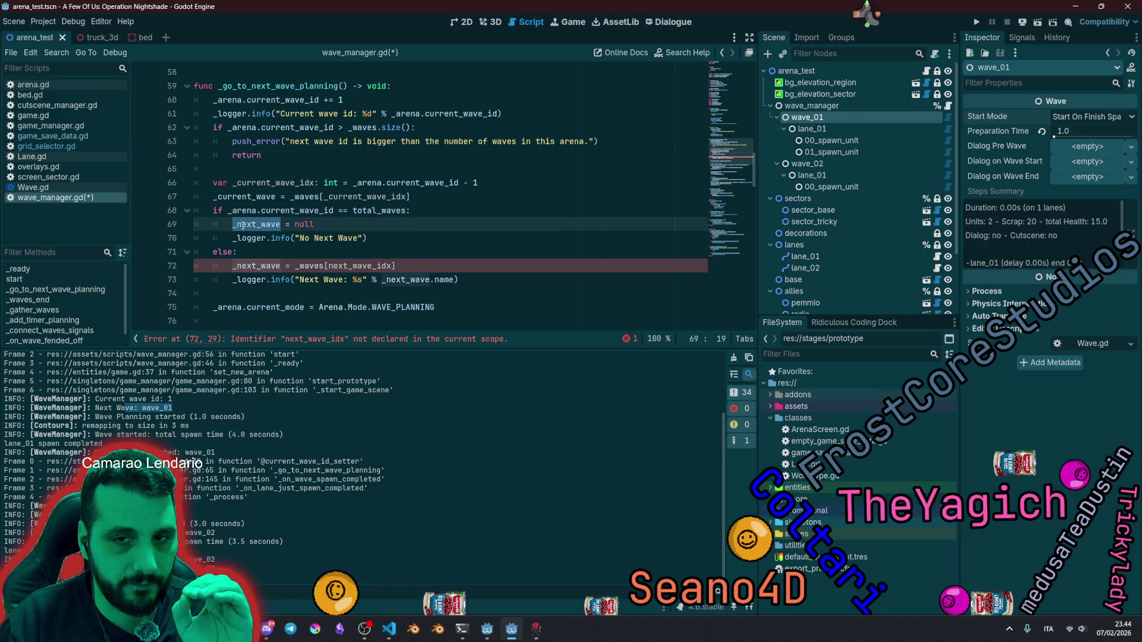
pyautogui.doubleClick(288, 211)
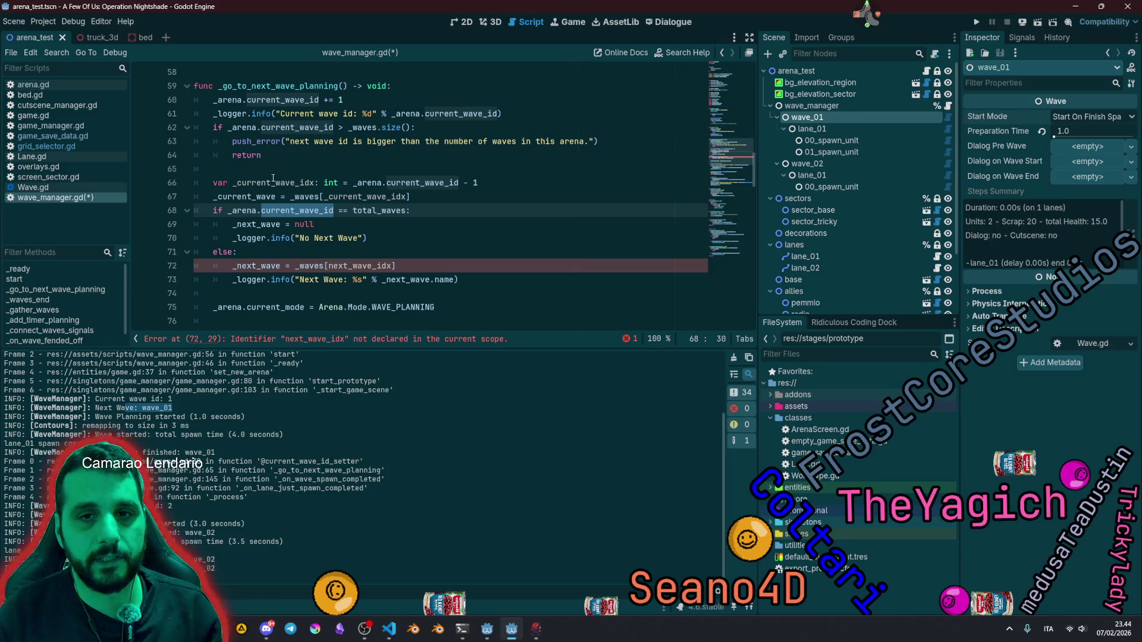
pyautogui.click(315, 182)
# Step: Change the _next_wave index to _current_wave_idx + 1 and run the project
pyautogui.press('Down')
pyautogui.press('Down')
pyautogui.press('Down')
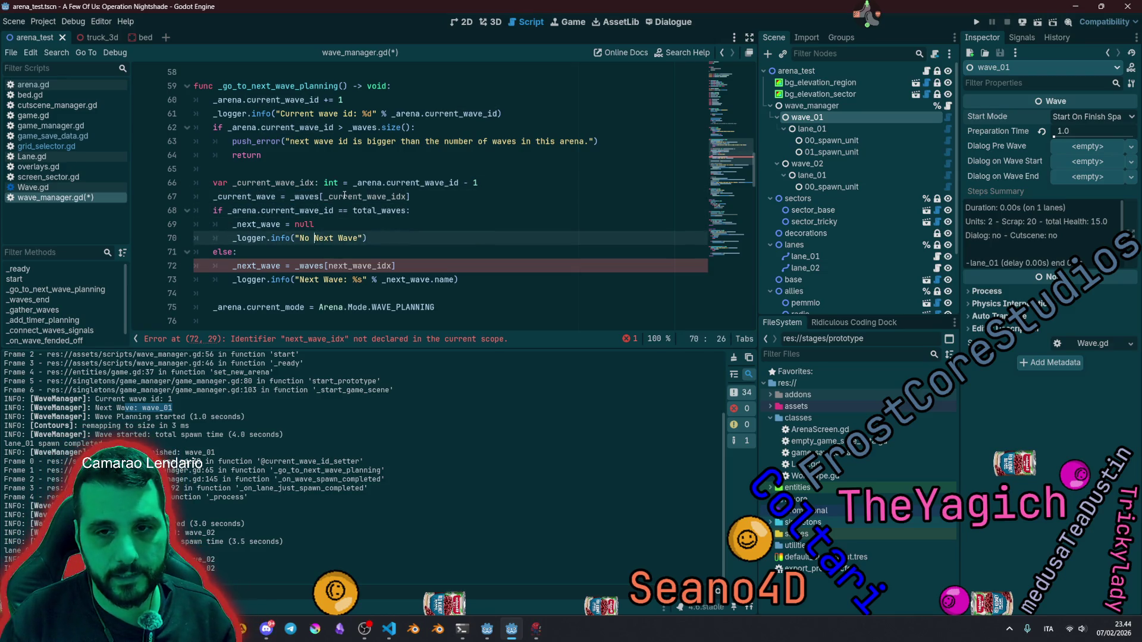
pyautogui.press('Down')
pyautogui.press('Down')
pyautogui.hotkey('ctrl', 'Right')
pyautogui.hotkey('ctrl', 'shift', 'Right')
pyautogui.hotkey('ctrl', 'v')
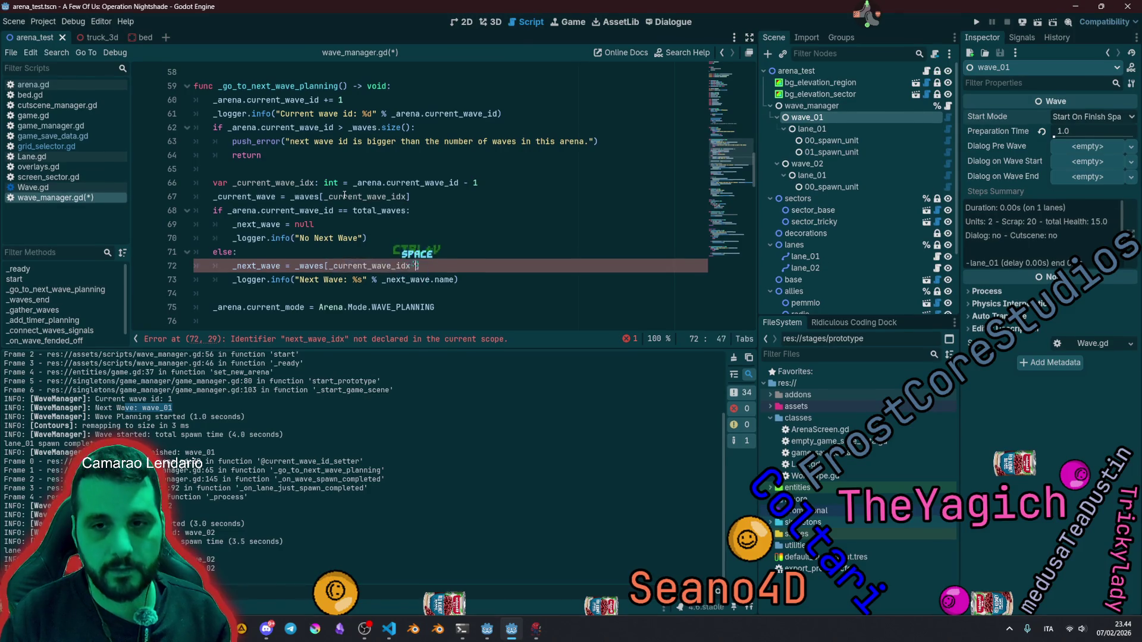
pyautogui.write('+ 1')
pyautogui.click(349, 211)
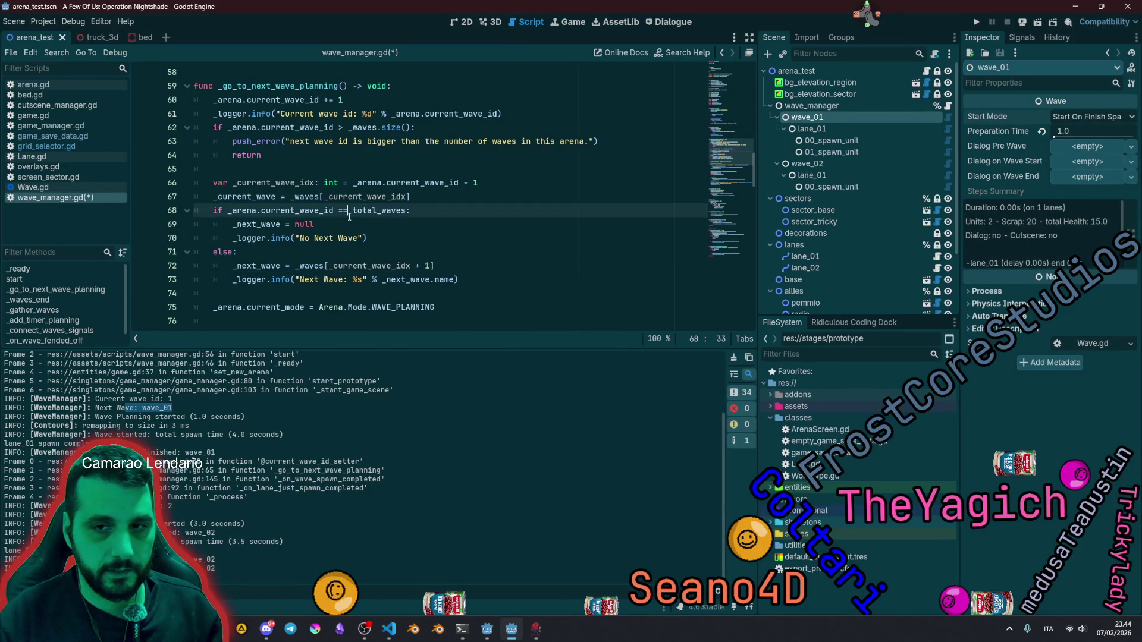
pyautogui.click(363, 265)
pyautogui.press('F5')
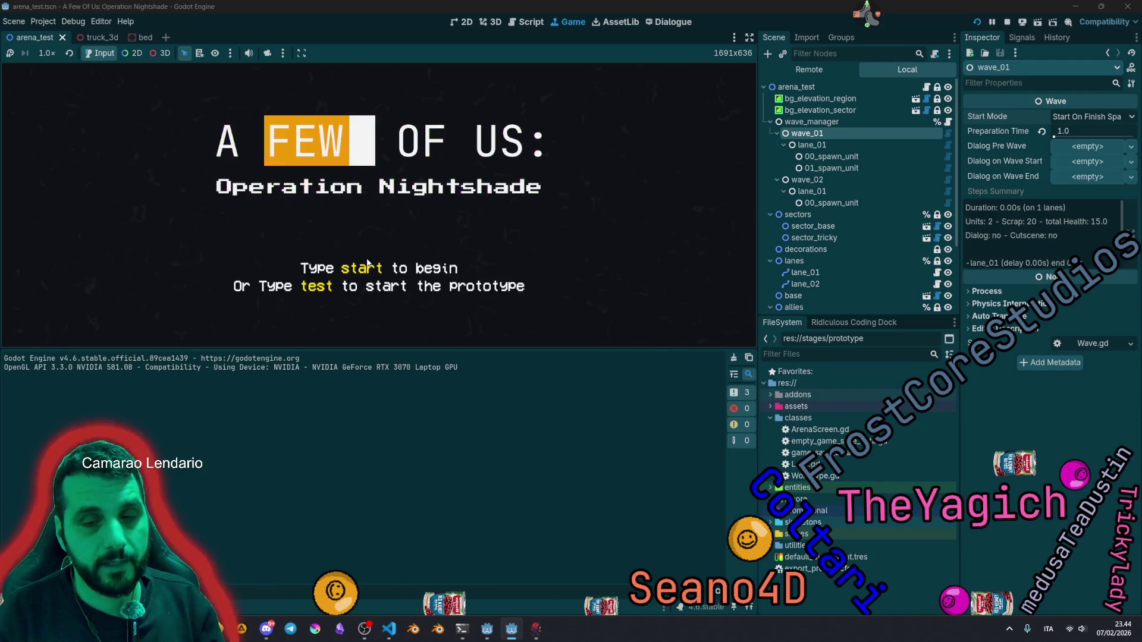
# Step: Type 'test' on the A FEW OF US: Operation Nightshade title screen to start the prototype
pyautogui.write('est')
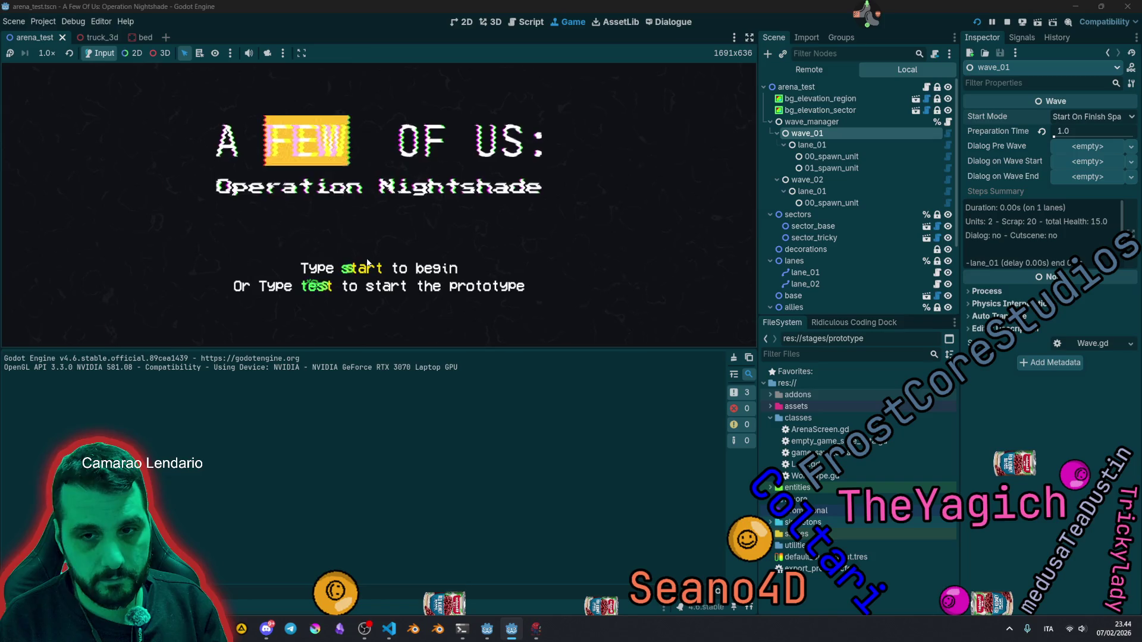
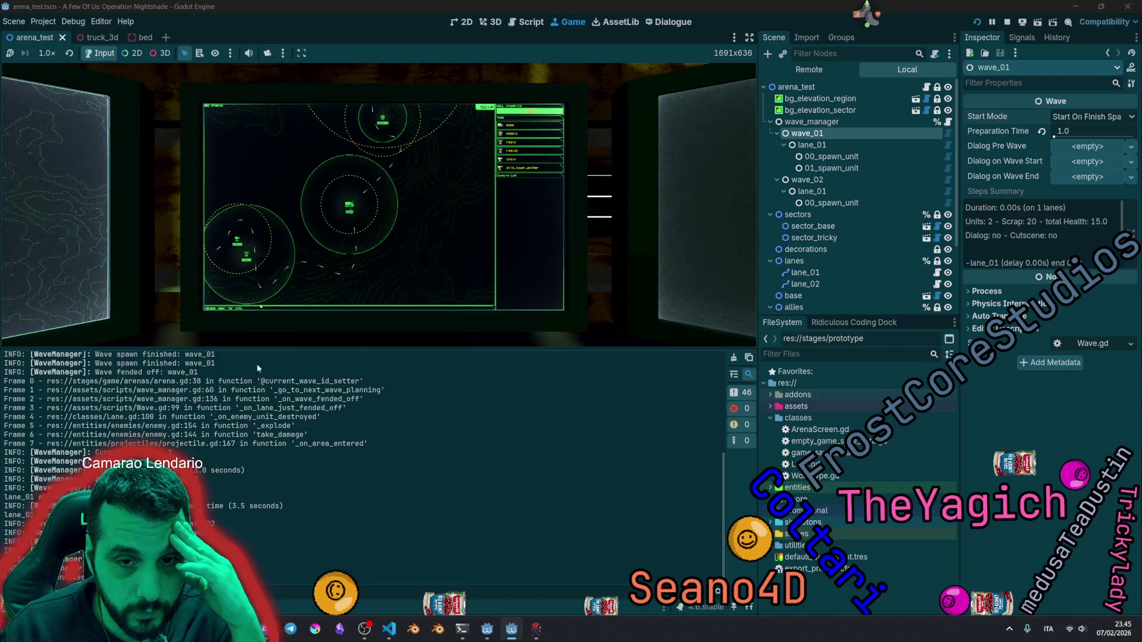
# Step: Enlarge the Output panel and select the wave spawn finished log lines
pyautogui.moveTo(259, 350); pyautogui.dragTo(259, 236)
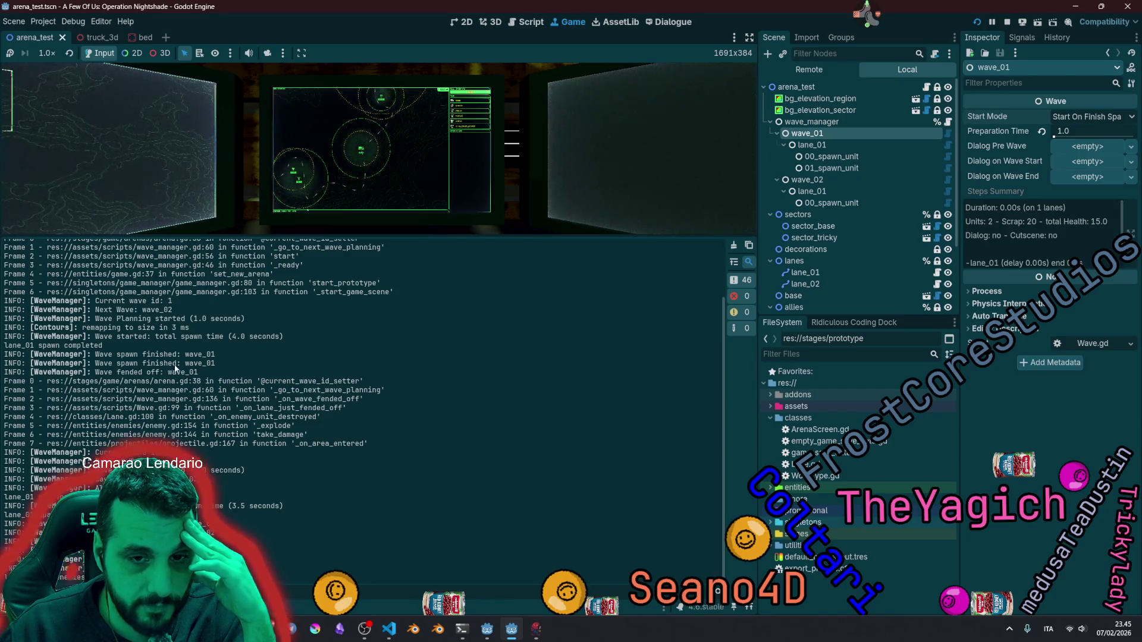
pyautogui.moveTo(216, 363); pyautogui.dragTo(136, 355)
pyautogui.doubleClick(110, 359)
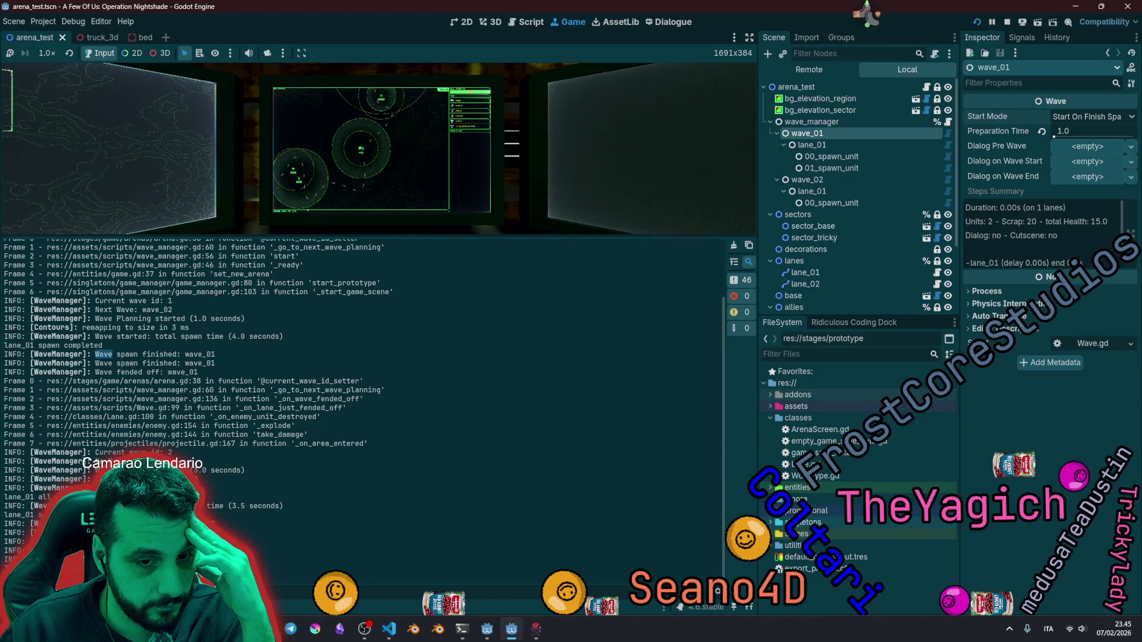
# Step: Clear the log selection, give the game view most of the height back, and stop the game
pyautogui.click(103, 354)
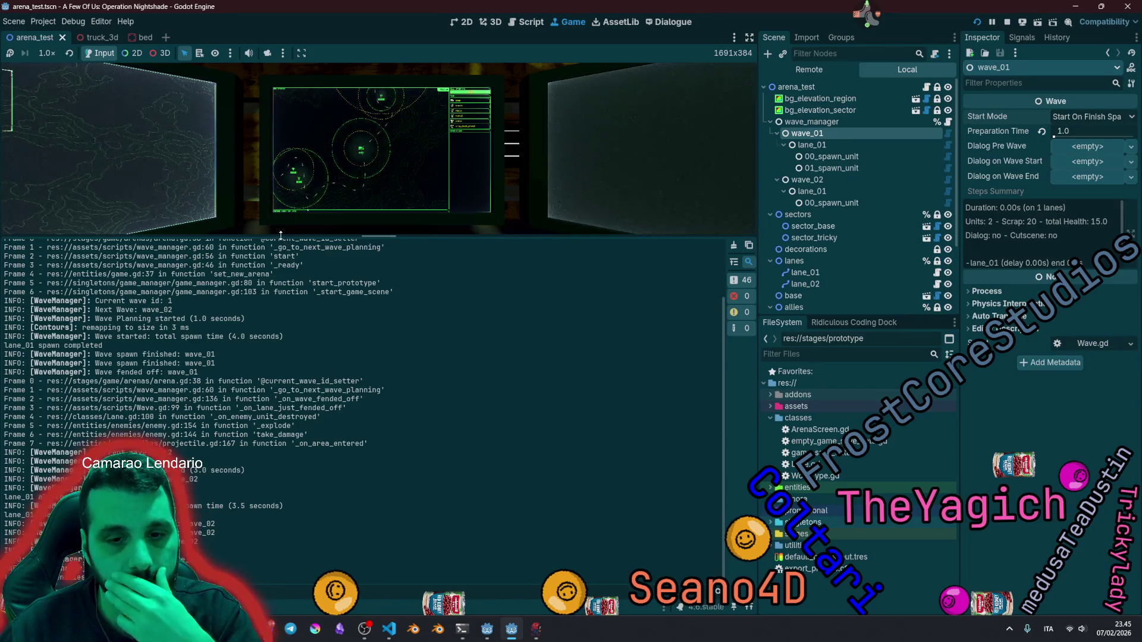
pyautogui.moveTo(283, 237); pyautogui.dragTo(283, 431)
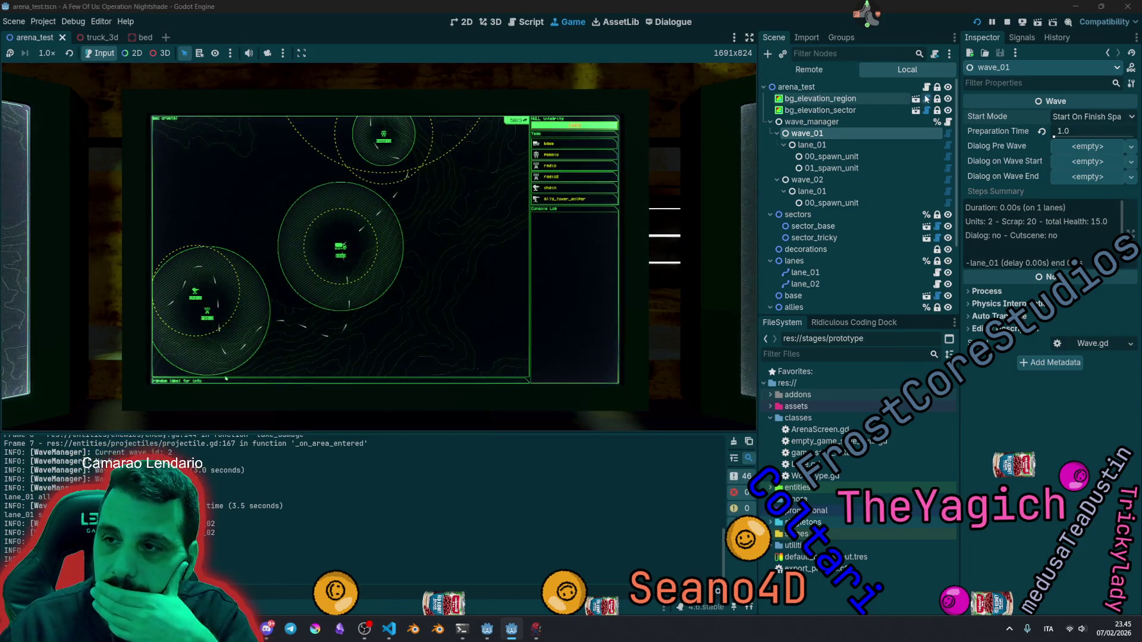
pyautogui.press('F8')
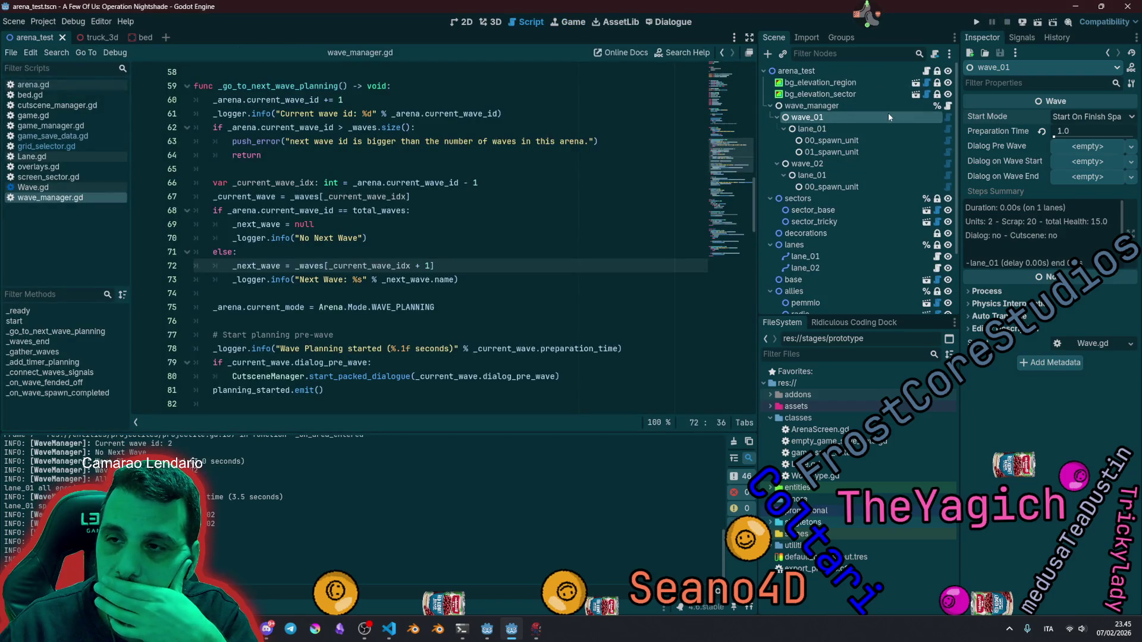
# Step: Scroll wave_manager.gd down to the wave signal connection on line 121
pyautogui.click(345, 280)
pyautogui.scroll(-9, 386, 317)
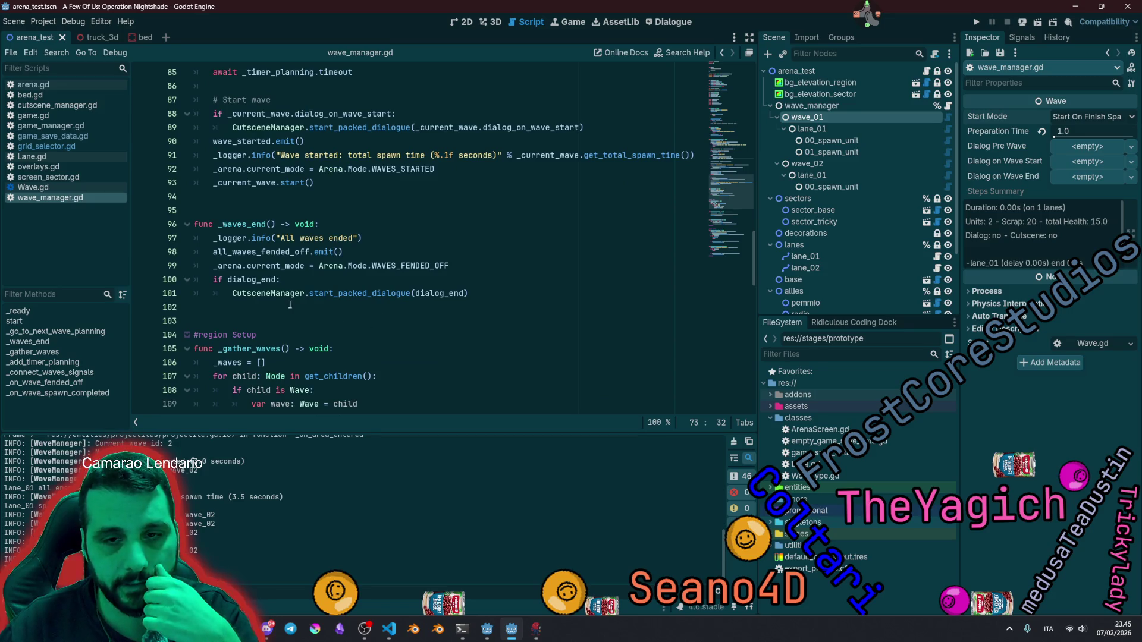
pyautogui.scroll(-7, 289, 304)
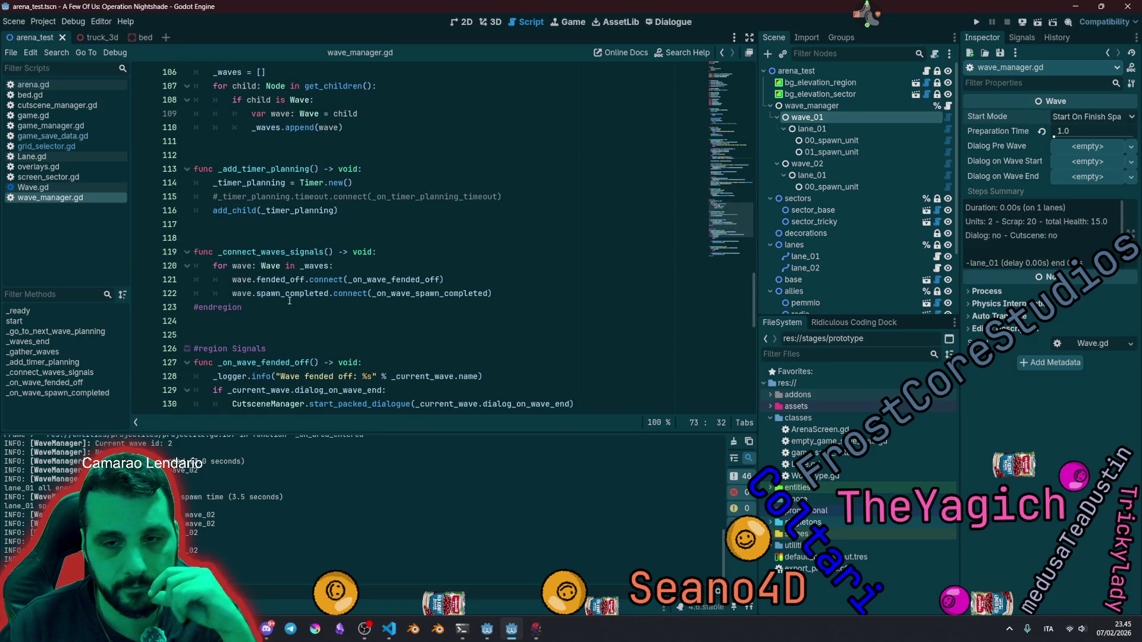
pyautogui.click(234, 280)
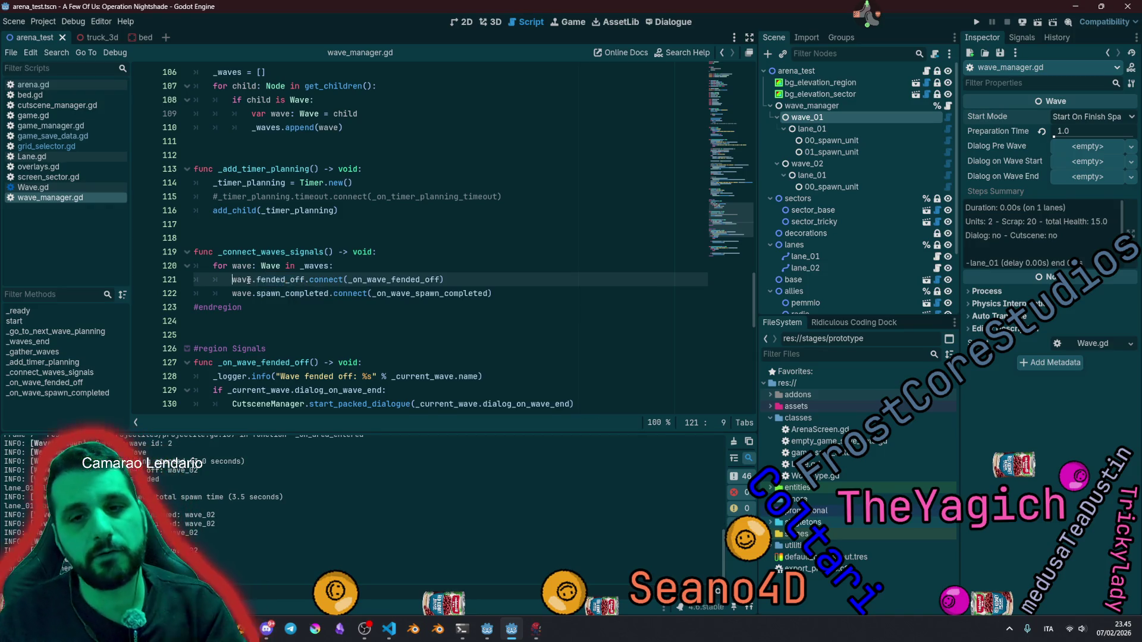
# Step: Open Wave.gd and put the caret at spawn_completed on line 92 in _on_lane_just_spawn_completed
pyautogui.keyDown('ctrl'); pyautogui.click(271, 266); pyautogui.keyUp('ctrl')
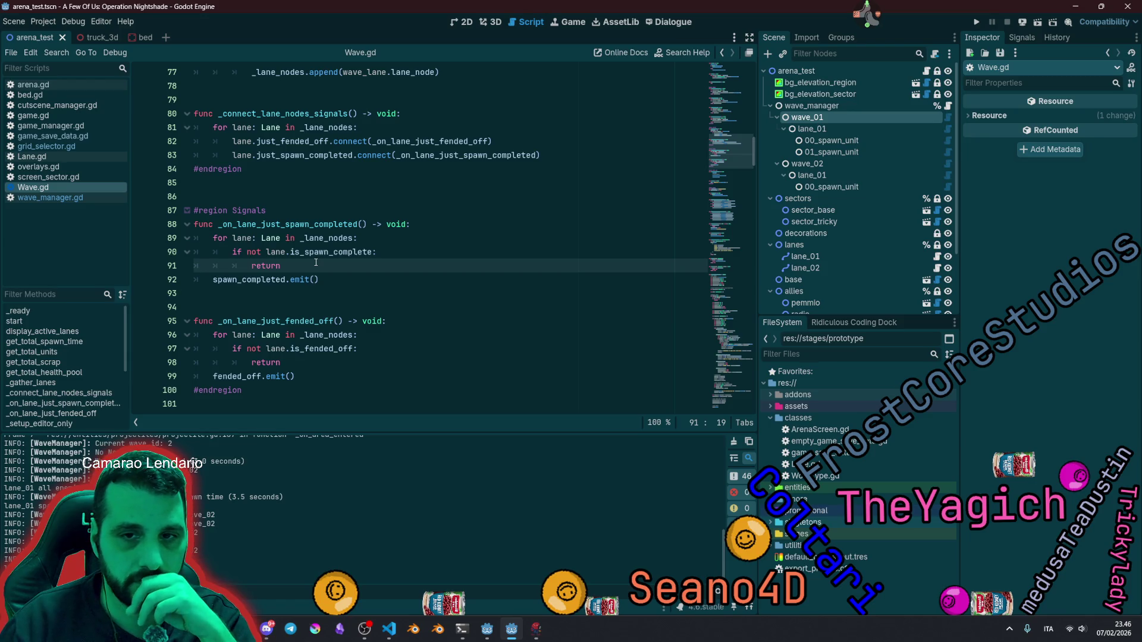
pyautogui.moveTo(309, 254)
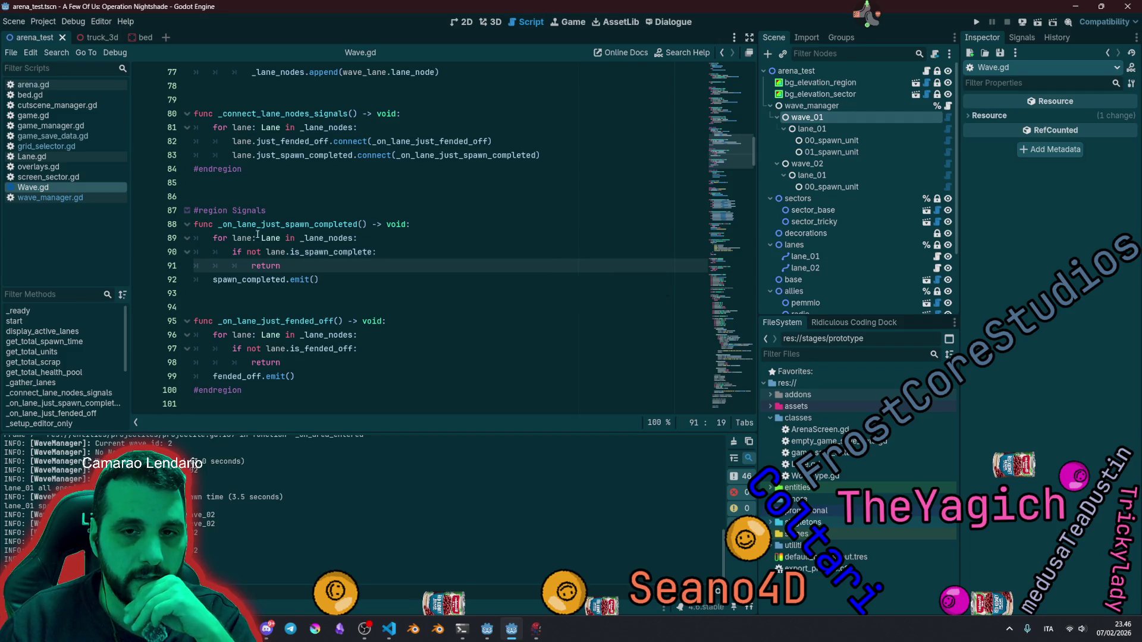
pyautogui.doubleClick(285, 224)
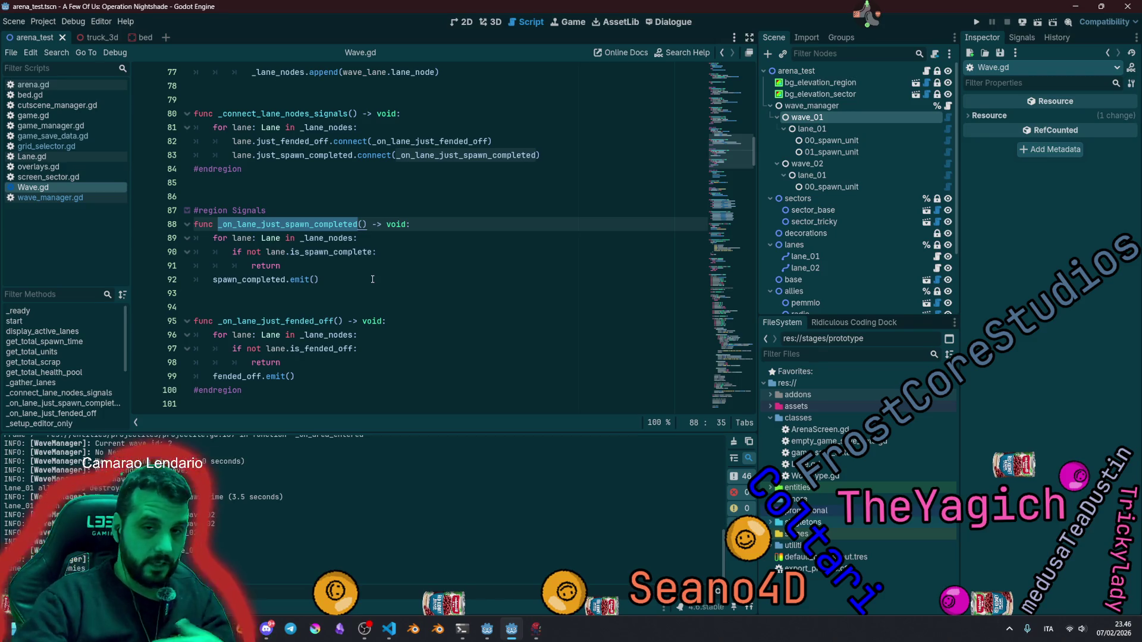
pyautogui.press('Down')
pyautogui.press('Down')
pyautogui.hotkey('ctrl', 'd')
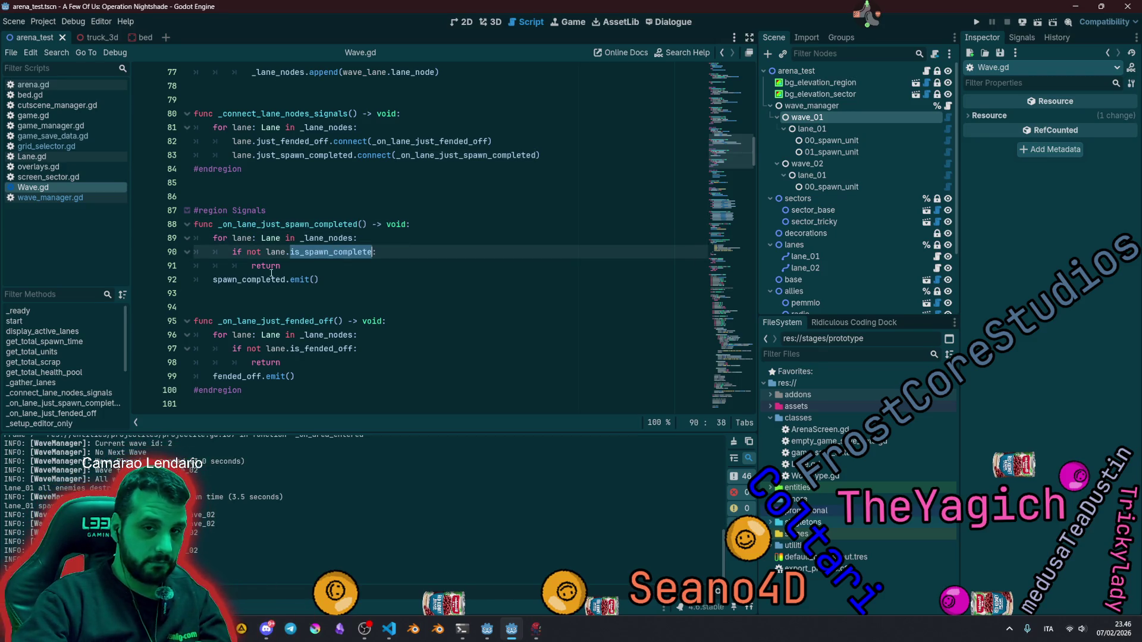
pyautogui.doubleClick(266, 279)
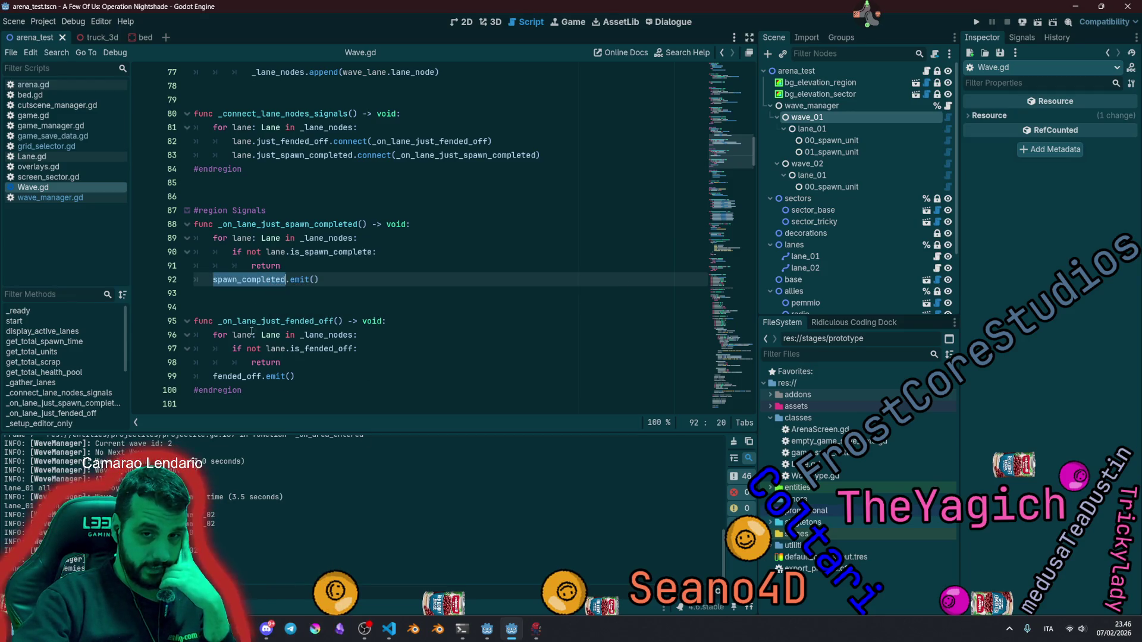
pyautogui.click(326, 262)
# Step: Insert a breakpoint statement above spawn_completed.emit() on line 92, run the project, and type test
pyautogui.press('Return')
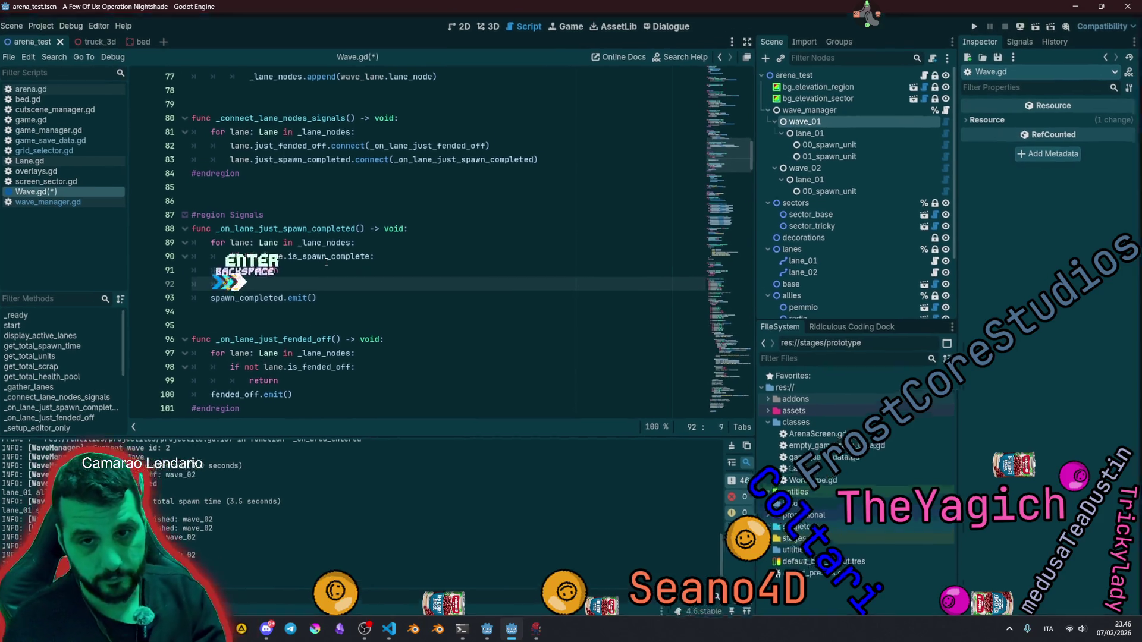
pyautogui.press('BackSpace')
pyautogui.press('BackSpace')
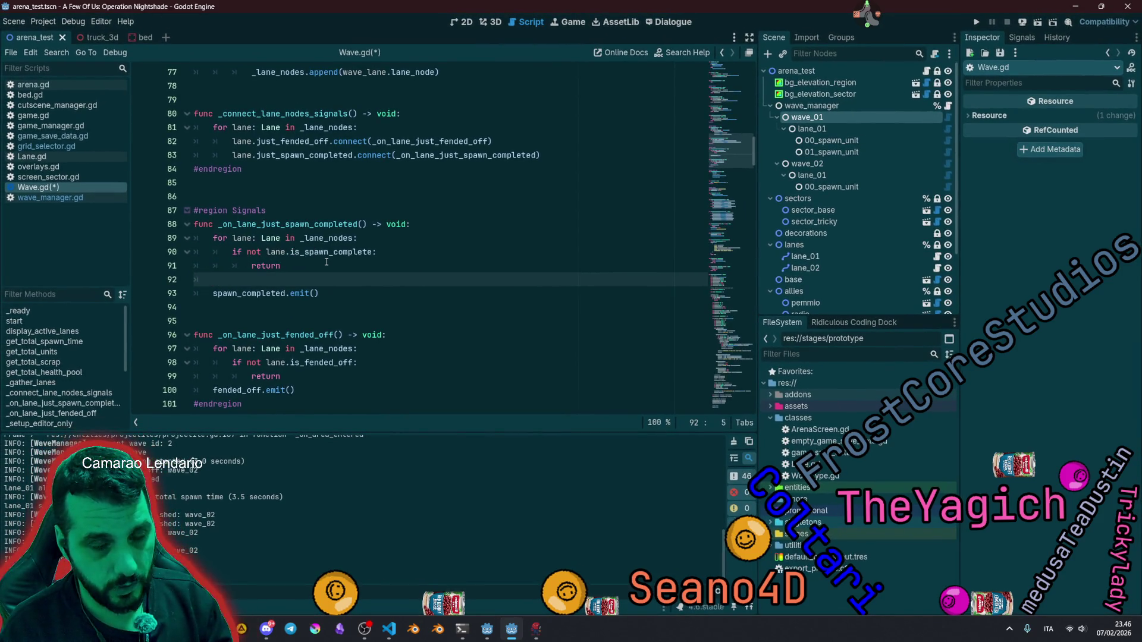
pyautogui.write('brakpoint')
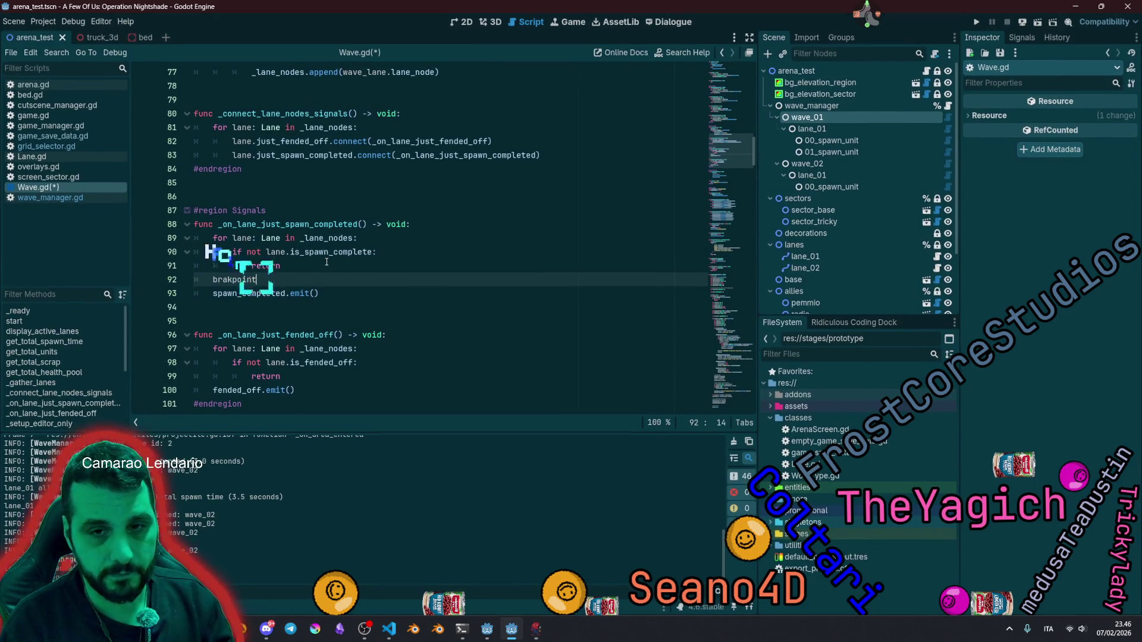
pyautogui.press('Return')
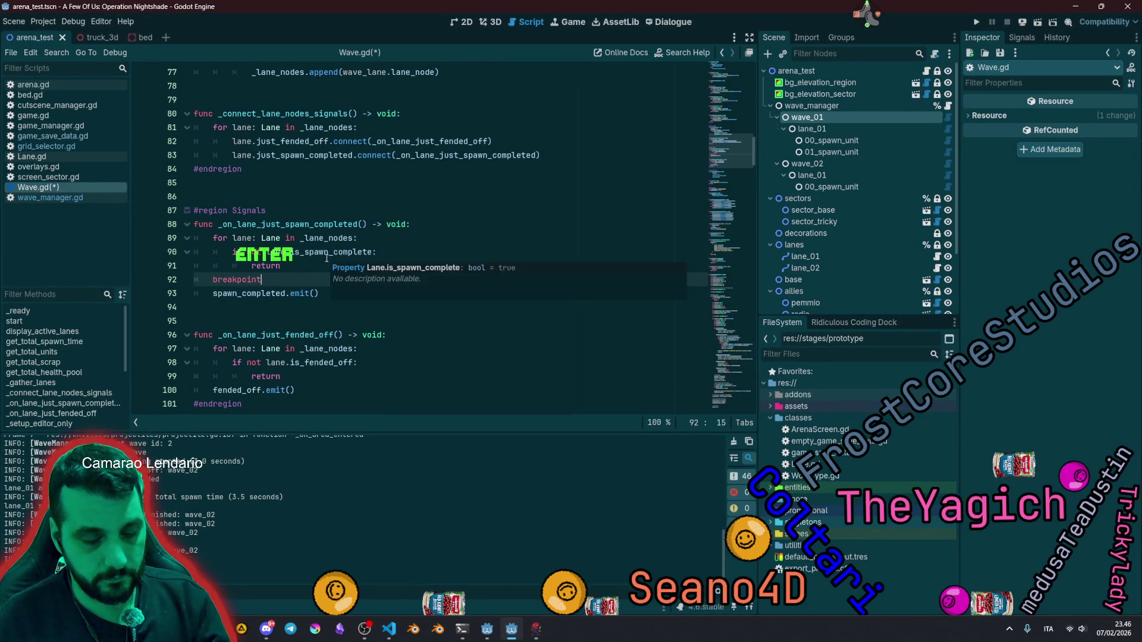
pyautogui.press('F5')
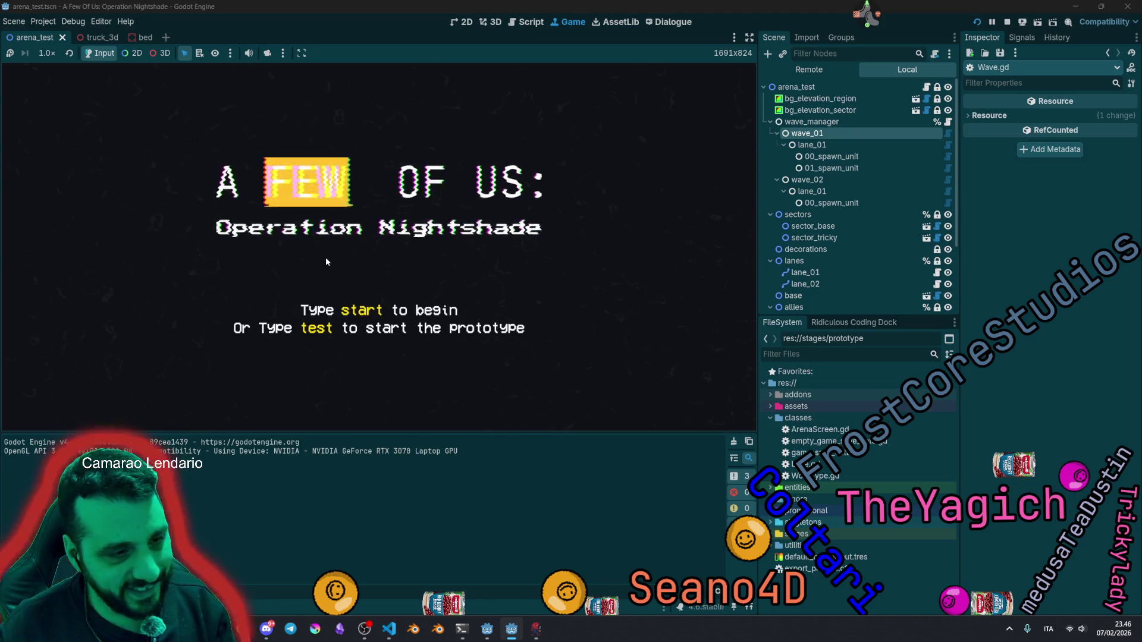
pyautogui.write('test')
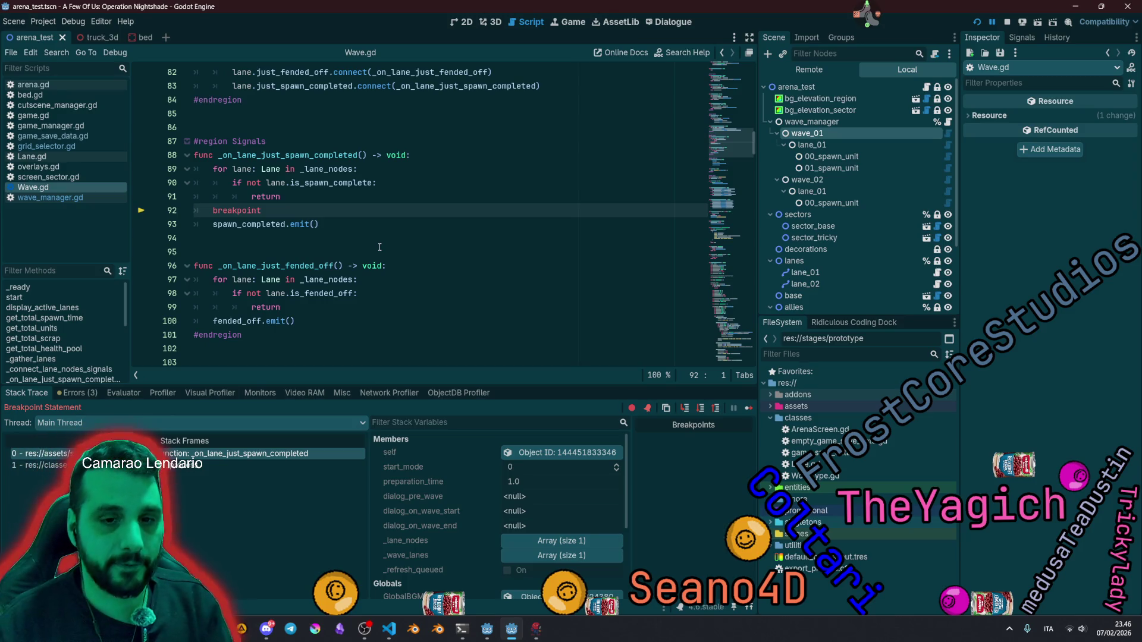
# Step: Switch between the Lane.gd and Wave.gd frames in the Stack Trace panel
pyautogui.click(207, 464)
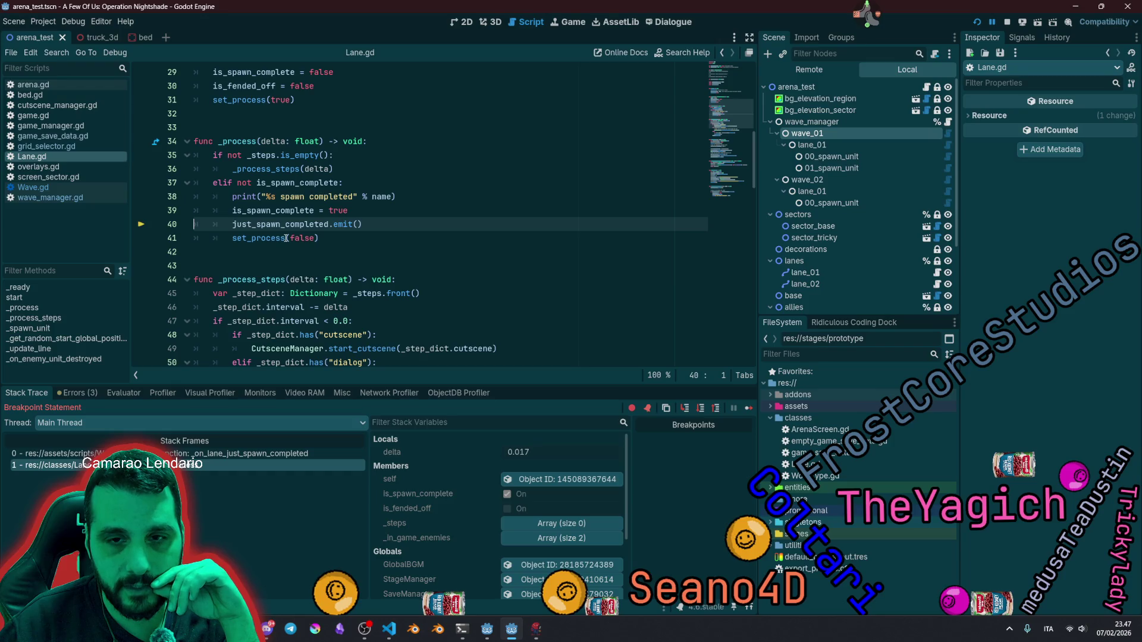
pyautogui.moveTo(288, 232)
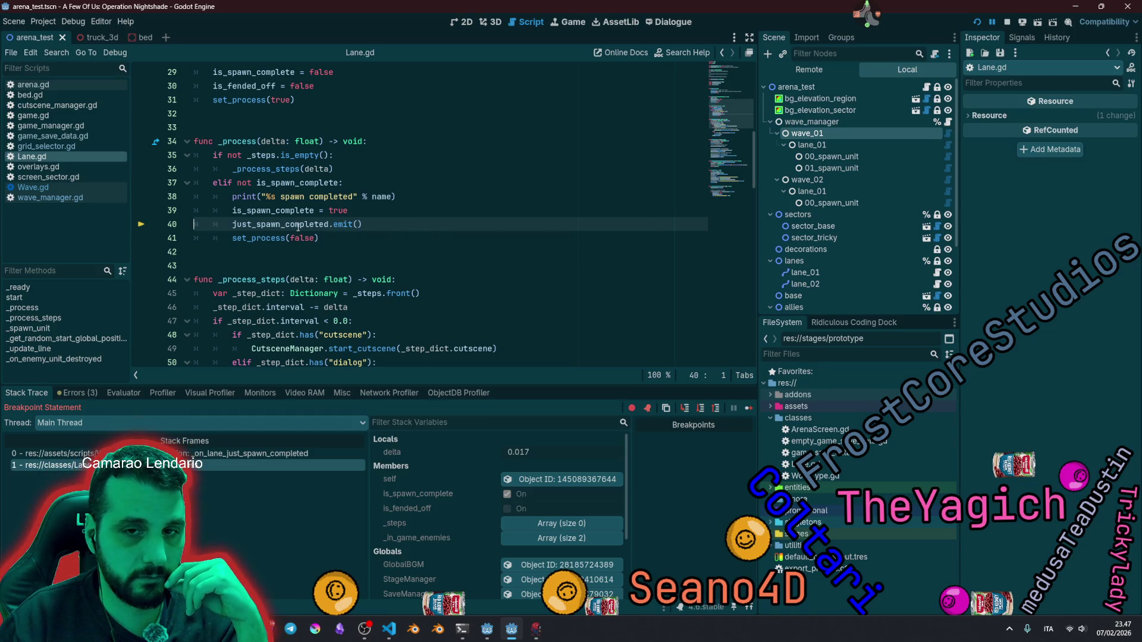
pyautogui.click(178, 465)
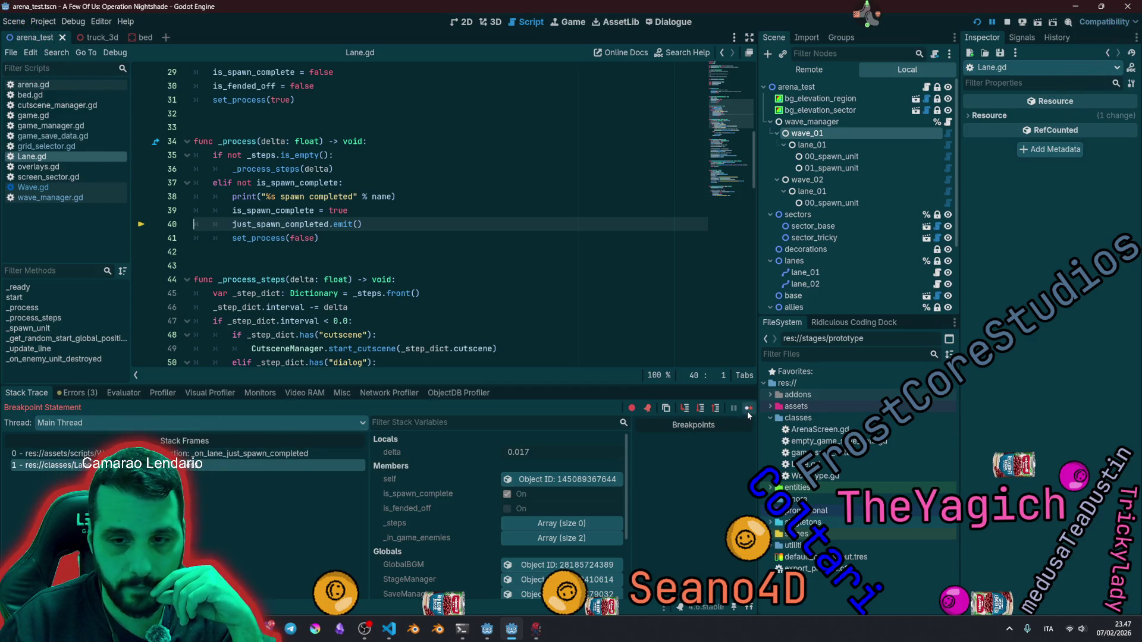
pyautogui.click(179, 453)
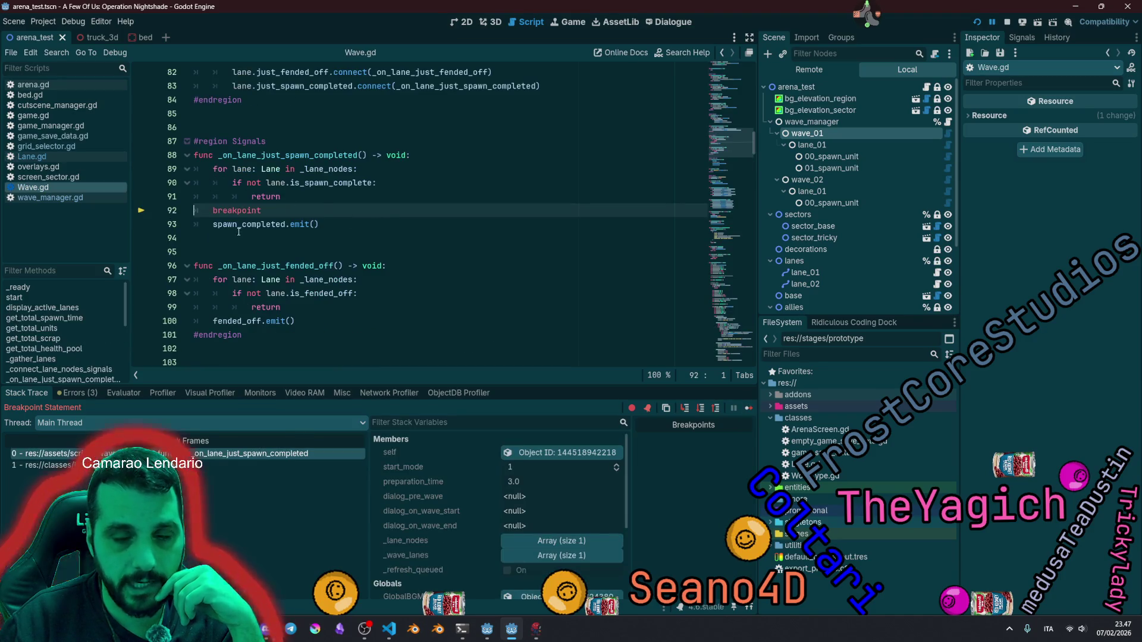
pyautogui.click(198, 466)
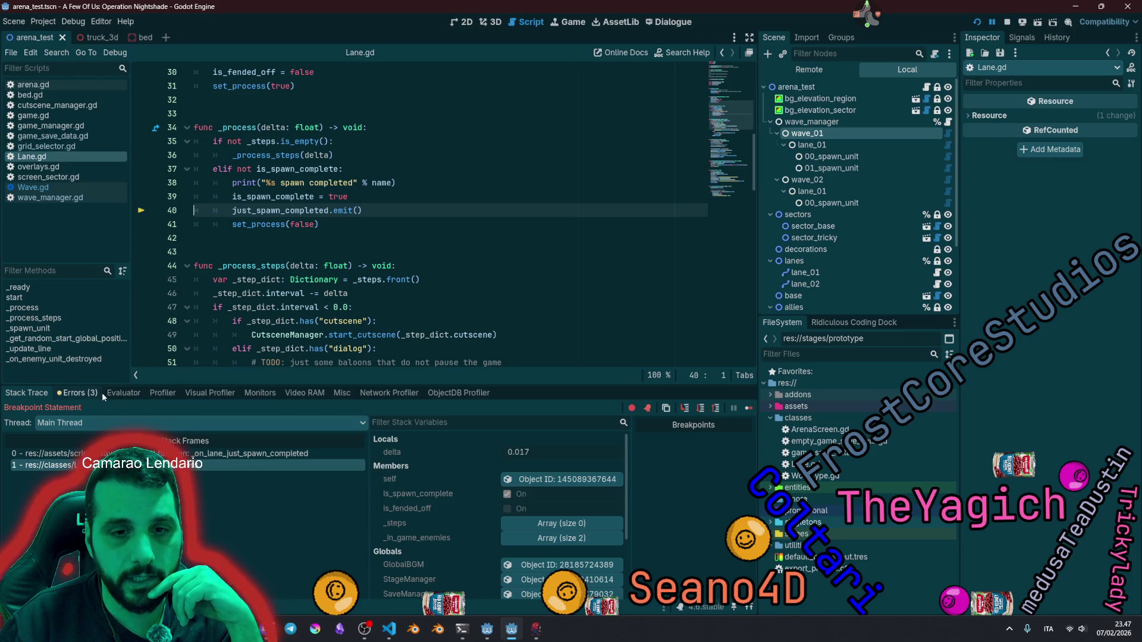
# Step: Scroll through the script and resume execution with F12 until the next breakpoint
pyautogui.moveTo(730, 113); pyautogui.dragTo(713, 56)
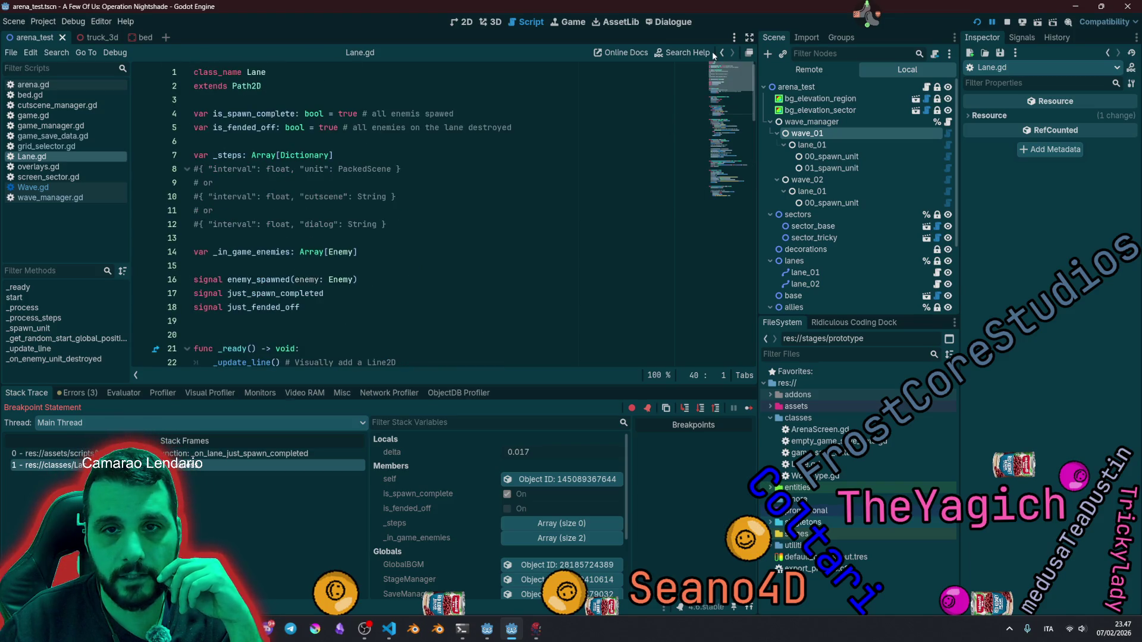
pyautogui.scroll(-8, 588, 167)
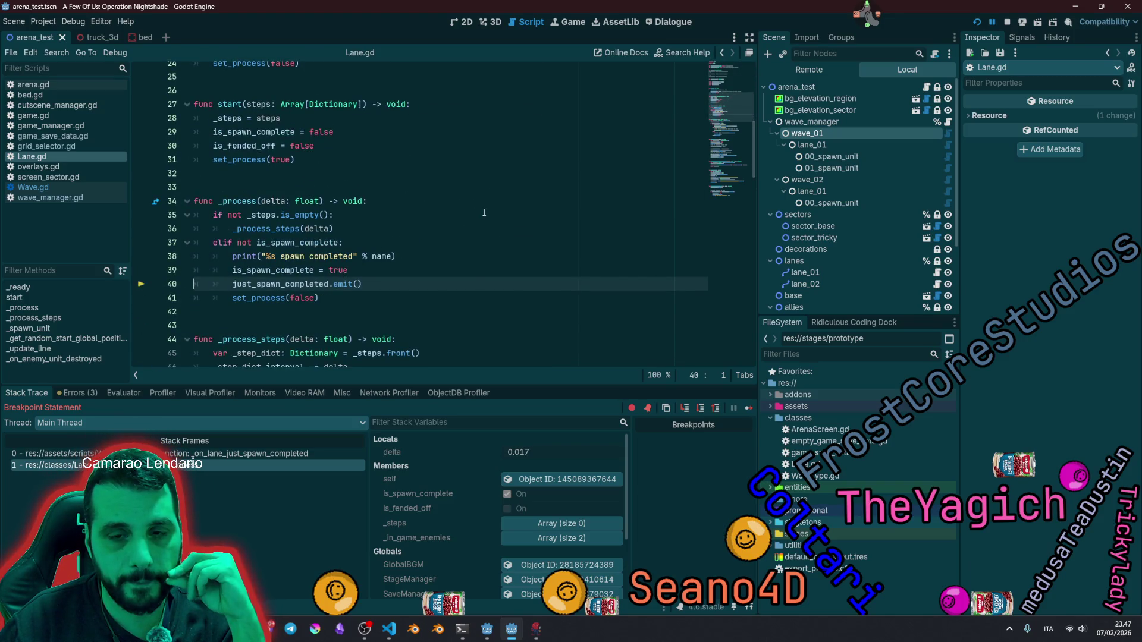
pyautogui.scroll(-1, 282, 238)
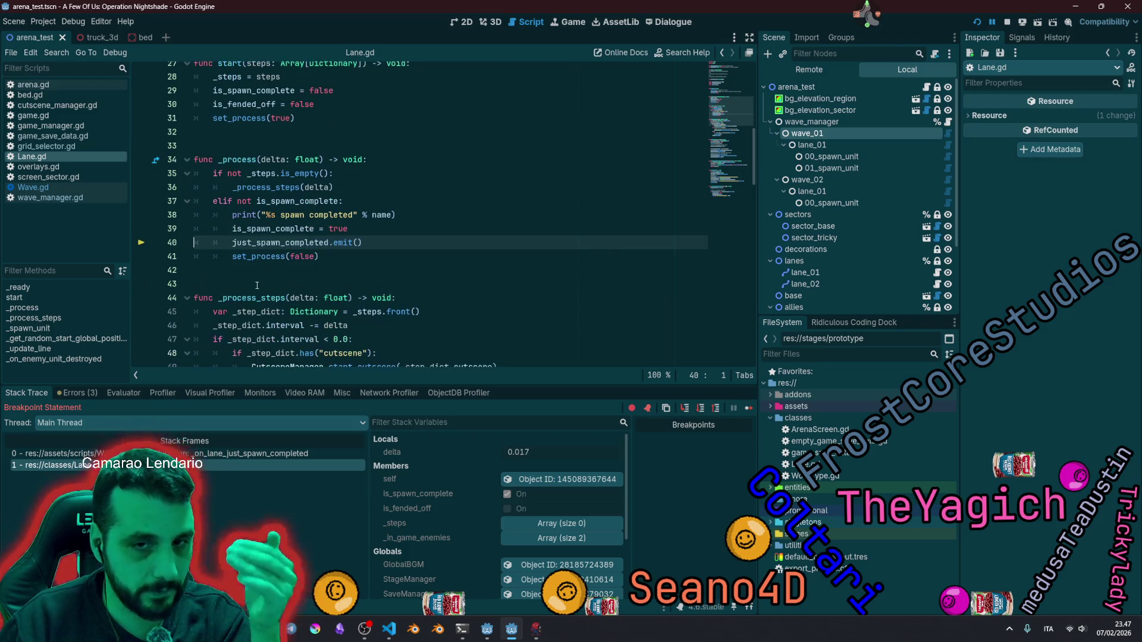
pyautogui.moveTo(281, 248)
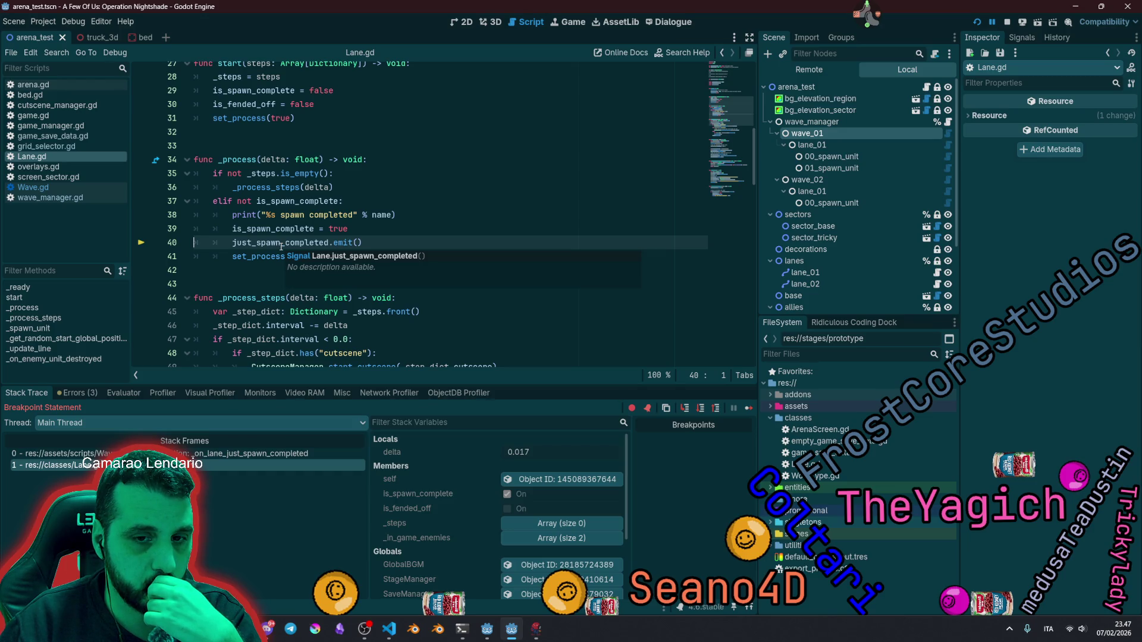
pyautogui.press('F12')
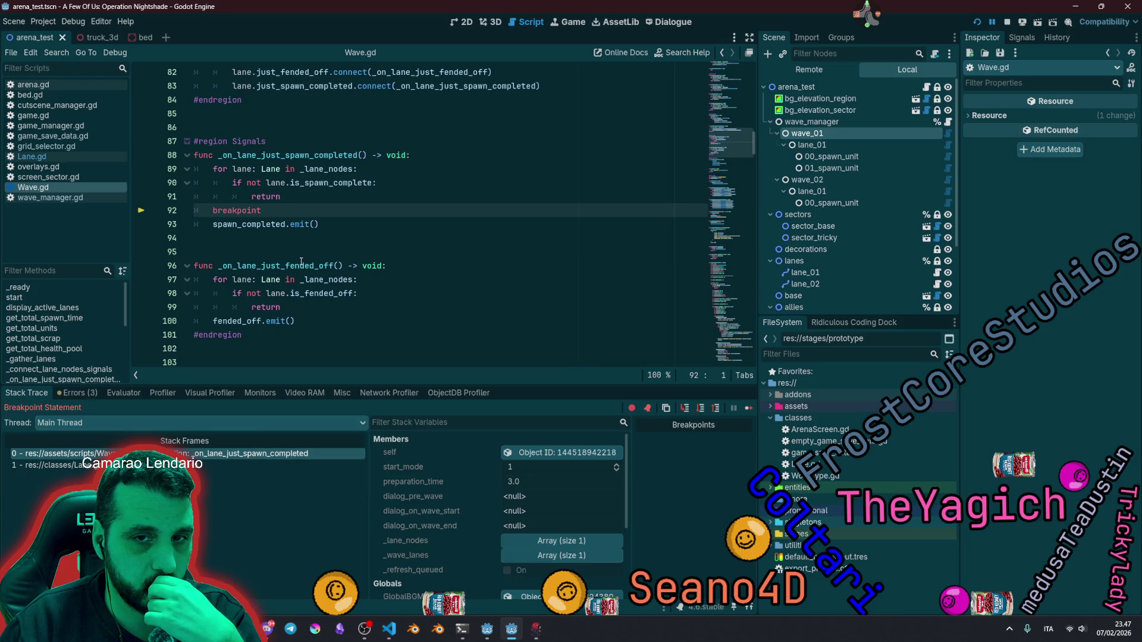
# Step: Select _lane_nodes in the loop and search Wave.gd for it, finding 8 matches
pyautogui.doubleClick(246, 210)
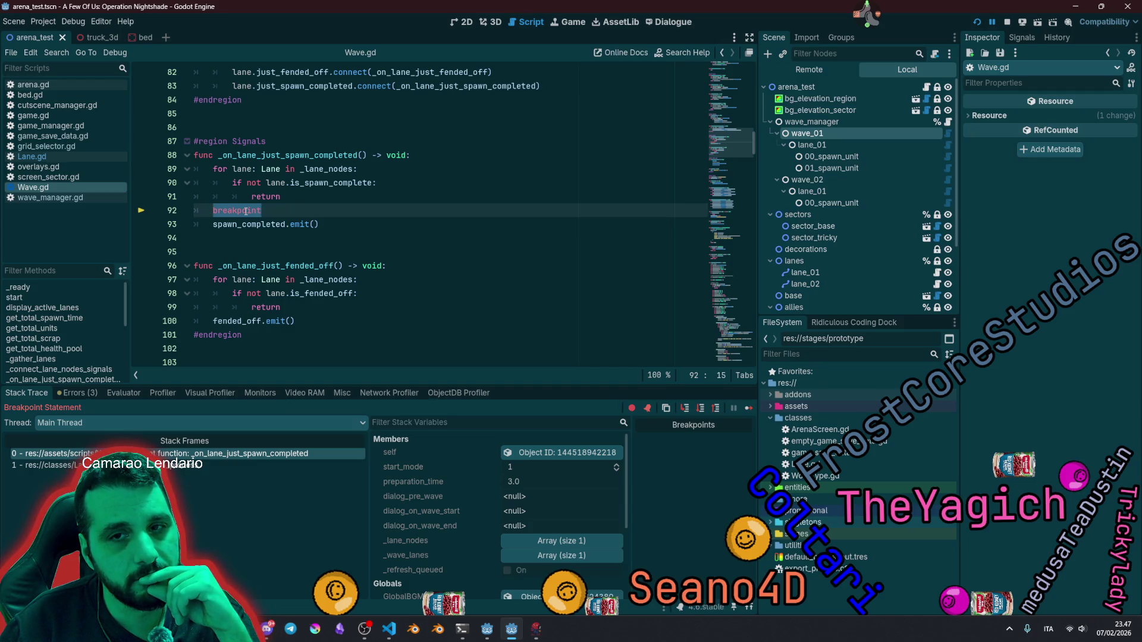
pyautogui.doubleClick(321, 170)
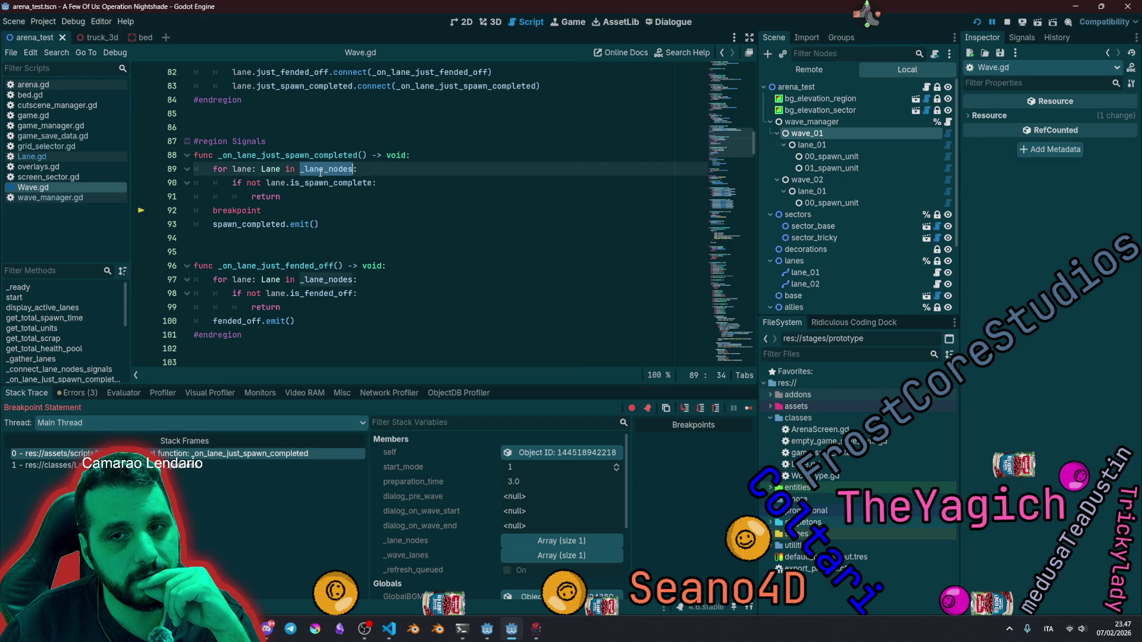
pyautogui.moveTo(320, 173)
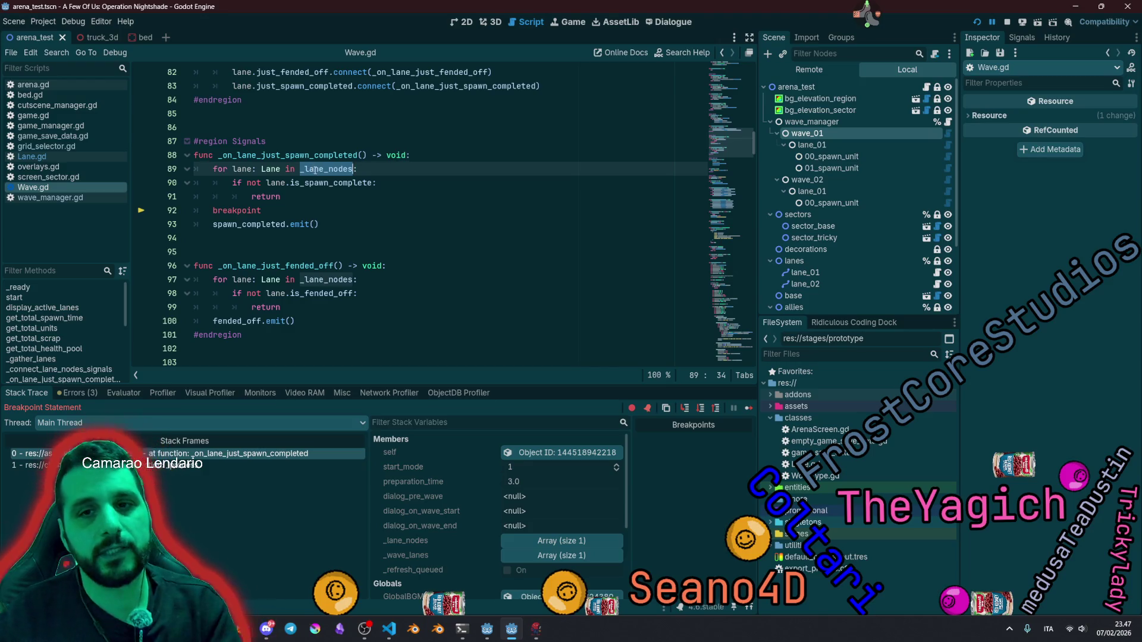
pyautogui.hotkey('ctrl', 'f')
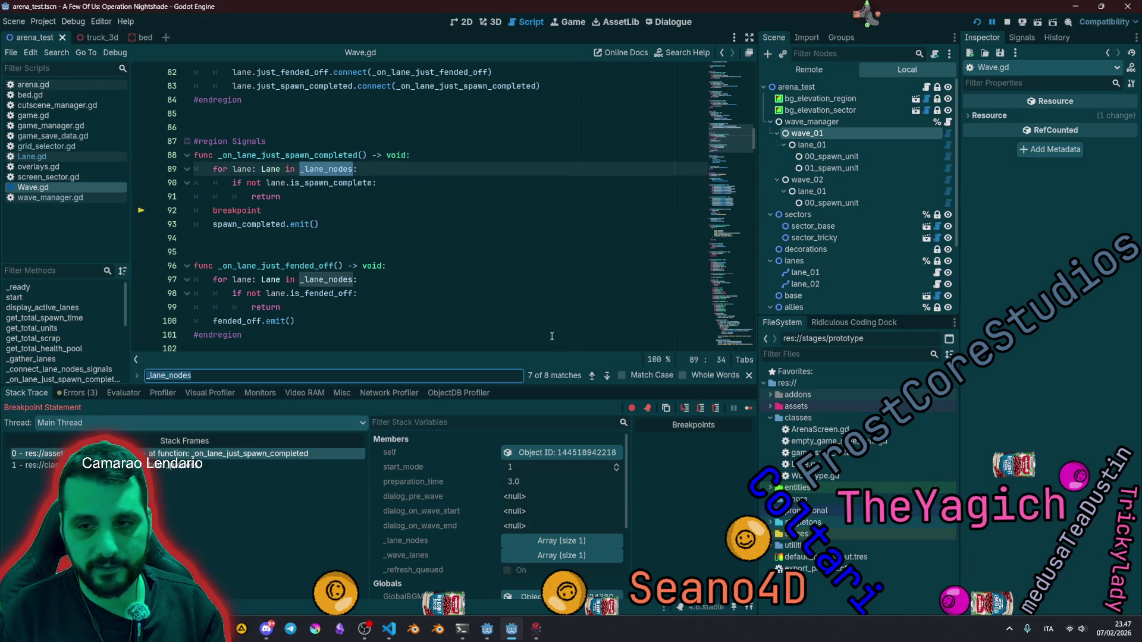
# Step: Jump to the previous _lane_nodes use and inspect the wave_lane loop that appends to it
pyautogui.click(592, 374)
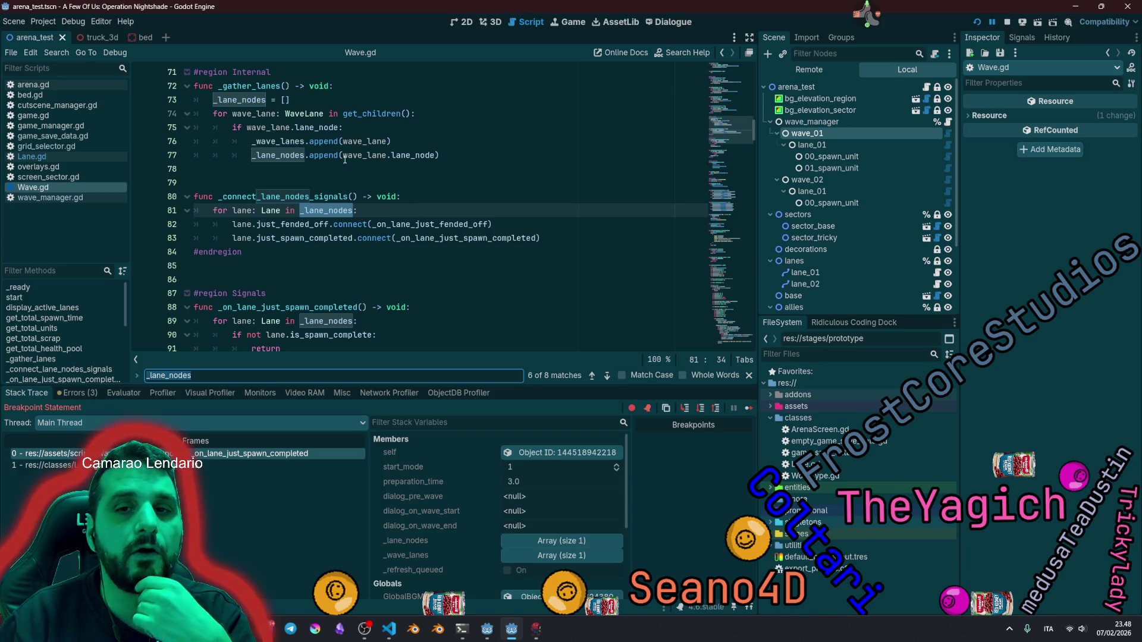
pyautogui.doubleClick(324, 154)
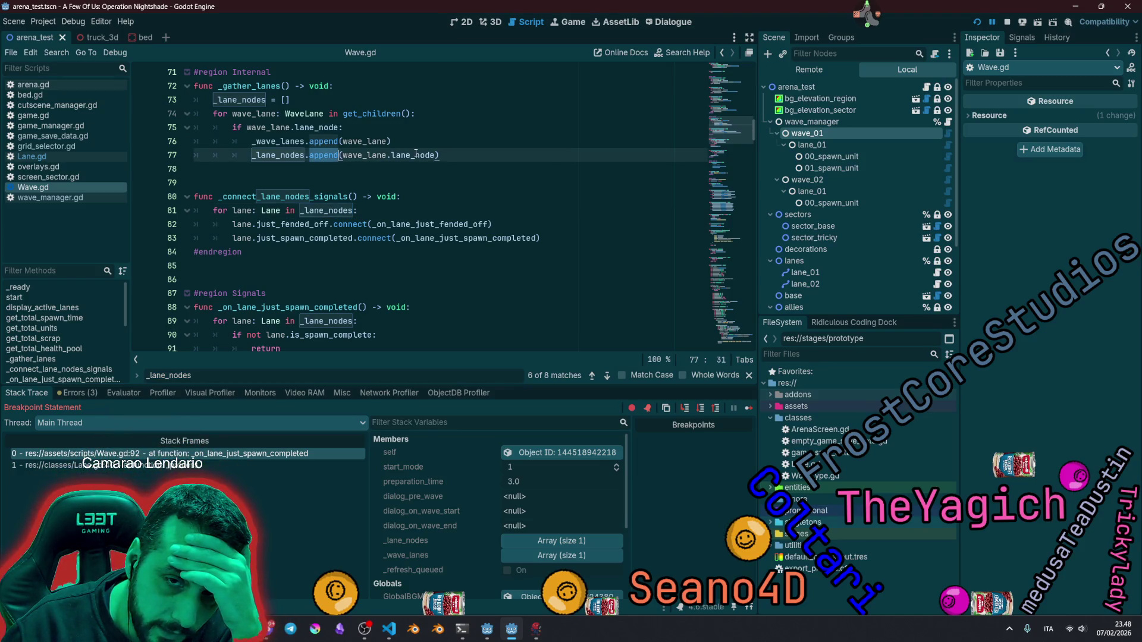
pyautogui.moveTo(416, 153)
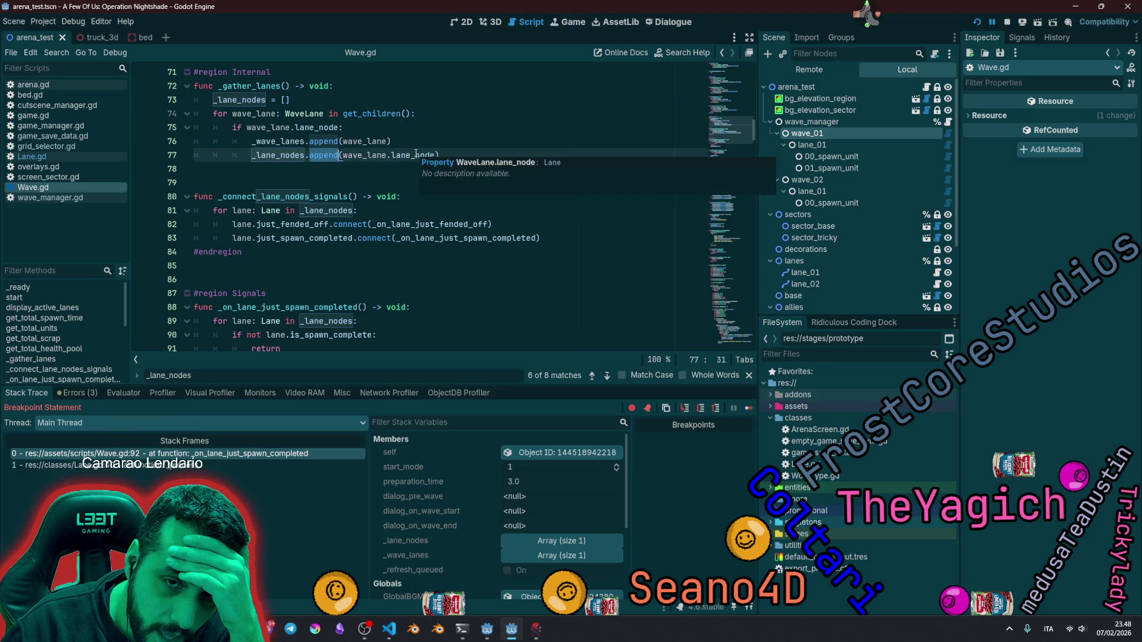
pyautogui.doubleClick(246, 113)
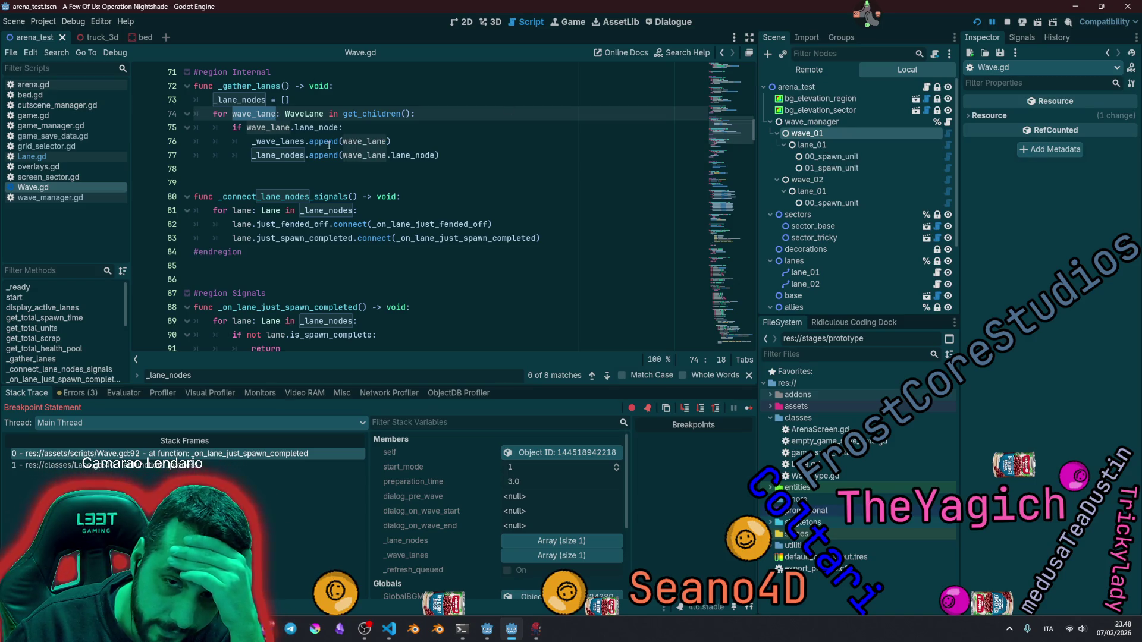
pyautogui.moveTo(350, 154)
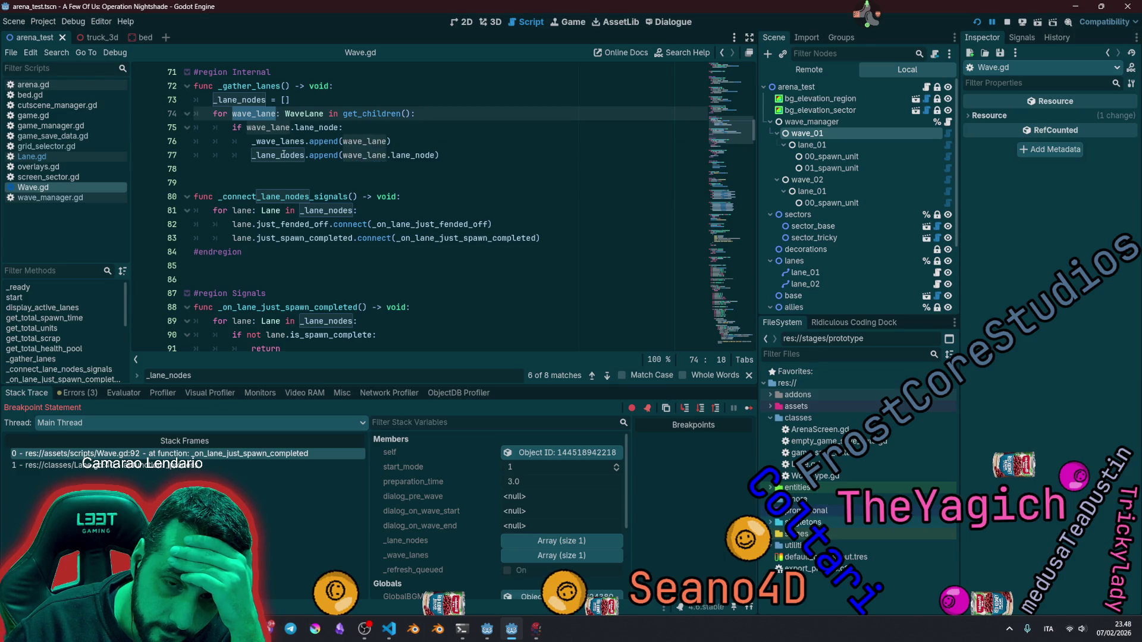
pyautogui.moveTo(284, 154)
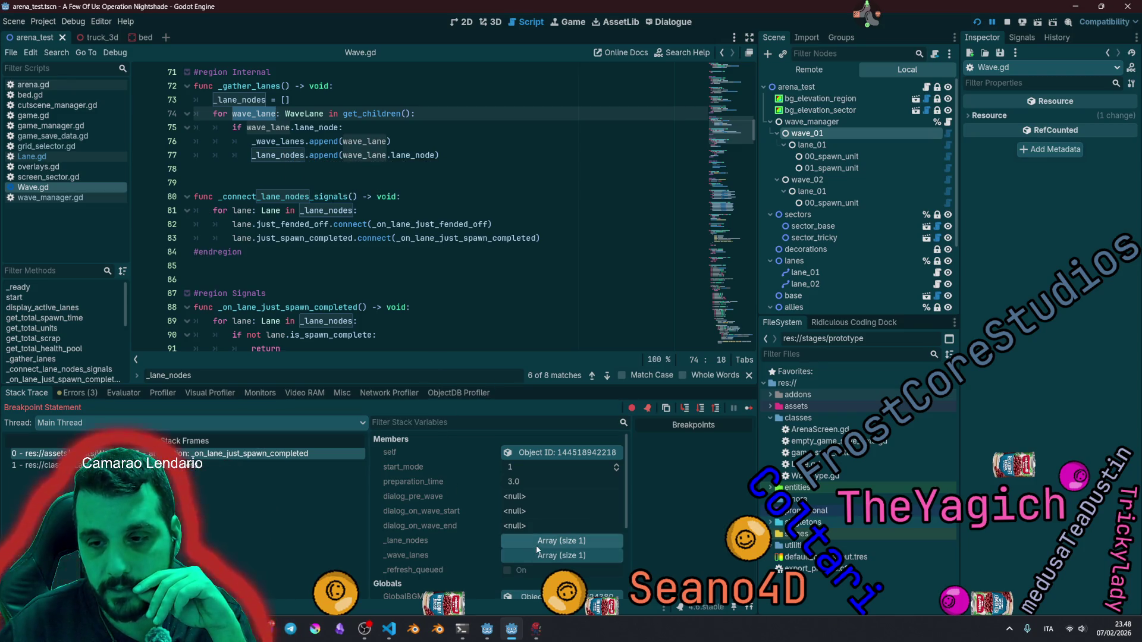
# Step: Select lane_node in the append line, then open the Lane.gd caller frame at line 40
pyautogui.doubleClick(412, 157)
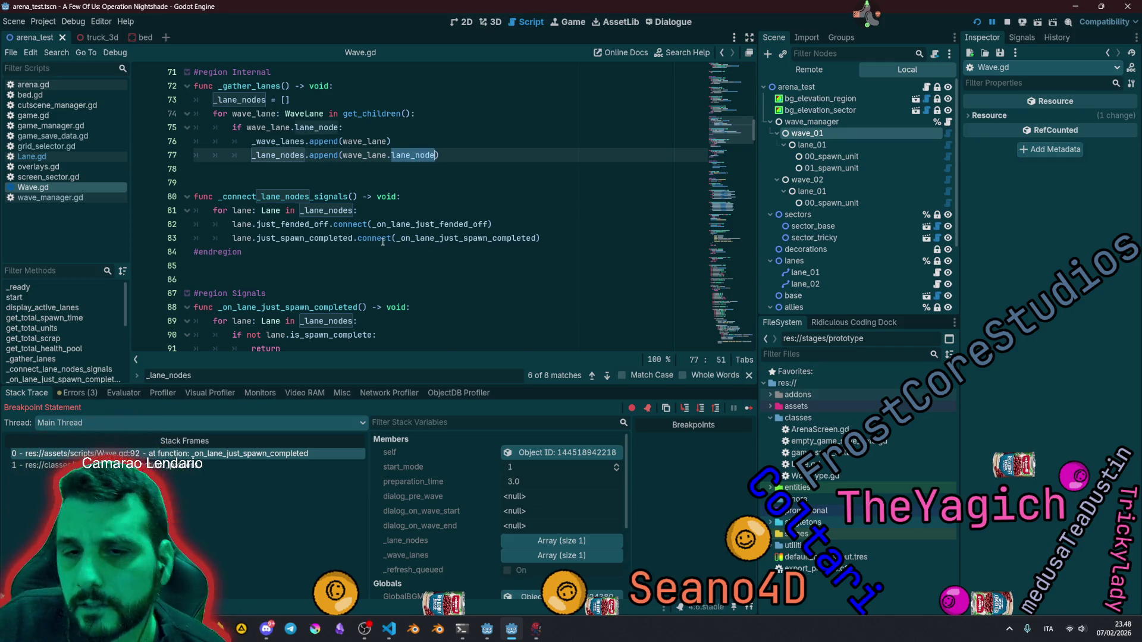
pyautogui.moveTo(382, 241)
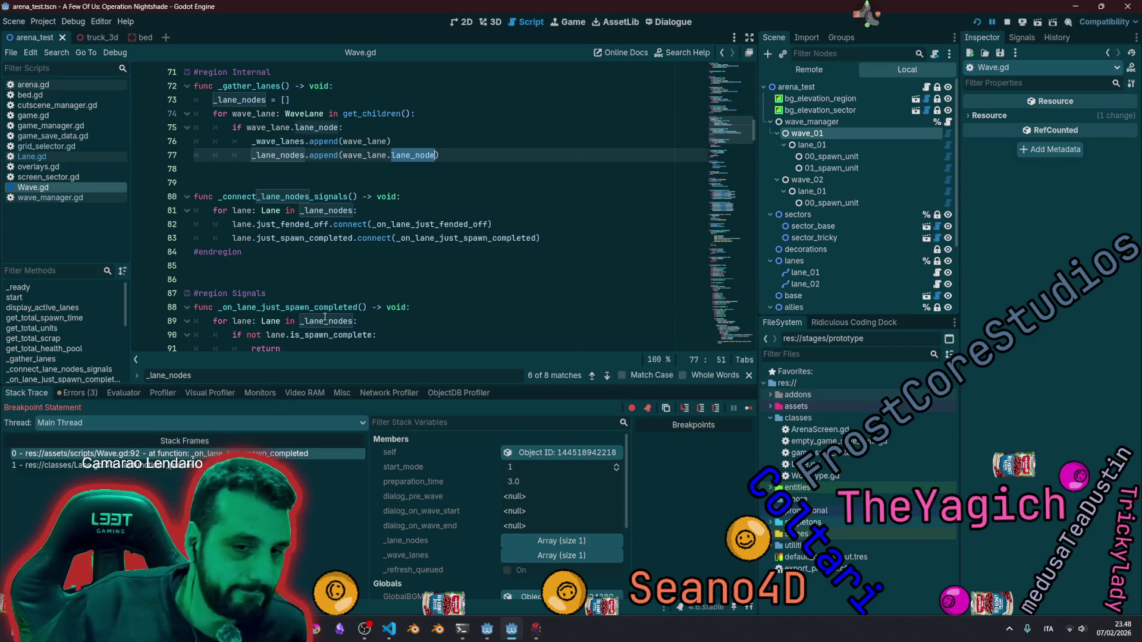
pyautogui.click(229, 466)
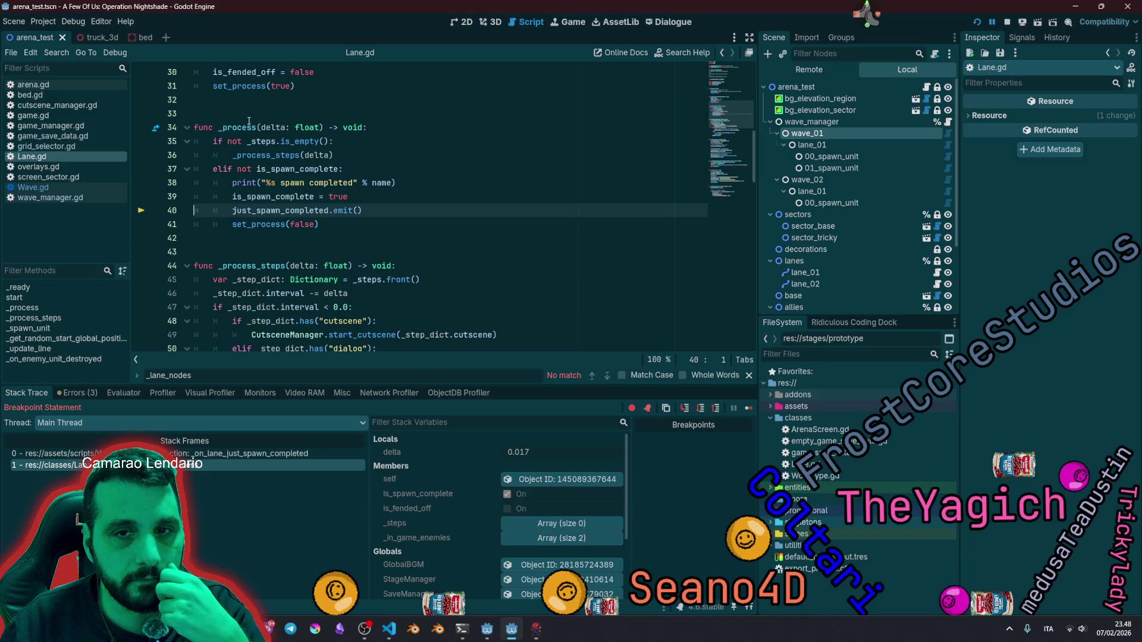
# Step: Check line 39 and the spawn print message in Lane.gd, then switch back to Wave.gd
pyautogui.click(350, 197)
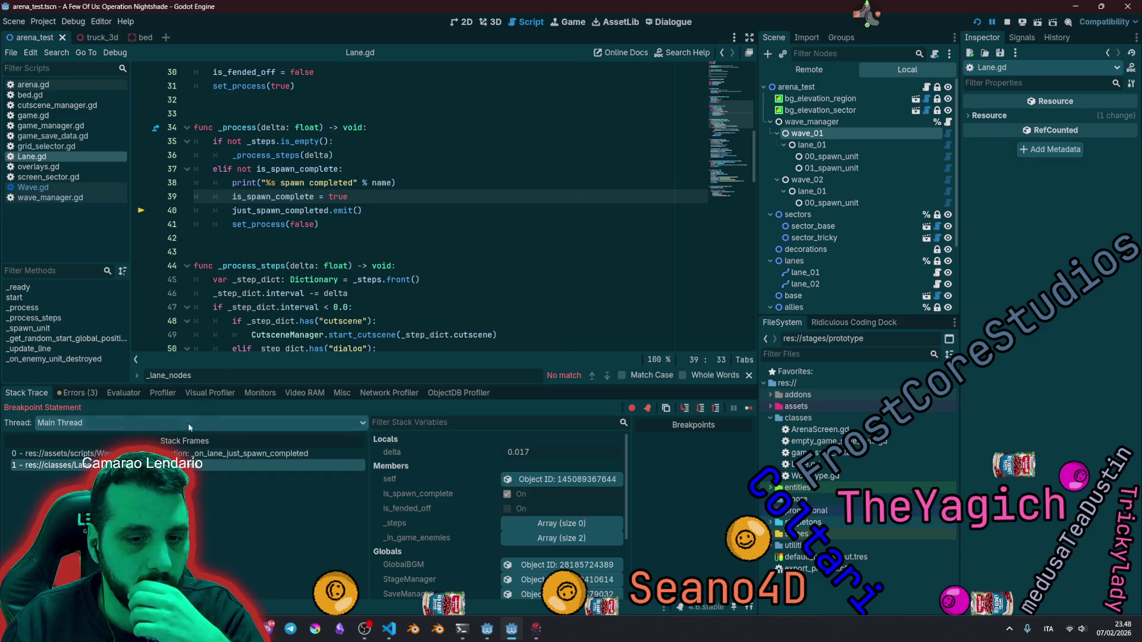
pyautogui.hotkey('alt', 'Tab')
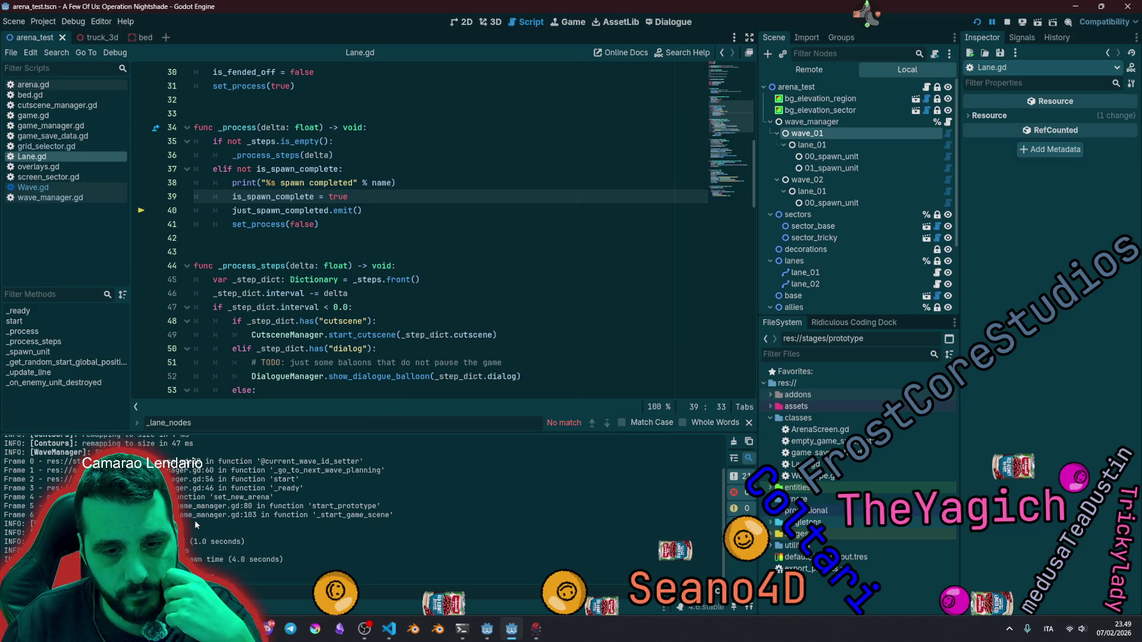
pyautogui.doubleClick(292, 183)
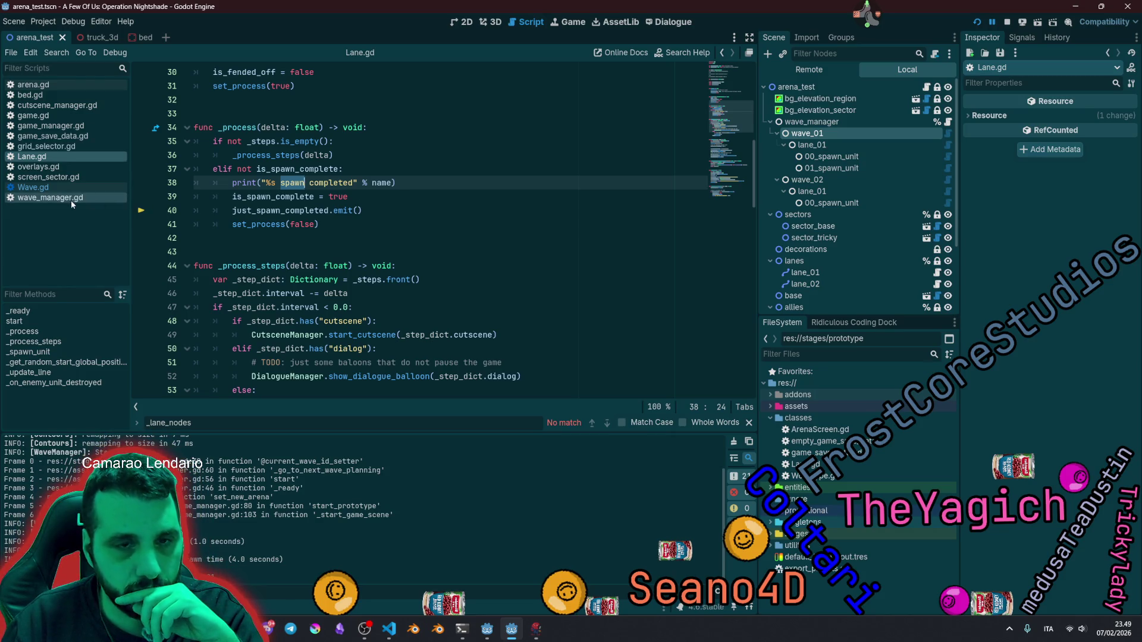
pyautogui.click(60, 189)
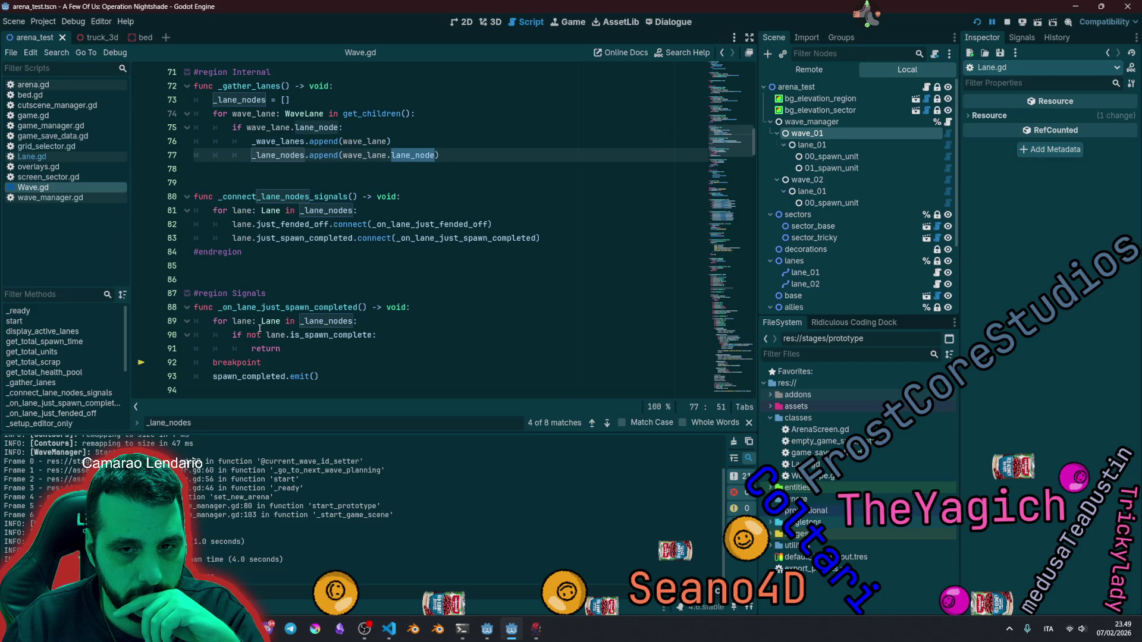
pyautogui.moveTo(345, 338)
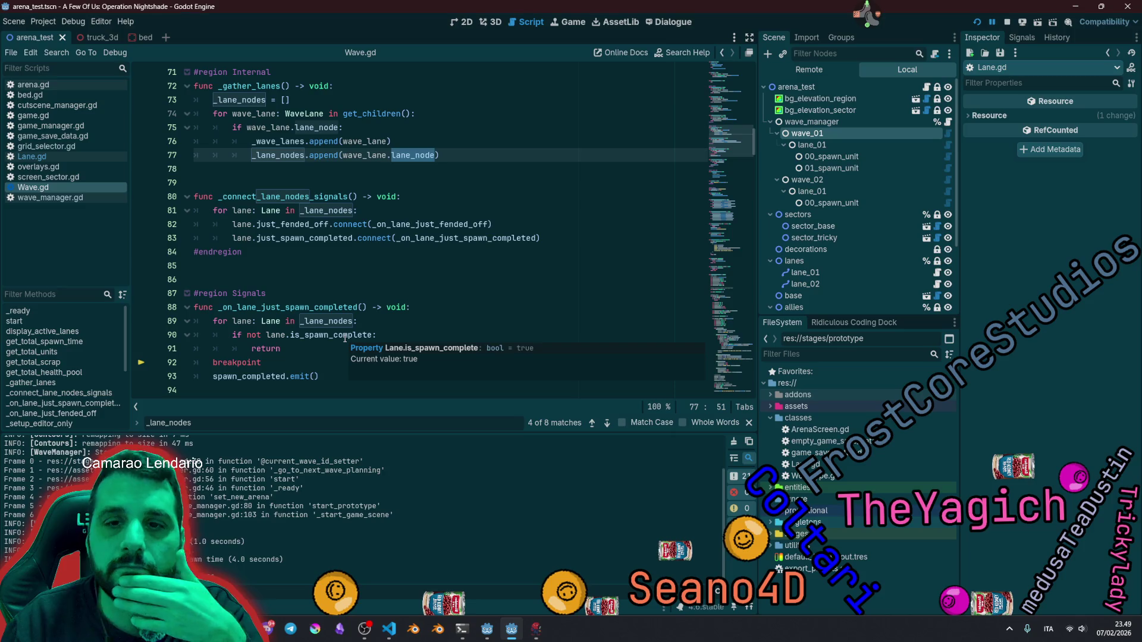
pyautogui.scroll(-3, 345, 338)
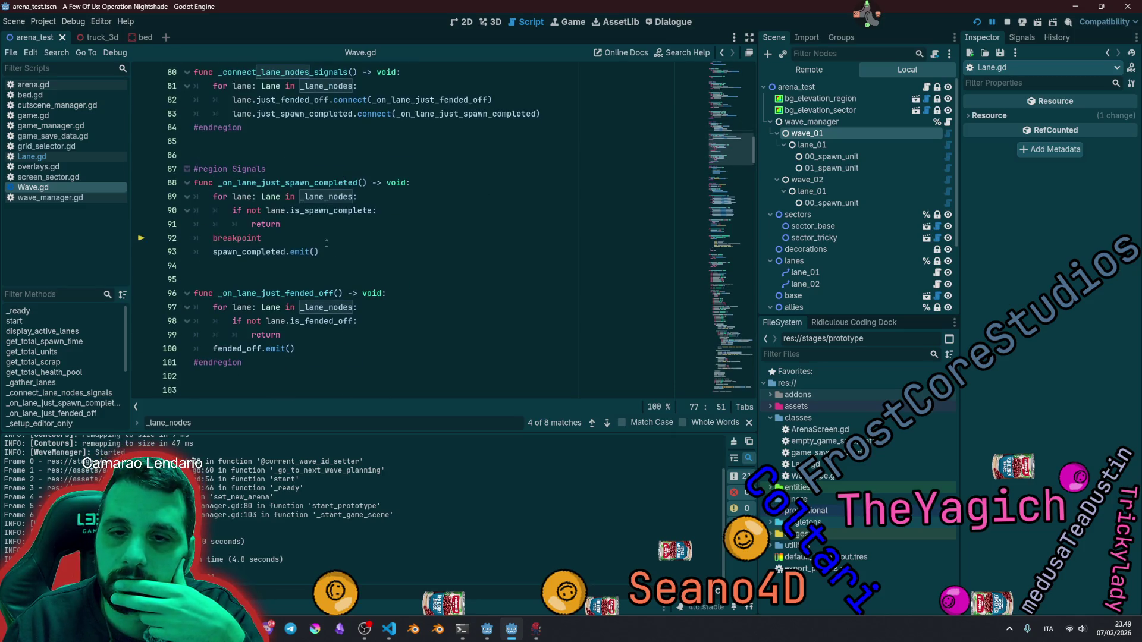
pyautogui.doubleClick(276, 182)
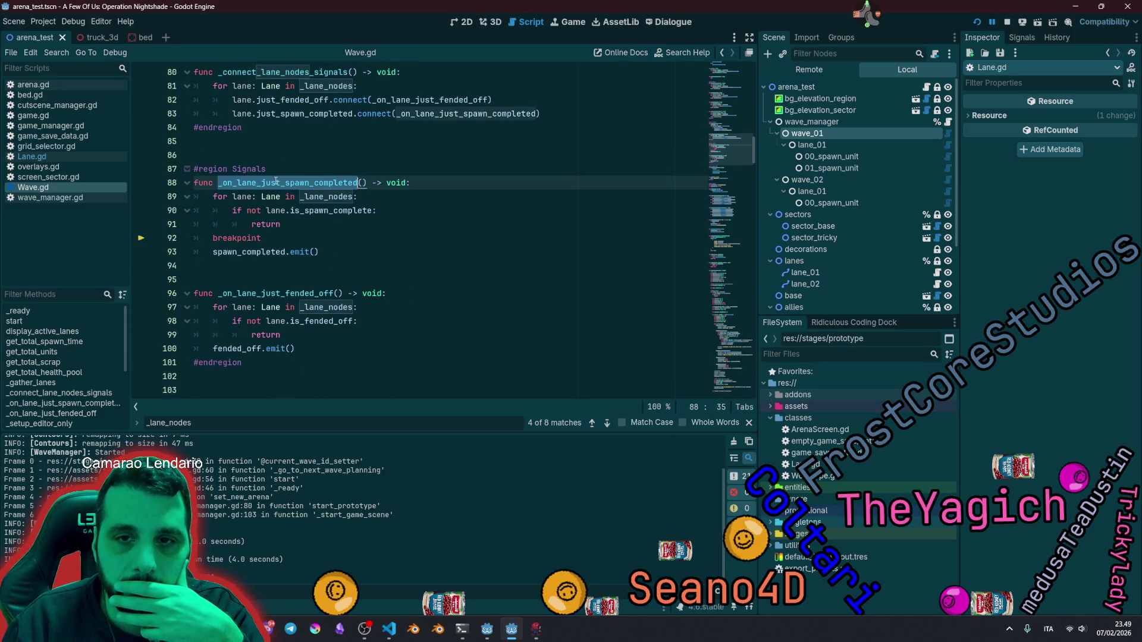
pyautogui.doubleClick(336, 213)
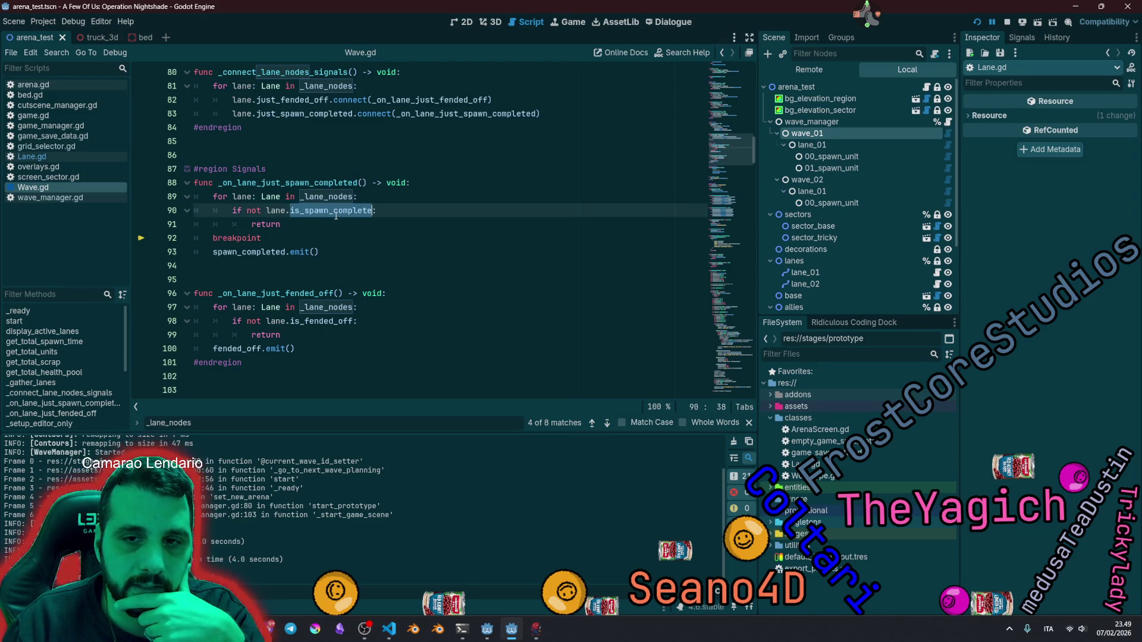
pyautogui.doubleClick(269, 226)
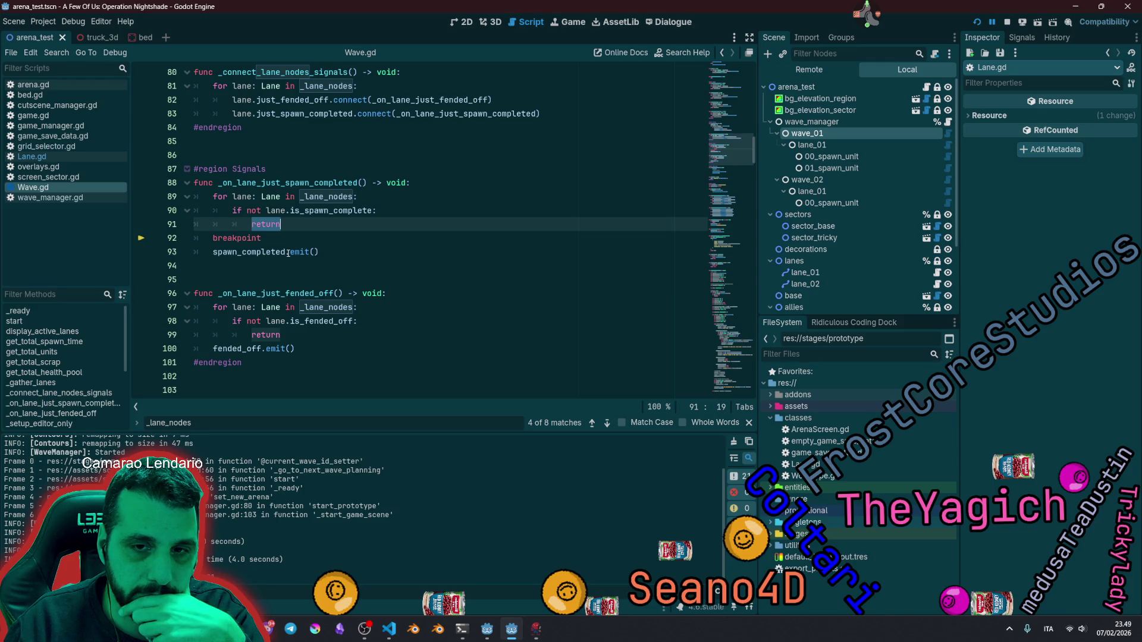
pyautogui.moveTo(288, 252)
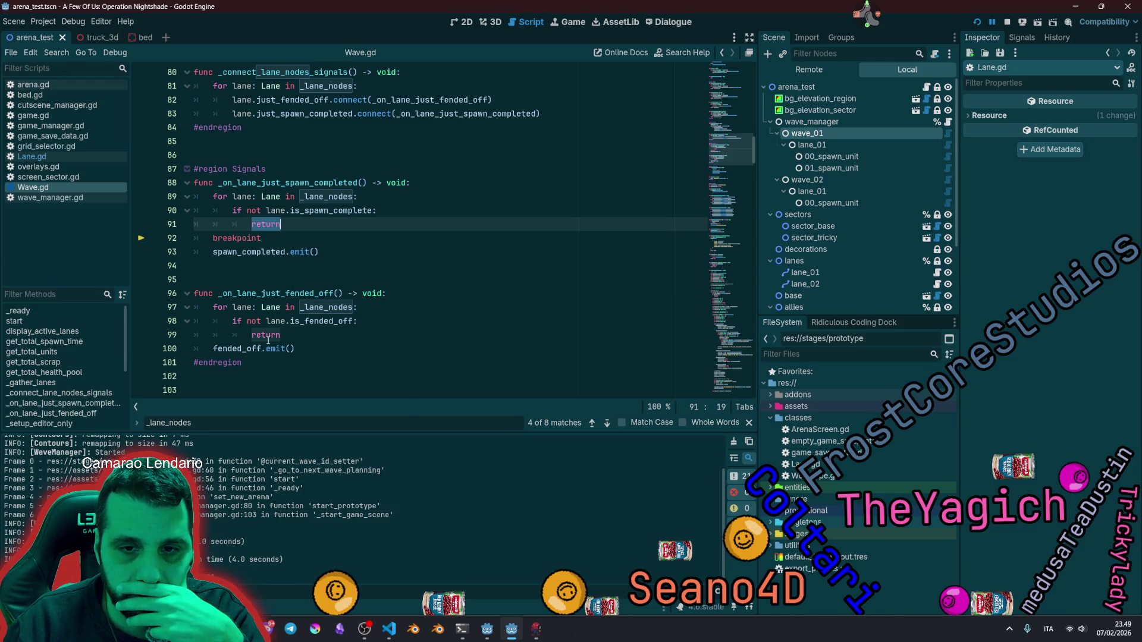
pyautogui.moveTo(260, 349)
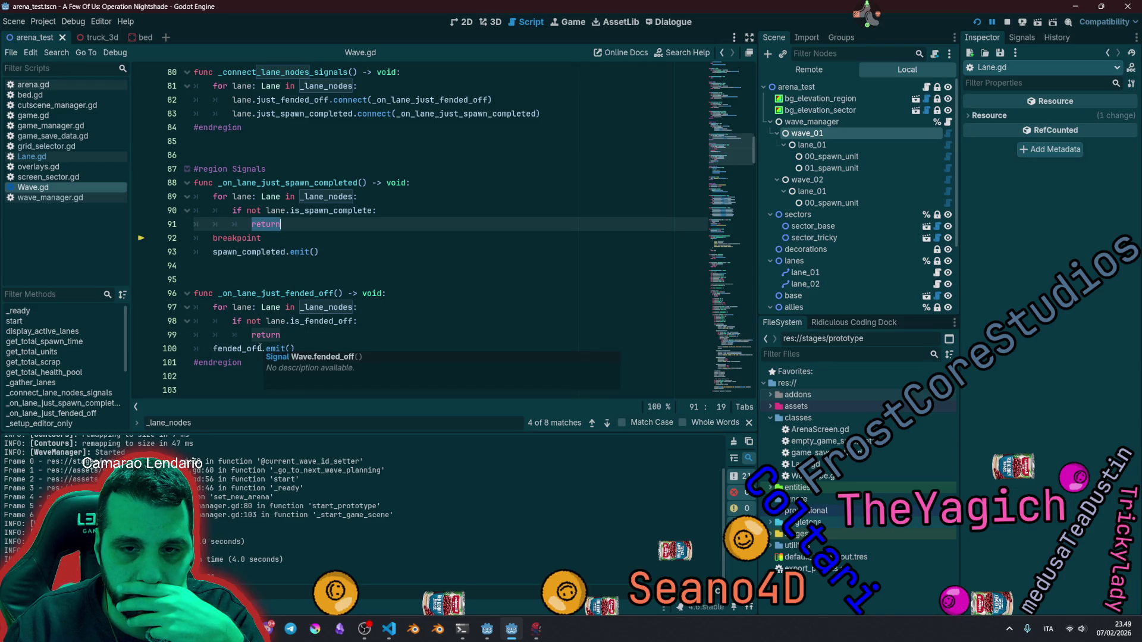
pyautogui.doubleClick(260, 350)
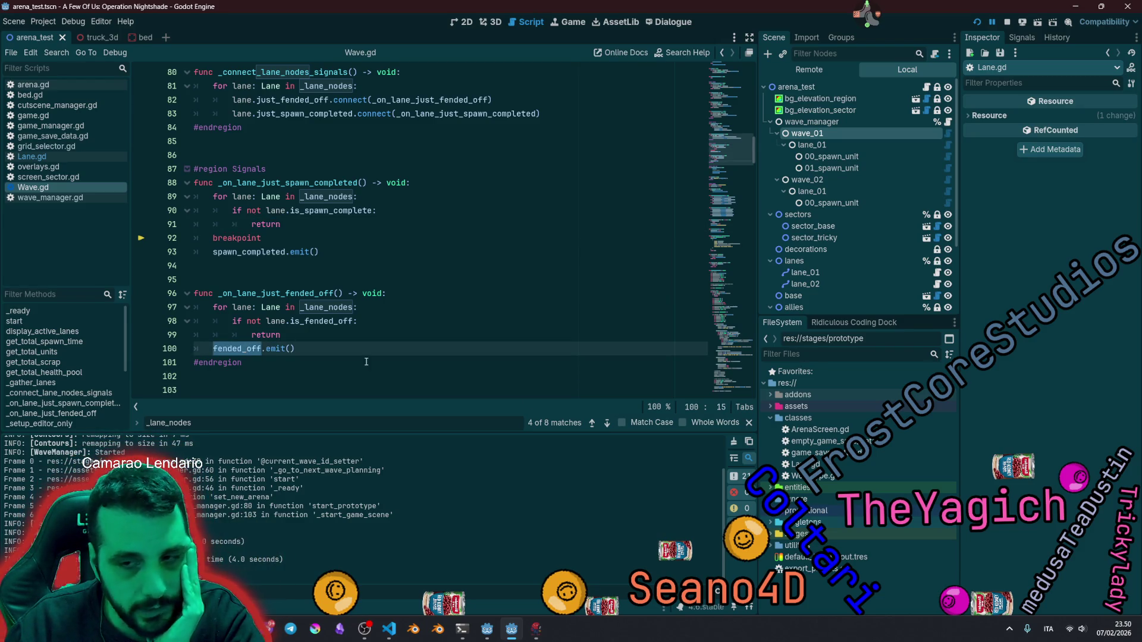
pyautogui.click(526, 310)
pyautogui.press('F5')
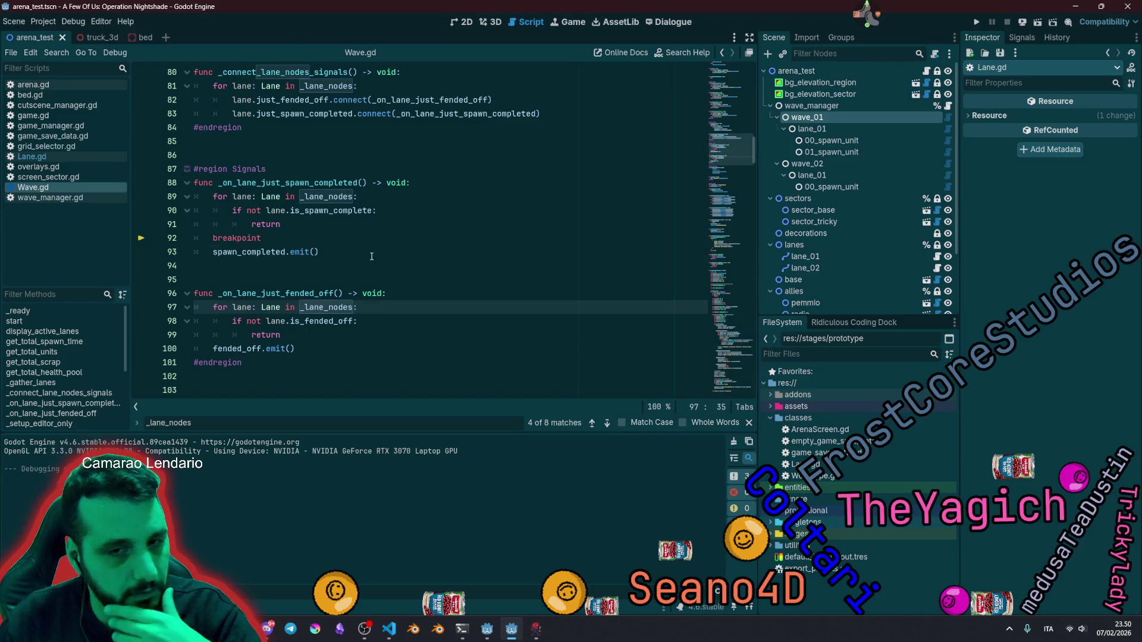
pyautogui.click(372, 256)
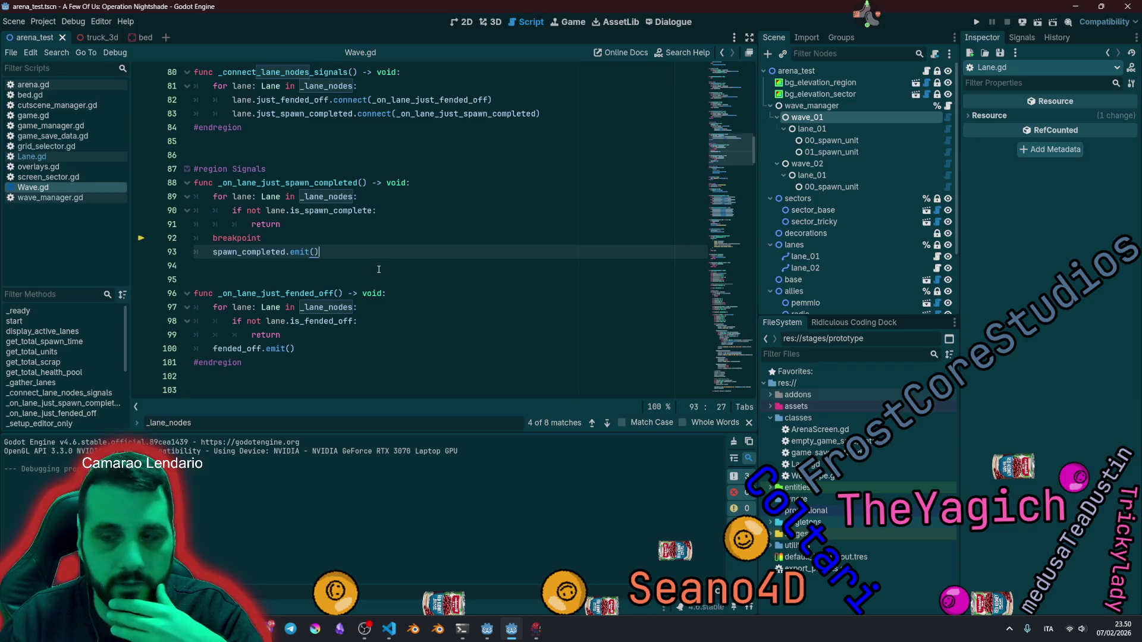
pyautogui.click(310, 240)
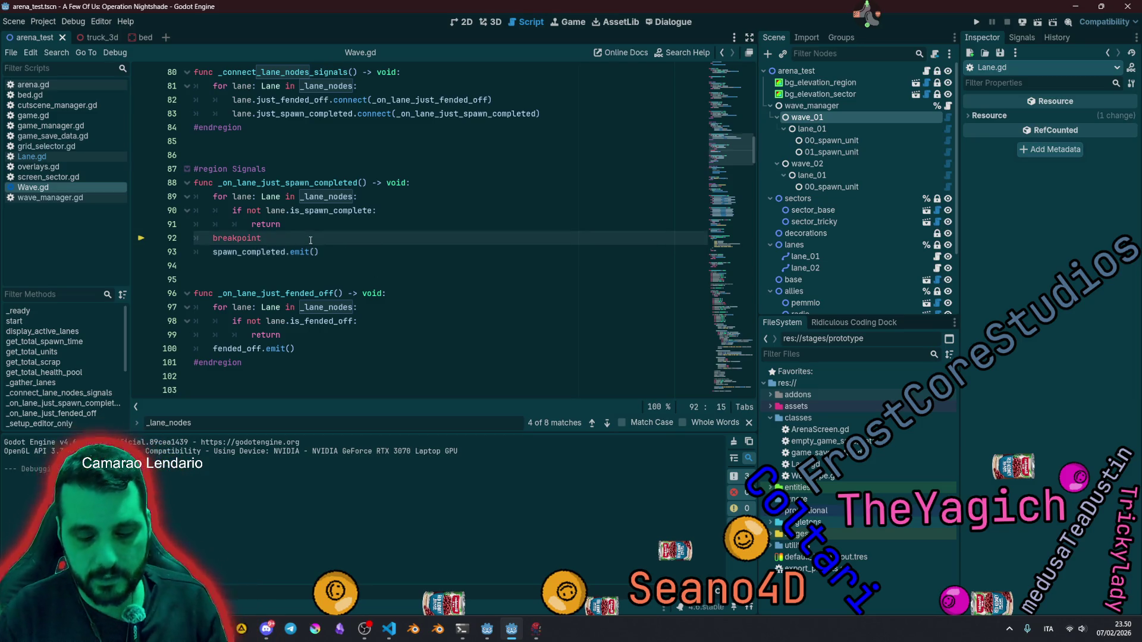
pyautogui.press('BackSpace')
pyautogui.press('BackSpace')
pyautogui.press('BackSpace')
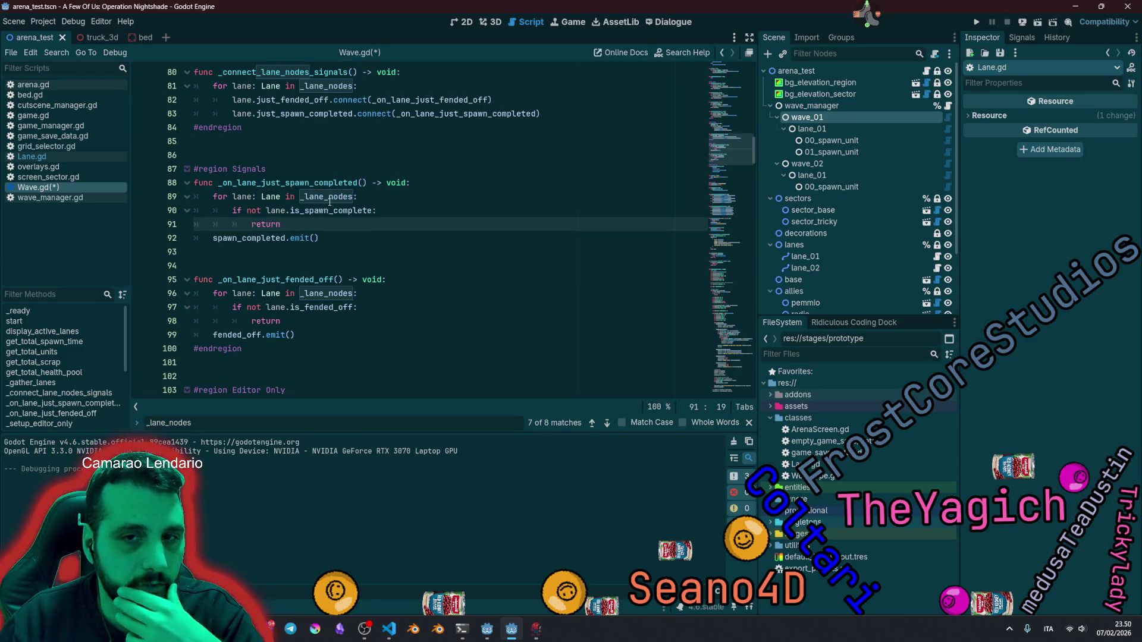
pyautogui.click(47, 177)
pyautogui.click(39, 187)
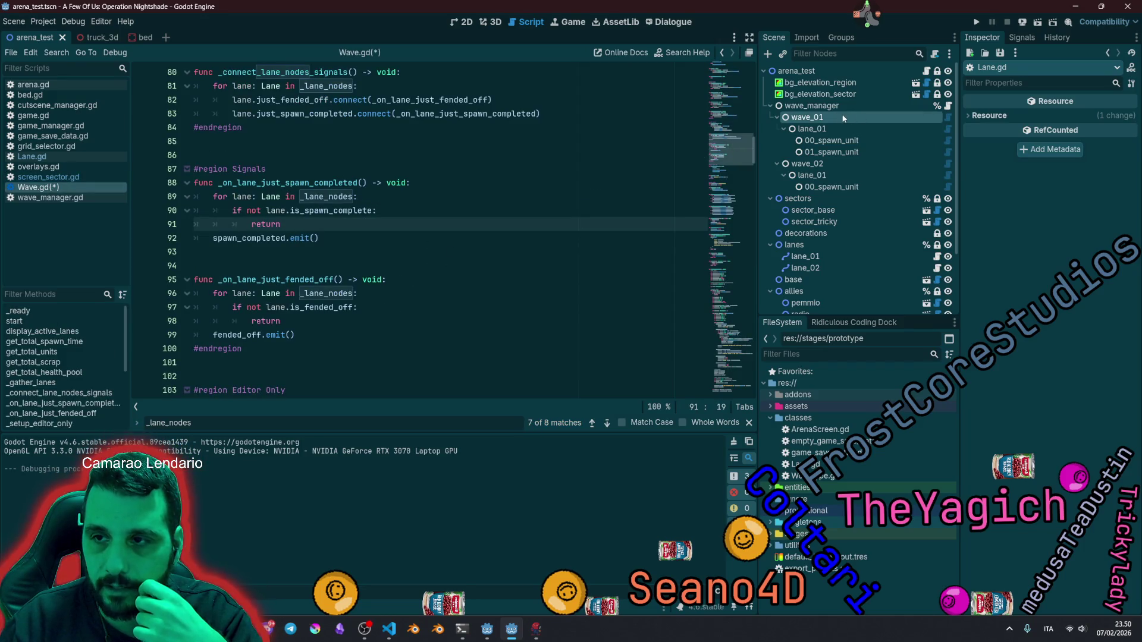
pyautogui.click(829, 132)
pyautogui.click(784, 128)
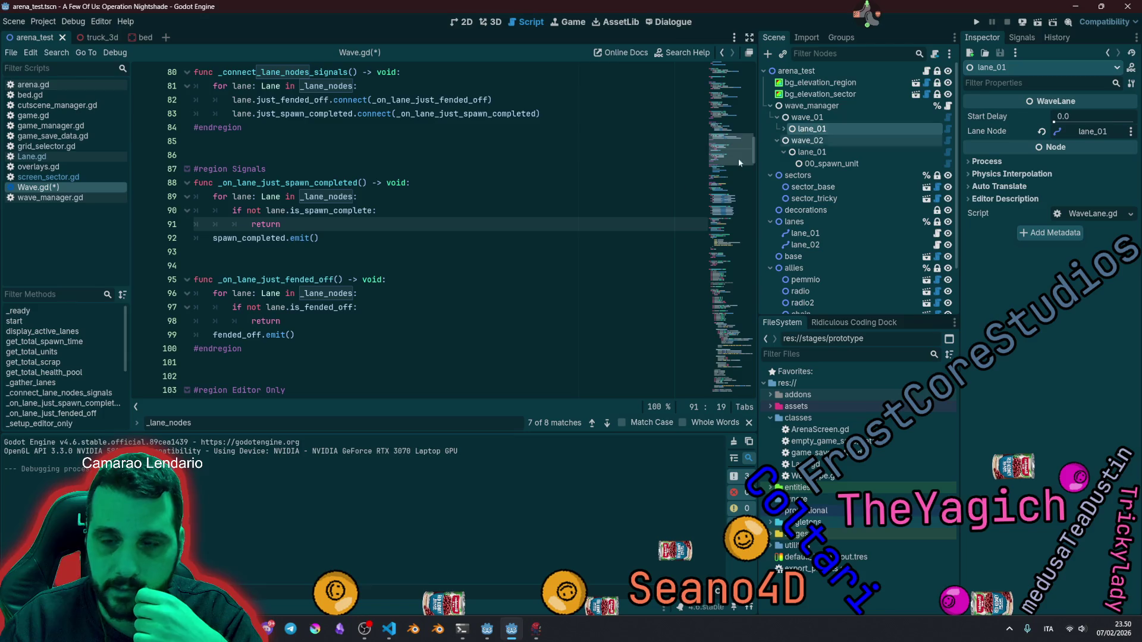
pyautogui.click(831, 118)
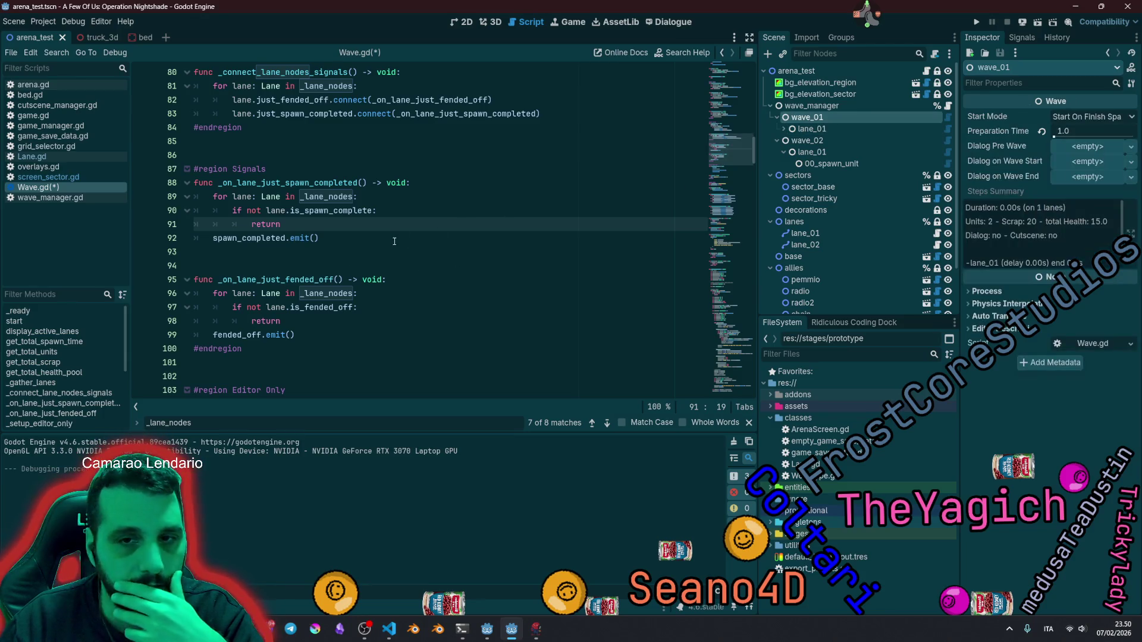
pyautogui.click(304, 307)
pyautogui.click(948, 117)
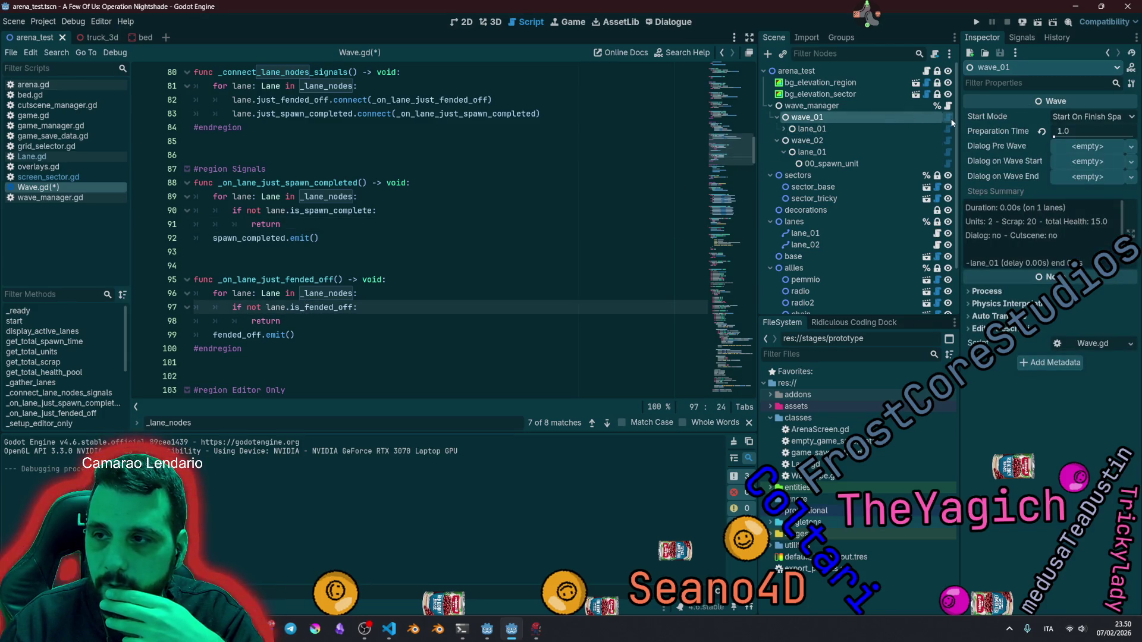
pyautogui.click(321, 251)
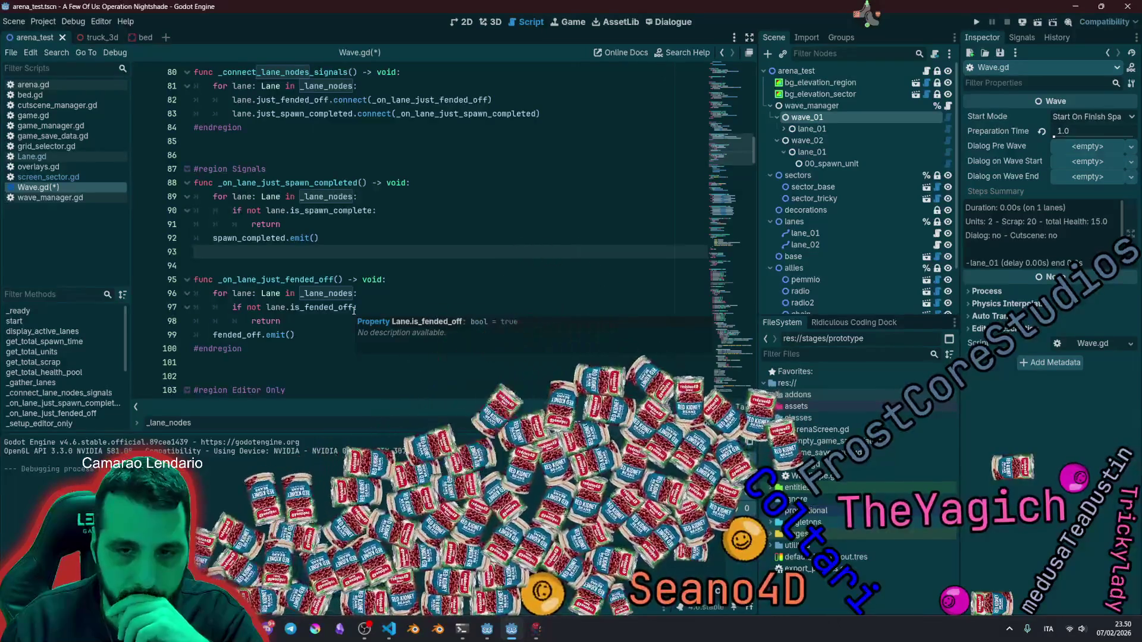
pyautogui.write(':')
pyautogui.click(341, 319)
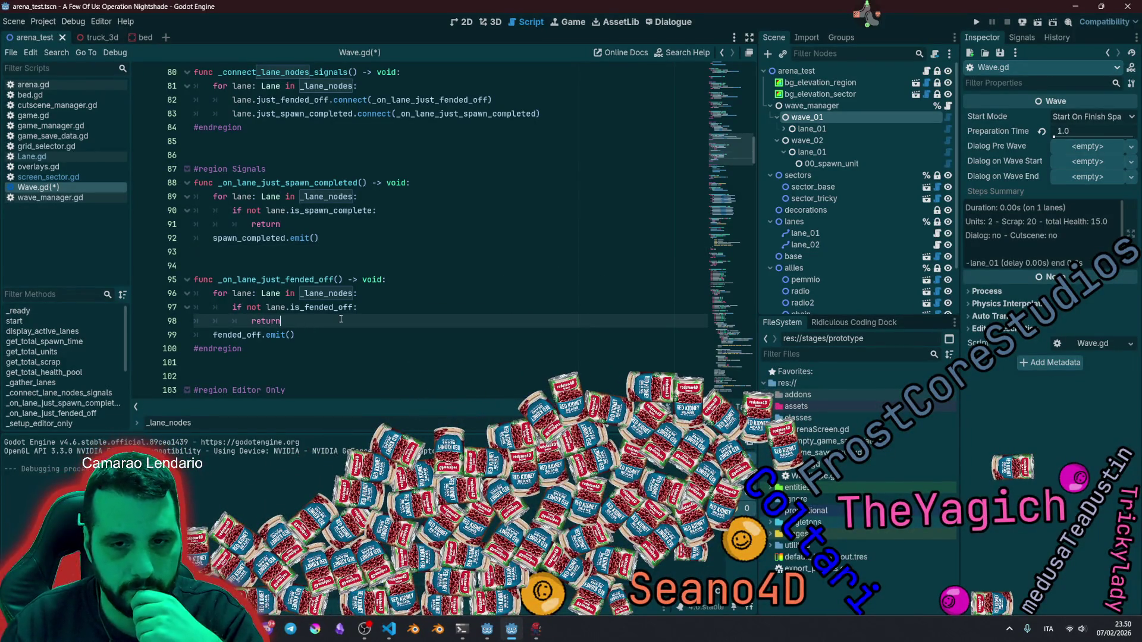
# Step: Add a print_stack() line after the return in the first lane handler
pyautogui.press('Return')
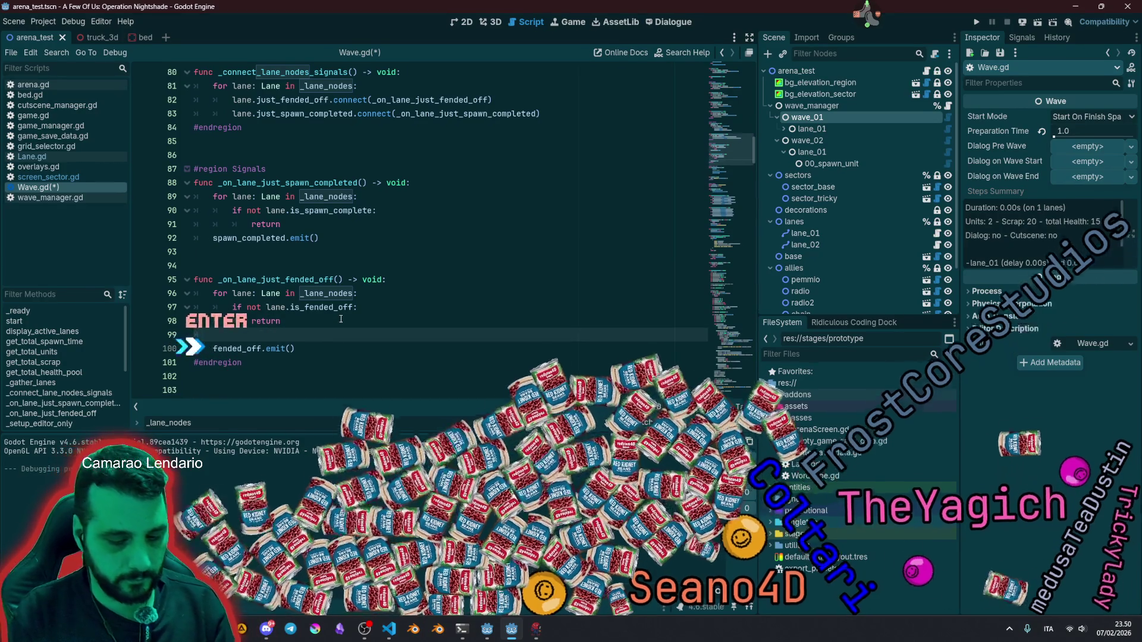
pyautogui.write('print(')
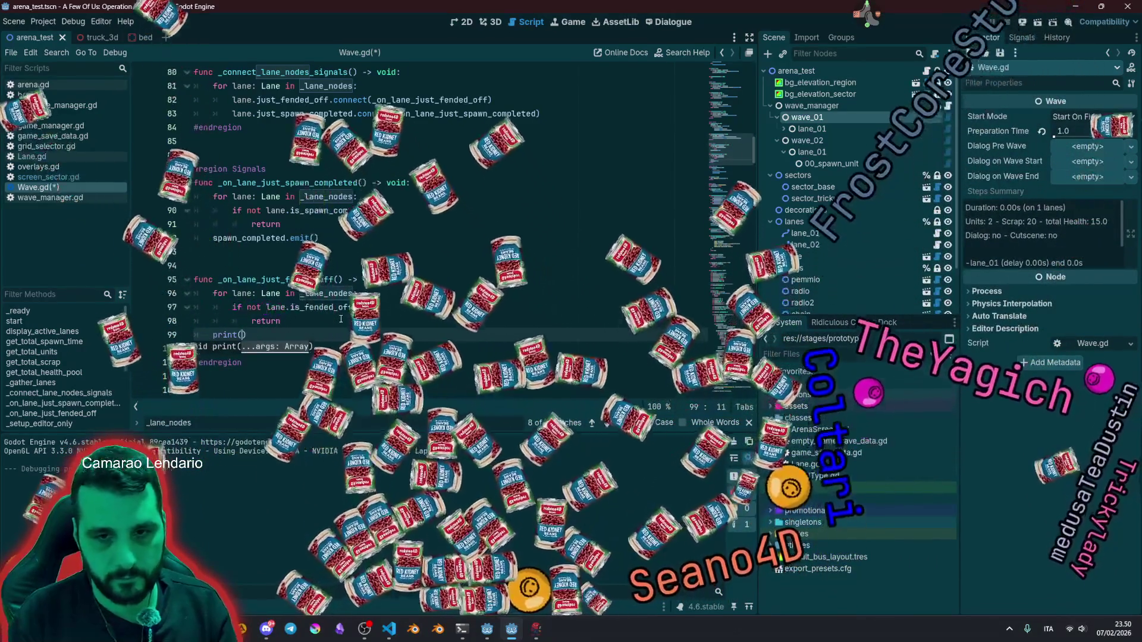
pyautogui.write('stack')
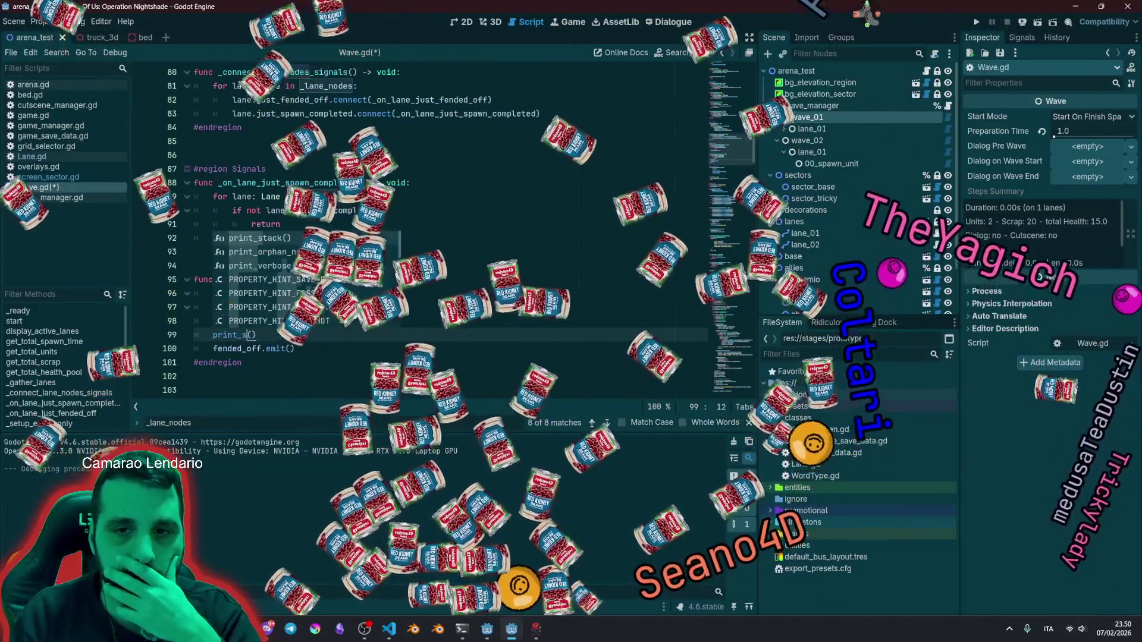
pyautogui.hotkey('shift', 'Home')
pyautogui.hotkey('ctrl', 'c')
pyautogui.press('Up')
pyautogui.press('Up')
pyautogui.press('Up')
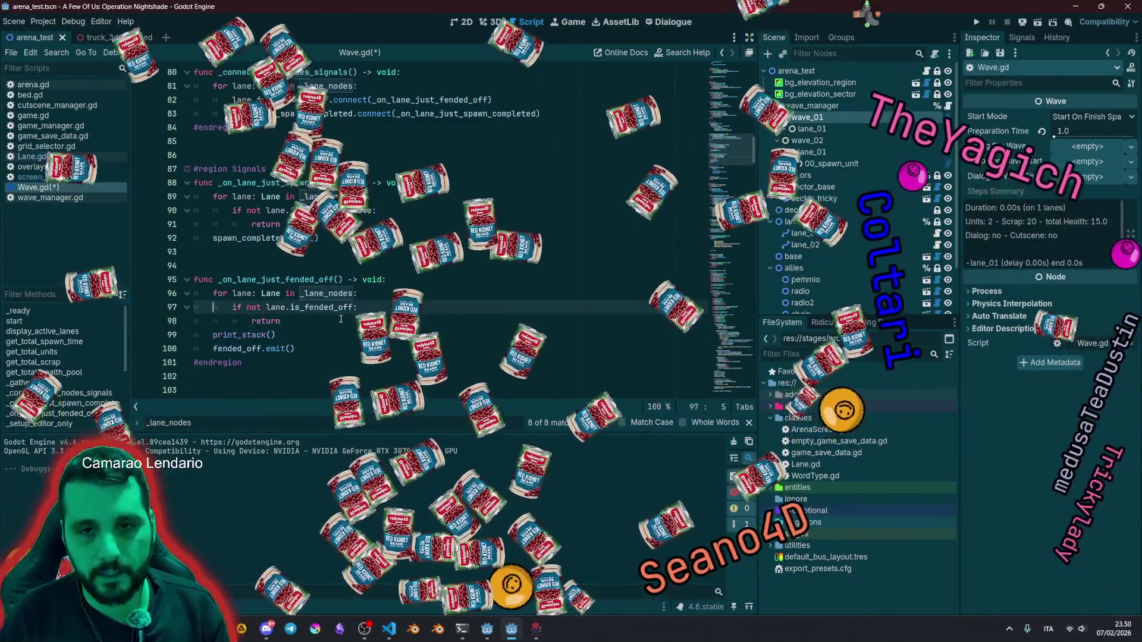
# Step: Paste print_stack() above spawn_completed.emit() on line 92 and run the project with F5
pyautogui.press('Return')
pyautogui.press('Up')
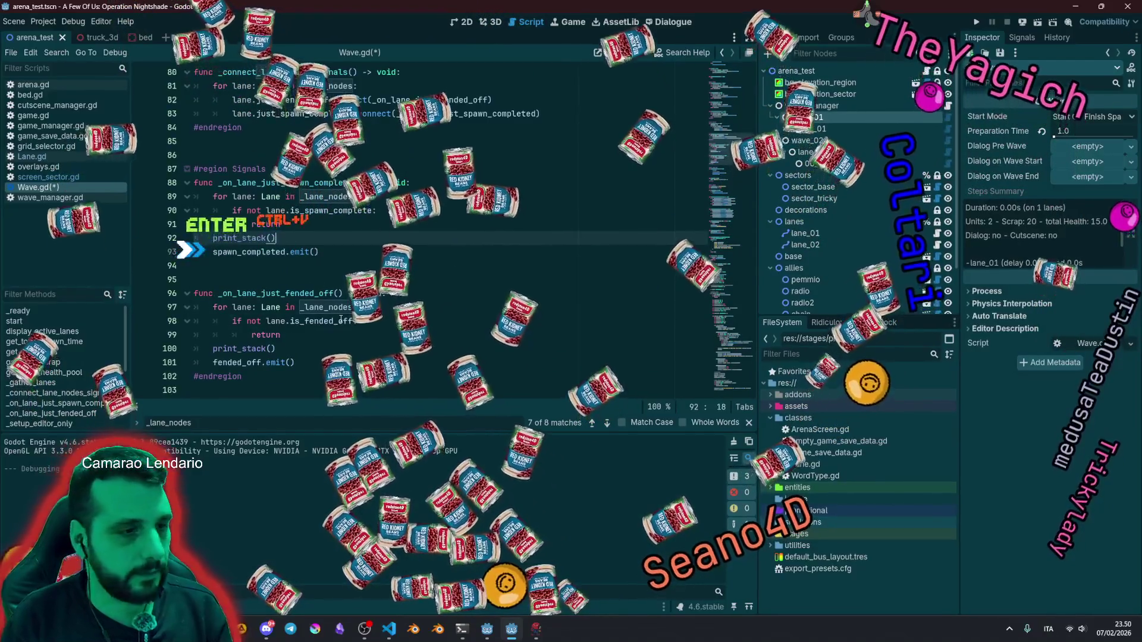
pyautogui.hotkey('ctrl', 'v')
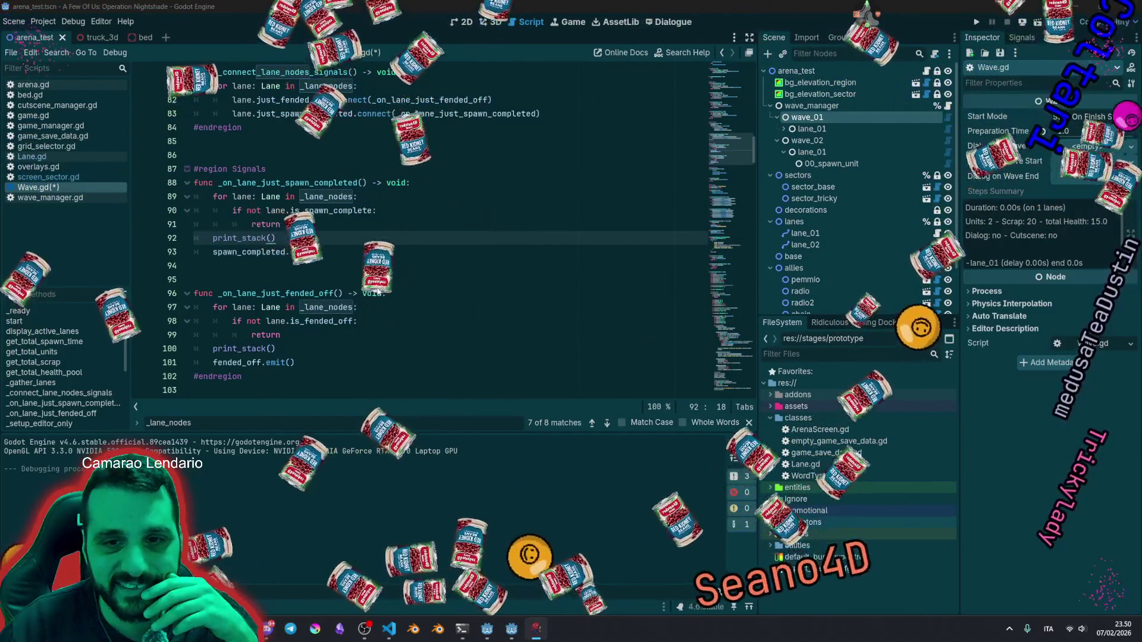
pyautogui.click(459, 314)
pyautogui.press('F5')
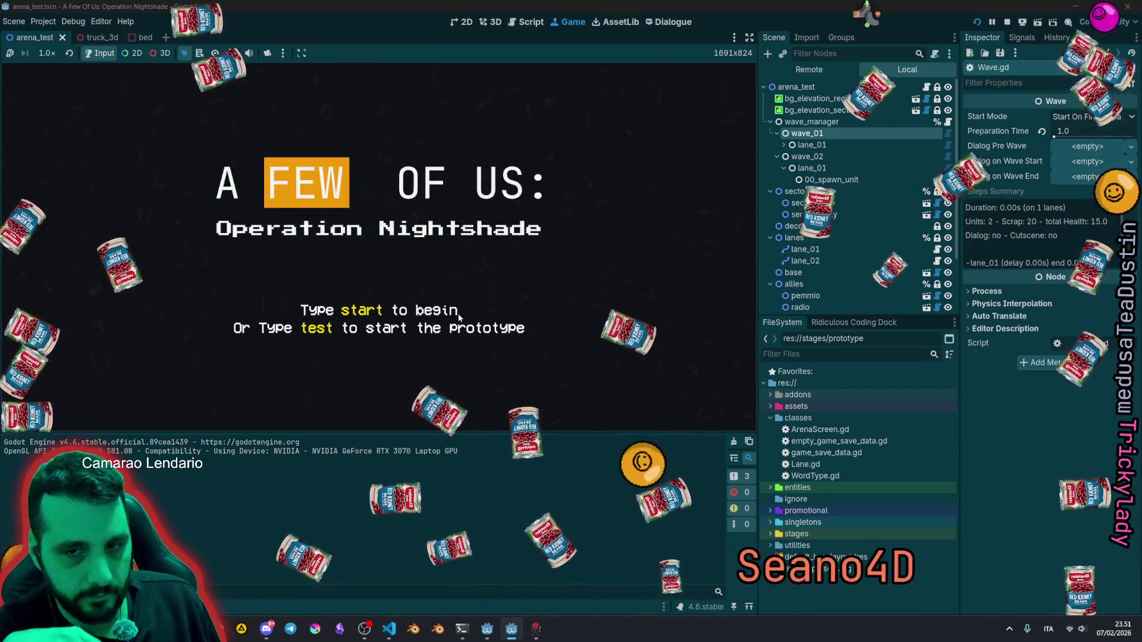
# Step: Enter test at the title screen, focus the radar monitor, and resize the output log and game view
pyautogui.write('test')
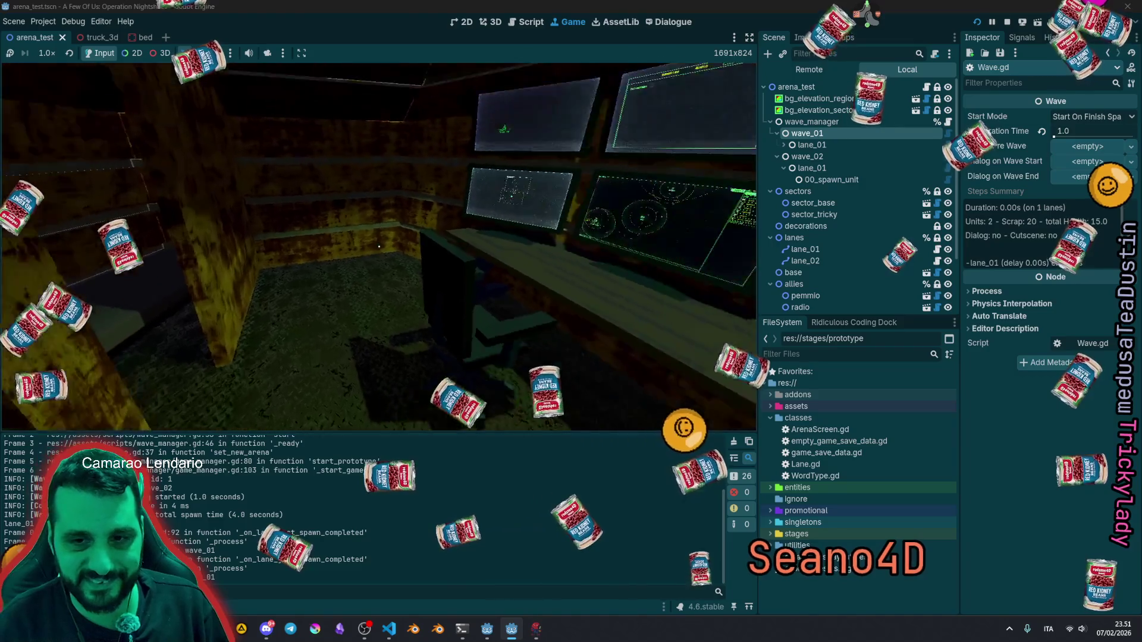
pyautogui.click(379, 246)
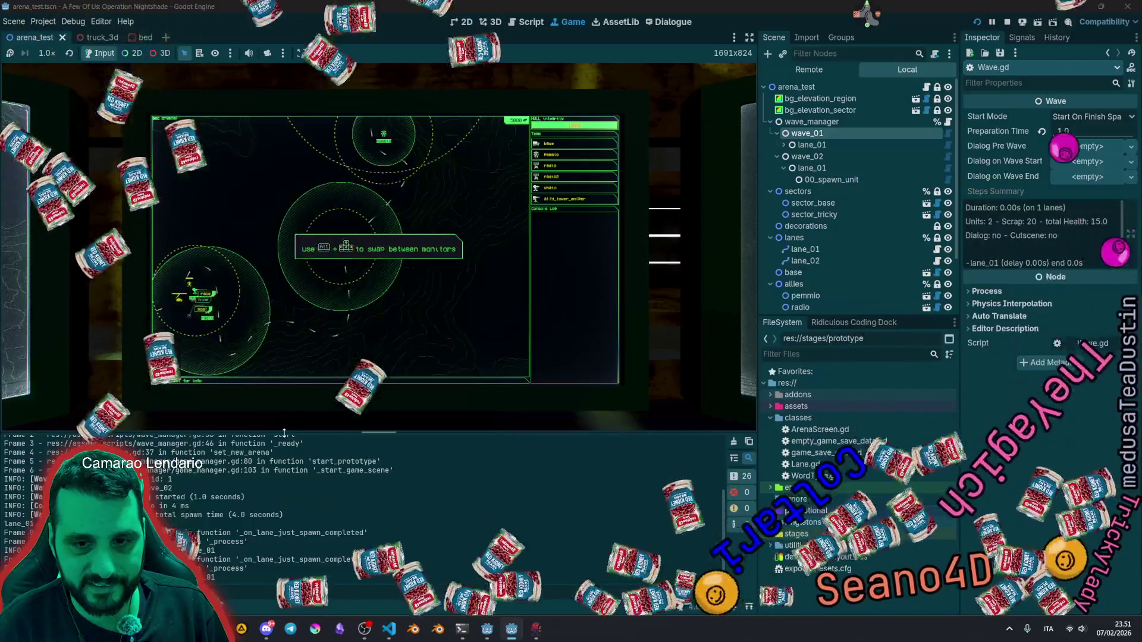
pyautogui.moveTo(284, 433); pyautogui.dragTo(310, 219)
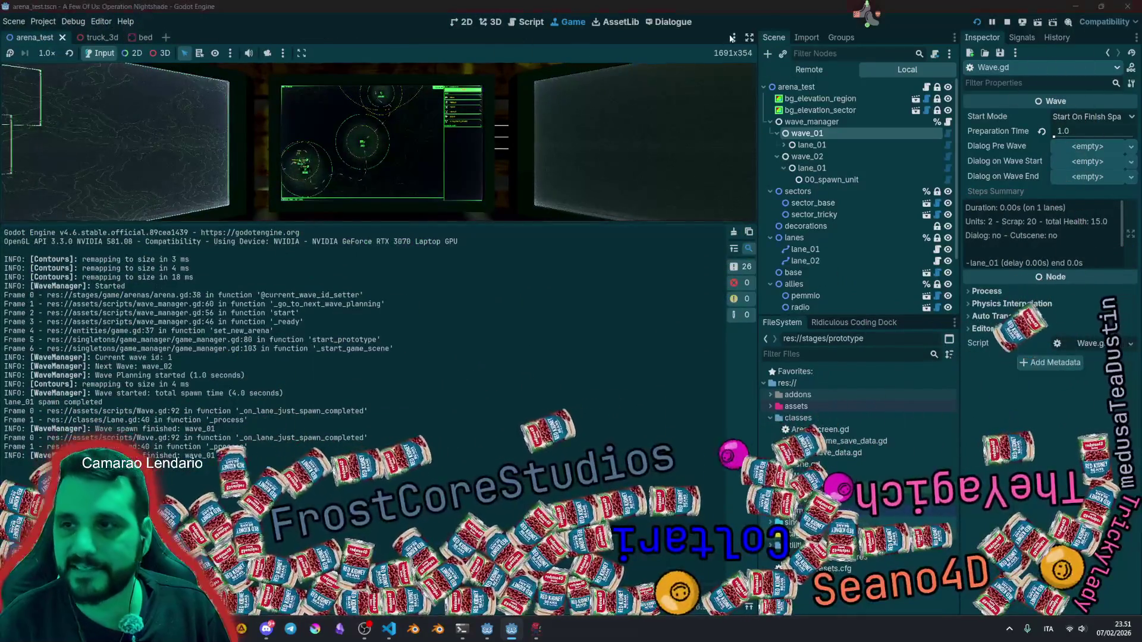
pyautogui.moveTo(867, 13)
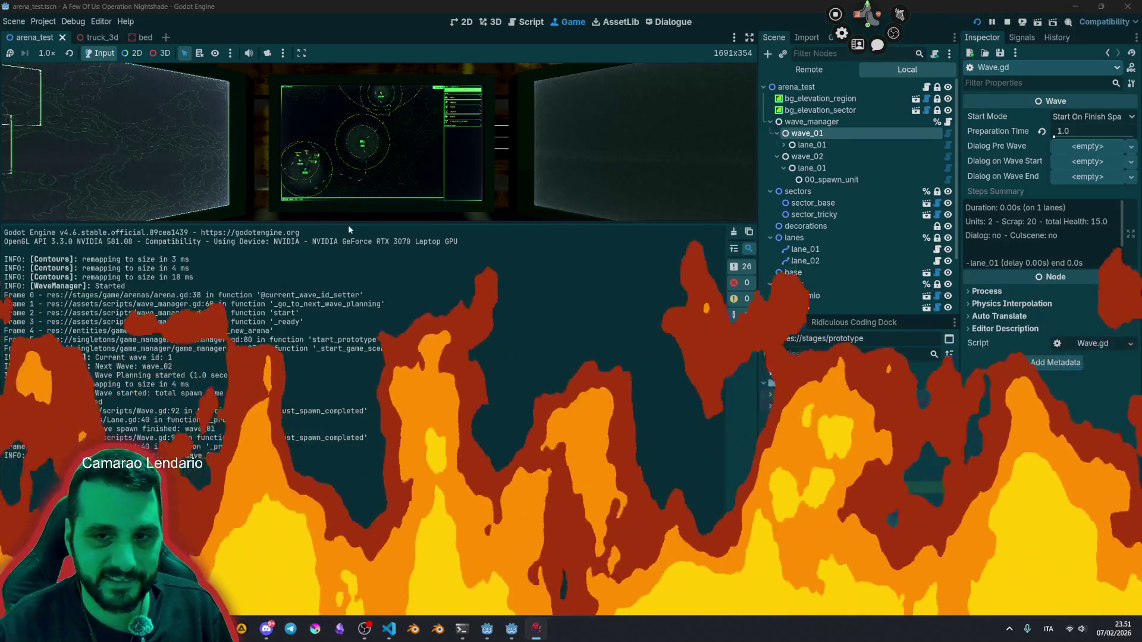
pyautogui.moveTo(346, 222); pyautogui.dragTo(345, 343)
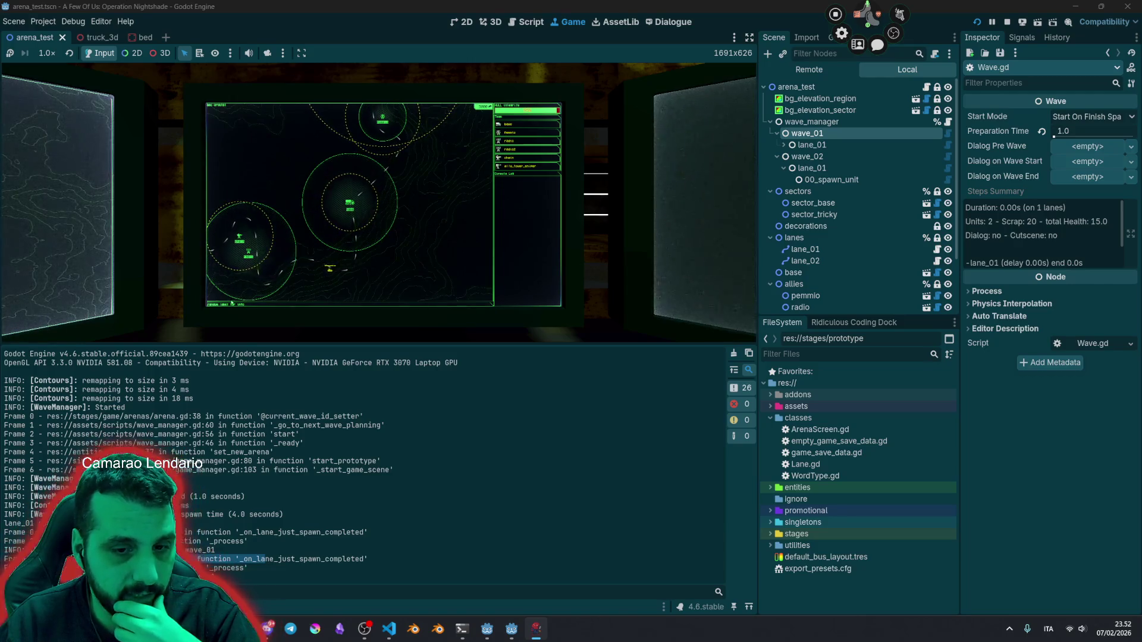
# Step: Highlight the spawn-completed trace lines and inspect lane_01 under wave_02 and wave_01 in the Remote tree
pyautogui.moveTo(206, 568); pyautogui.dragTo(260, 569)
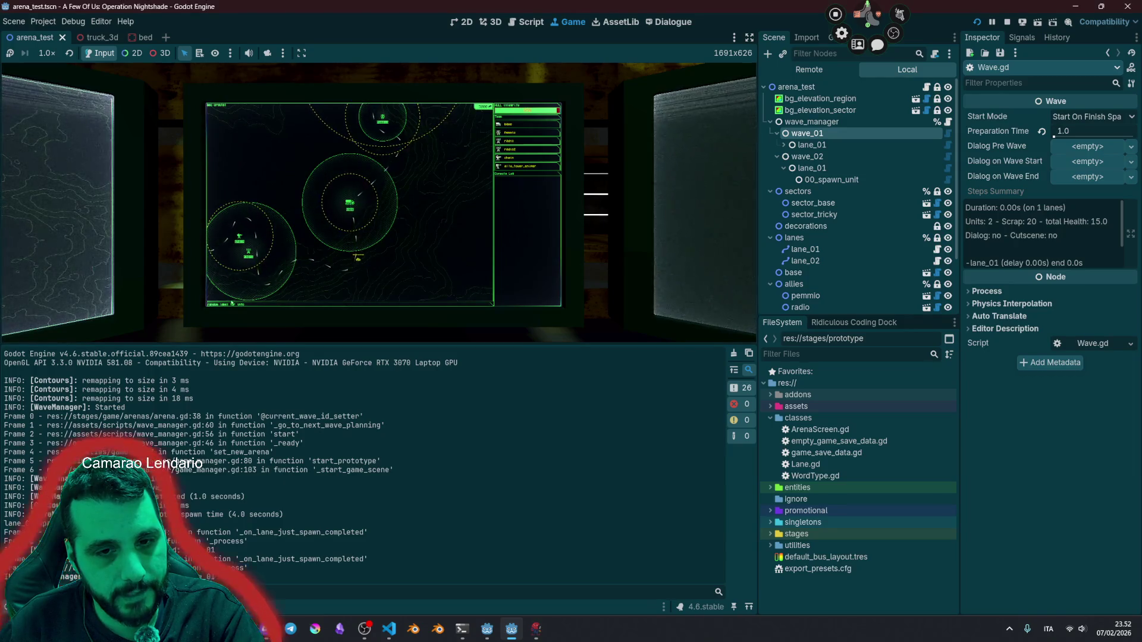
pyautogui.moveTo(178, 515); pyautogui.dragTo(248, 569)
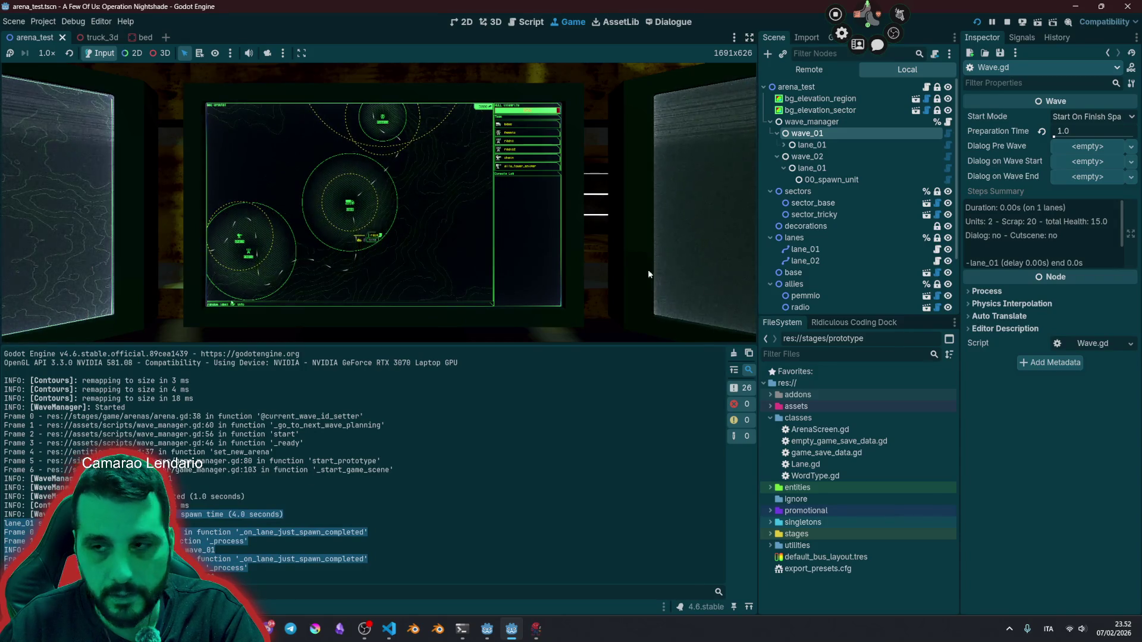
pyautogui.click(811, 168)
pyautogui.press('Up')
pyautogui.press('Up')
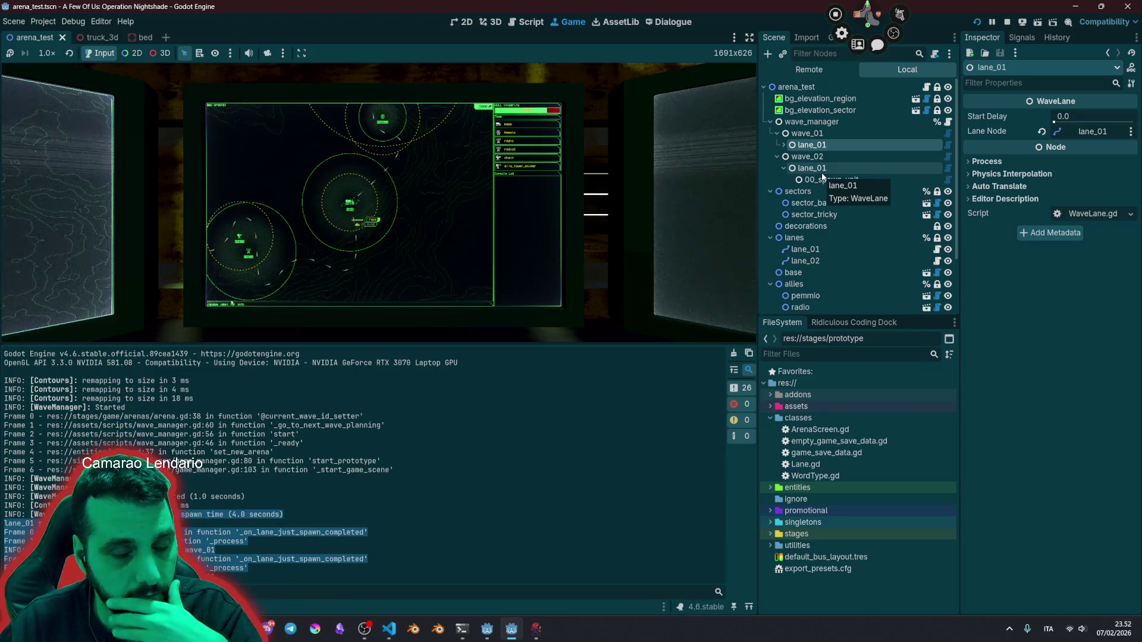
# Step: Refocus the game, enlarge the game view, then enlarge and scroll the output log
pyautogui.click(232, 304)
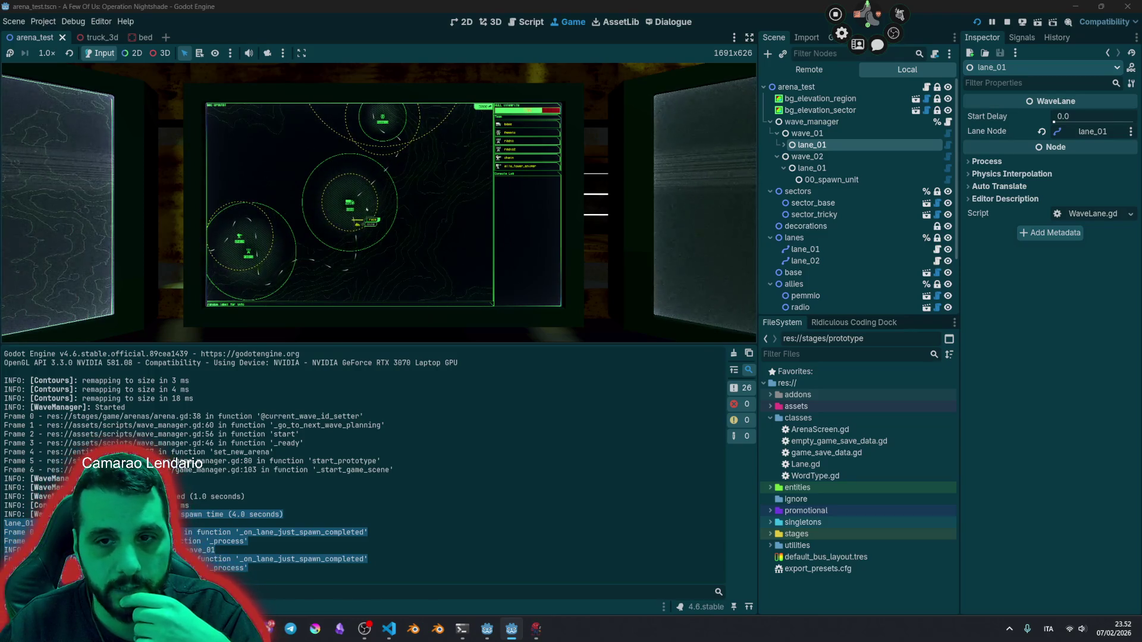
pyautogui.moveTo(382, 345); pyautogui.dragTo(383, 494)
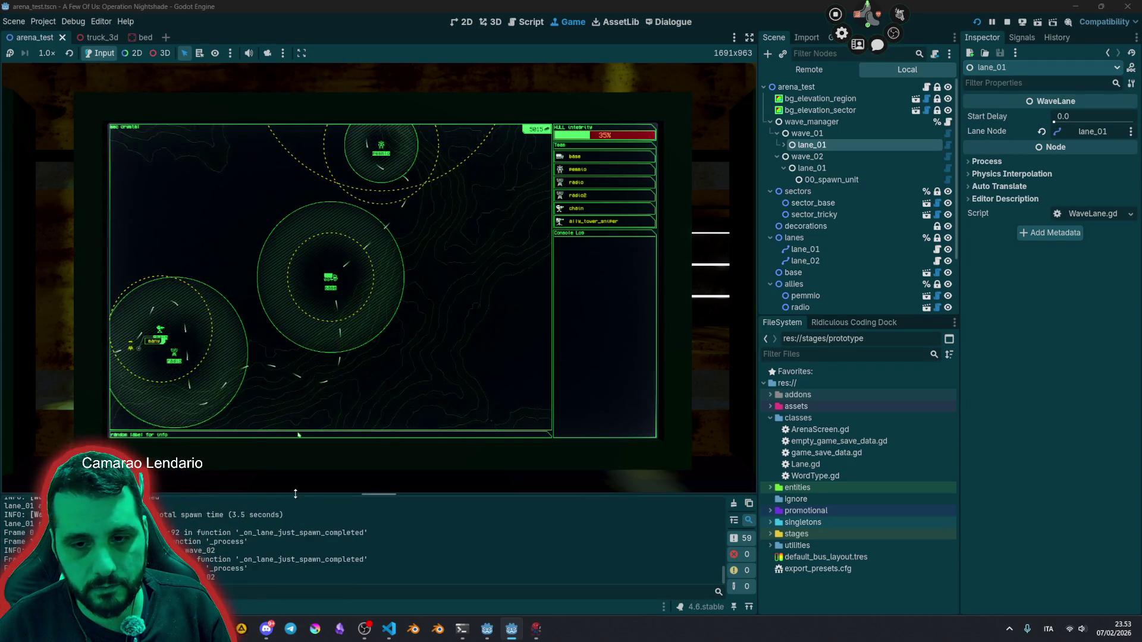
pyautogui.moveTo(296, 500); pyautogui.dragTo(293, 338)
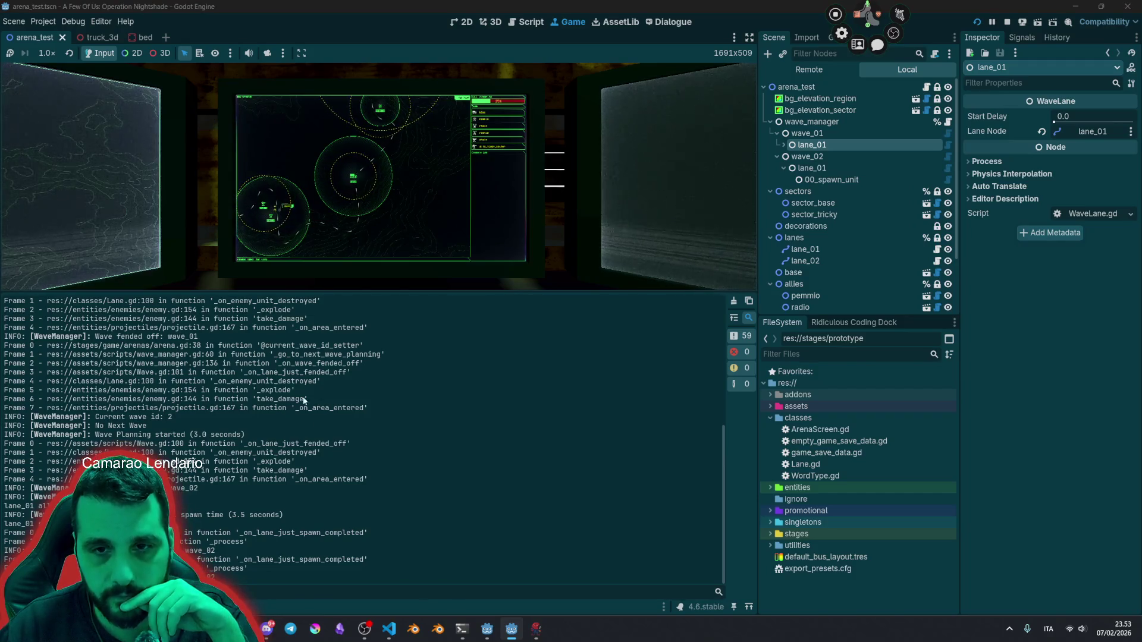
pyautogui.scroll(3, 243, 446)
pyautogui.scroll(6, 243, 446)
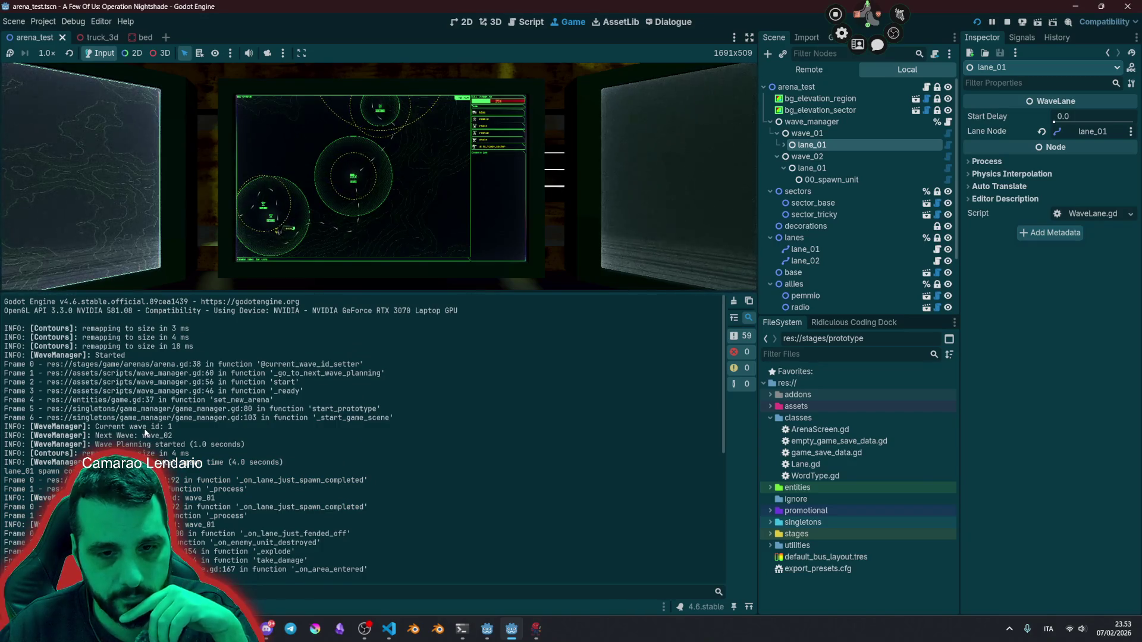
pyautogui.scroll(-2, 146, 432)
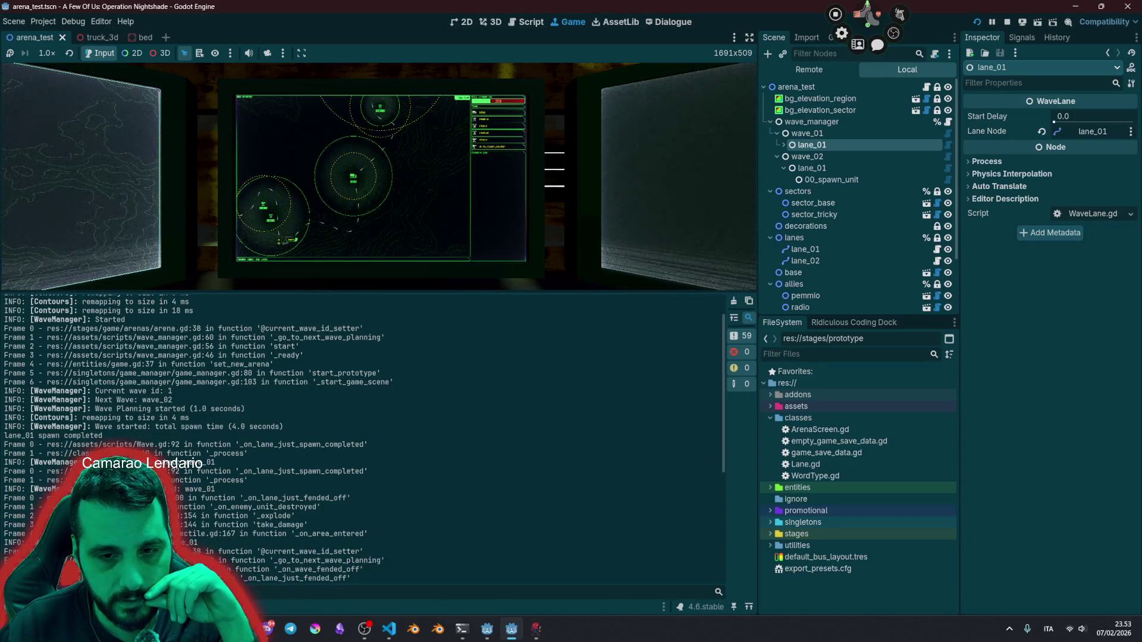
# Step: Highlight the spawn-completed stack trace lines and stop the running game
pyautogui.moveTo(5, 471)
pyautogui.mouseDown()
pyautogui.moveTo(249, 480)
pyautogui.moveTo(233, 495)
pyautogui.mouseUp()
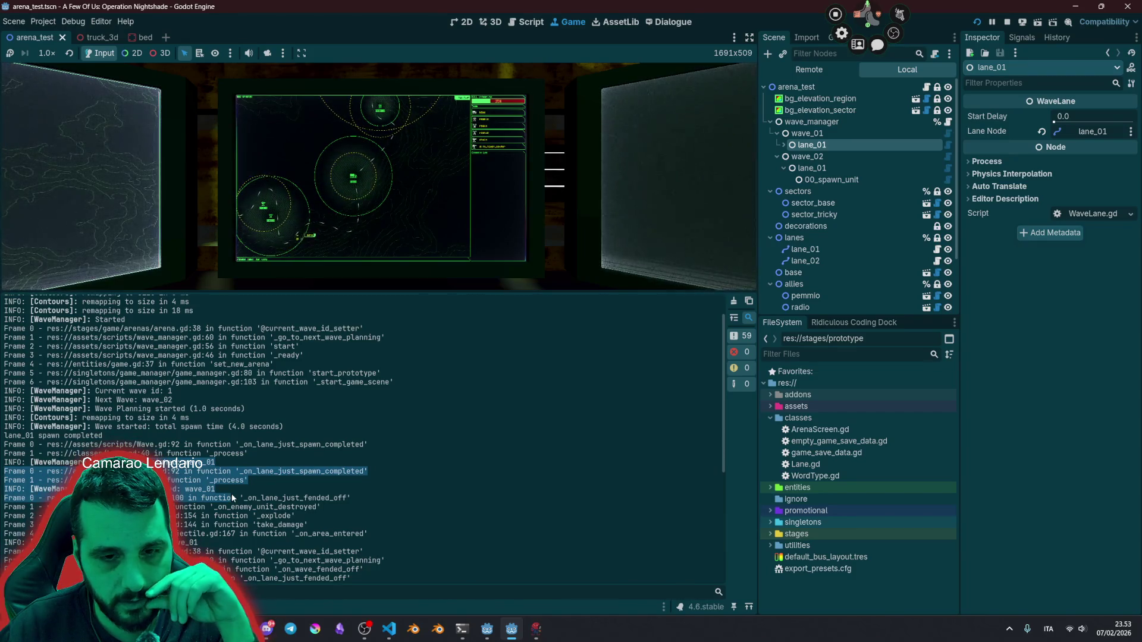
pyautogui.scroll(2, 229, 493)
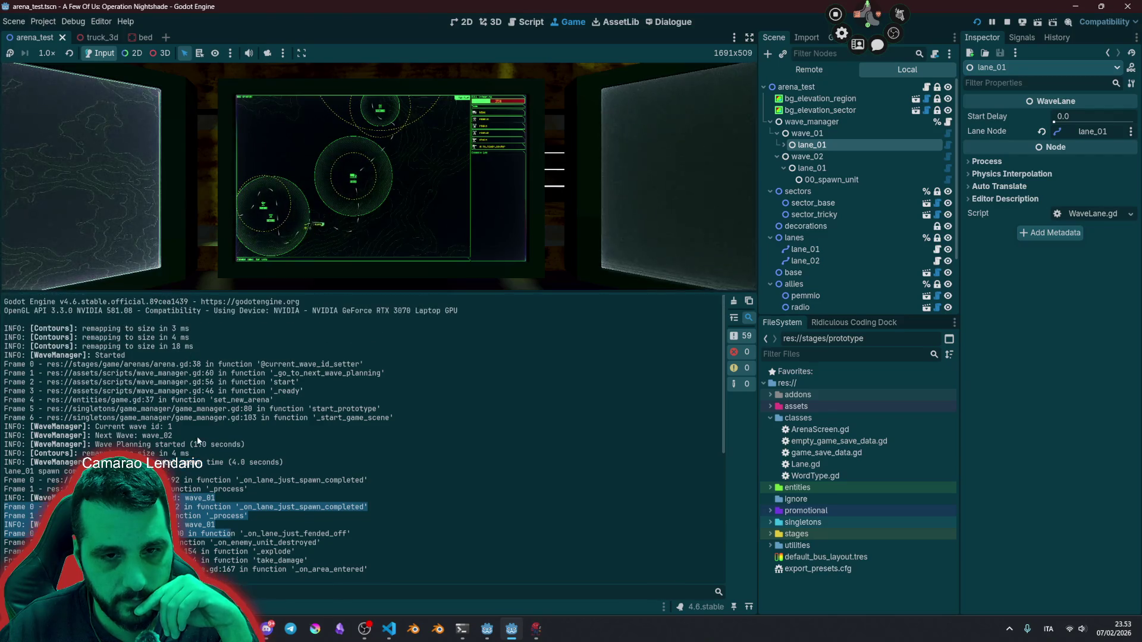
pyautogui.click(1007, 21)
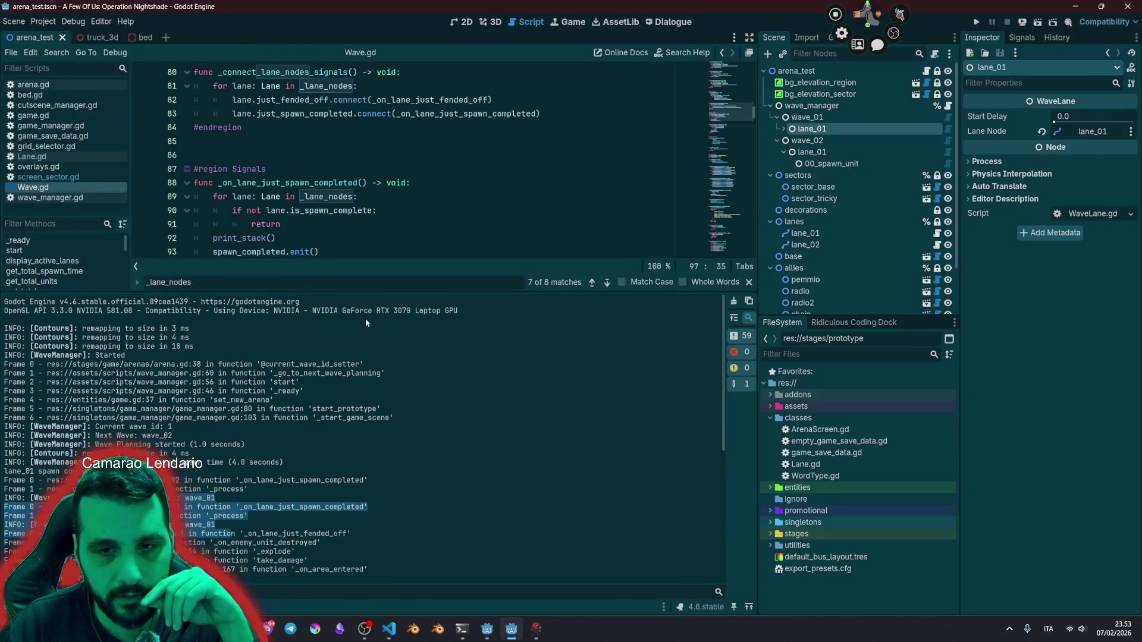
# Step: Close the find bar and select current_wave_id_setter in the Output stack trace
pyautogui.press('Escape')
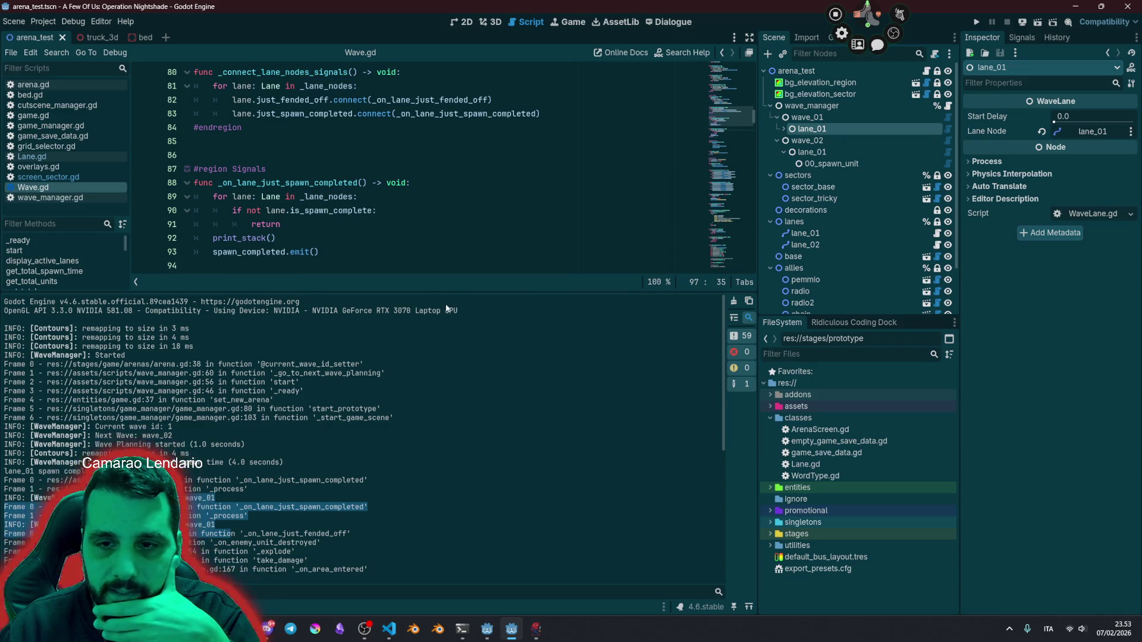
pyautogui.moveTo(416, 275); pyautogui.dragTo(417, 249)
pyautogui.click(312, 337)
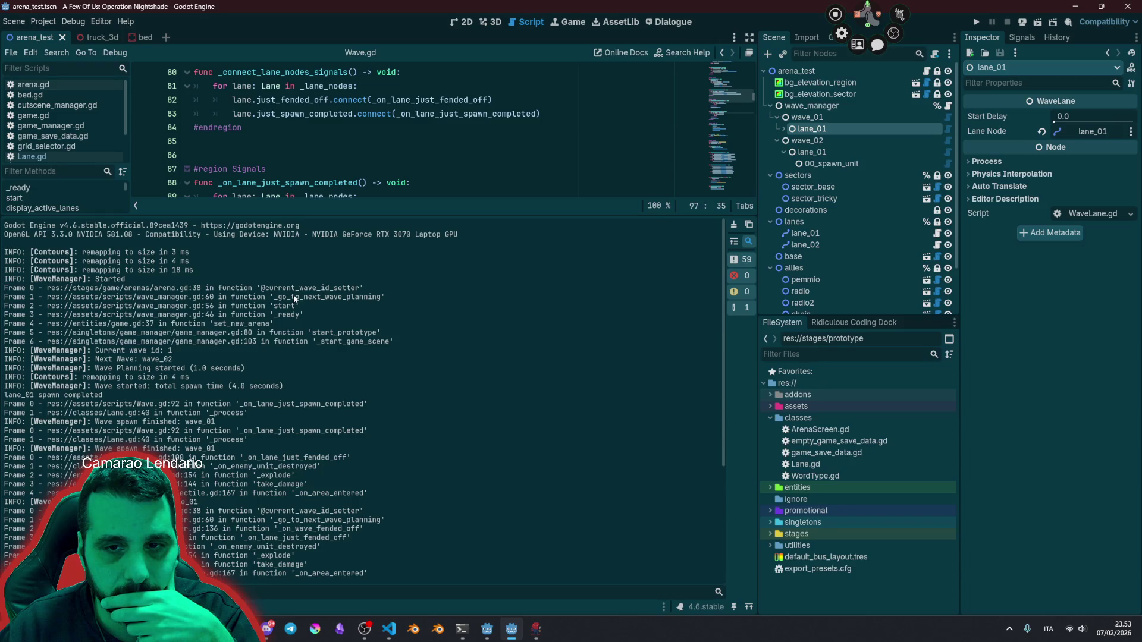
pyautogui.doubleClick(298, 289)
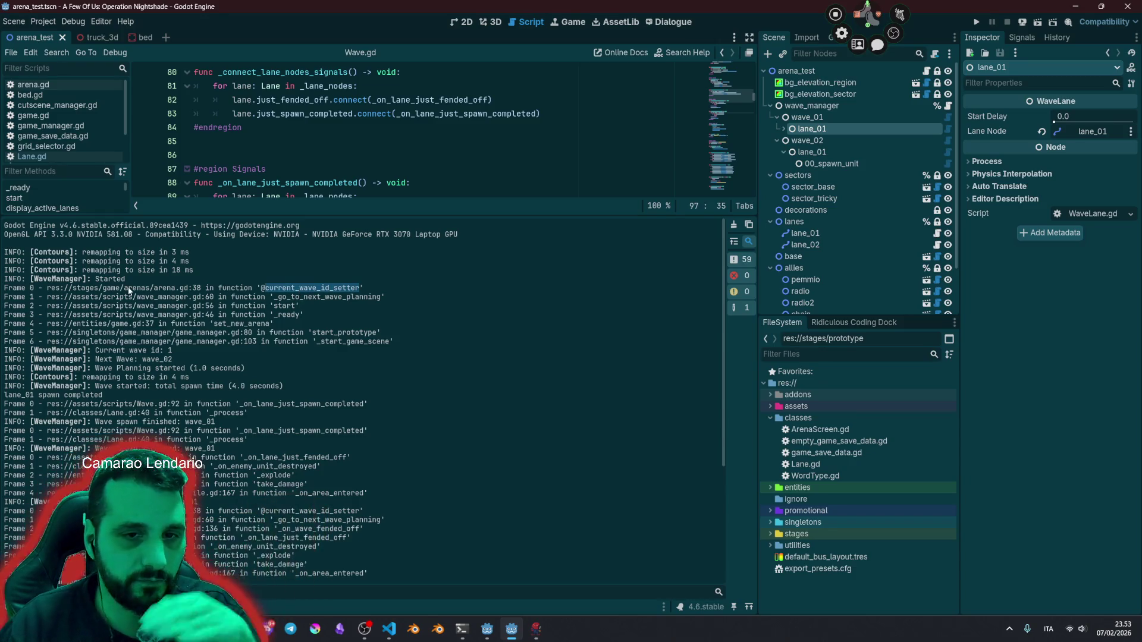
# Step: Enlarge the script editor and open arena.gd at print_stack() on line 38
pyautogui.moveTo(286, 215); pyautogui.dragTo(286, 497)
pyautogui.click(286, 210)
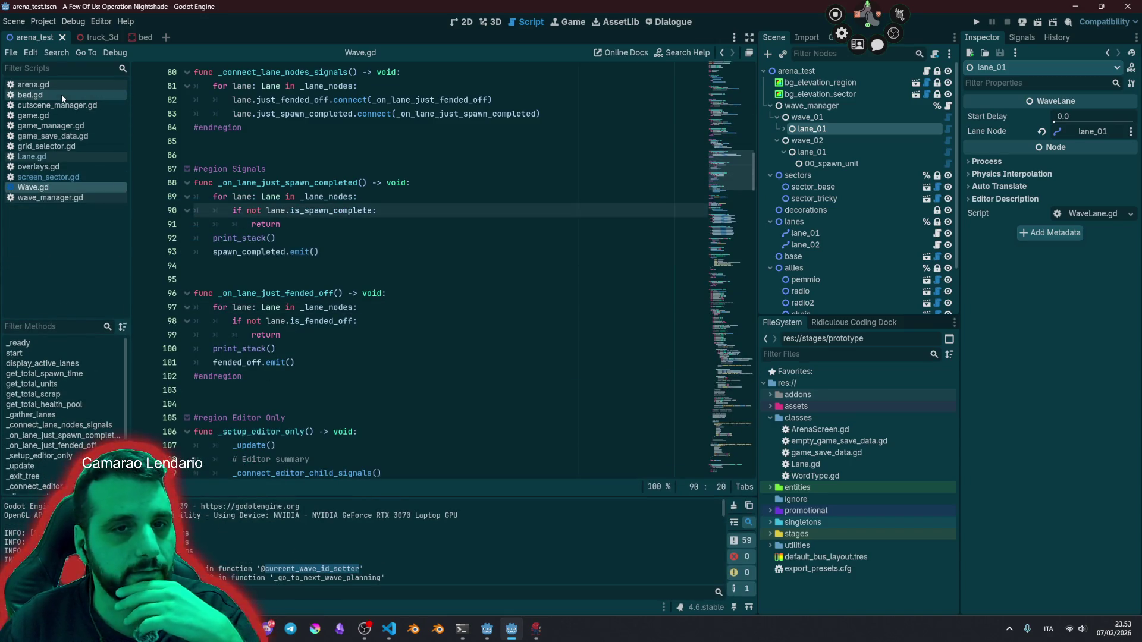
pyautogui.click(33, 85)
pyautogui.click(303, 268)
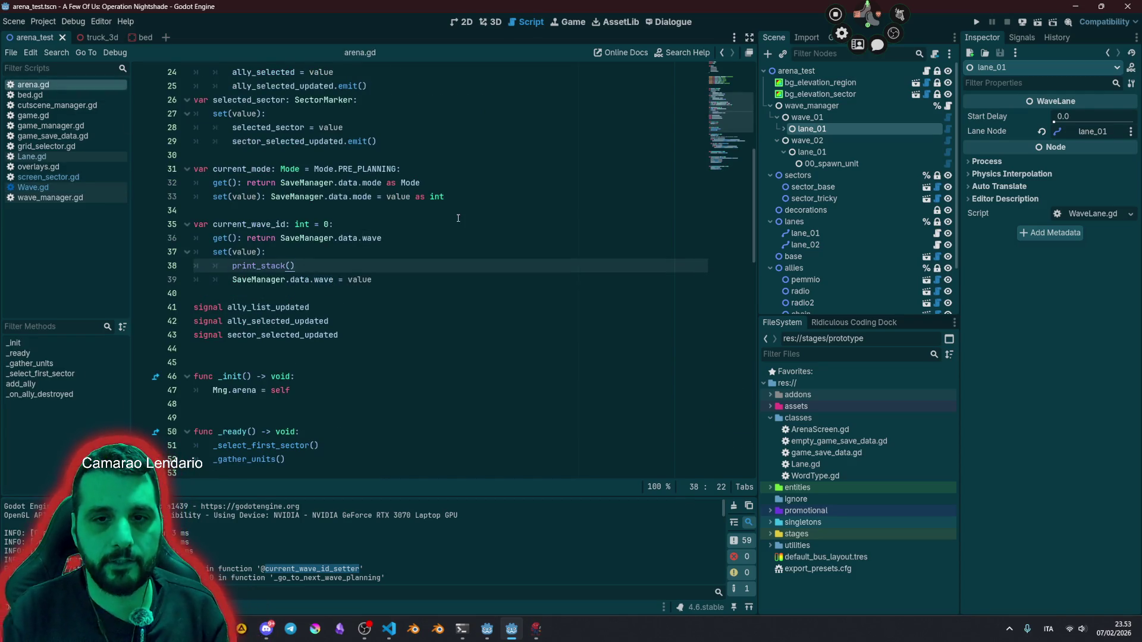
# Step: Drop print_stack() from the current_wave_id setter, join it onto one line, and save arena.gd
pyautogui.press('BackSpace')
pyautogui.press('BackSpace')
pyautogui.press('BackSpace')
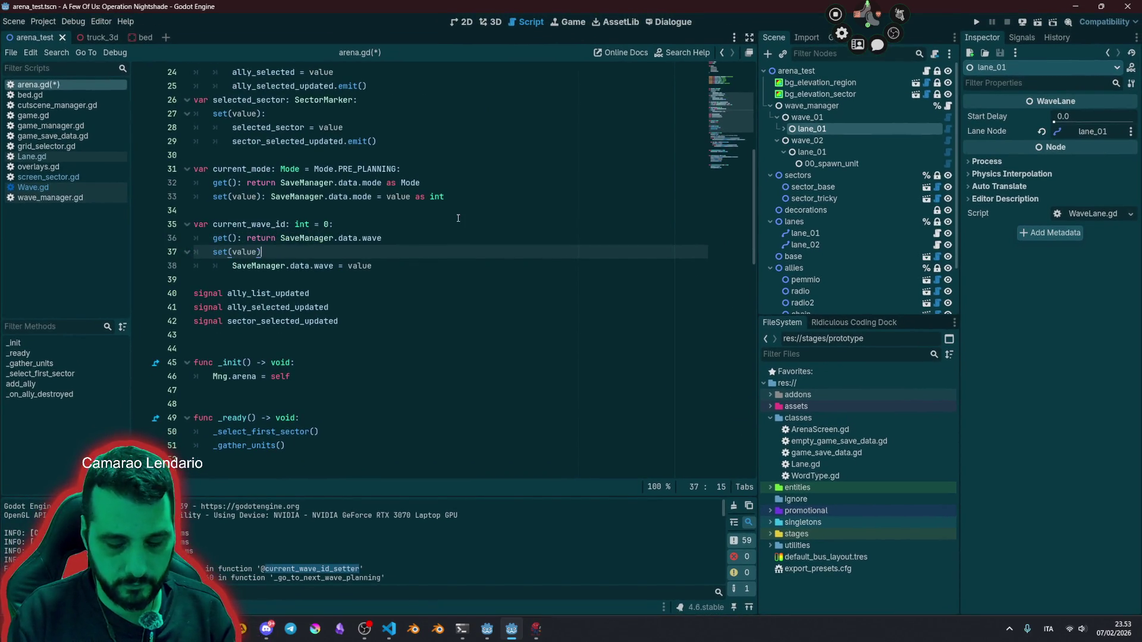
pyautogui.press('Down')
pyautogui.press('Home')
pyautogui.press('BackSpace')
pyautogui.press('BackSpace')
pyautogui.press('BackSpace')
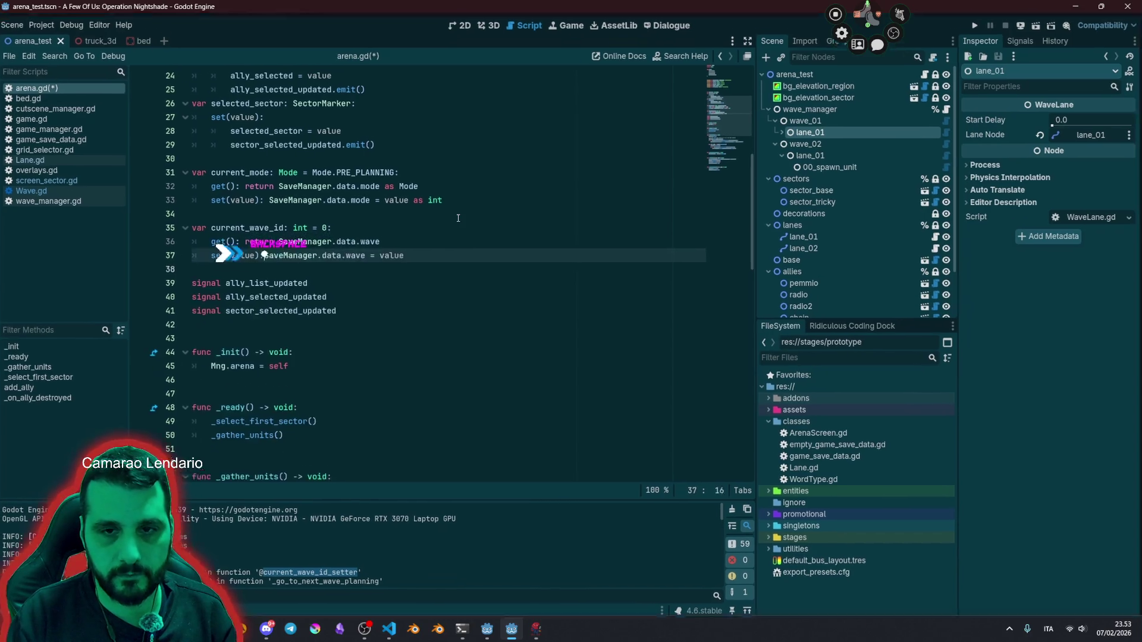
pyautogui.press('End')
pyautogui.hotkey('ctrl', 'space')
pyautogui.hotkey('ctrl', 's')
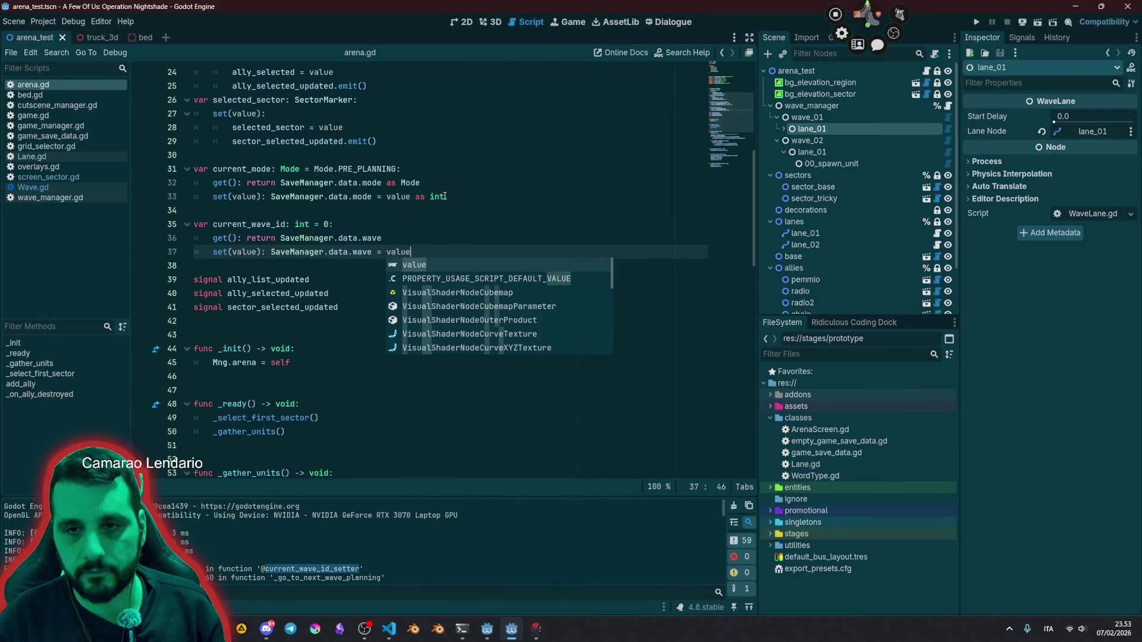
pyautogui.click(445, 198)
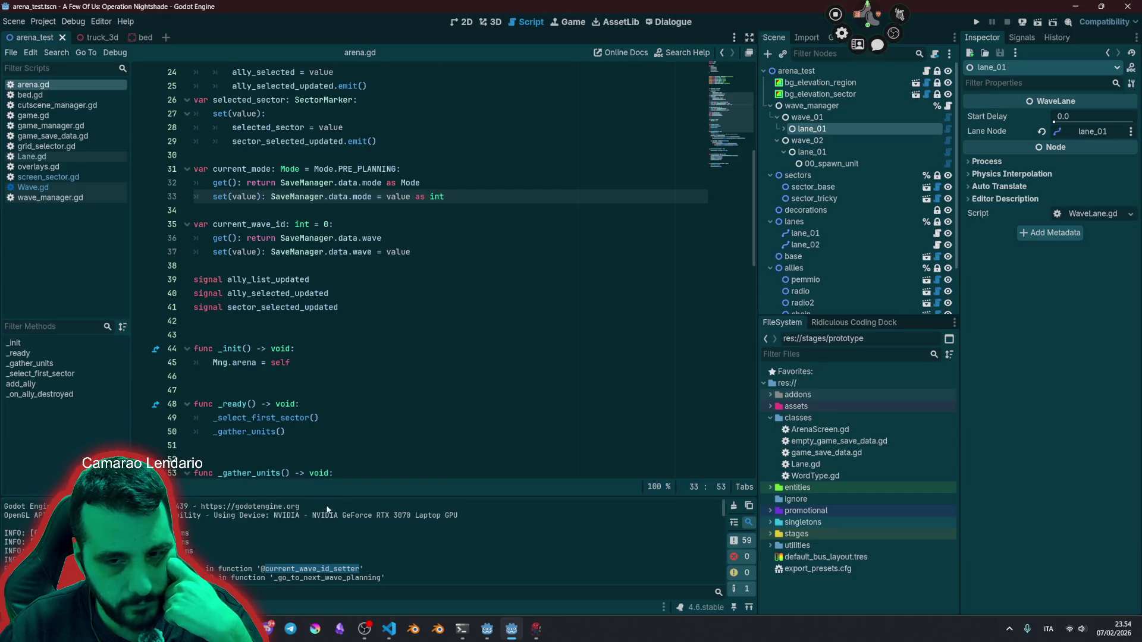
pyautogui.moveTo(329, 496); pyautogui.dragTo(375, 188)
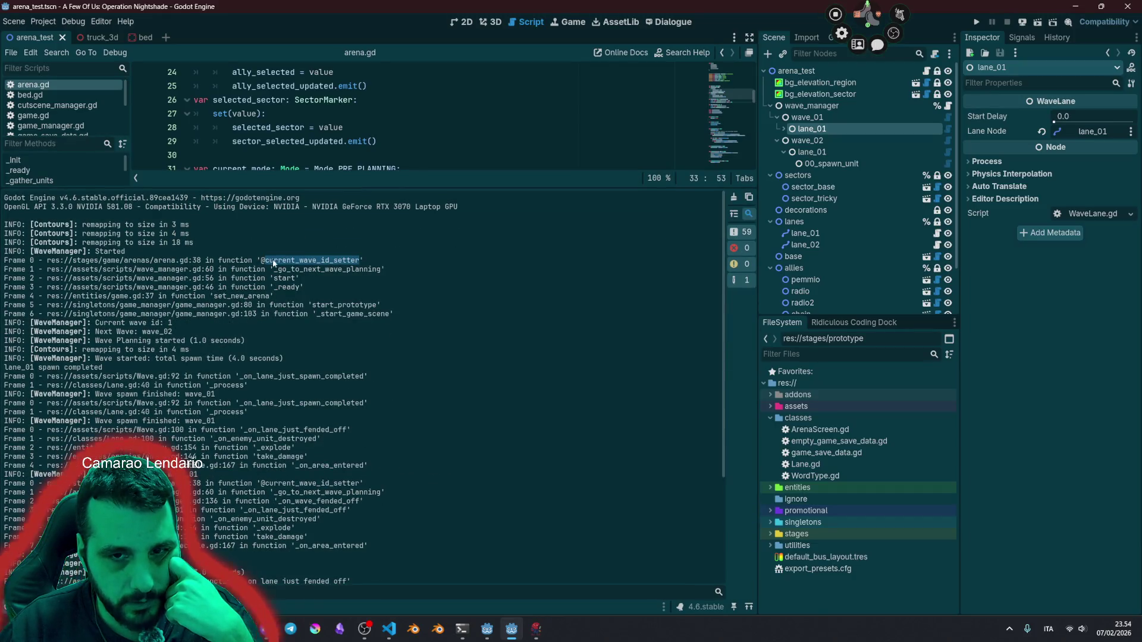
pyautogui.moveTo(274, 262)
pyautogui.mouseDown()
pyautogui.moveTo(375, 267)
pyautogui.moveTo(356, 284)
pyautogui.mouseUp()
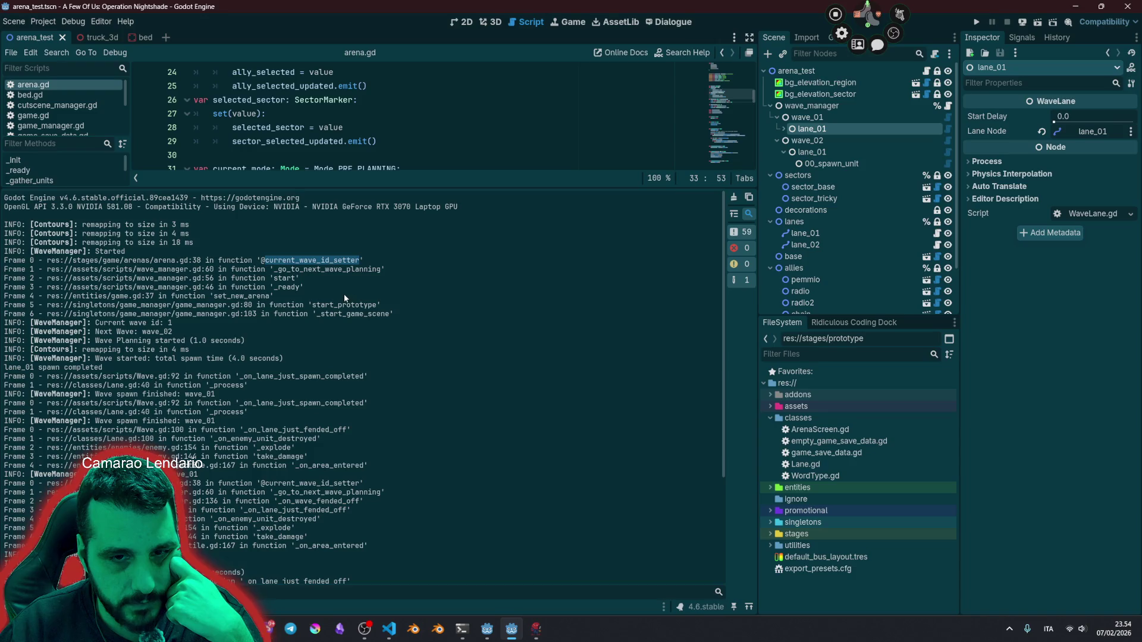
pyautogui.moveTo(112, 324); pyautogui.dragTo(200, 327)
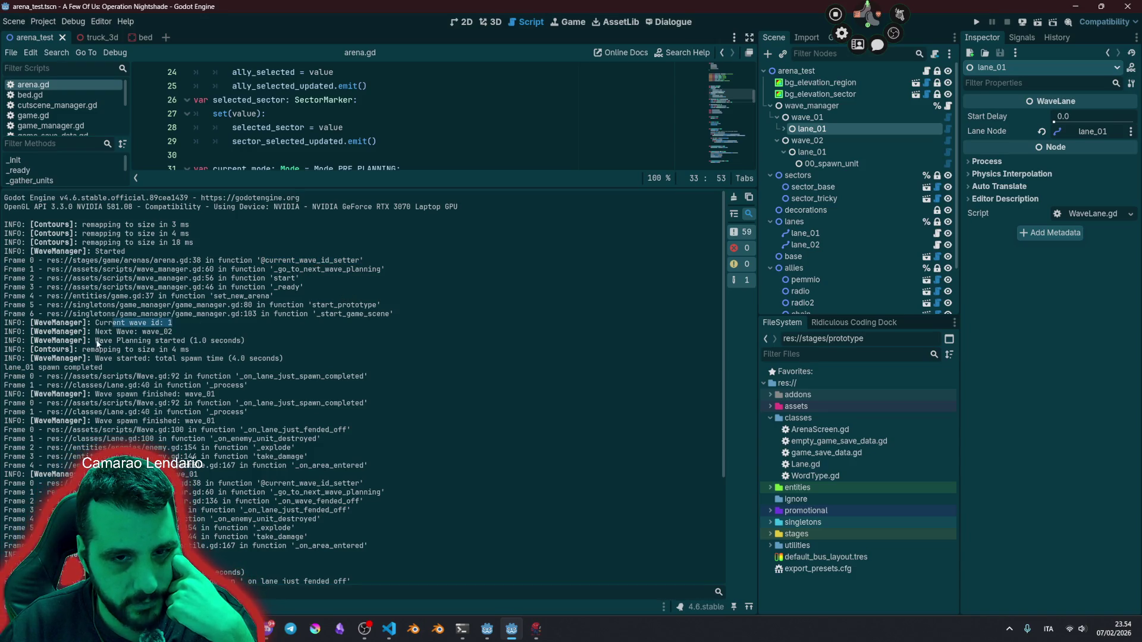
pyautogui.moveTo(95, 341); pyautogui.dragTo(169, 339)
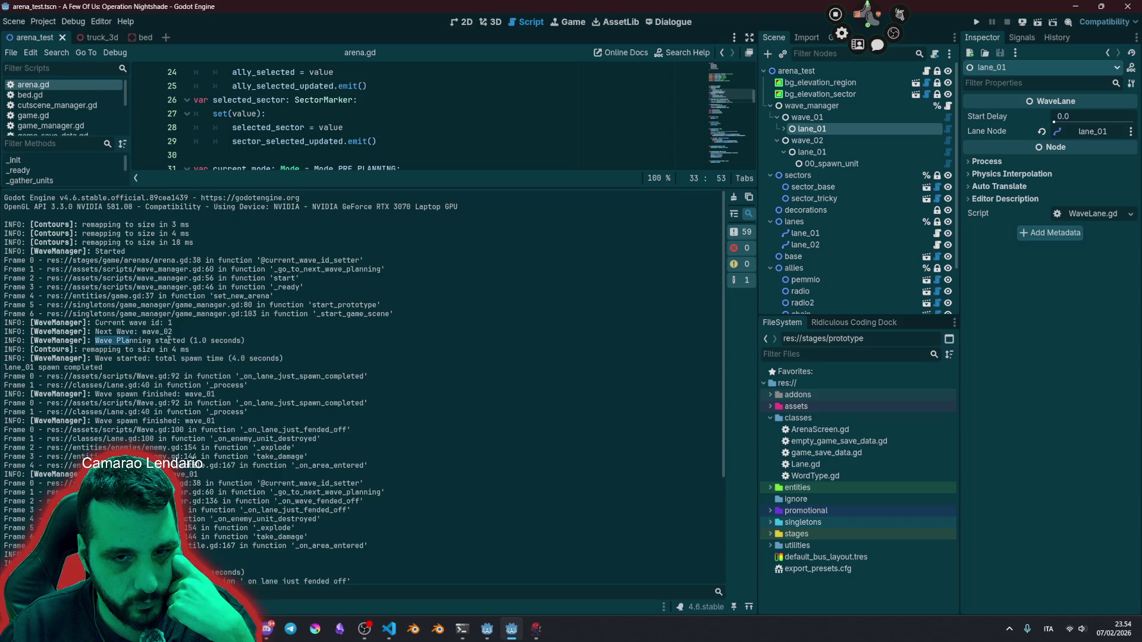
pyautogui.click(83, 356)
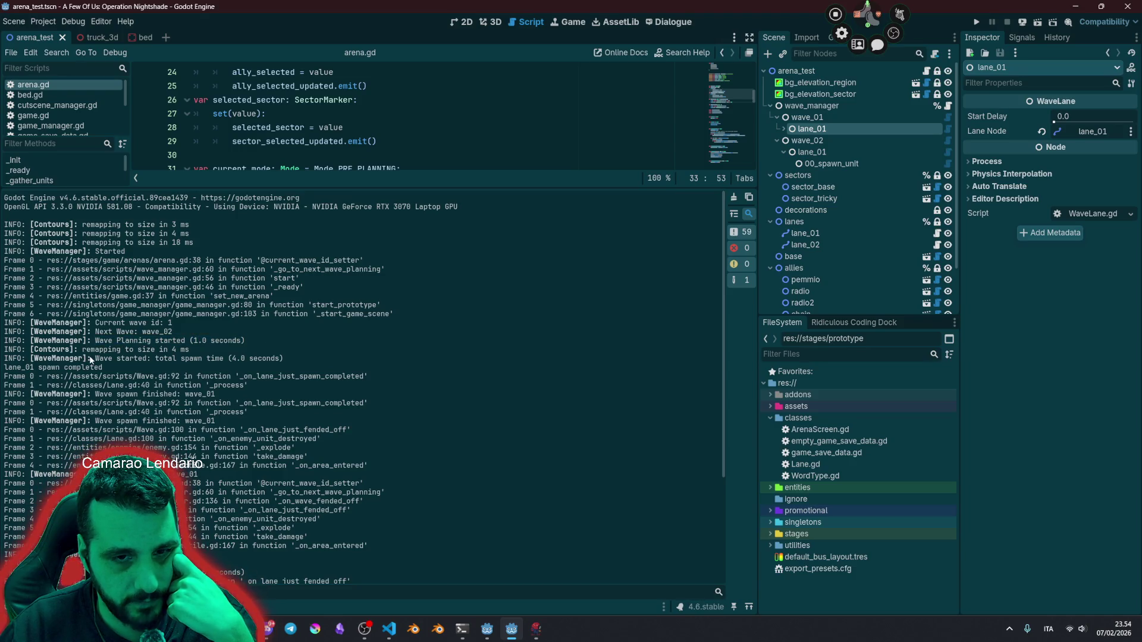
pyautogui.moveTo(96, 359); pyautogui.dragTo(284, 359)
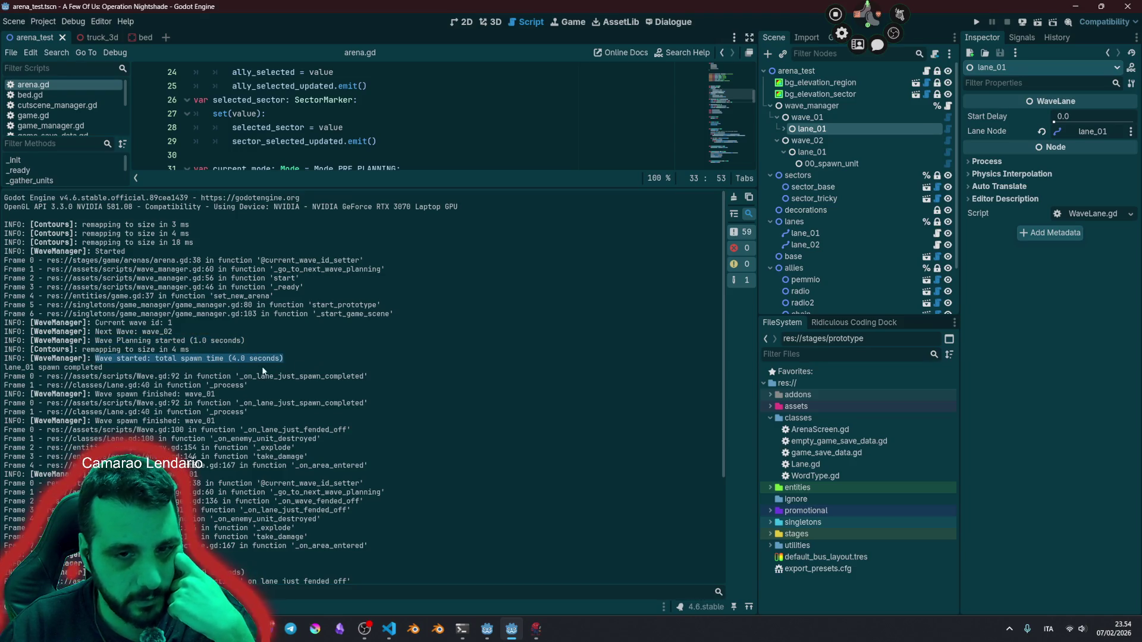
pyautogui.doubleClick(44, 368)
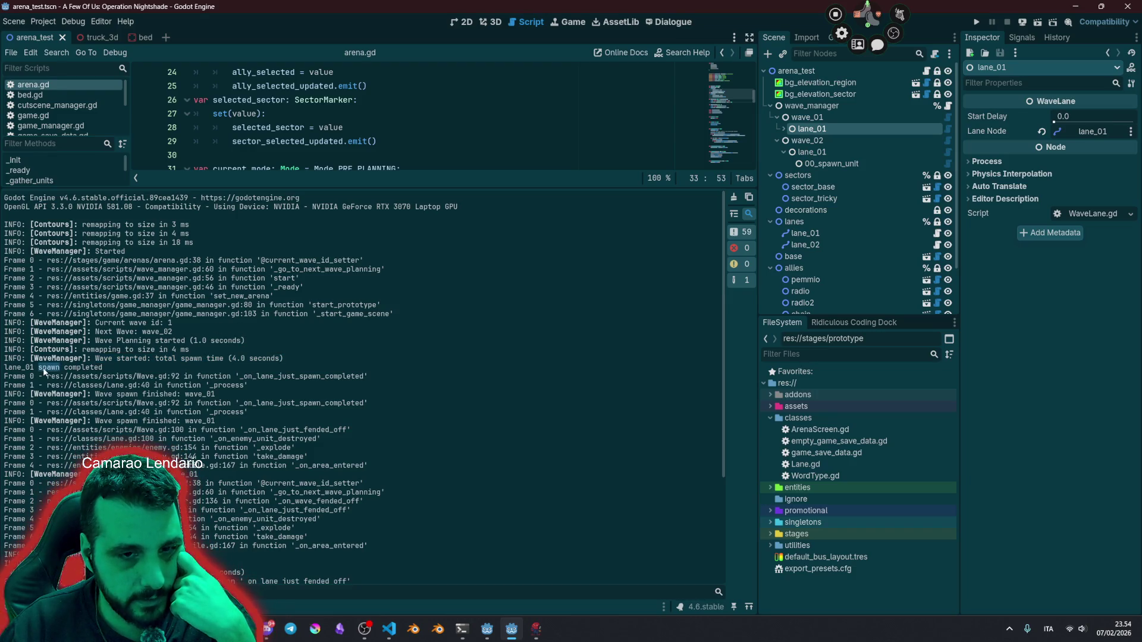
pyautogui.moveTo(6, 367); pyautogui.dragTo(100, 368)
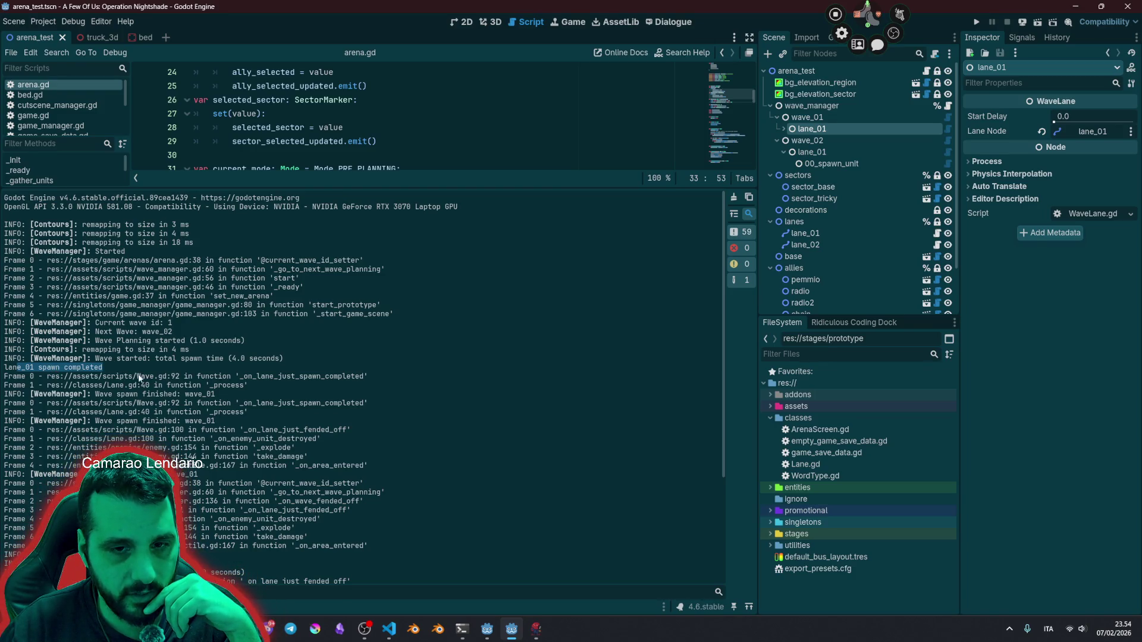
pyautogui.moveTo(137, 378); pyautogui.dragTo(180, 378)
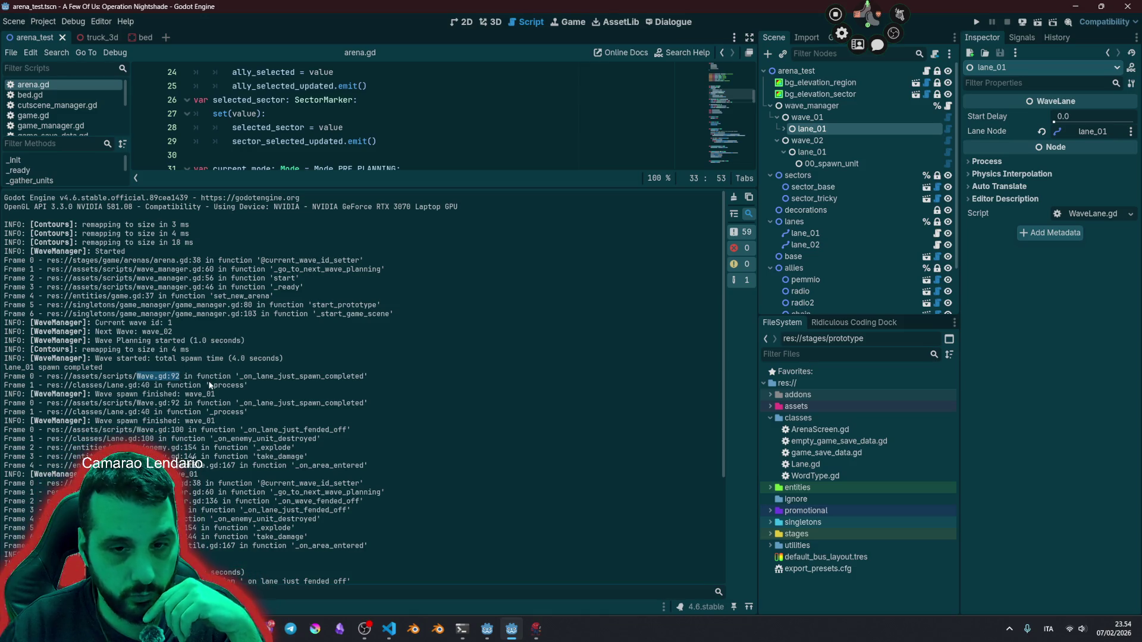
pyautogui.moveTo(107, 386); pyautogui.dragTo(152, 386)
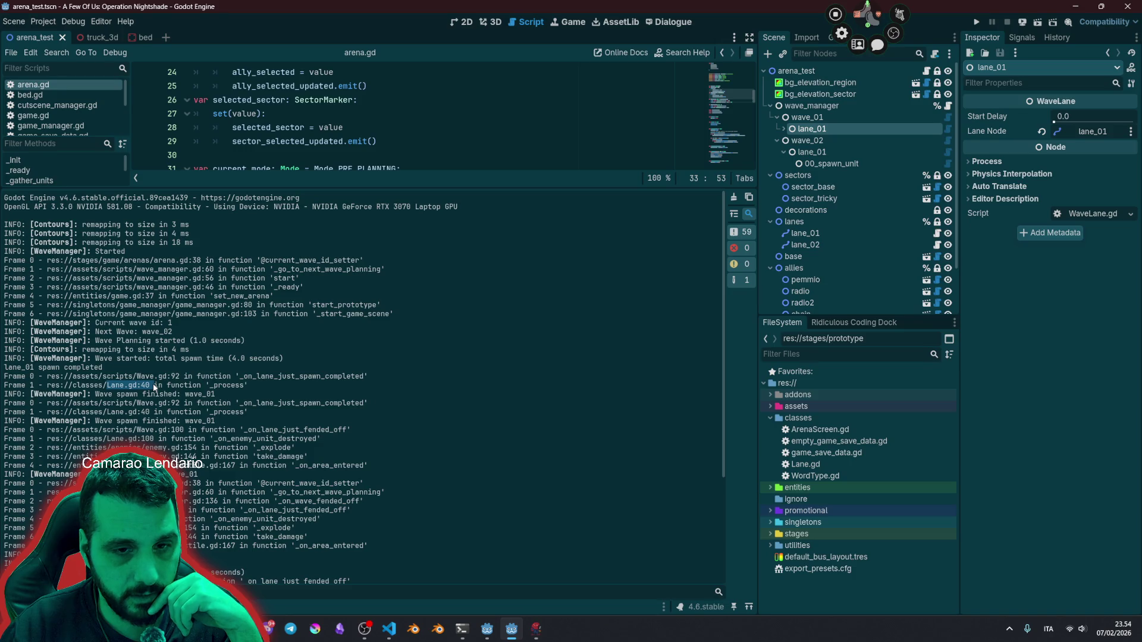
pyautogui.doubleClick(225, 385)
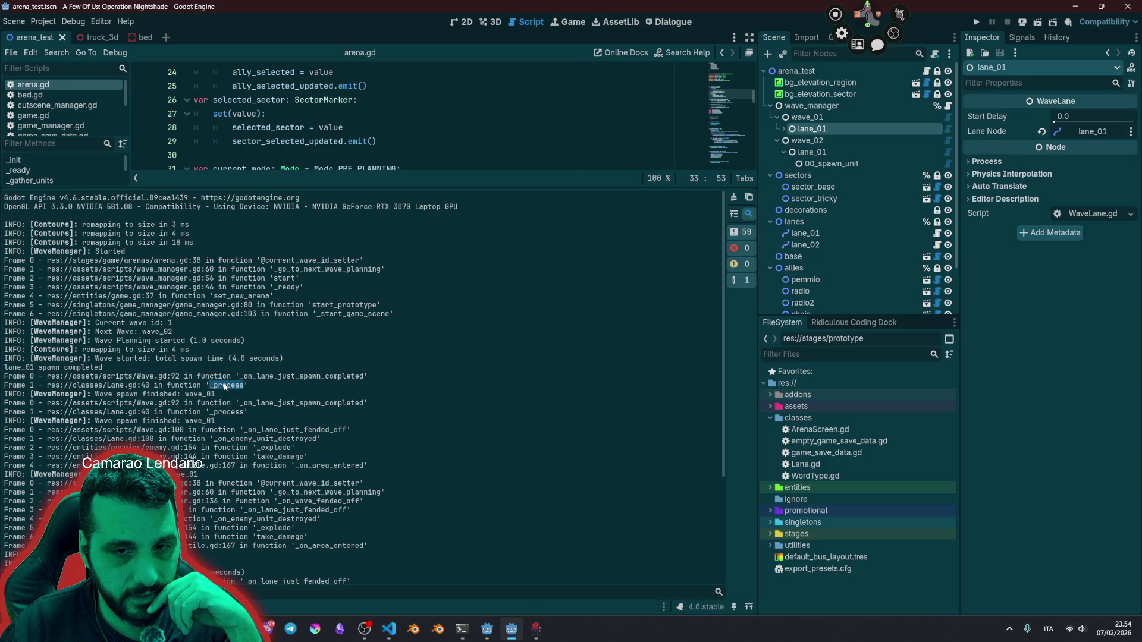
pyautogui.moveTo(38, 367); pyautogui.dragTo(102, 367)
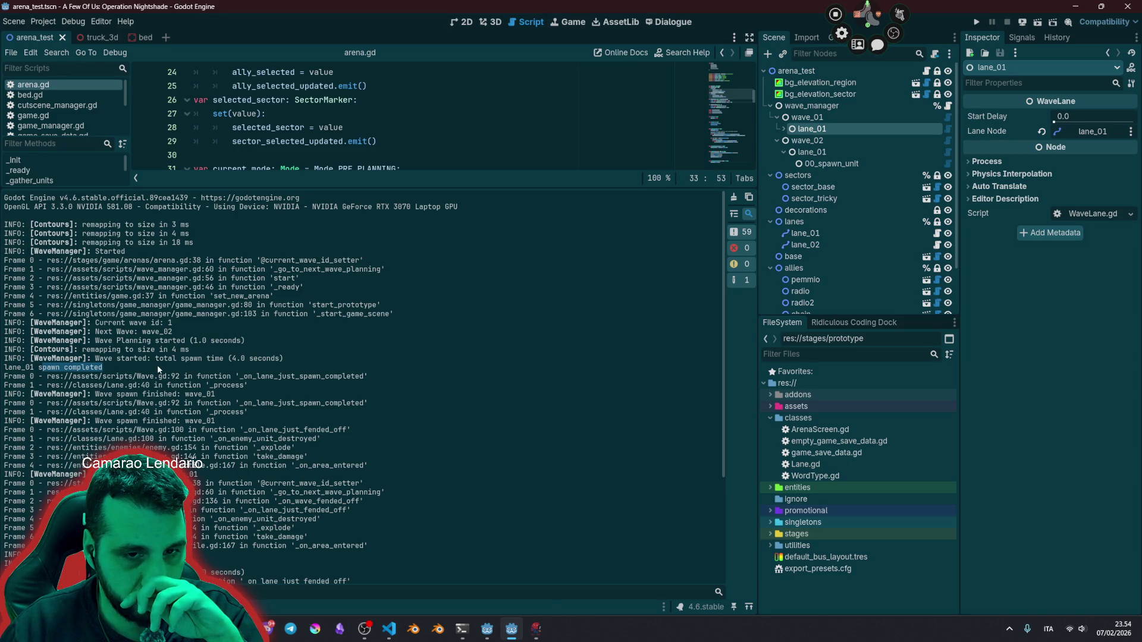
pyautogui.click(242, 410)
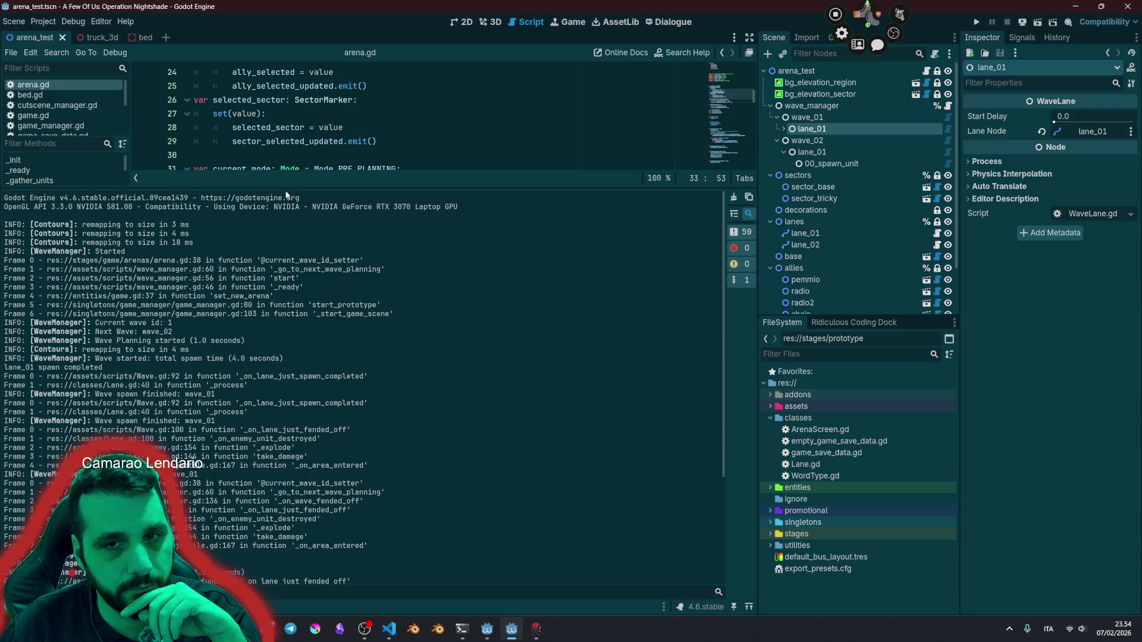
pyautogui.moveTo(283, 188); pyautogui.dragTo(284, 497)
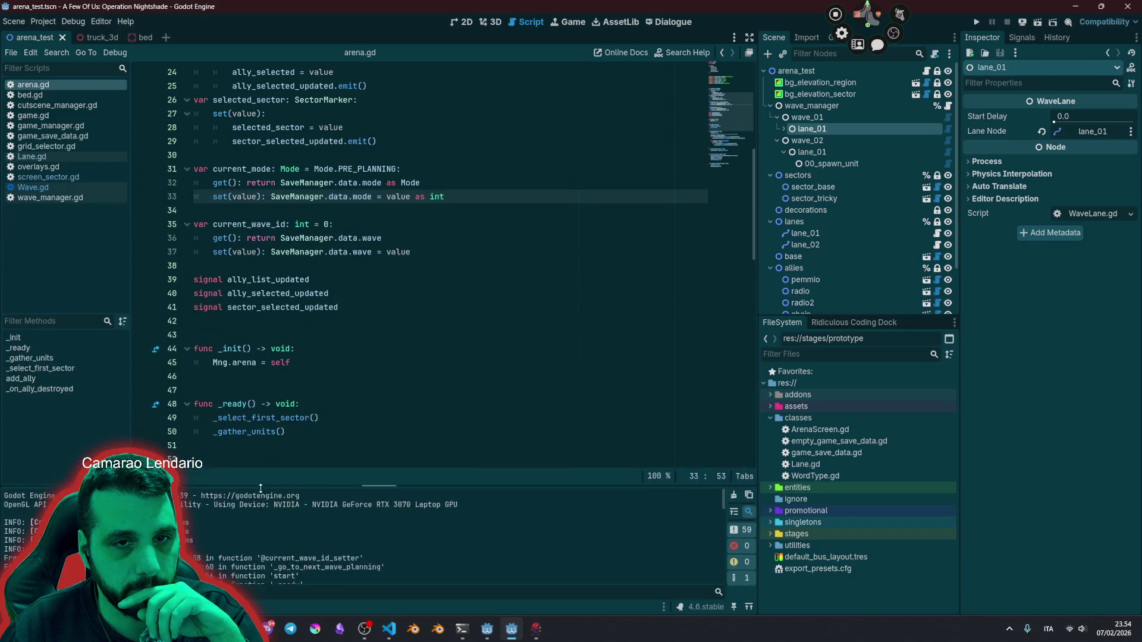
# Step: Open Lane.gd and select the _process function name
pyautogui.click(31, 156)
pyautogui.scroll(2, 277, 224)
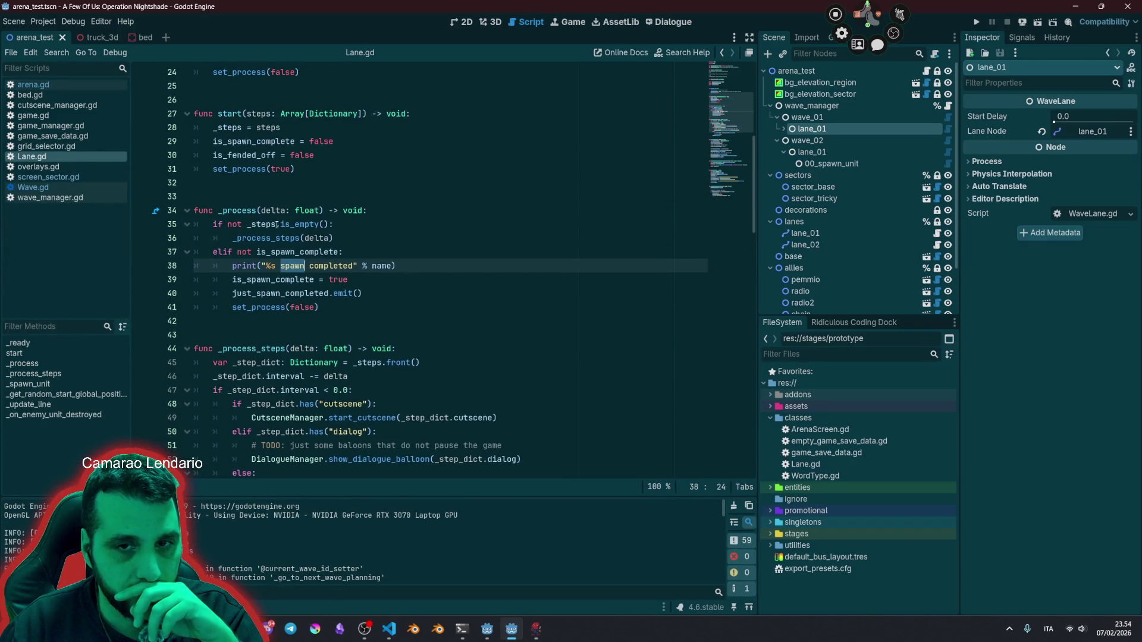
pyautogui.click(248, 254)
pyautogui.click(236, 210)
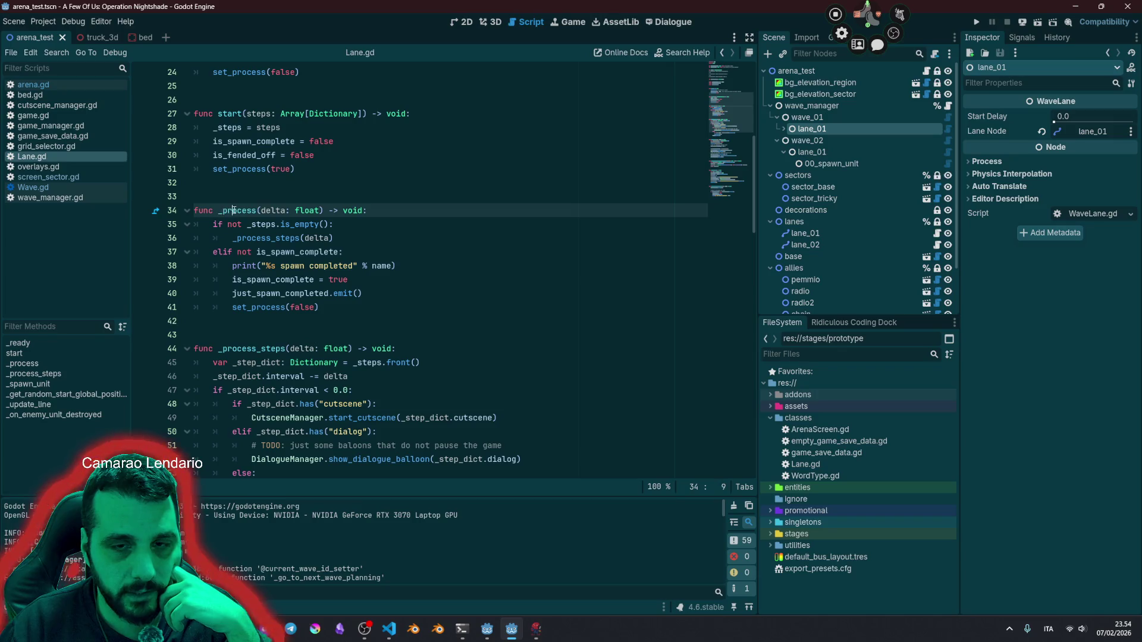
pyautogui.doubleClick(237, 210)
# Step: Highlight the is_spawn_complete uses and select the _process body, lines 34–41
pyautogui.doubleClick(280, 252)
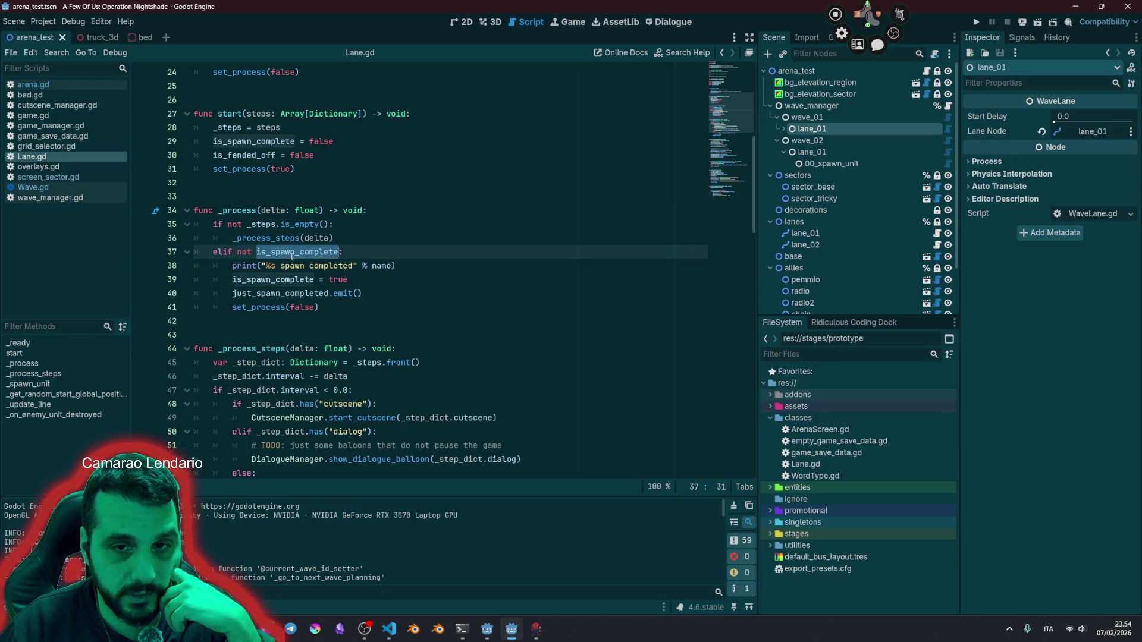
pyautogui.click(294, 291)
pyautogui.doubleClick(336, 278)
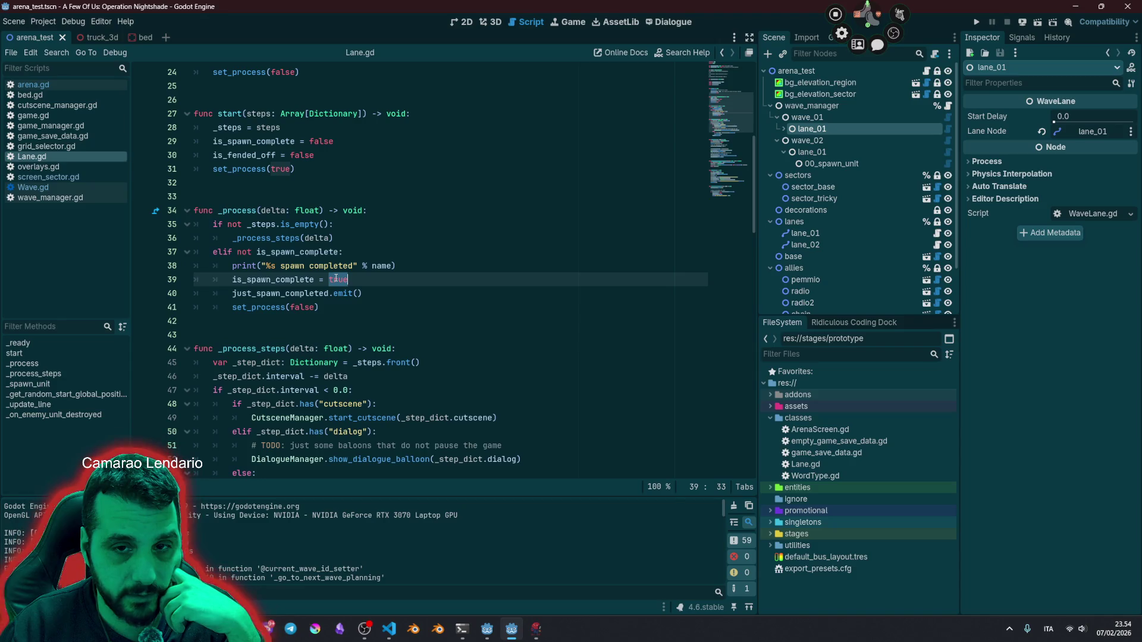
pyautogui.moveTo(222, 211)
pyautogui.mouseDown()
pyautogui.moveTo(315, 252)
pyautogui.moveTo(316, 308)
pyautogui.mouseUp()
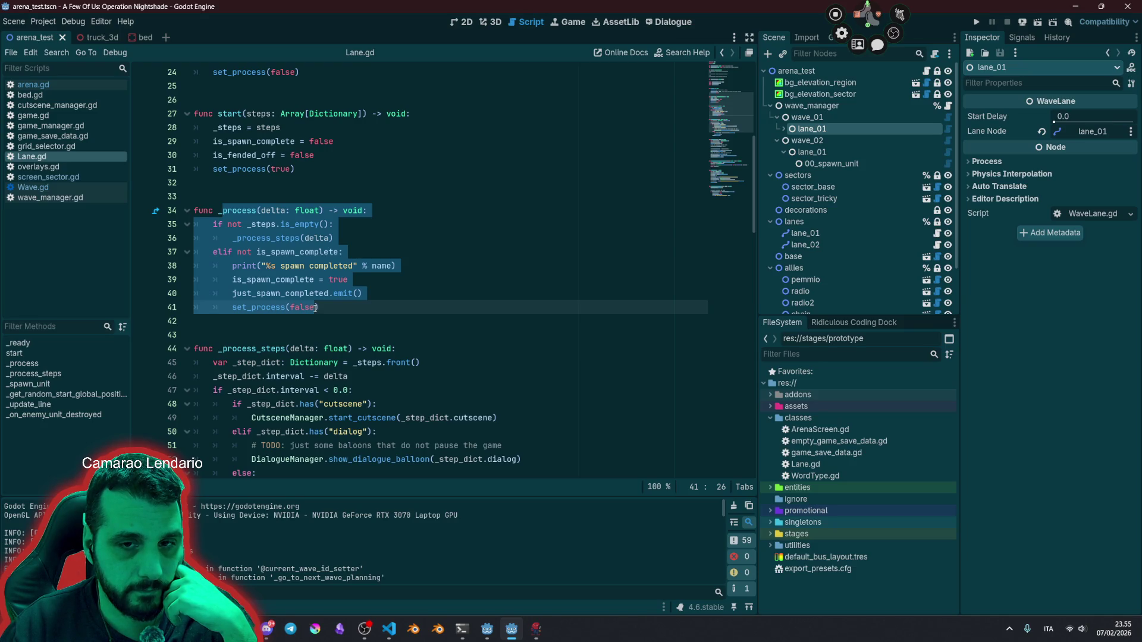
pyautogui.doubleClick(296, 280)
# Step: Search Lane.gd for is_spawn_complete and cycle back through all 5 matches to line 39
pyautogui.hotkey('ctrl', 'f')
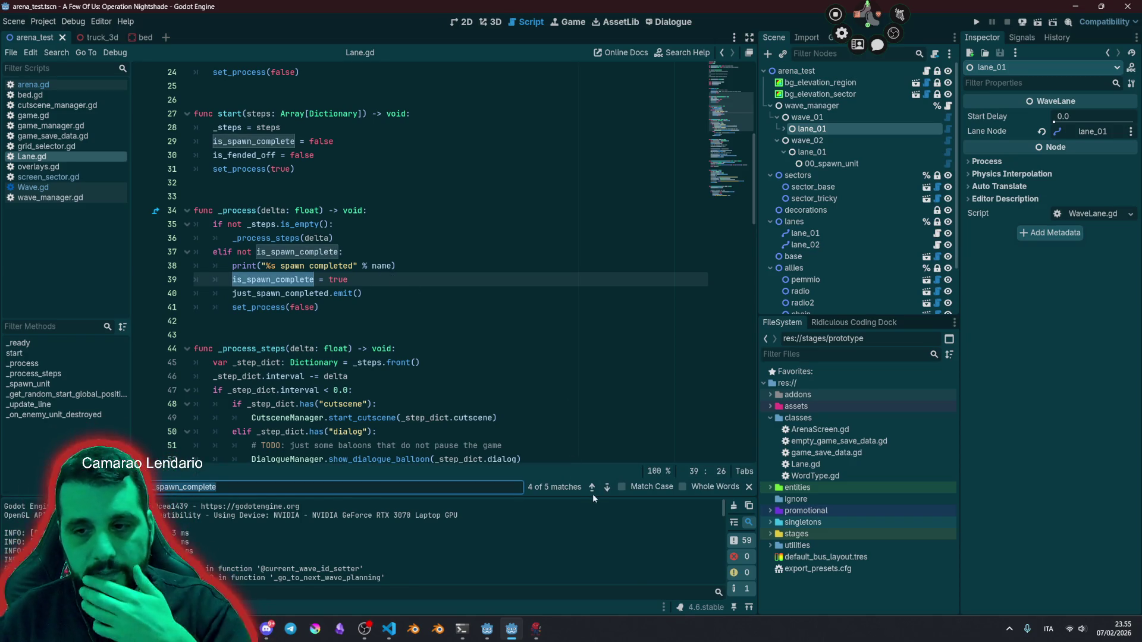
pyautogui.click(591, 489)
pyautogui.click(591, 488)
pyautogui.click(591, 488)
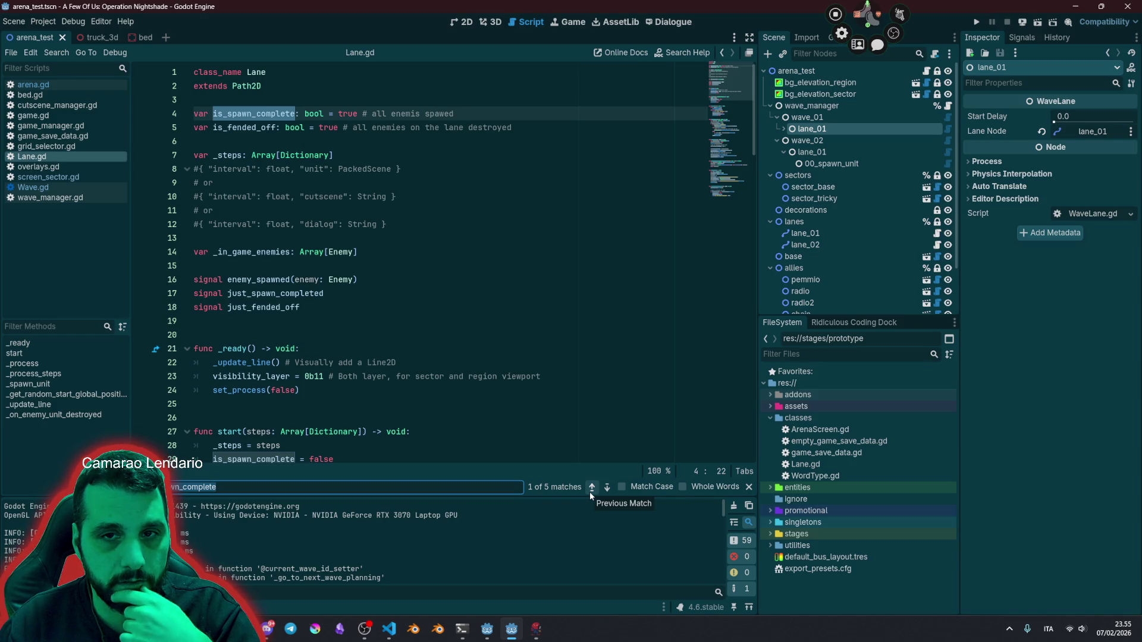
pyautogui.click(590, 491)
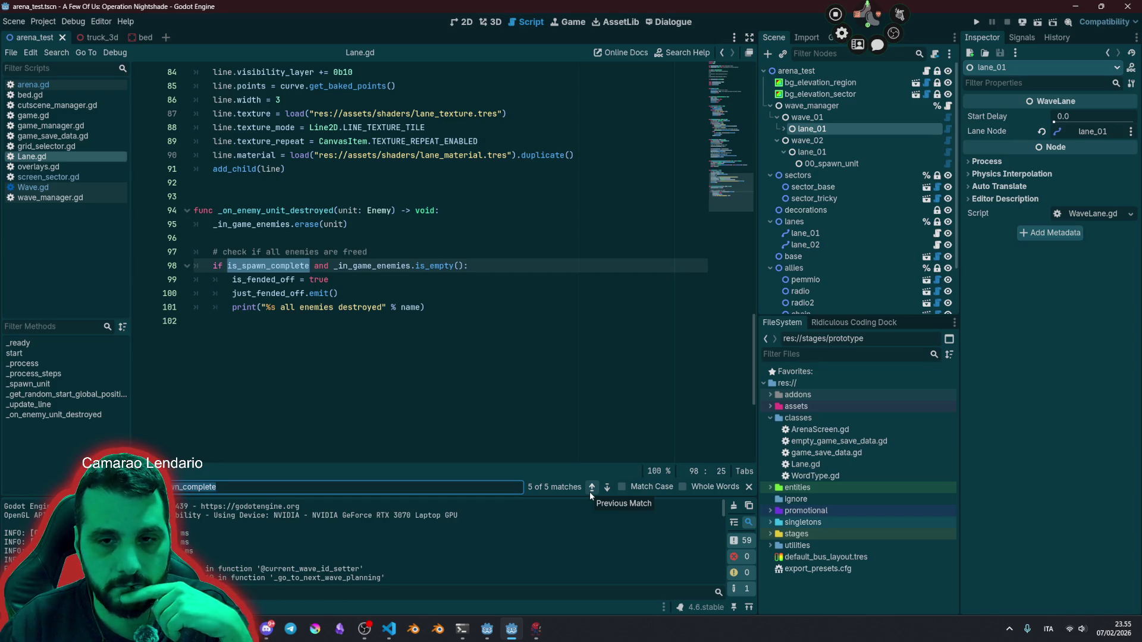
pyautogui.click(590, 491)
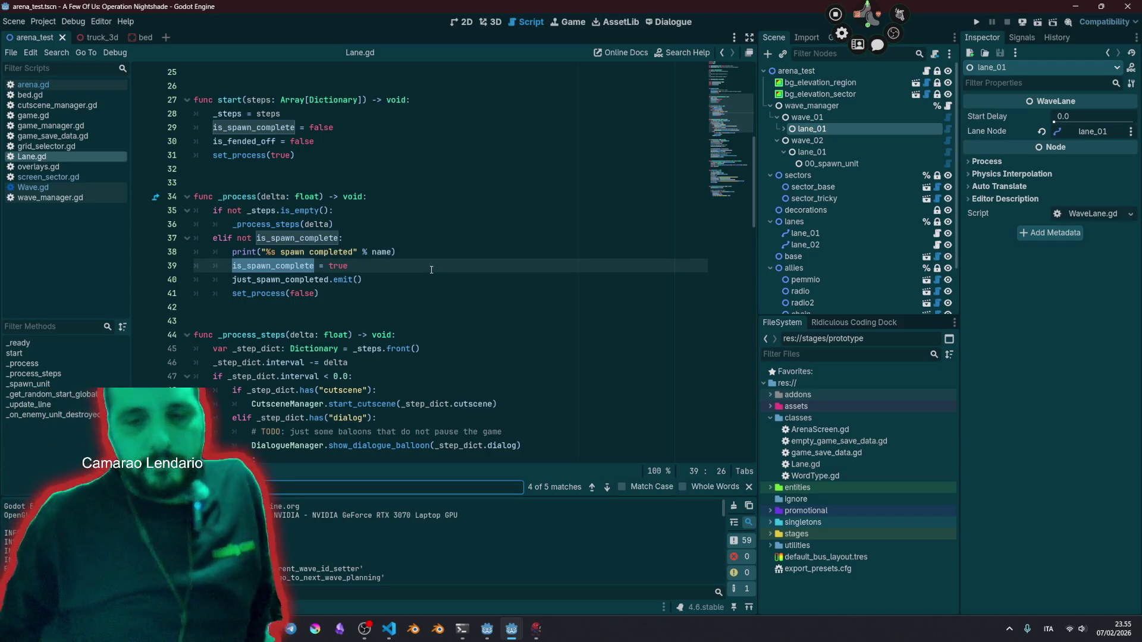
# Step: Close the search and enlarge the output log to read the spawn-completed stack frames
pyautogui.click(744, 487)
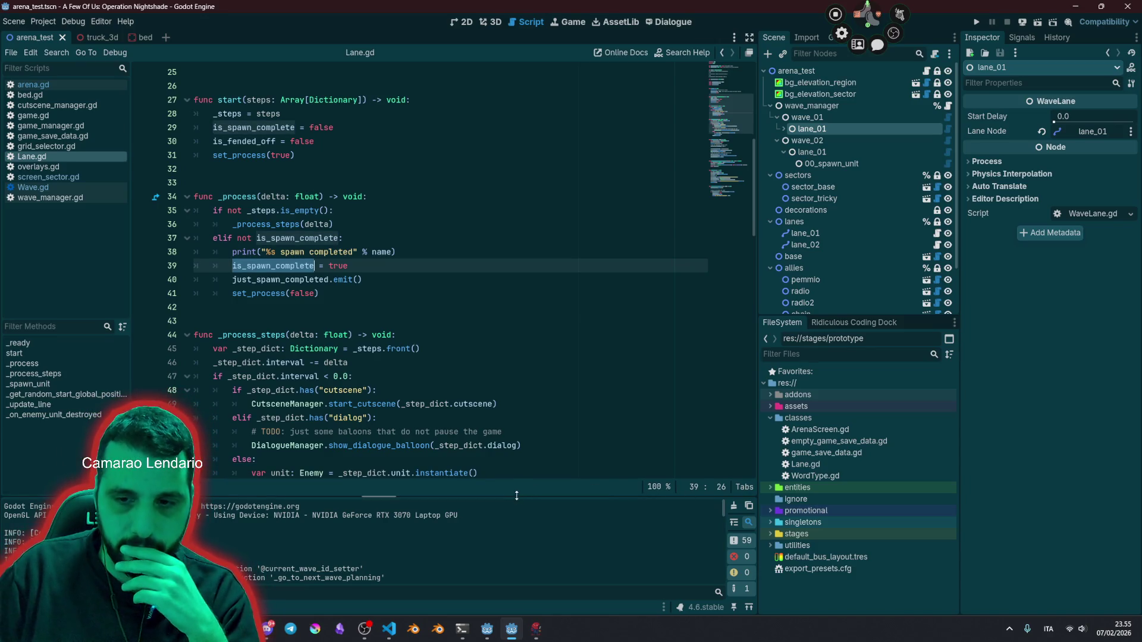
pyautogui.moveTo(515, 495); pyautogui.dragTo(507, 316)
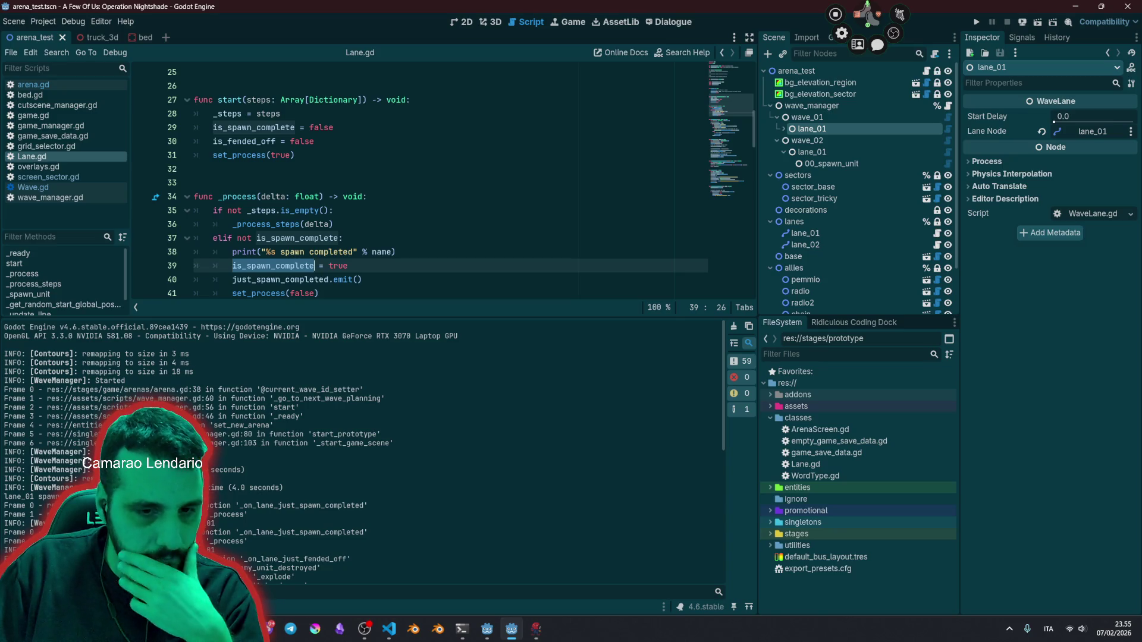
pyautogui.moveTo(5, 532); pyautogui.dragTo(248, 542)
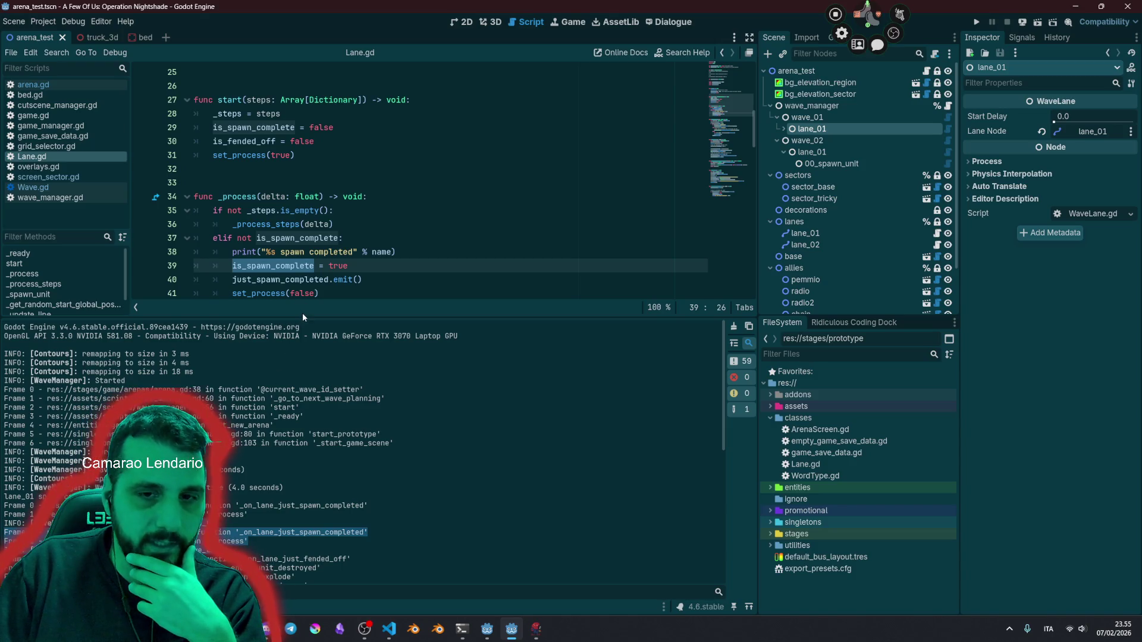
pyautogui.moveTo(302, 316); pyautogui.dragTo(301, 226)
pyautogui.click(302, 227)
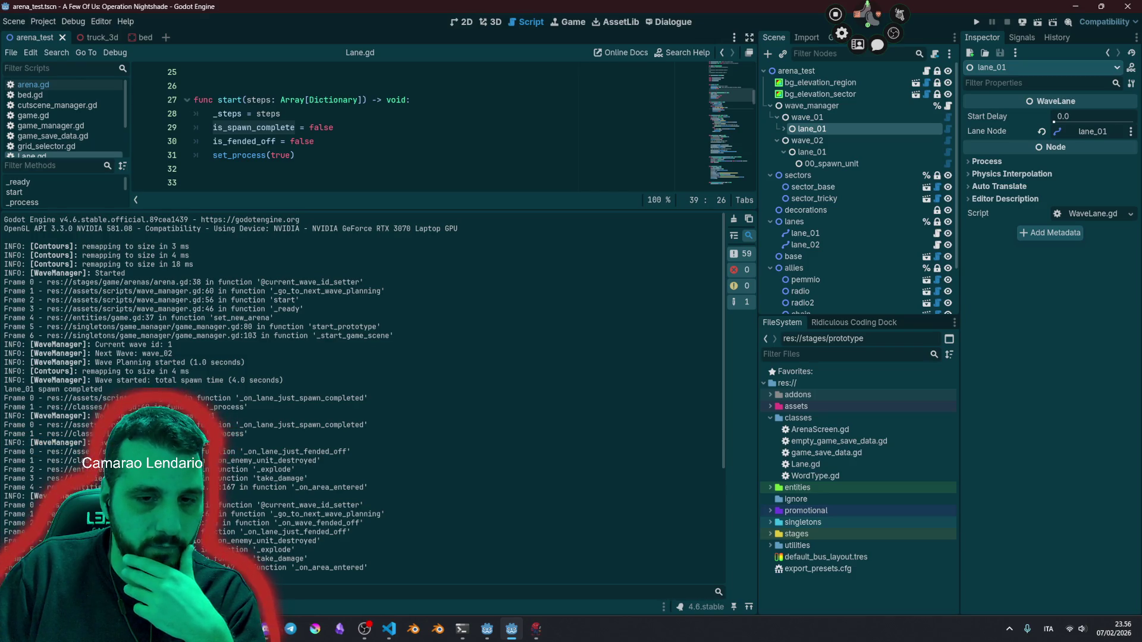
# Step: Give the code more room than the log and select the just_spawn_completed.emit() line
pyautogui.moveTo(178, 443)
pyautogui.mouseDown()
pyautogui.moveTo(93, 408)
pyautogui.moveTo(109, 384)
pyautogui.mouseUp()
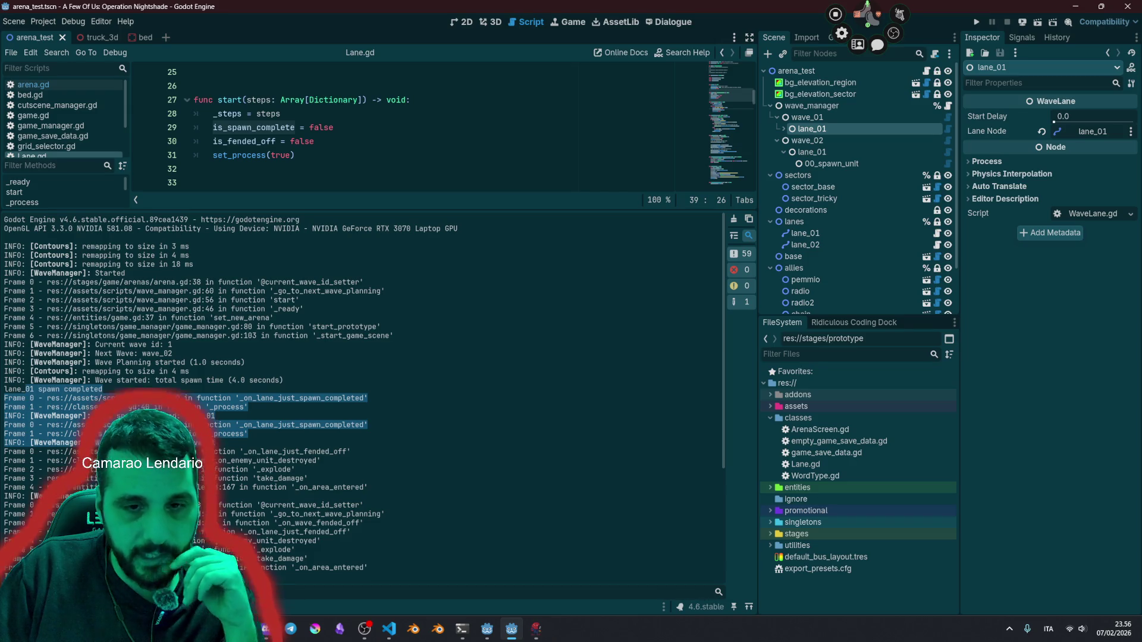
pyautogui.moveTo(300, 210)
pyautogui.mouseDown()
pyautogui.moveTo(286, 380)
pyautogui.moveTo(272, 392)
pyautogui.mouseUp()
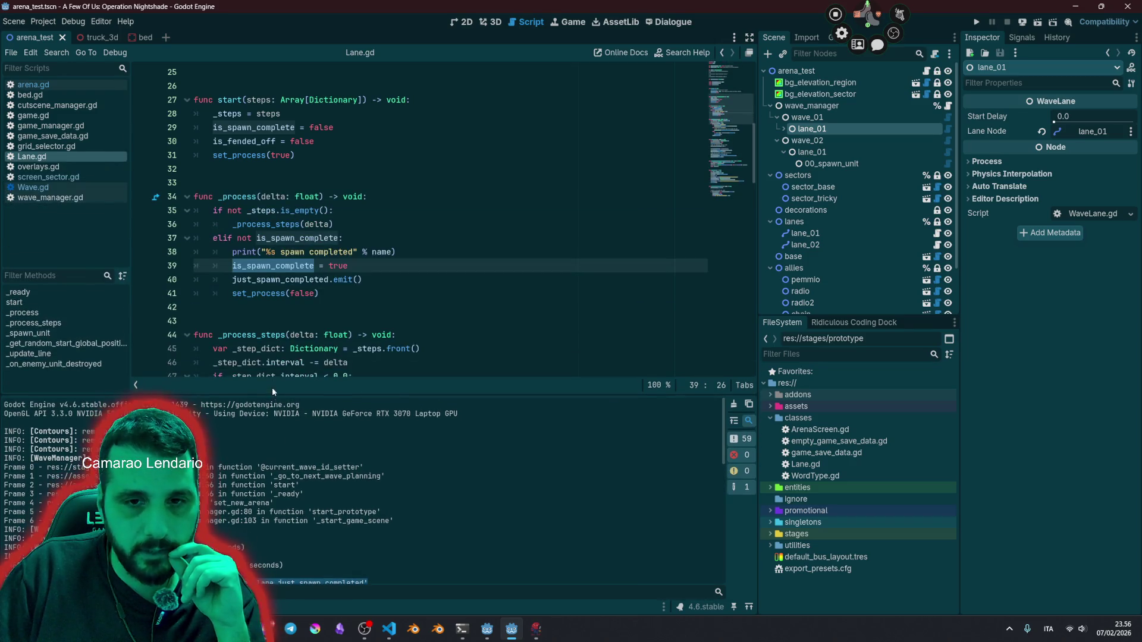
pyautogui.tripleClick(370, 275)
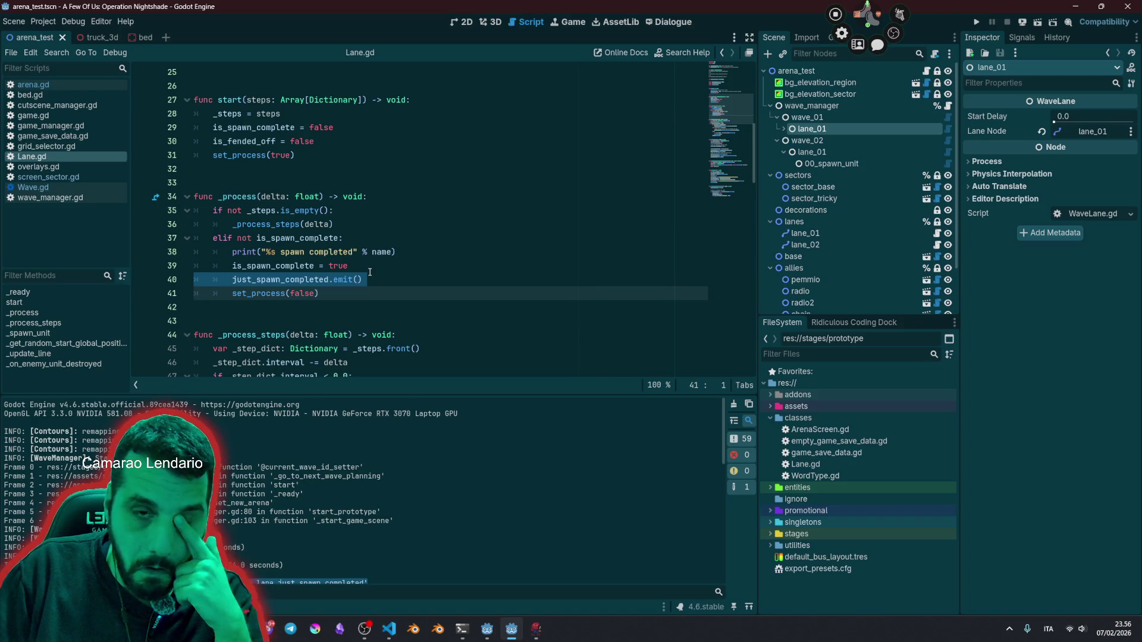
# Step: Switch between lane_01 and lane_02 in the Scene dock to compare their Inspector properties
pyautogui.click(817, 245)
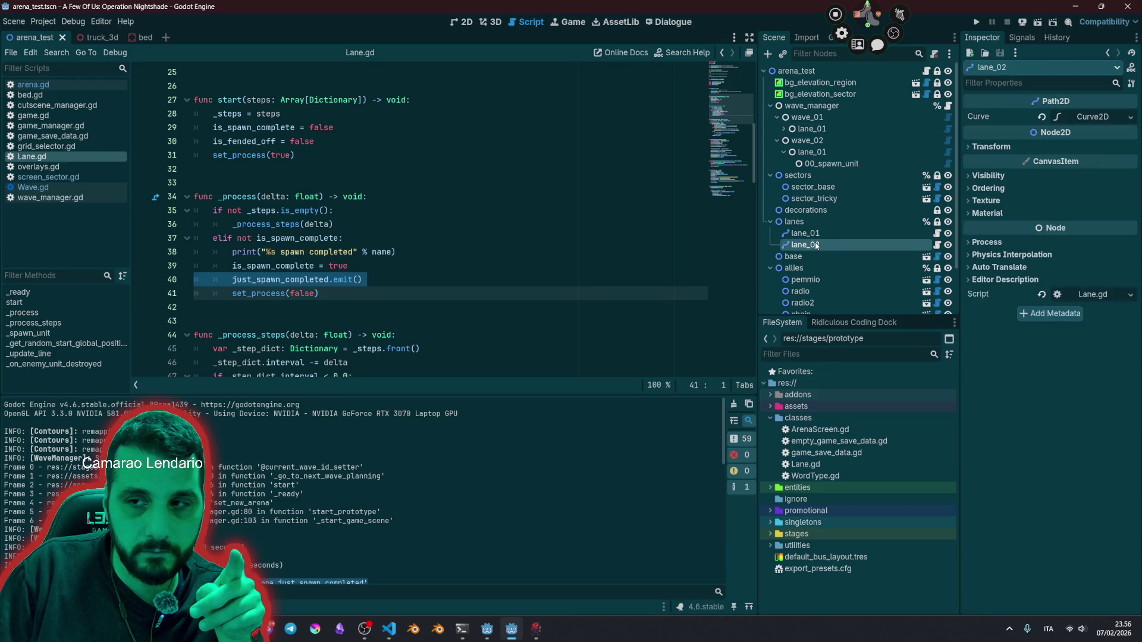
pyautogui.press('Up')
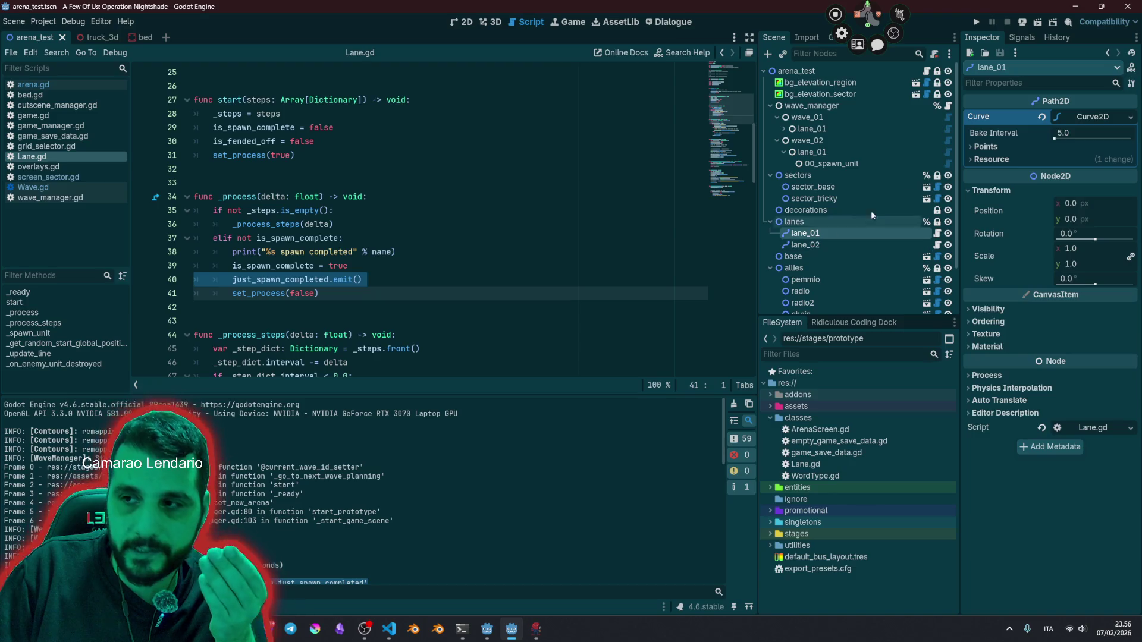
pyautogui.click(832, 246)
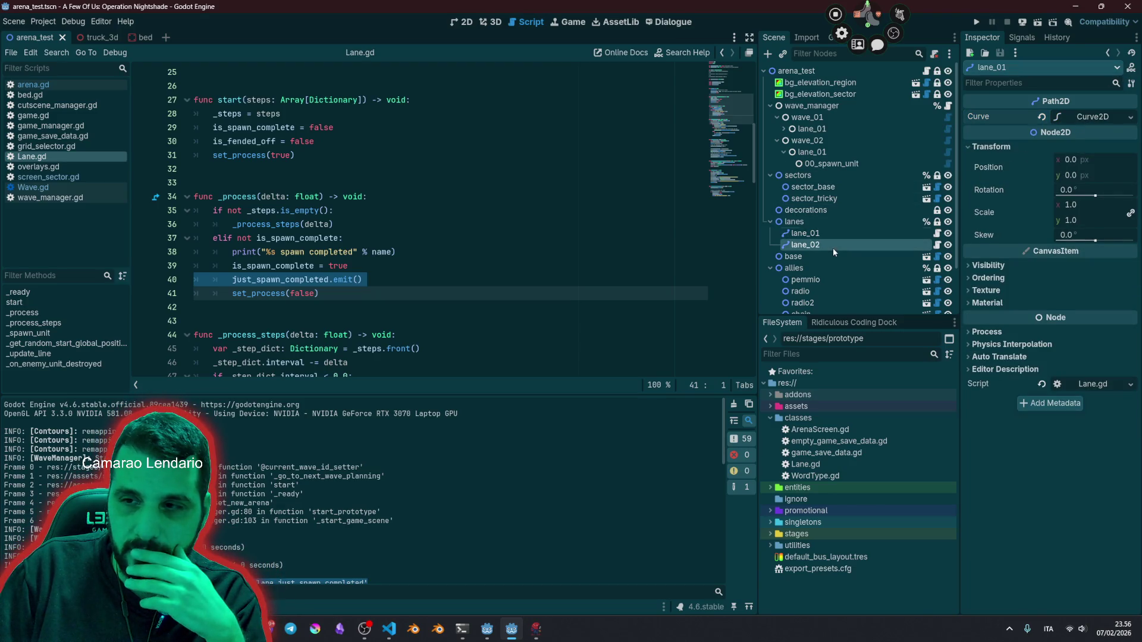
pyautogui.click(822, 234)
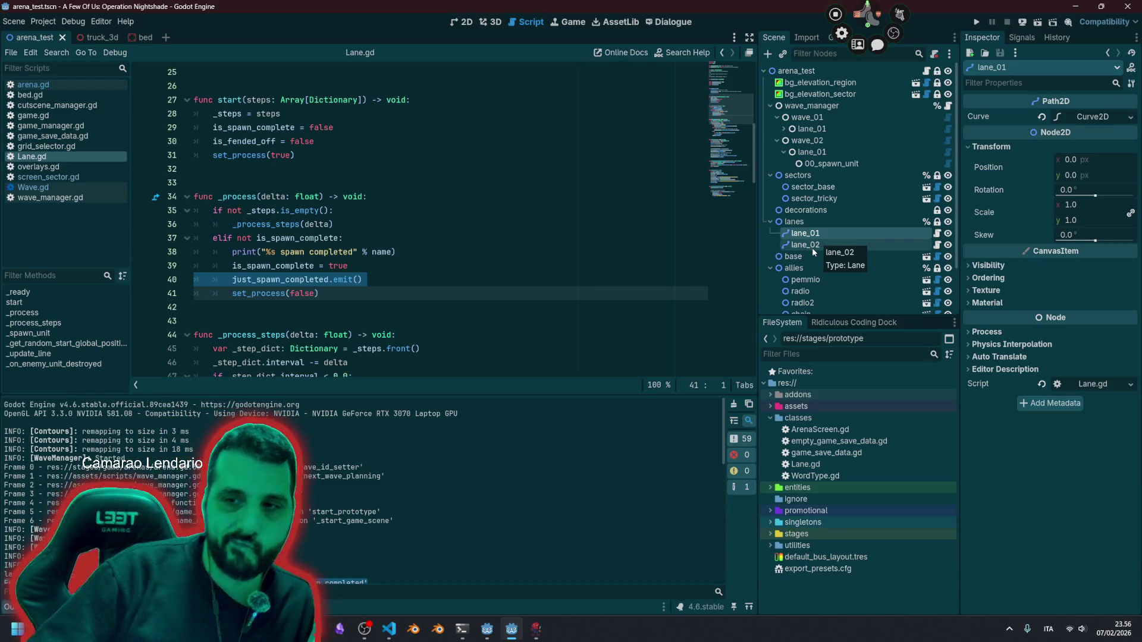
pyautogui.click(812, 248)
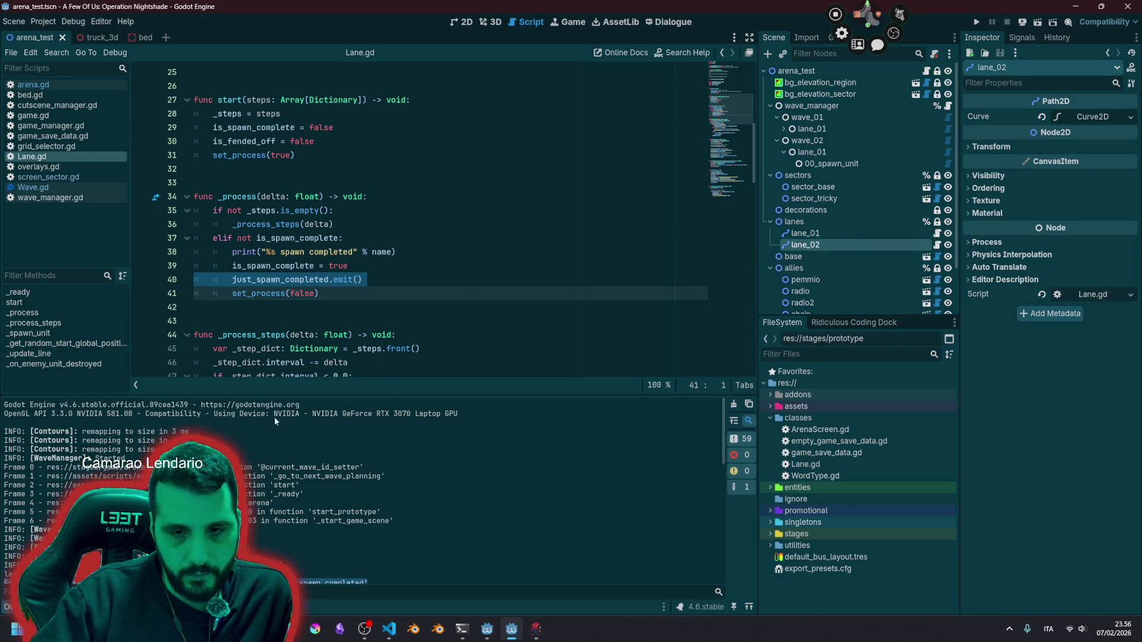
# Step: Enlarge the output log, recompare lane_01 with lane_02, and select _process and is_spawn_complete
pyautogui.moveTo(505, 394); pyautogui.dragTo(506, 346)
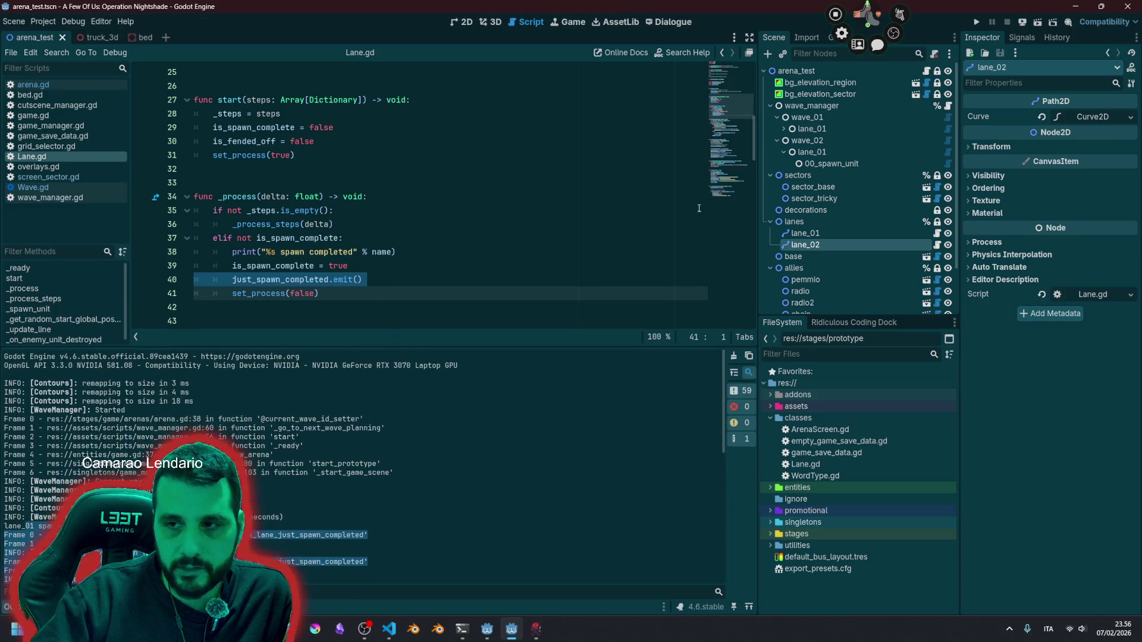
pyautogui.click(823, 232)
pyautogui.click(821, 244)
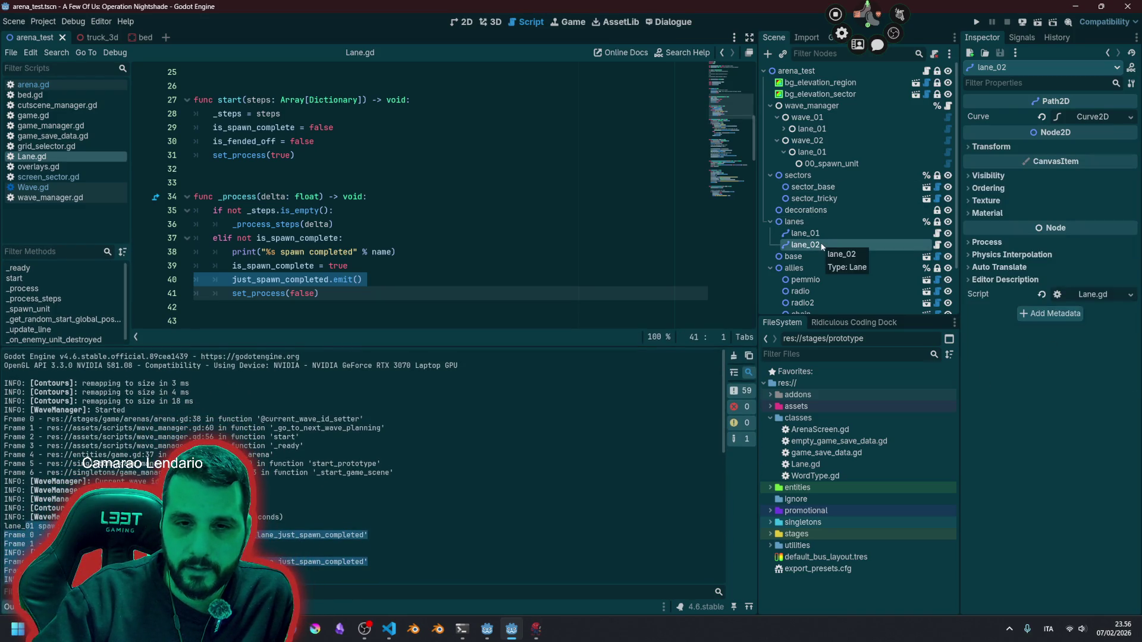
pyautogui.doubleClick(237, 196)
pyautogui.doubleClick(286, 237)
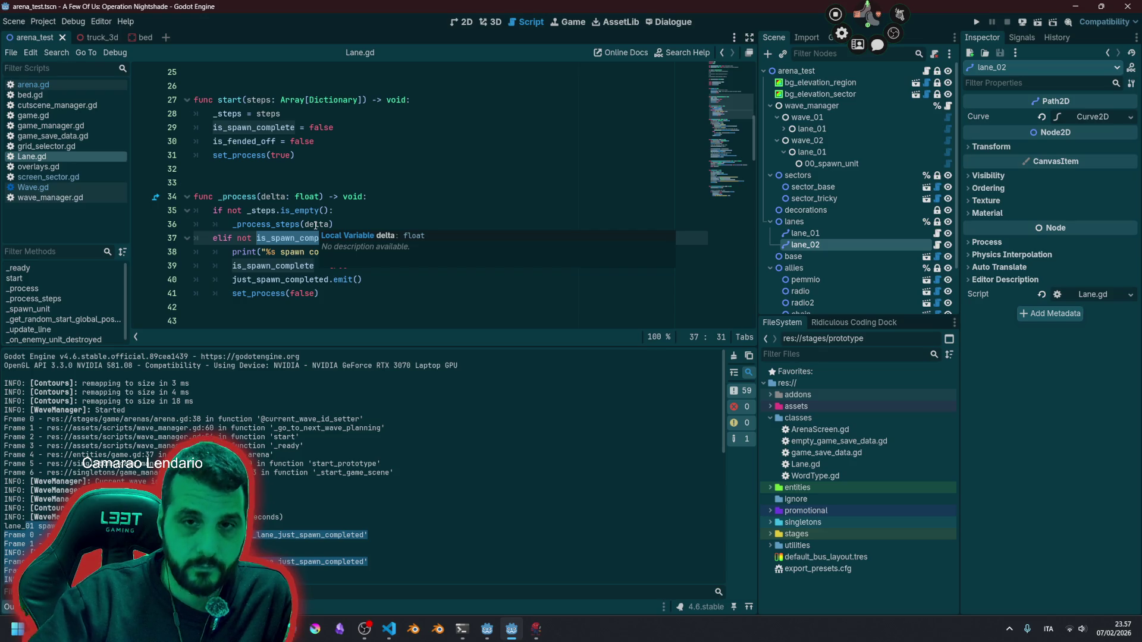
# Step: Review set_process(false) in _ready and the start function, then open wave_01 lane_01's WaveLane.gd
pyautogui.scroll(4, 315, 225)
pyautogui.doubleClick(283, 224)
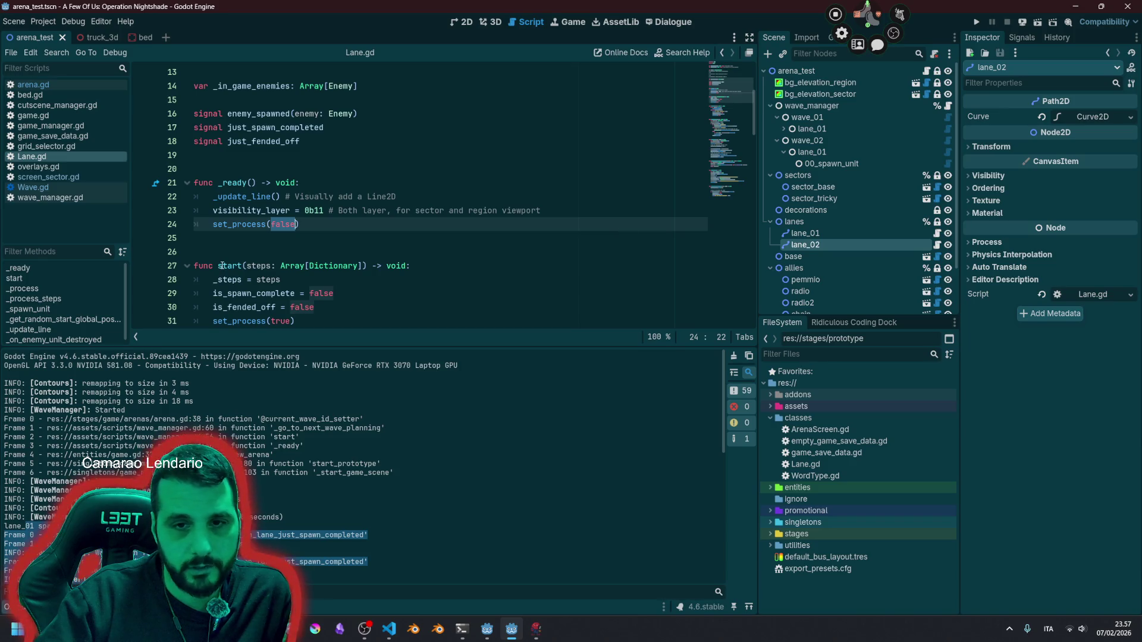
pyautogui.moveTo(355, 262); pyautogui.dragTo(325, 291)
pyautogui.click(325, 291)
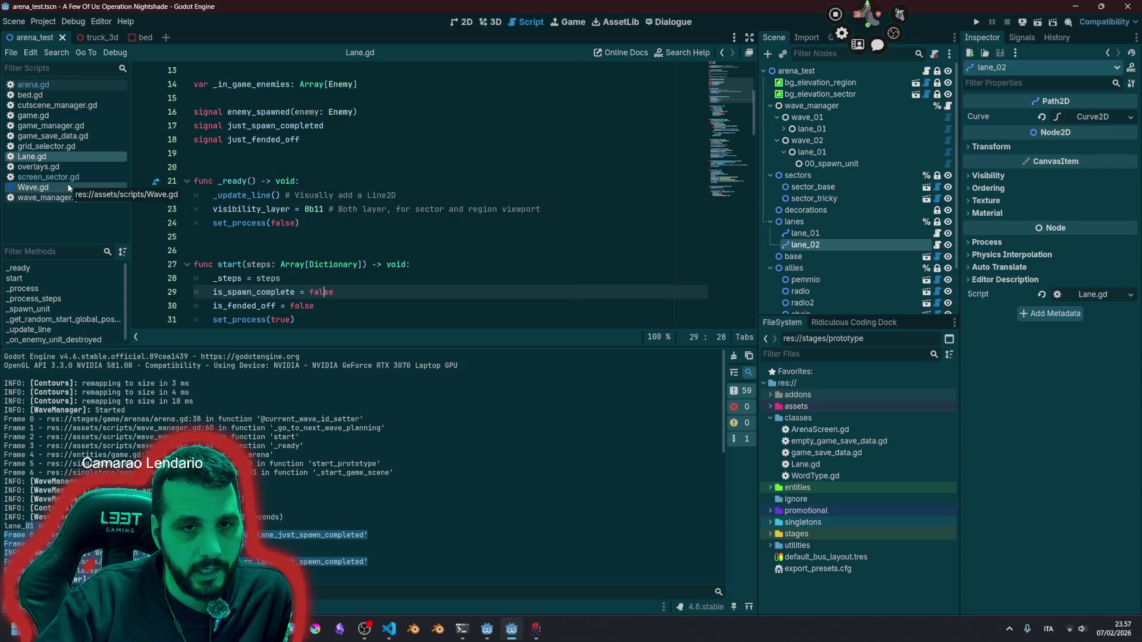
pyautogui.click(833, 130)
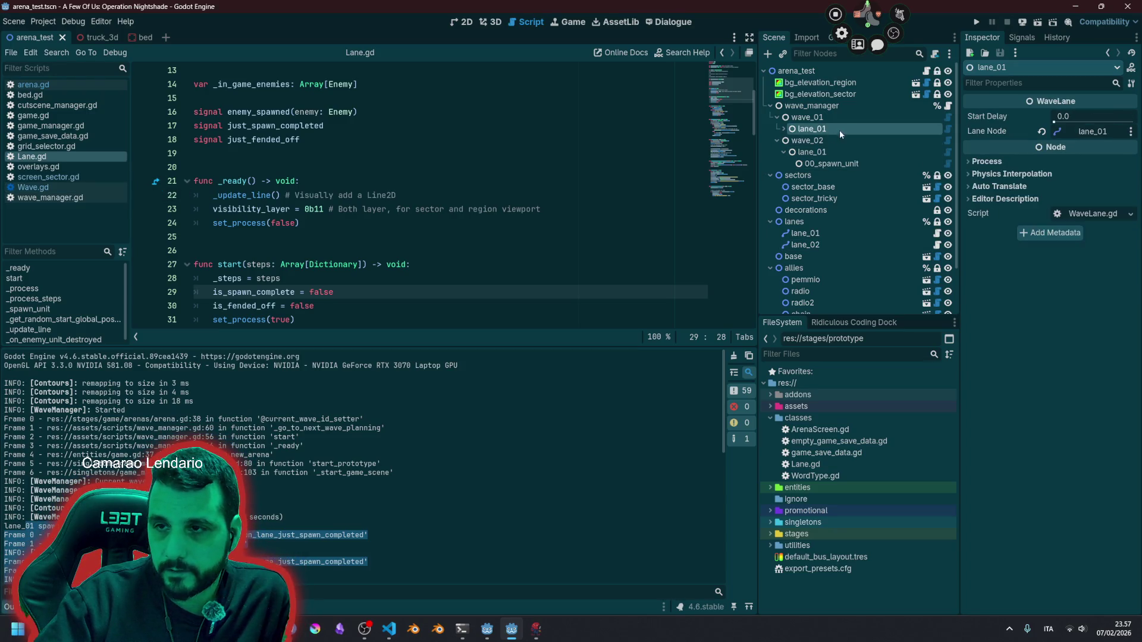
pyautogui.click(470, 182)
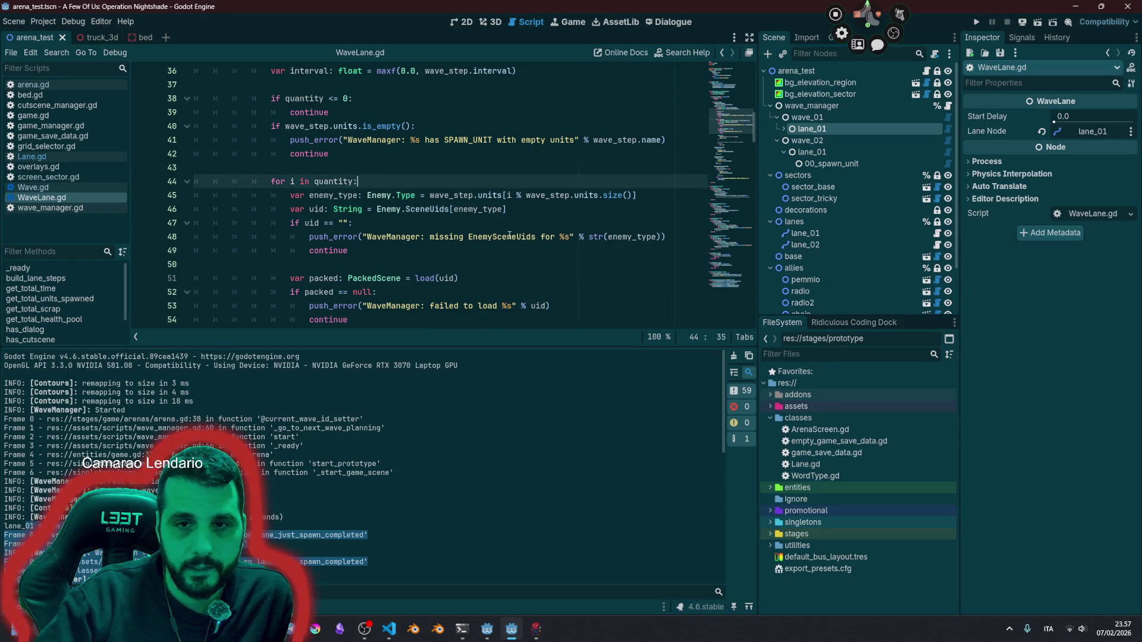
# Step: Fold build_lane_steps and get_total_time and collapse the bottom Output panel
pyautogui.scroll(6, 724, 179)
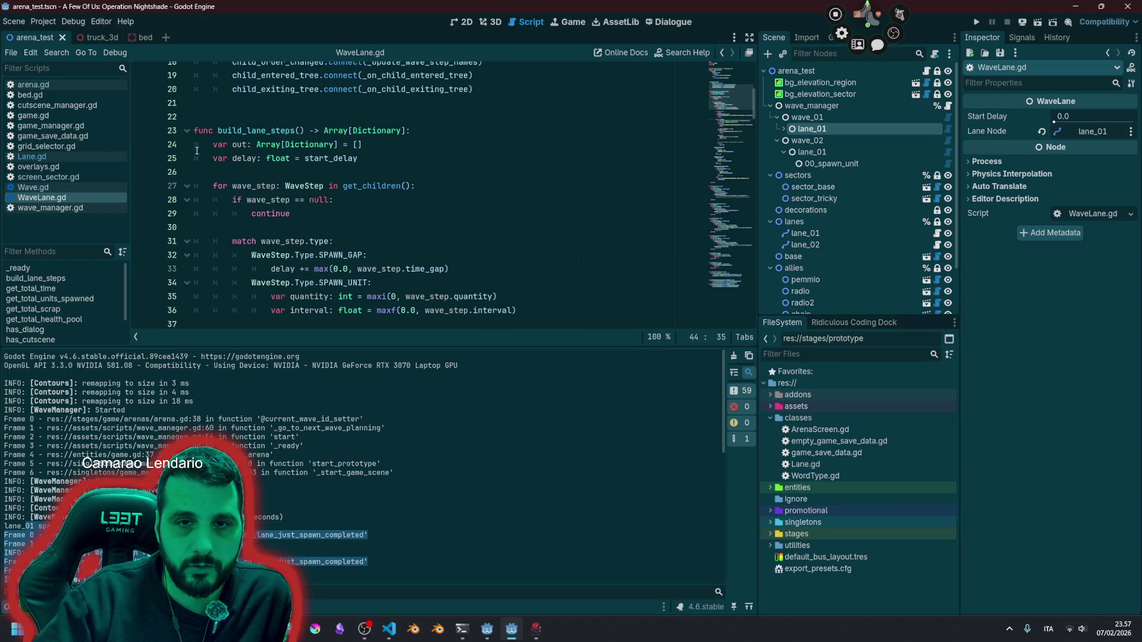
pyautogui.click(187, 130)
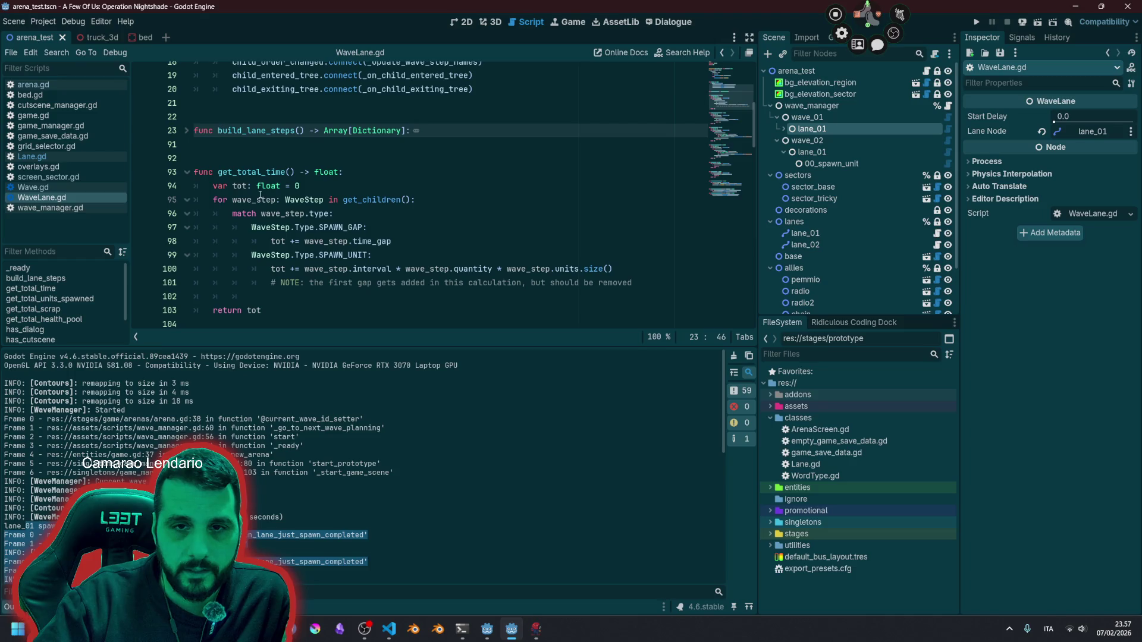
pyautogui.click(188, 172)
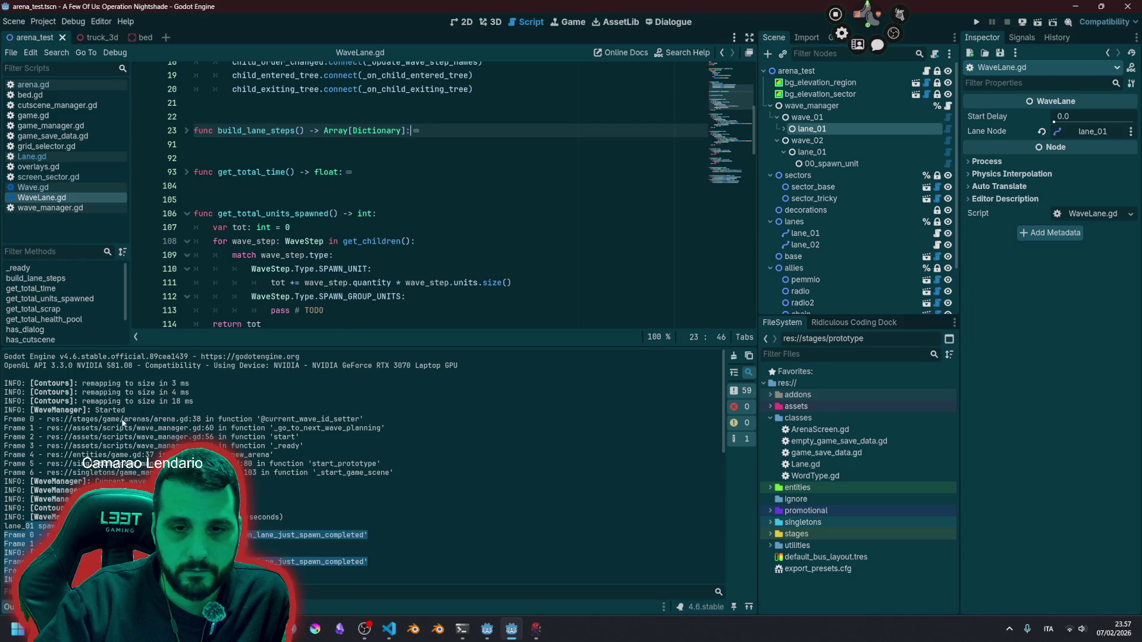
pyautogui.click(9, 606)
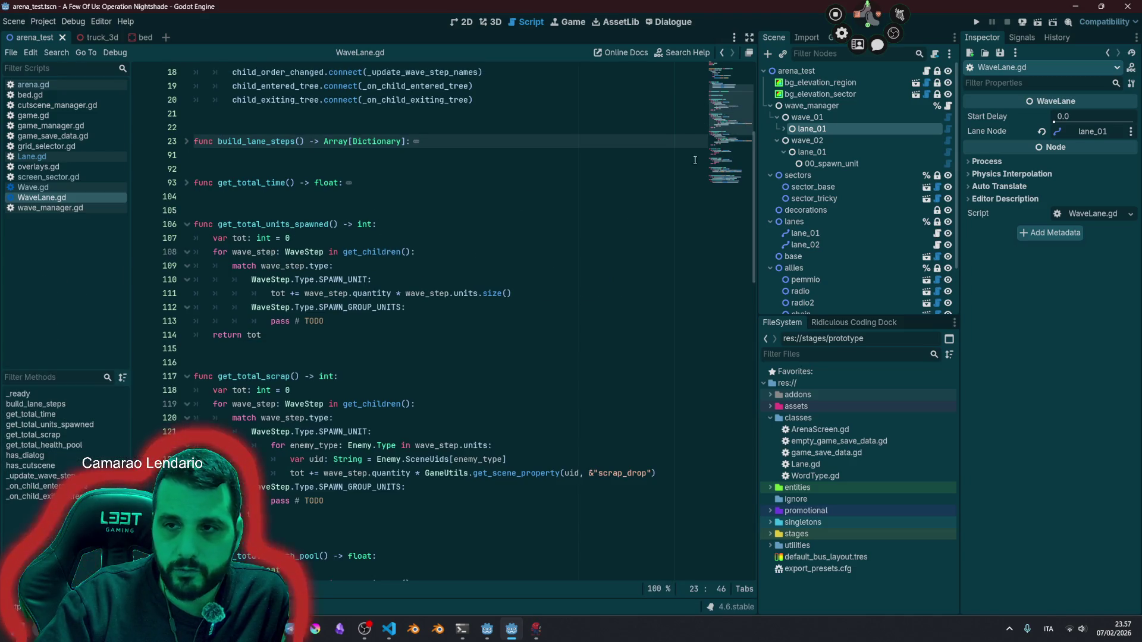
# Step: Fold get_total_scrap and get_total_units_spawned, then unfold build_lane_steps at line 23
pyautogui.press('Up')
pyautogui.press('Up')
pyautogui.press('Up')
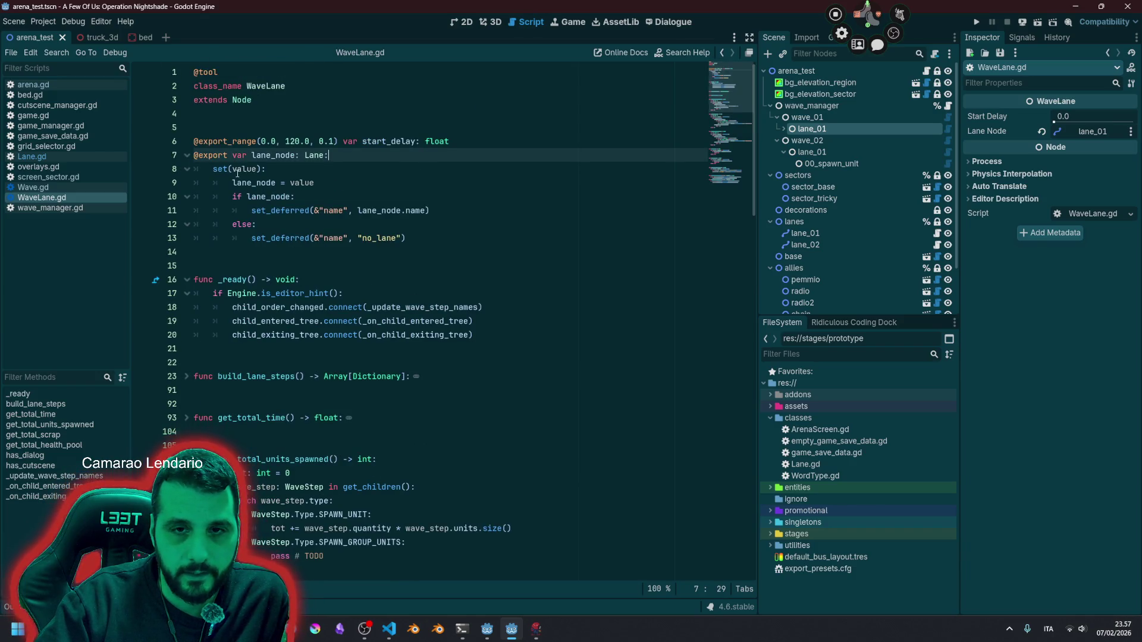
pyautogui.scroll(-1, 277, 411)
pyautogui.scroll(-20, 277, 411)
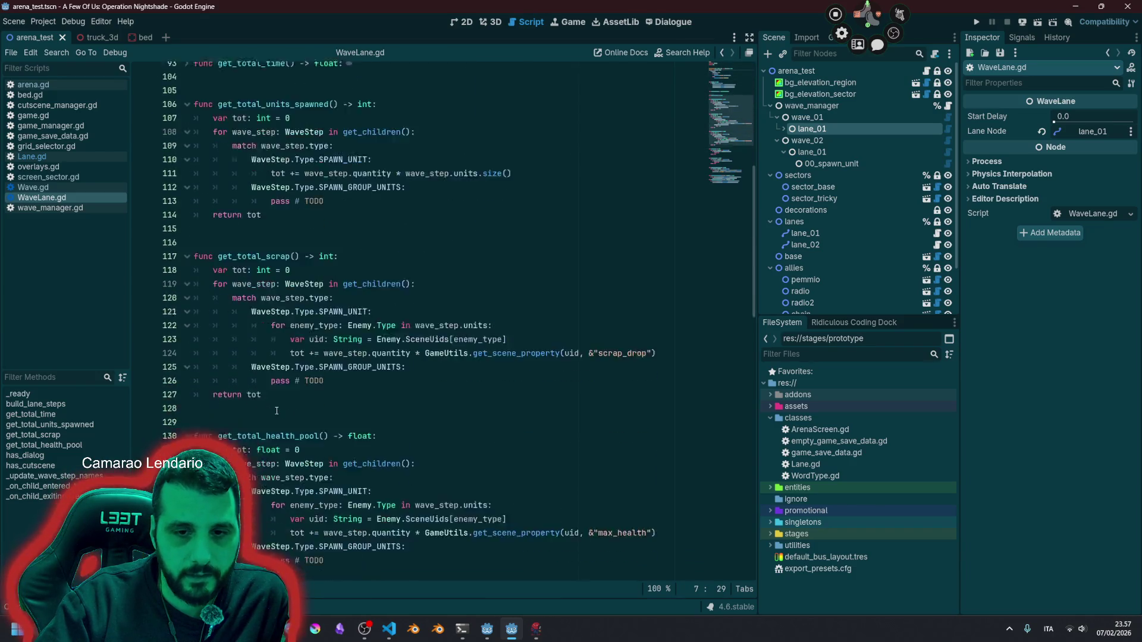
pyautogui.scroll(-1, 277, 411)
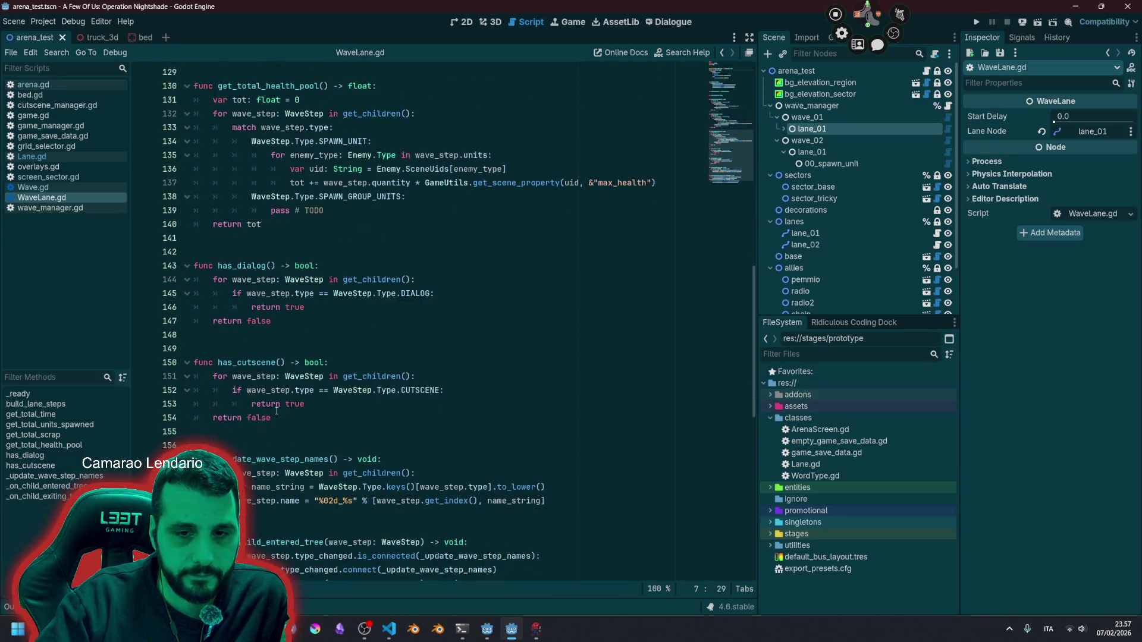
pyautogui.scroll(9, 277, 410)
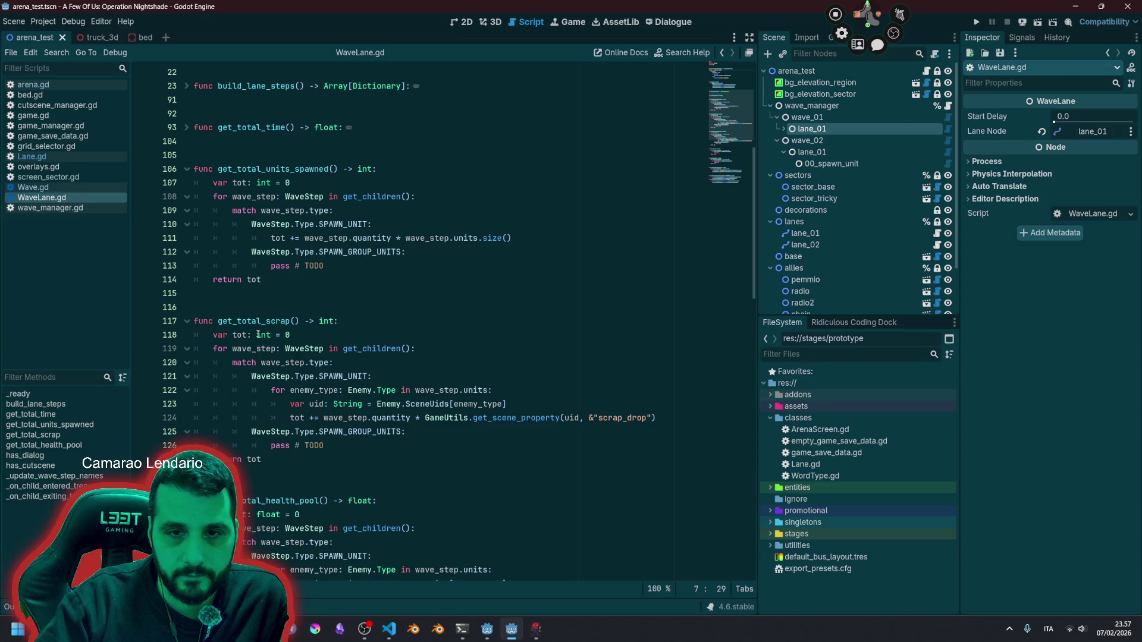
pyautogui.click(188, 321)
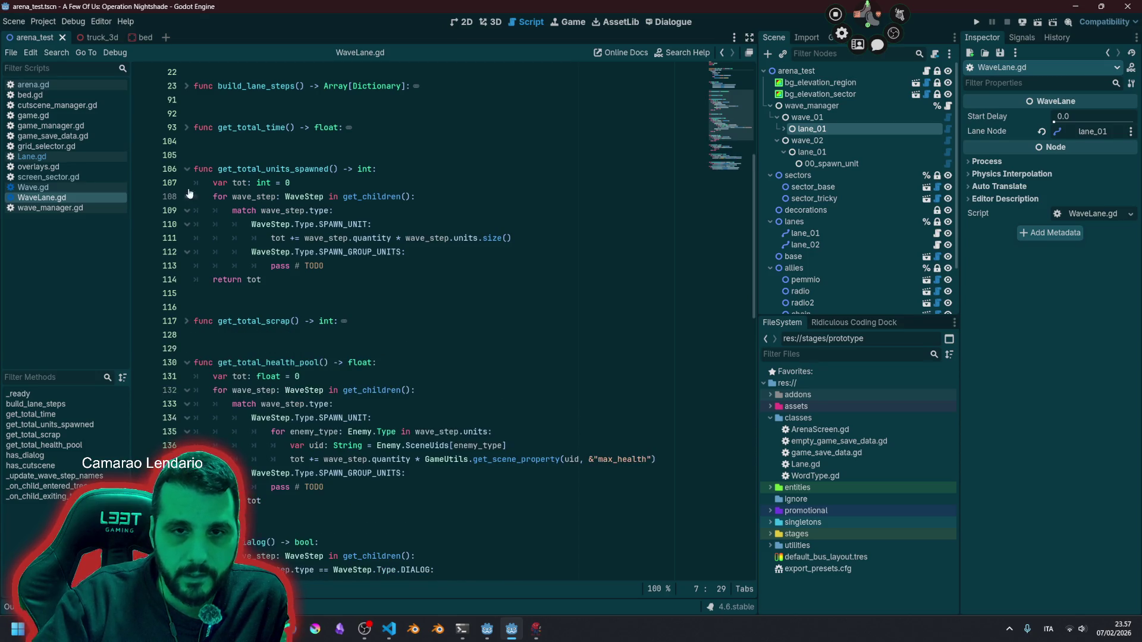
pyautogui.click(187, 169)
pyautogui.scroll(3, 259, 268)
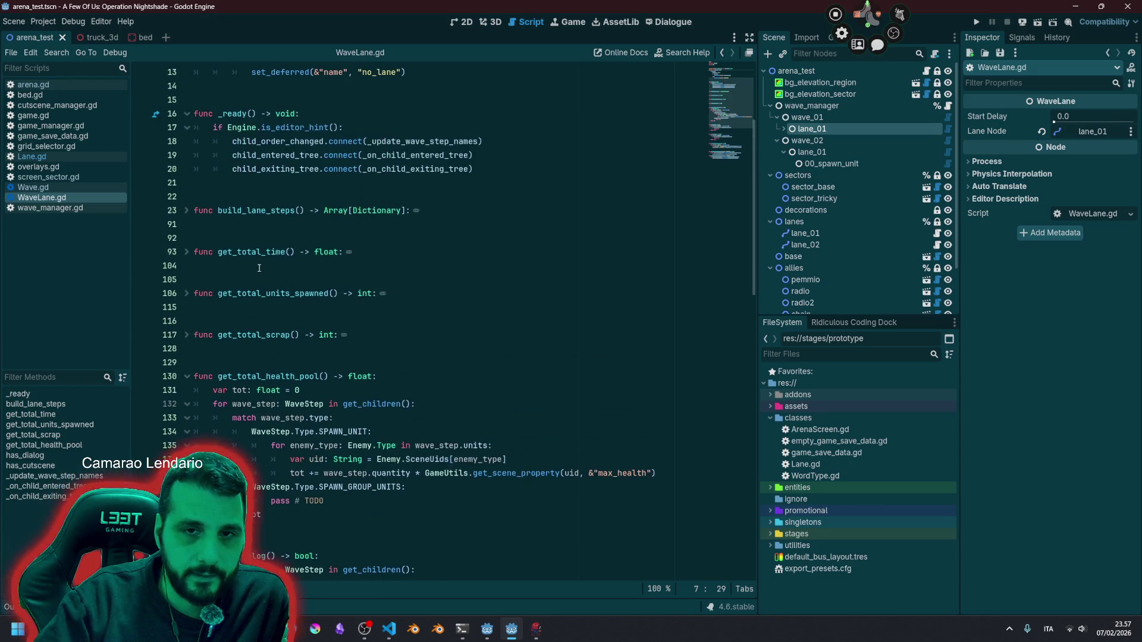
pyautogui.click(187, 210)
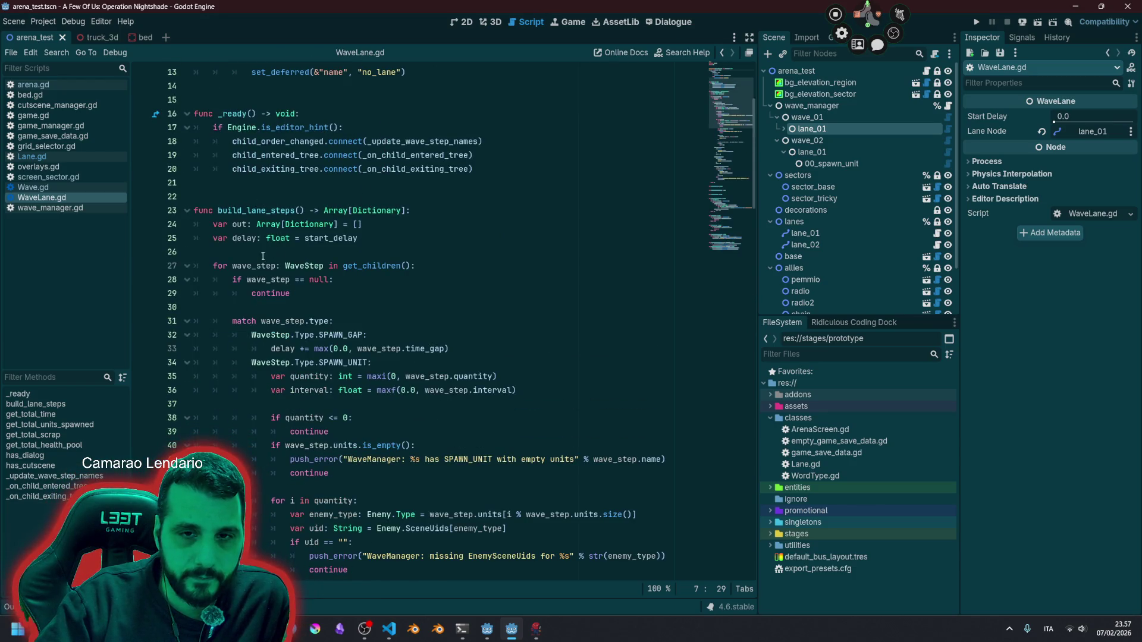
# Step: Select wave_step and the WaveStep type on the build_lane_steps loop line
pyautogui.doubleClick(248, 265)
pyautogui.doubleClick(309, 267)
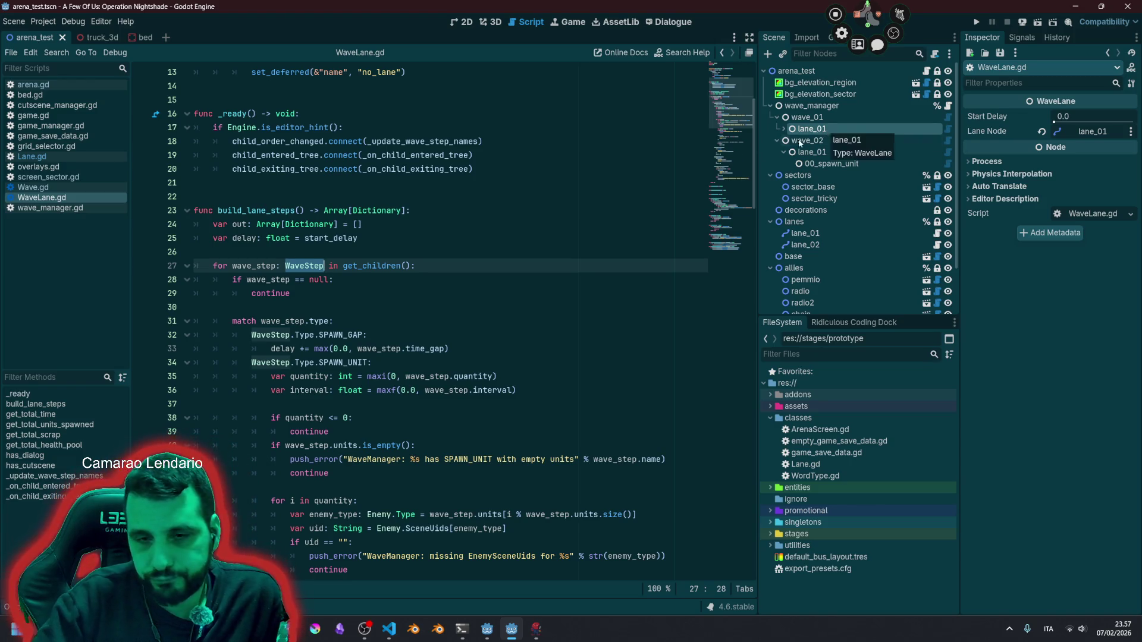
pyautogui.scroll(-2, 330, 298)
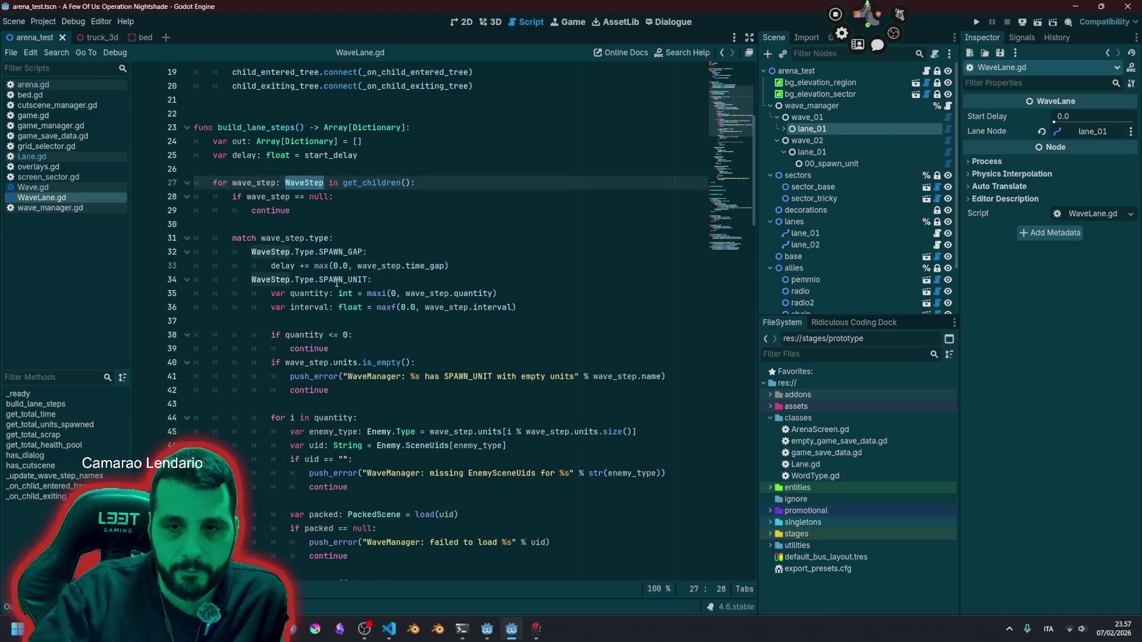
# Step: Check the SPAWN_GAP delay in the match statement, then switch to Wave.gd
pyautogui.doubleClick(331, 254)
pyautogui.click(326, 266)
pyautogui.scroll(-10, 316, 286)
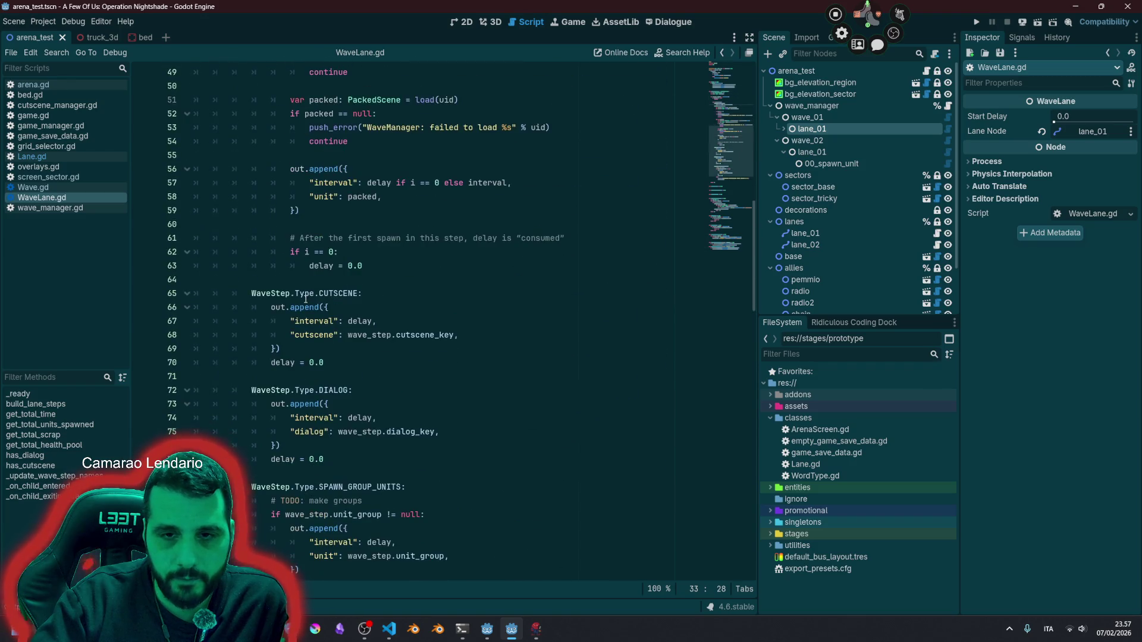
pyautogui.scroll(-7, 306, 299)
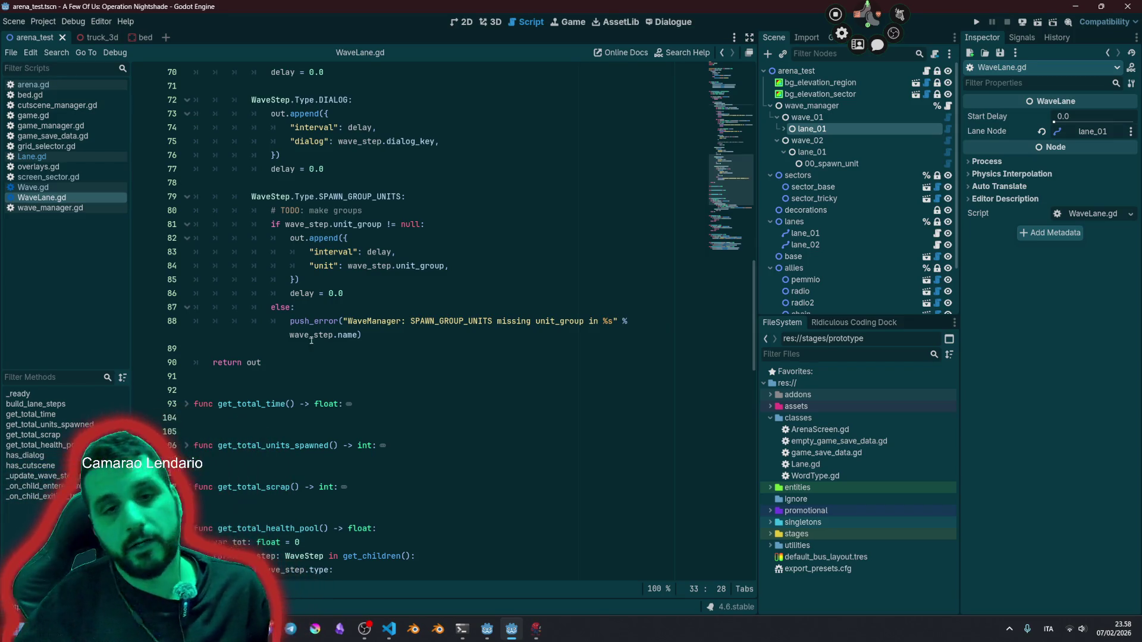
pyautogui.click(51, 186)
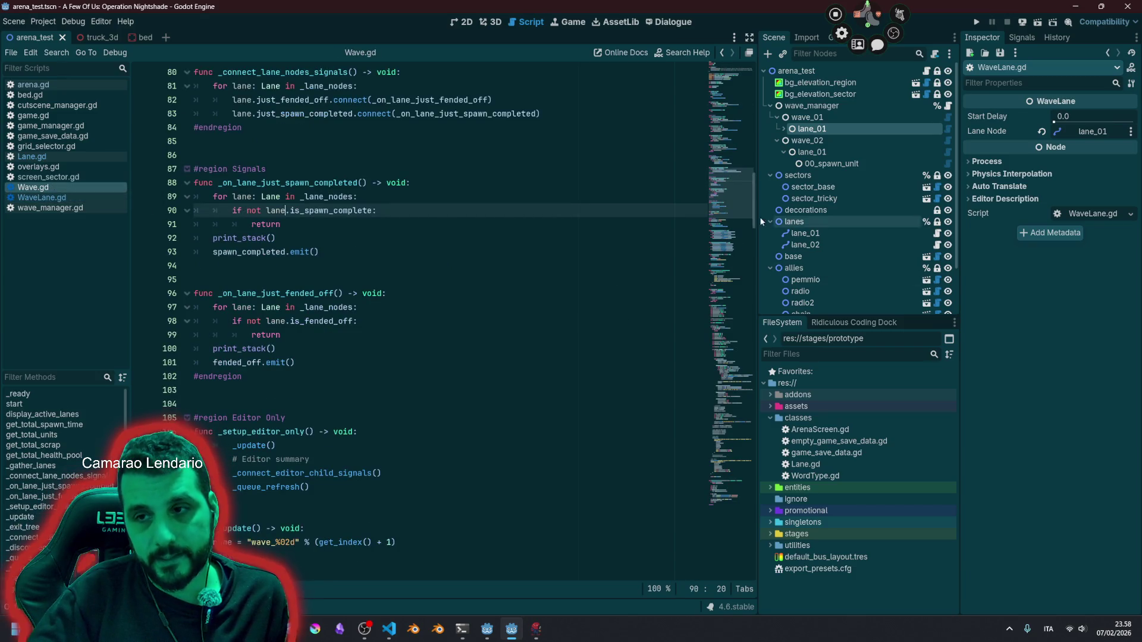
# Step: Select the lane signal handlers, then examine wave_lane and lane_node on Wave.gd lines 33–34
pyautogui.moveTo(684, 182); pyautogui.dragTo(684, 100)
pyautogui.moveTo(740, 198); pyautogui.dragTo(740, 78)
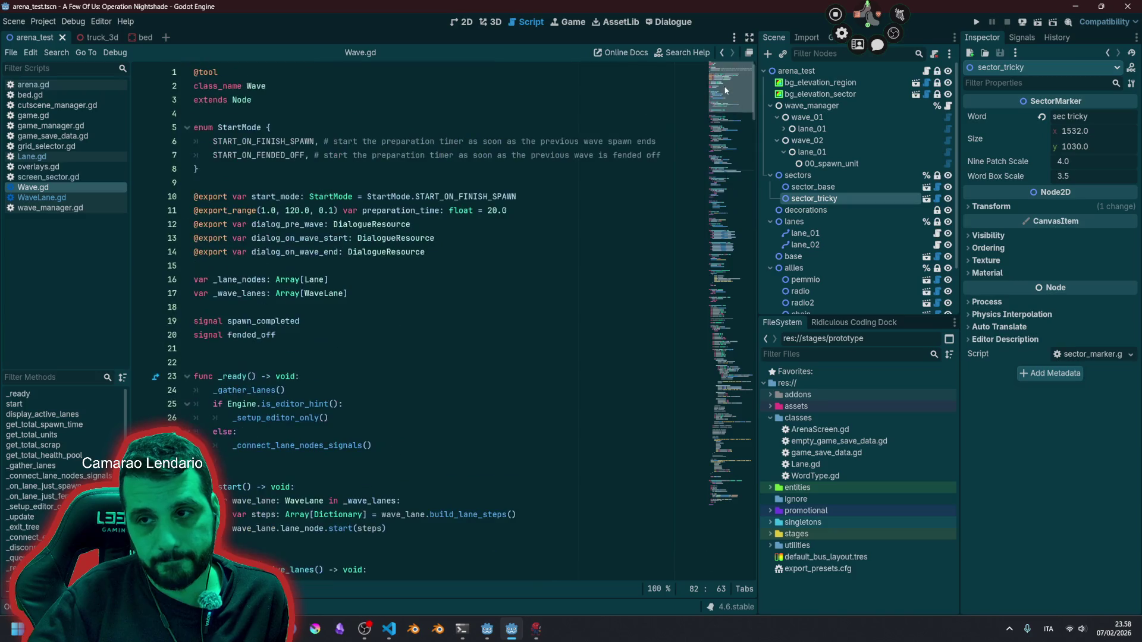
pyautogui.click(390, 252)
pyautogui.scroll(-3, 250, 367)
pyautogui.doubleClick(247, 374)
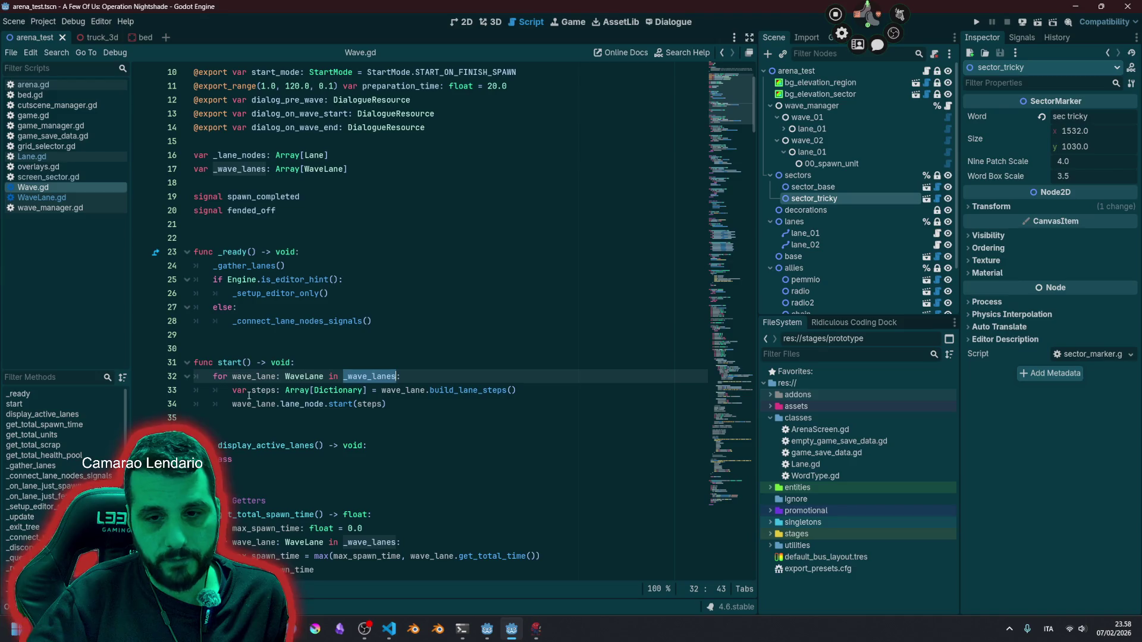
pyautogui.click(247, 389)
pyautogui.doubleClick(253, 404)
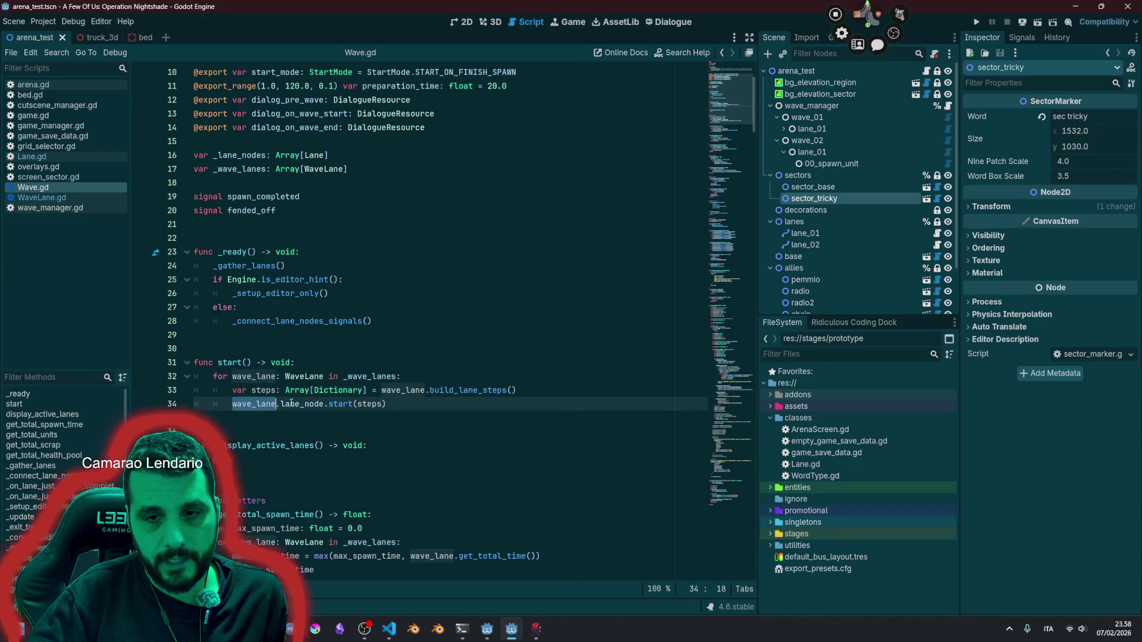
pyautogui.doubleClick(302, 404)
pyautogui.click(419, 407)
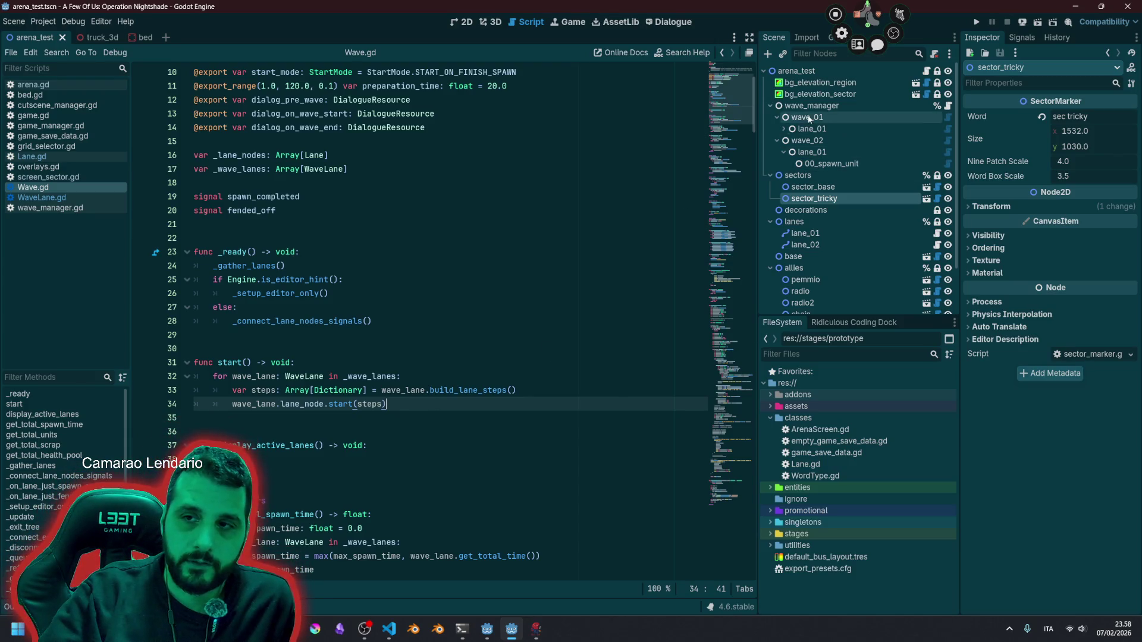
# Step: Inspect wave_01's lane_01 node and trace the steps argument back to build_lane_steps
pyautogui.click(813, 129)
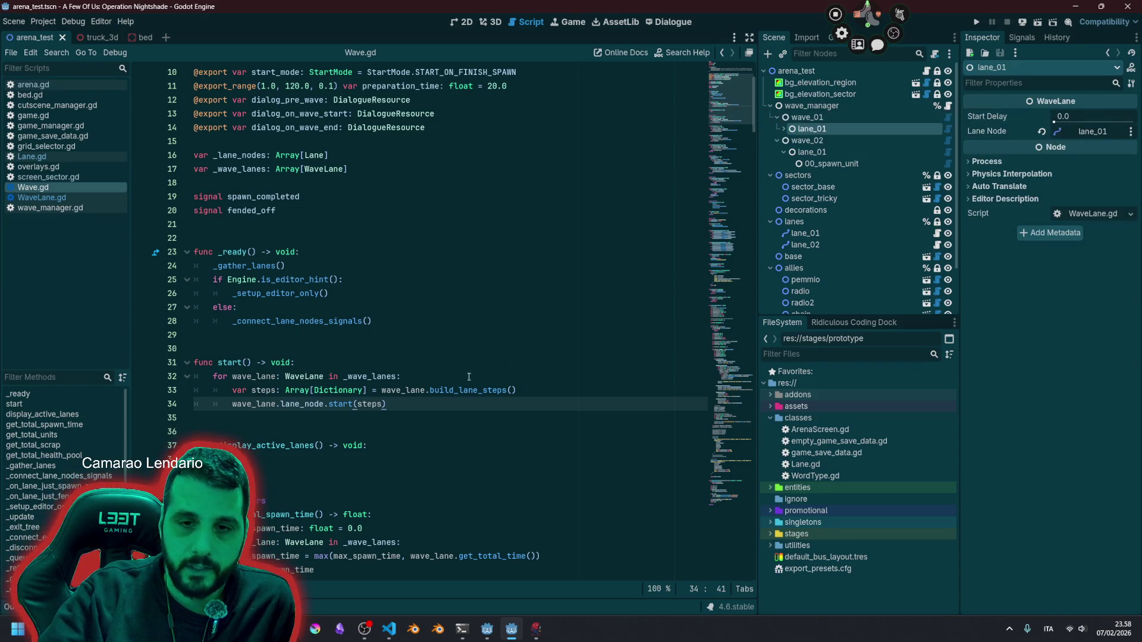
pyautogui.doubleClick(289, 406)
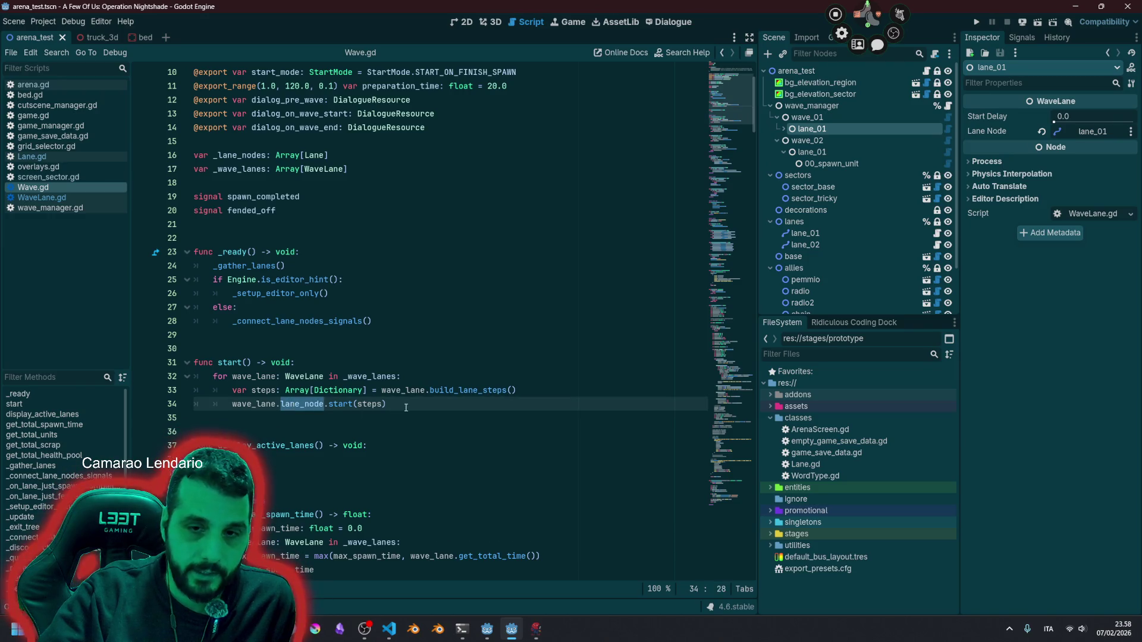
pyautogui.doubleClick(368, 405)
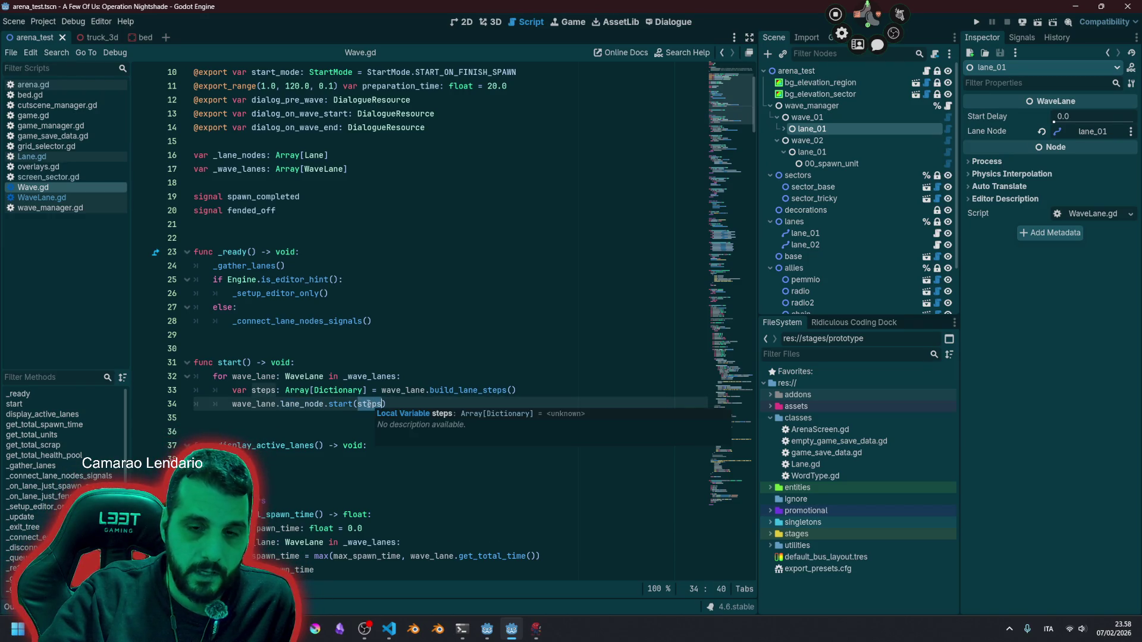
pyautogui.doubleClick(403, 390)
pyautogui.doubleClick(463, 394)
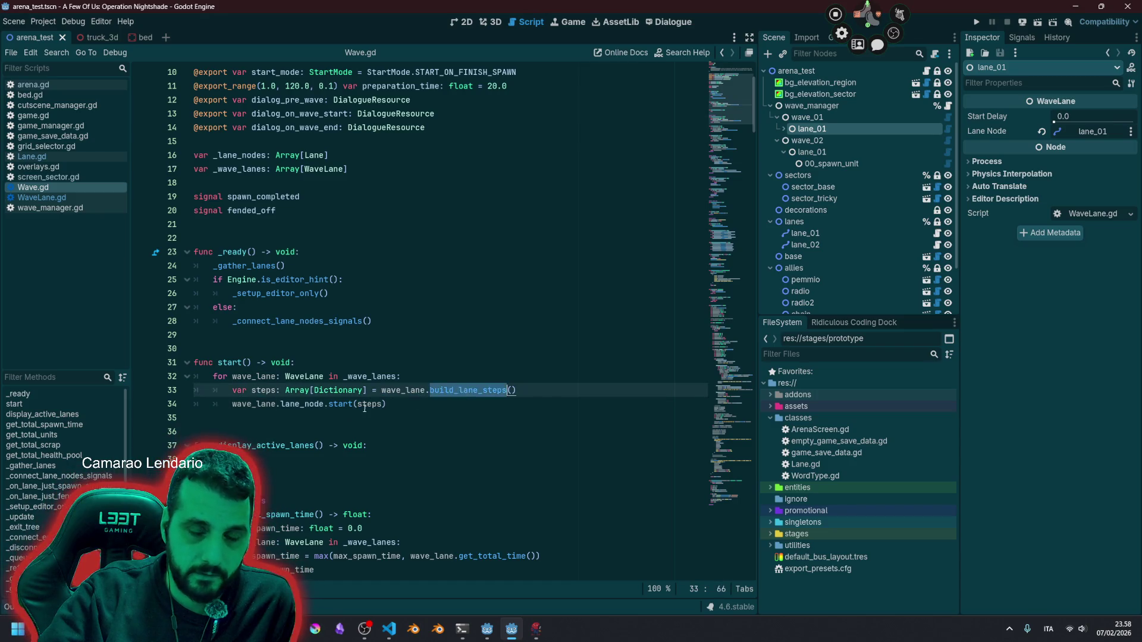
pyautogui.click(409, 404)
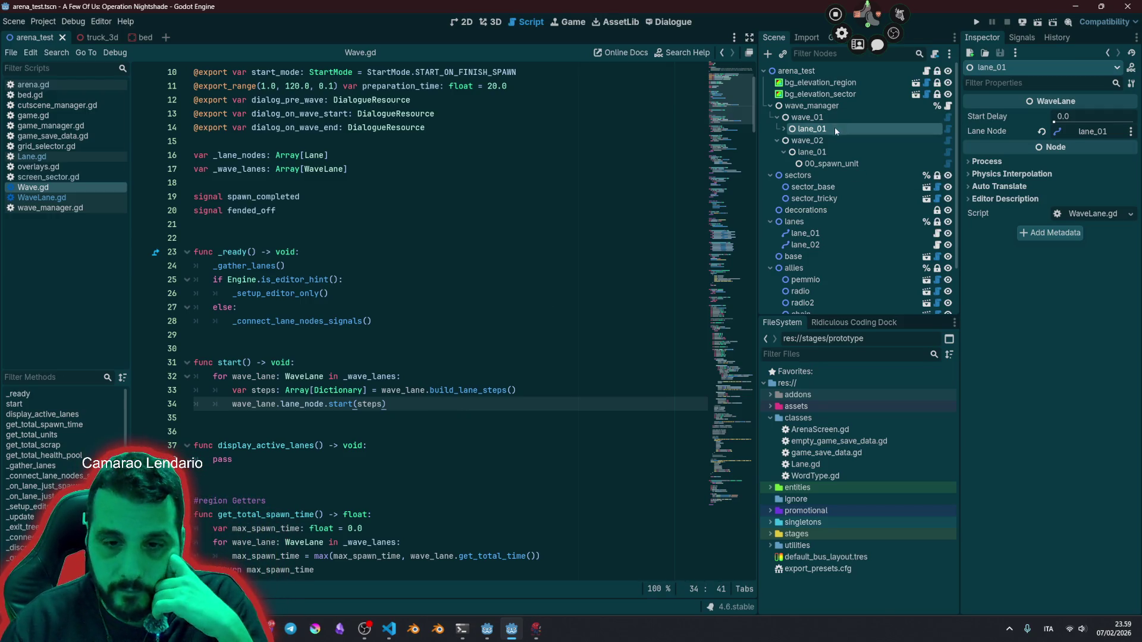
# Step: Check the lane_node property, then show the output log with Ctrl+J and enlarge it
pyautogui.doubleClick(242, 403)
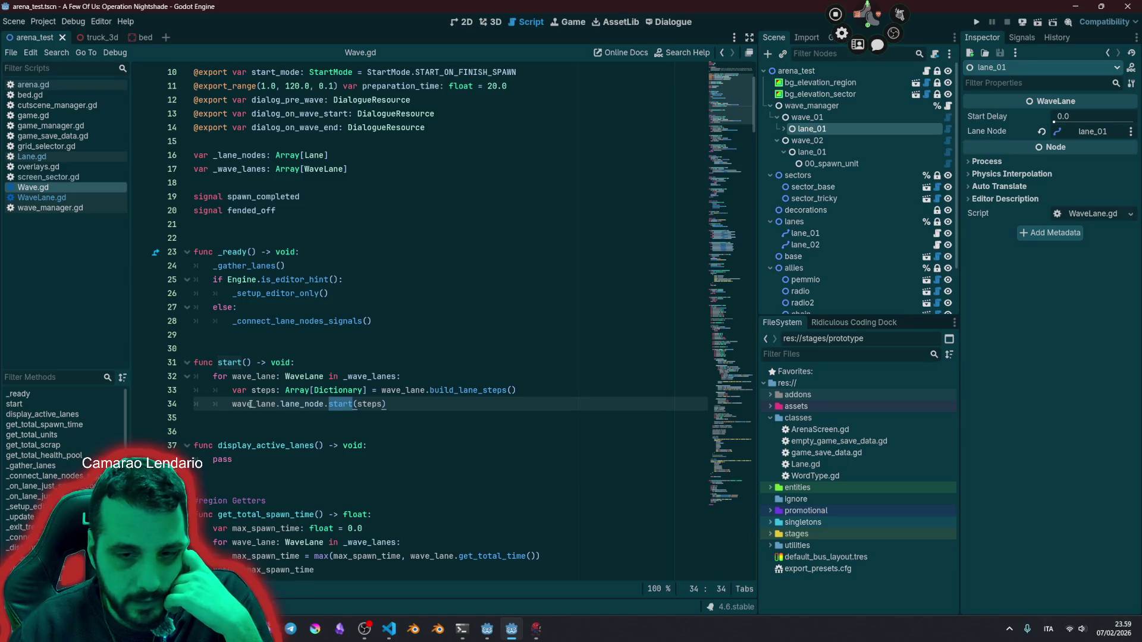
pyautogui.click(242, 362)
pyautogui.click(291, 404)
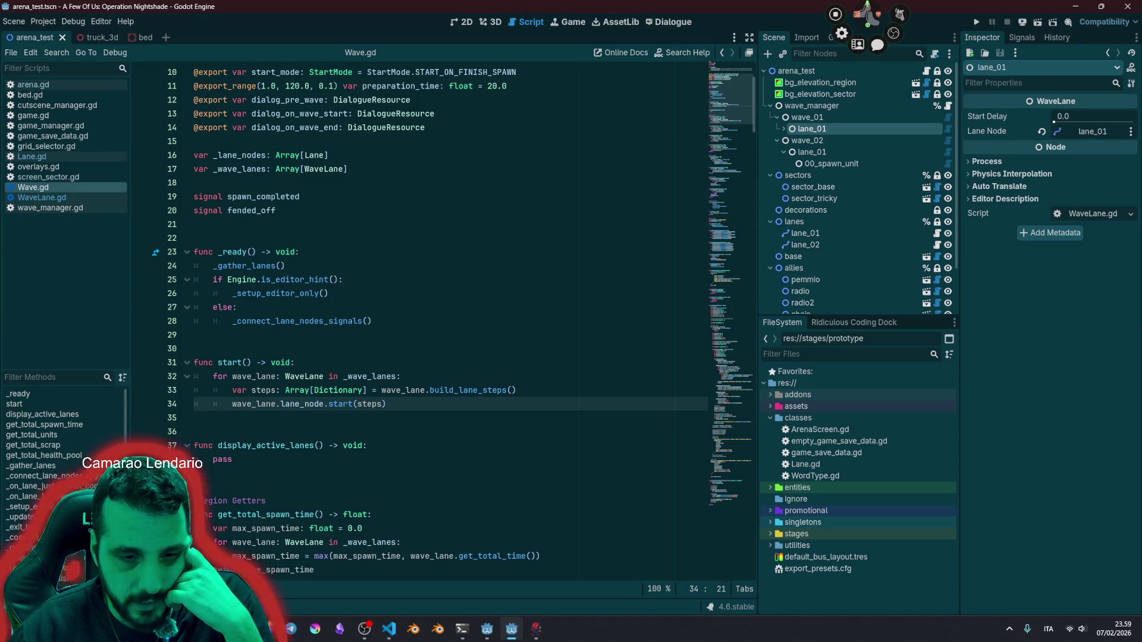
pyautogui.hotkey('ctrl', 'j')
pyautogui.moveTo(187, 352); pyautogui.dragTo(160, 260)
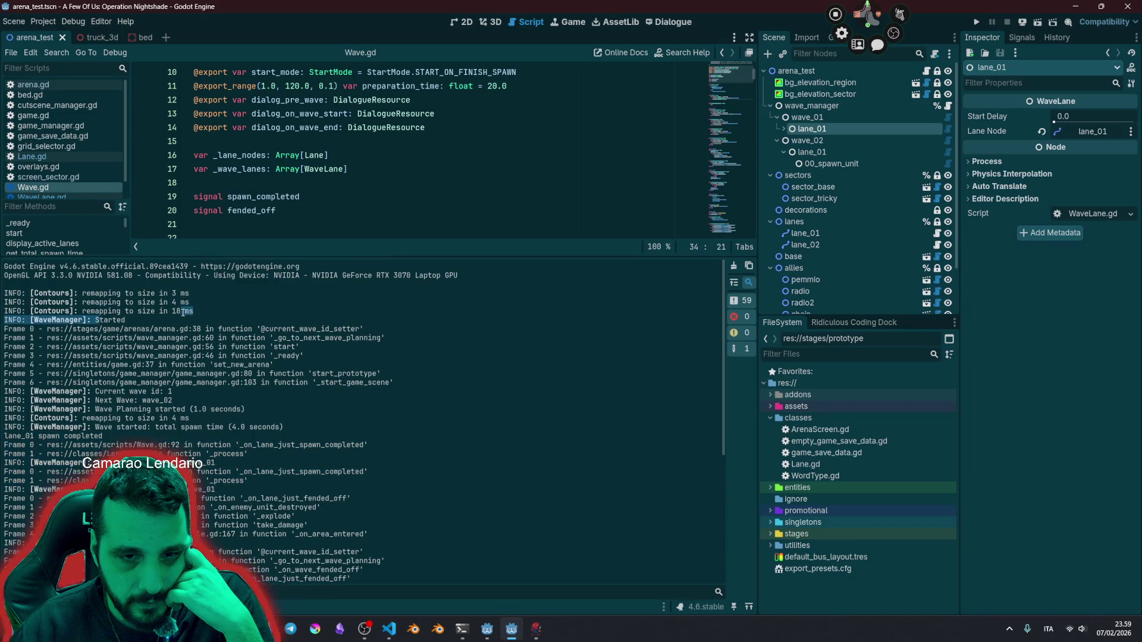
# Step: Read the wave id setter trace, 'Current wave id: 1', and lane_01 spawn completed log lines
pyautogui.moveTo(269, 329); pyautogui.dragTo(304, 356)
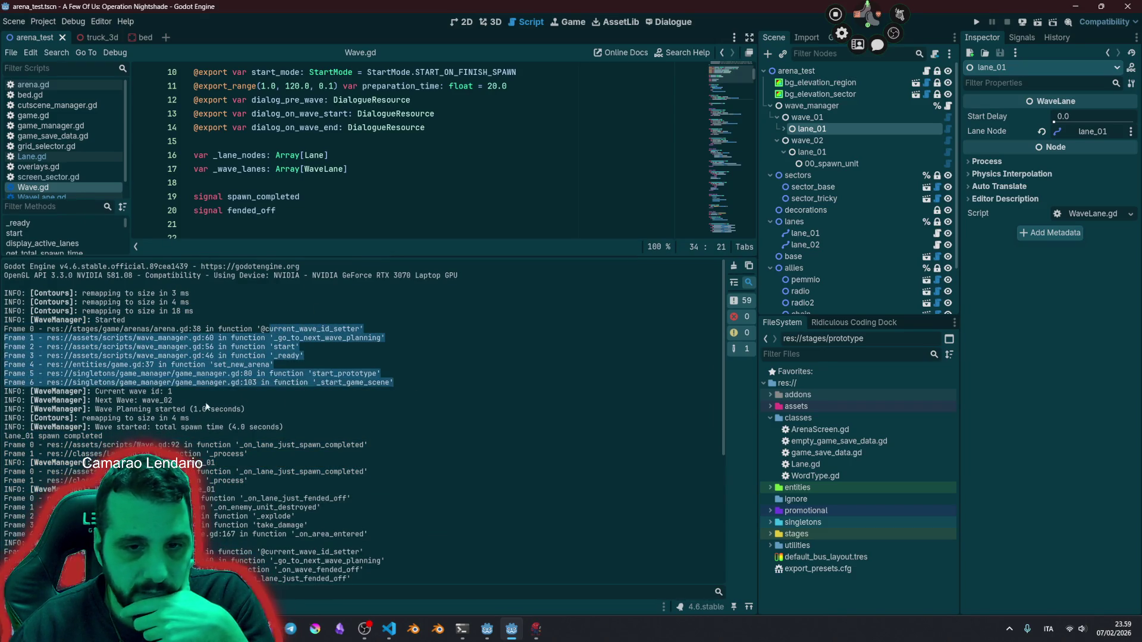
pyautogui.moveTo(95, 391); pyautogui.dragTo(172, 392)
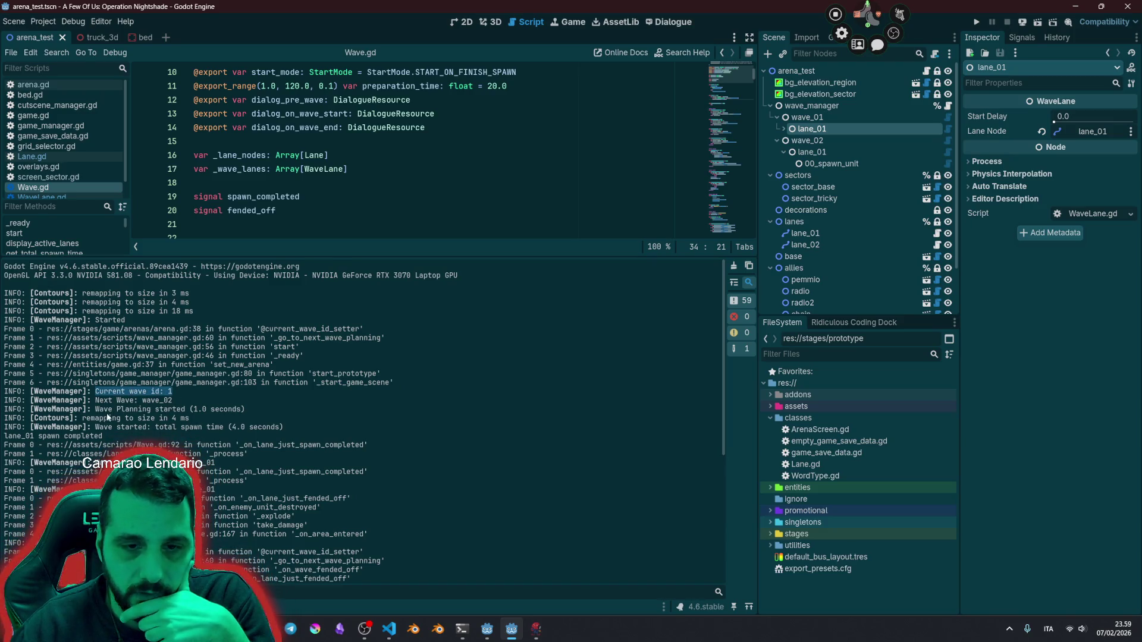
pyautogui.moveTo(95, 427); pyautogui.dragTo(229, 433)
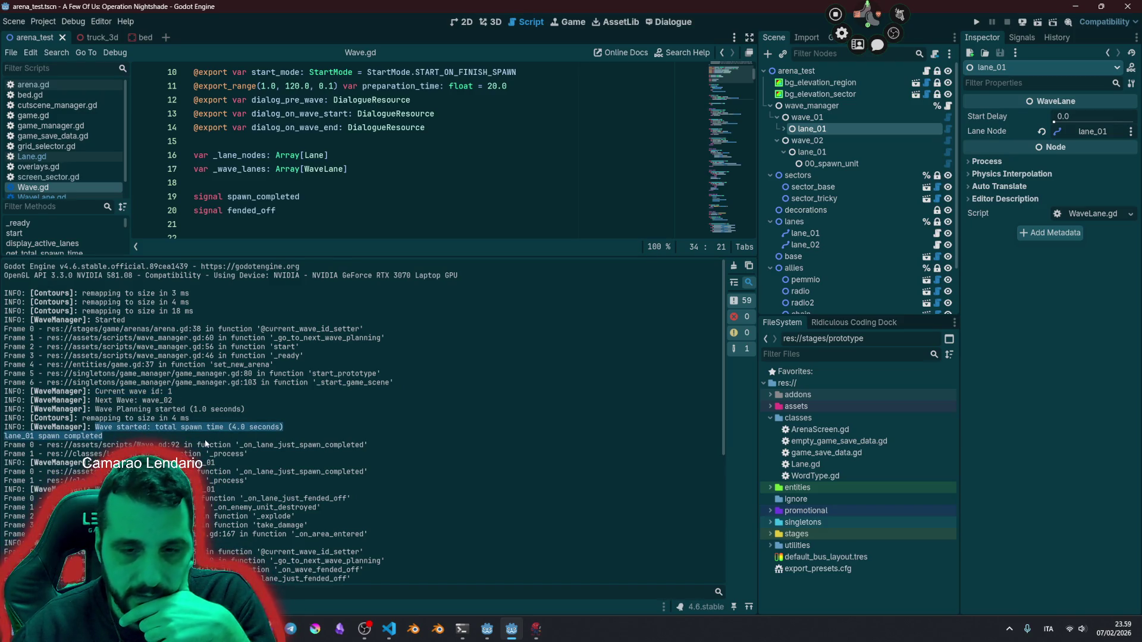
pyautogui.click(280, 333)
# Step: Shrink the output log to enlarge Wave.gd and highlight every use of wave_lane
pyautogui.moveTo(311, 255); pyautogui.dragTo(310, 458)
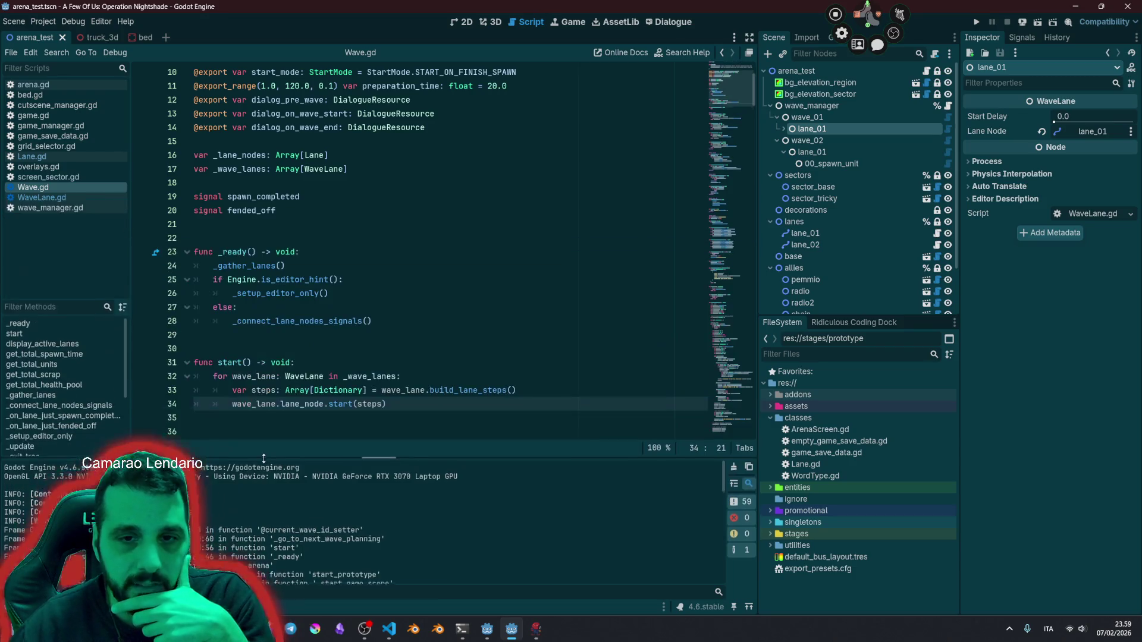
pyautogui.click(247, 389)
pyautogui.doubleClick(254, 376)
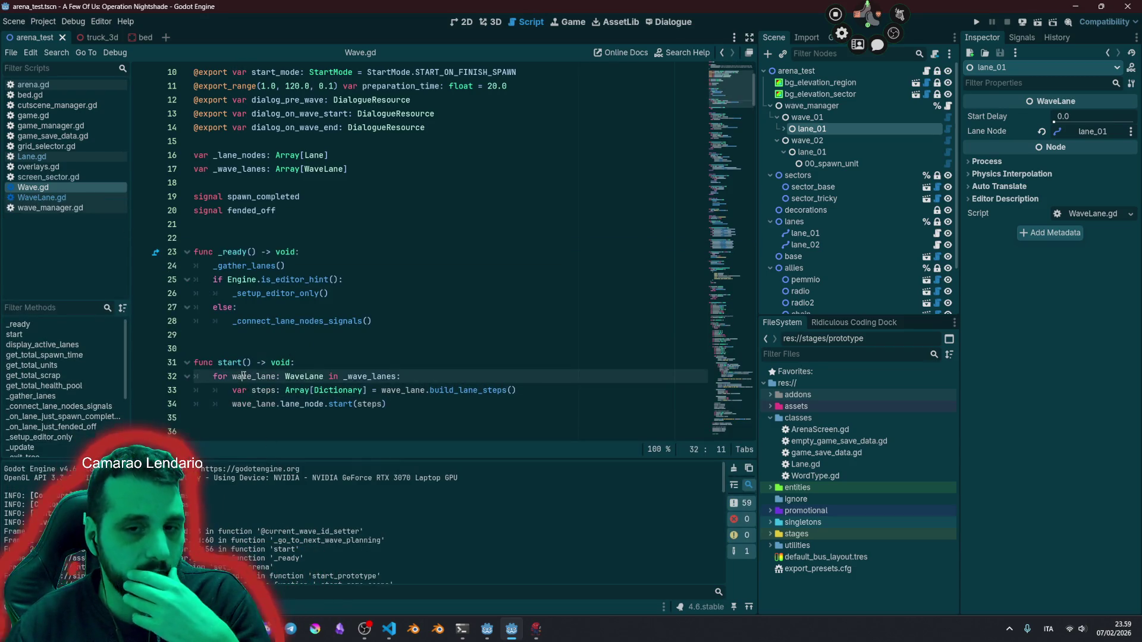
# Step: Insert and then remove a blank line at the end of line 34 in Wave.gd
pyautogui.scroll(-3, 413, 278)
pyautogui.click(414, 278)
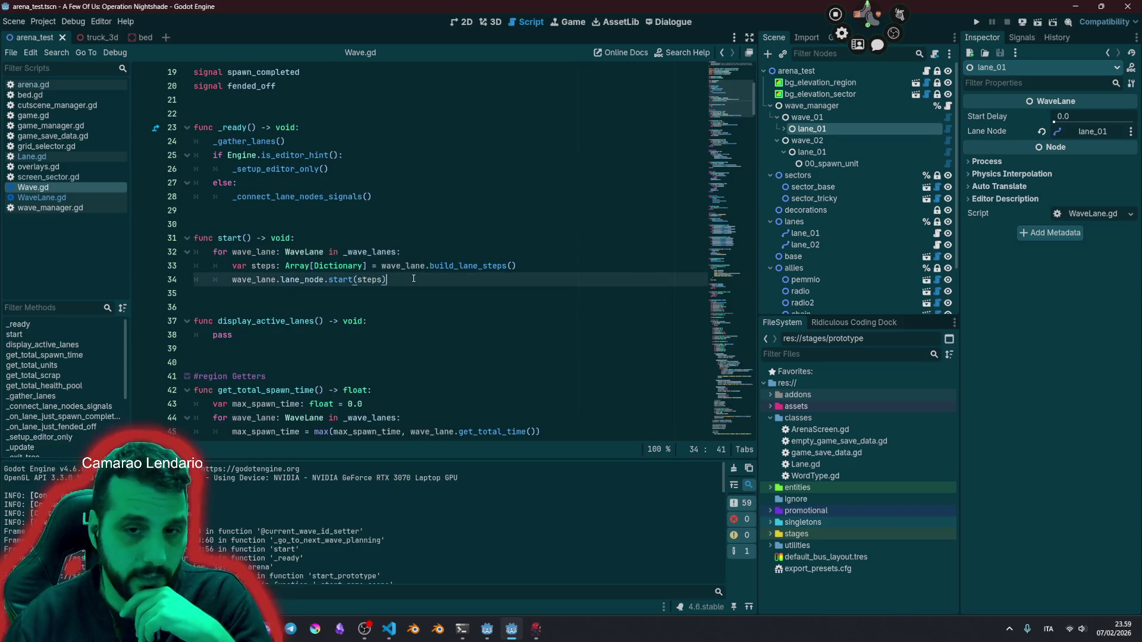
pyautogui.press('Return')
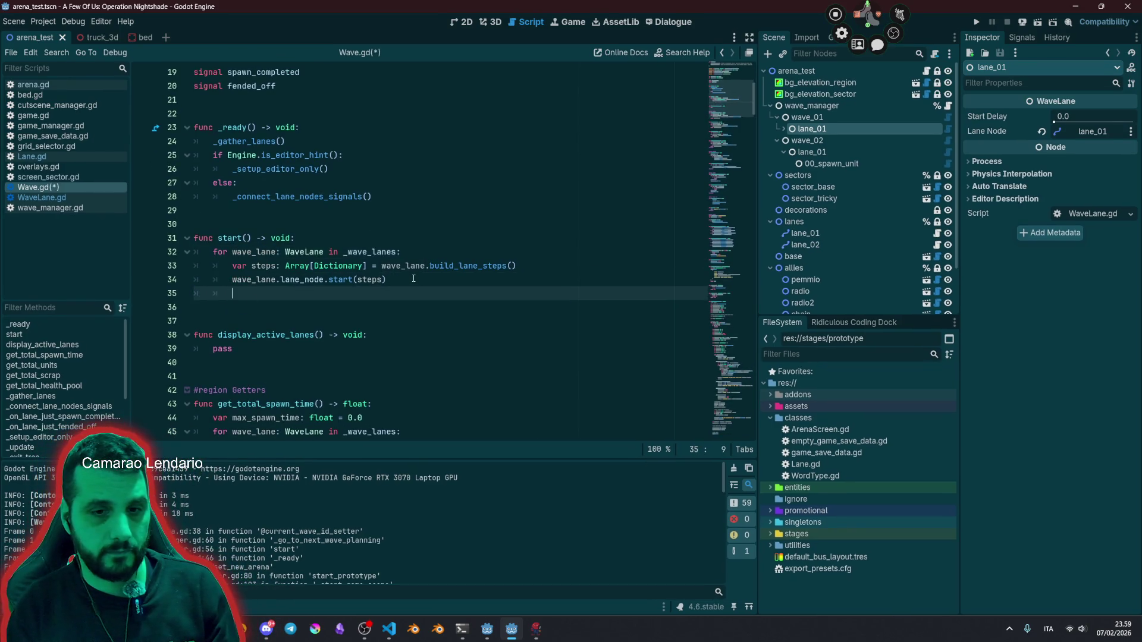
pyautogui.press('BackSpace')
pyautogui.press('BackSpace')
pyautogui.press('BackSpace')
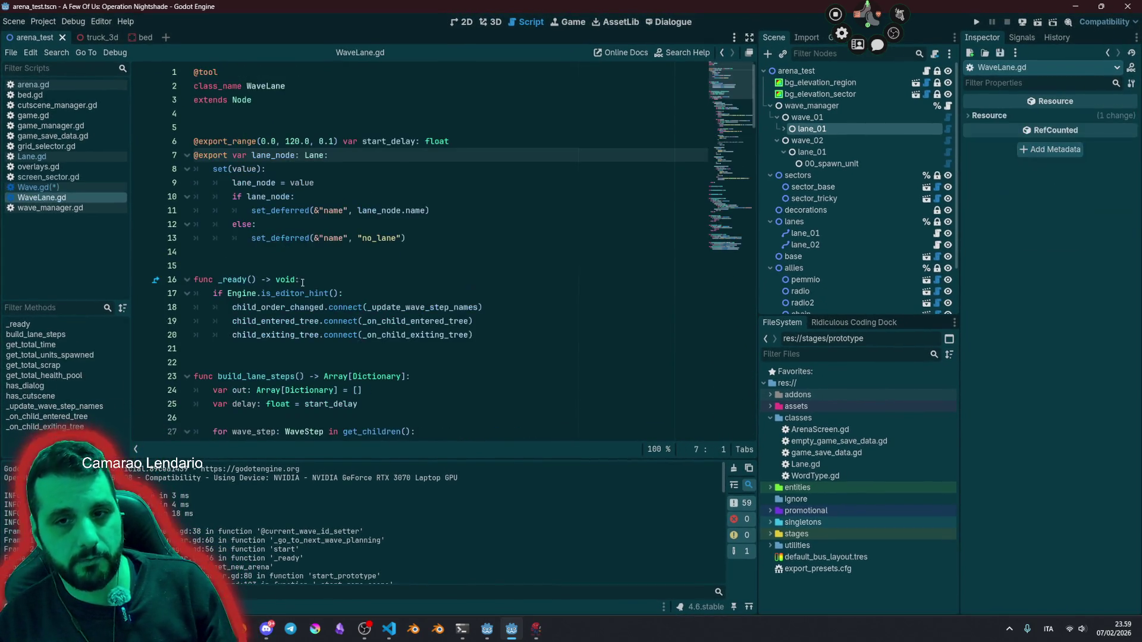
# Step: Jump to the lane_node definition in WaveLane.gd and look over the surrounding code
pyautogui.keyDown('ctrl'); pyautogui.click(298, 284); pyautogui.keyUp('ctrl')
pyautogui.scroll(-3, 296, 284)
pyautogui.scroll(3, 296, 285)
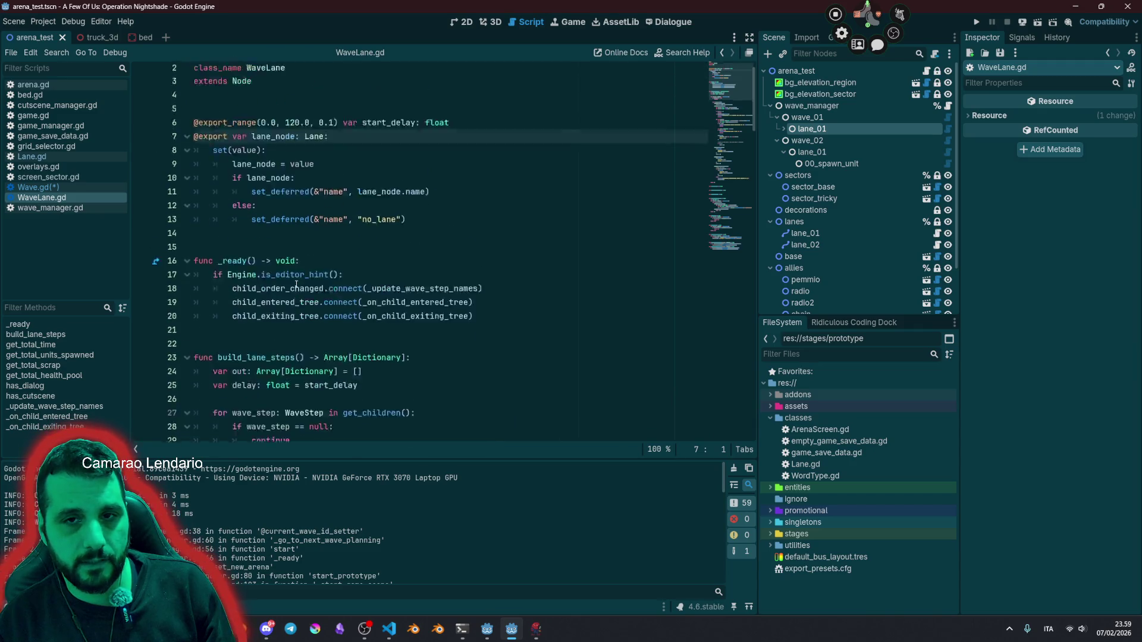
pyautogui.scroll(-15, 296, 284)
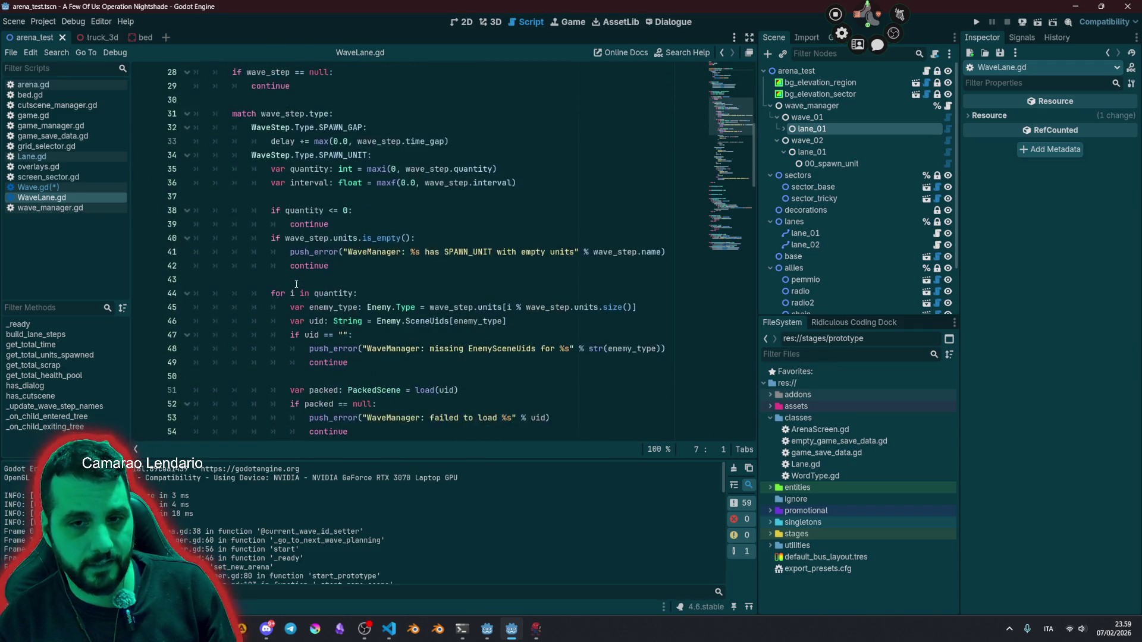
pyautogui.scroll(8, 297, 285)
pyautogui.scroll(4, 280, 276)
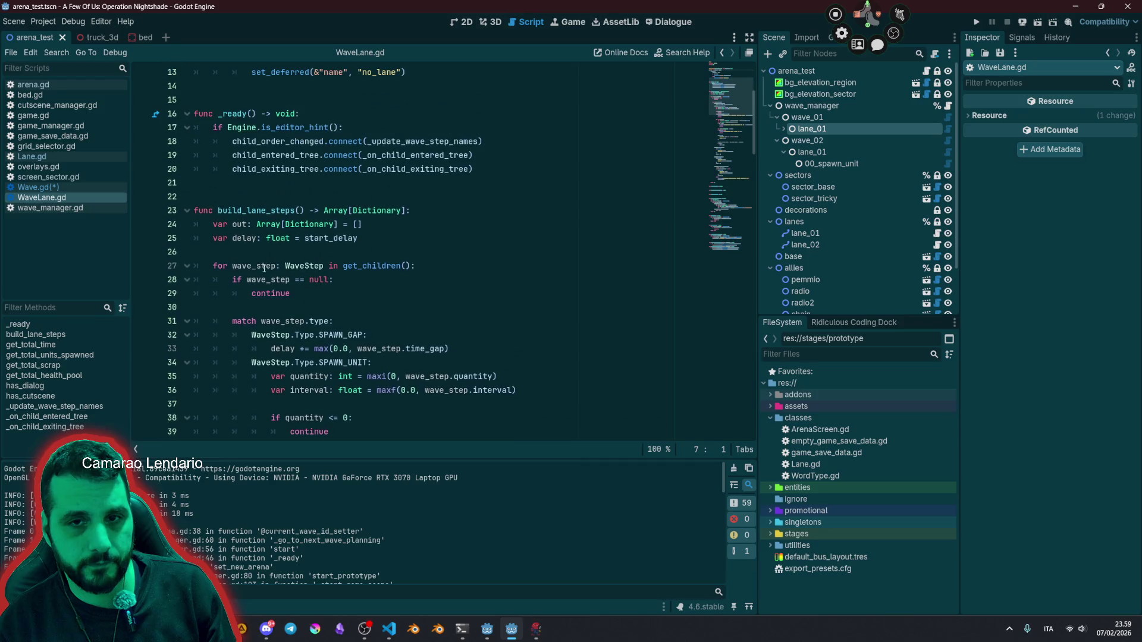
# Step: Fold the build_lane_steps and _ready functions, then go to the Lane class script
pyautogui.click(188, 212)
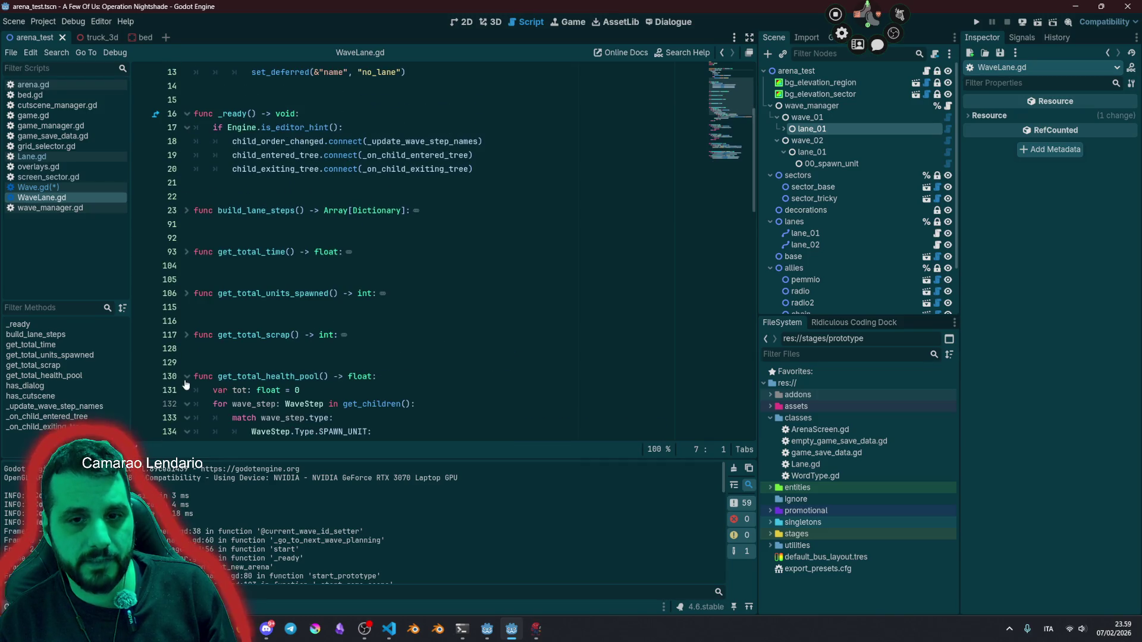
pyautogui.scroll(4, 249, 315)
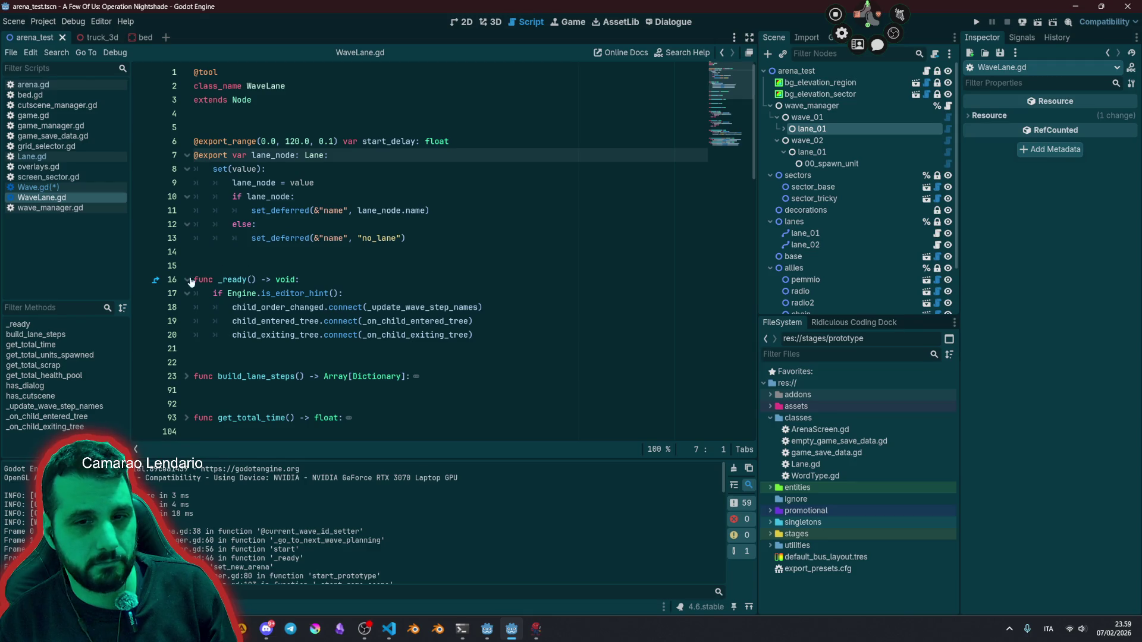
pyautogui.click(188, 279)
pyautogui.scroll(-8, 280, 294)
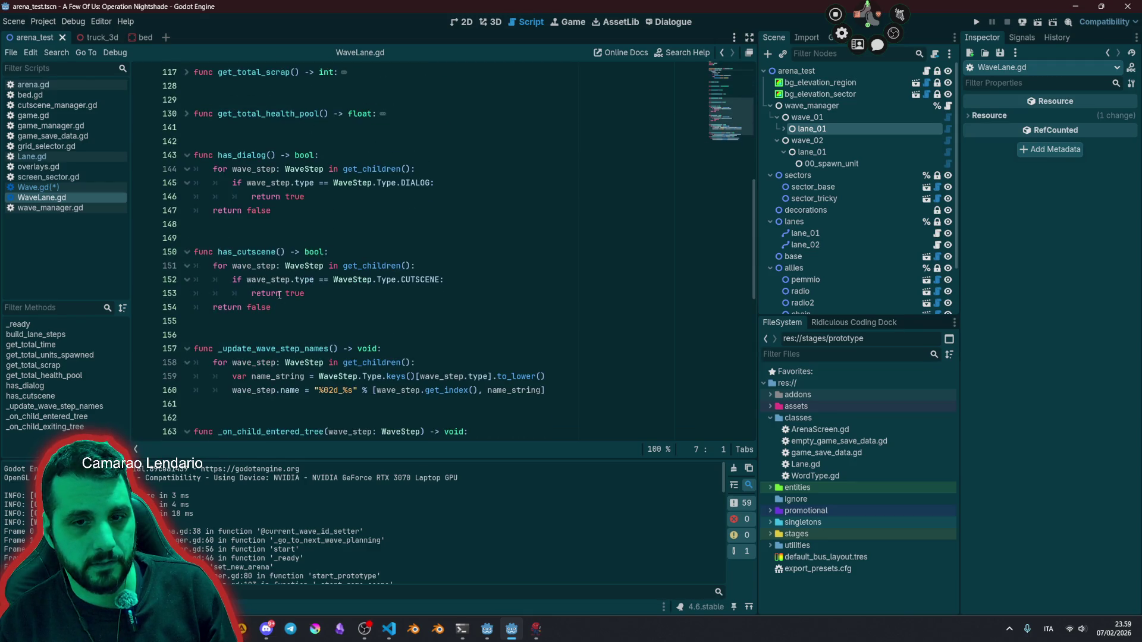
pyautogui.scroll(-3, 280, 295)
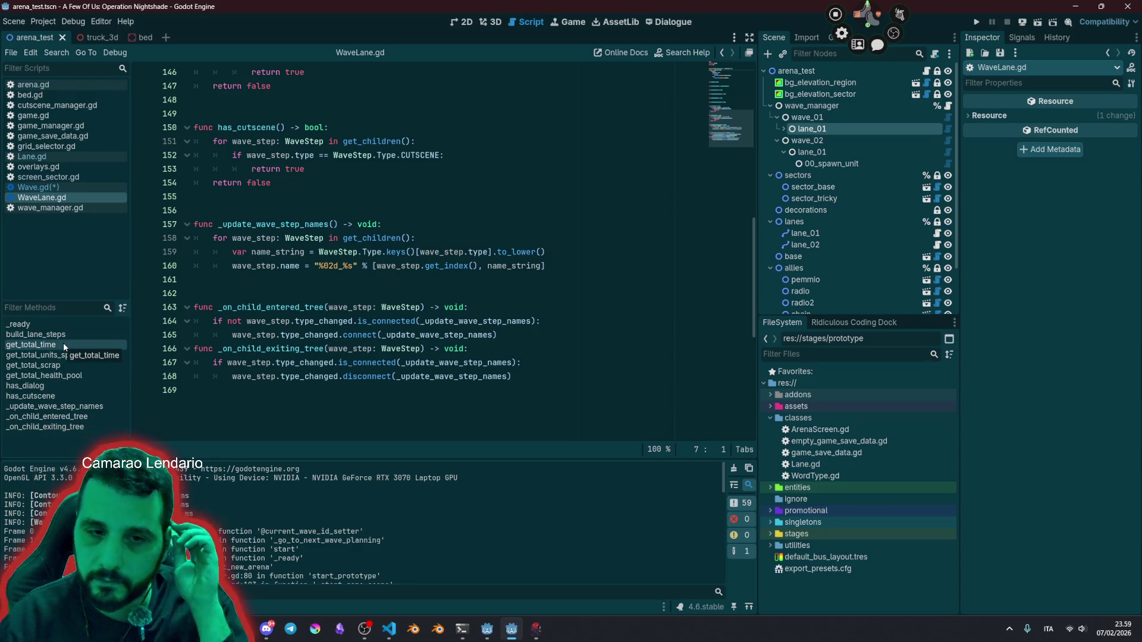
pyautogui.scroll(10, 309, 222)
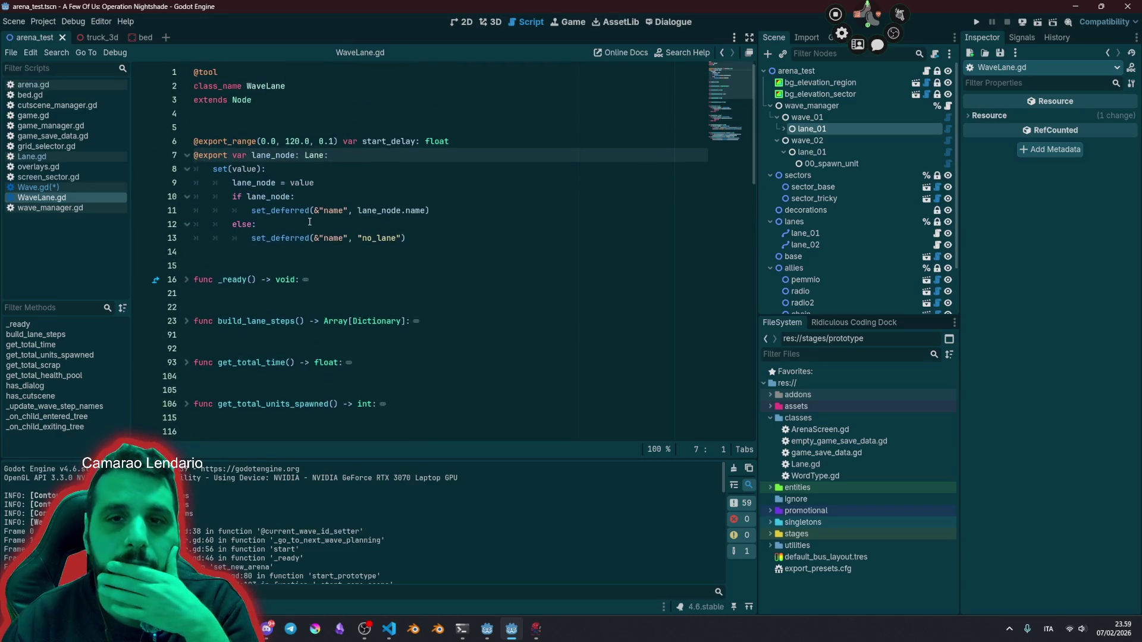
pyautogui.keyDown('ctrl'); pyautogui.click(313, 155); pyautogui.keyUp('ctrl')
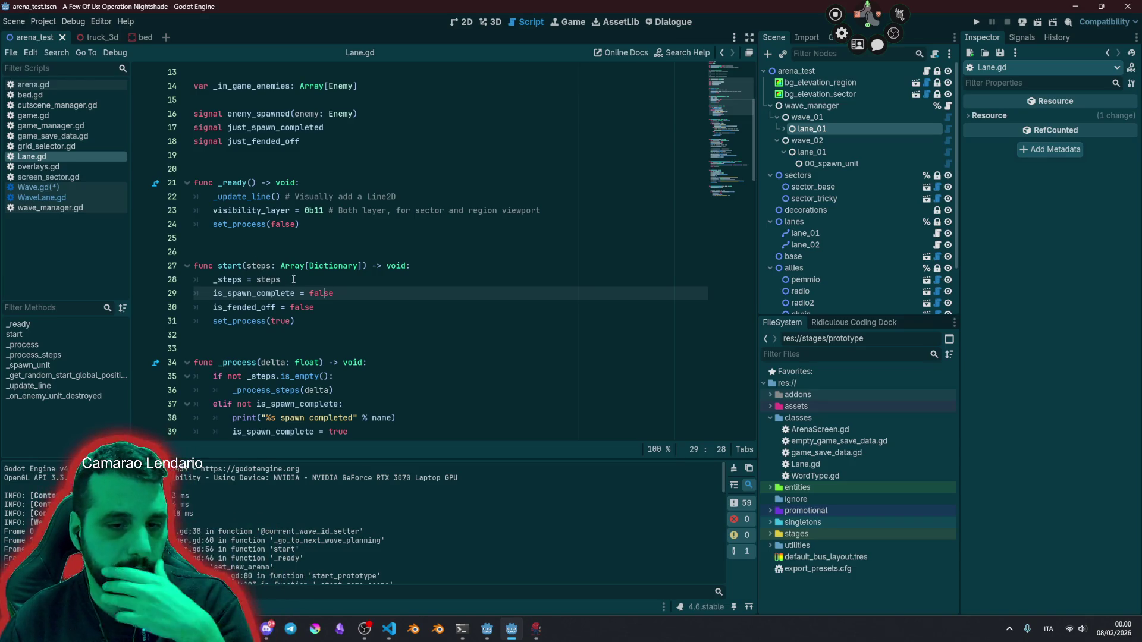
# Step: Add print("%s started" % name) above _steps = steps in Lane.gd's start(), then run with F5
pyautogui.click(335, 282)
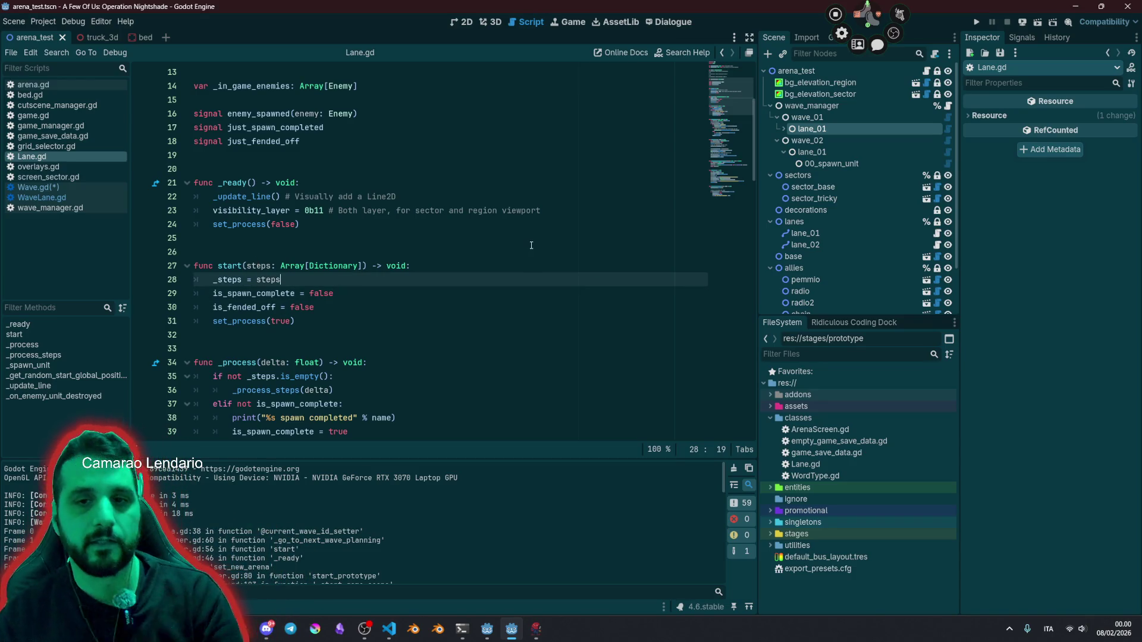
pyautogui.press('Return')
pyautogui.press('Up')
pyautogui.write('print')
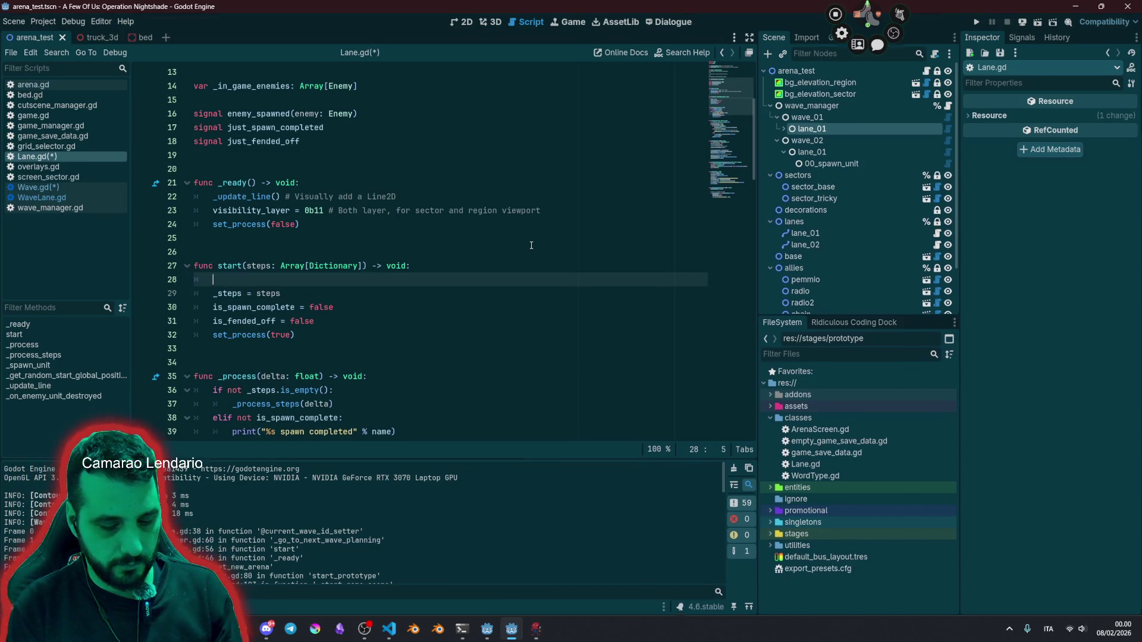
pyautogui.write('("')
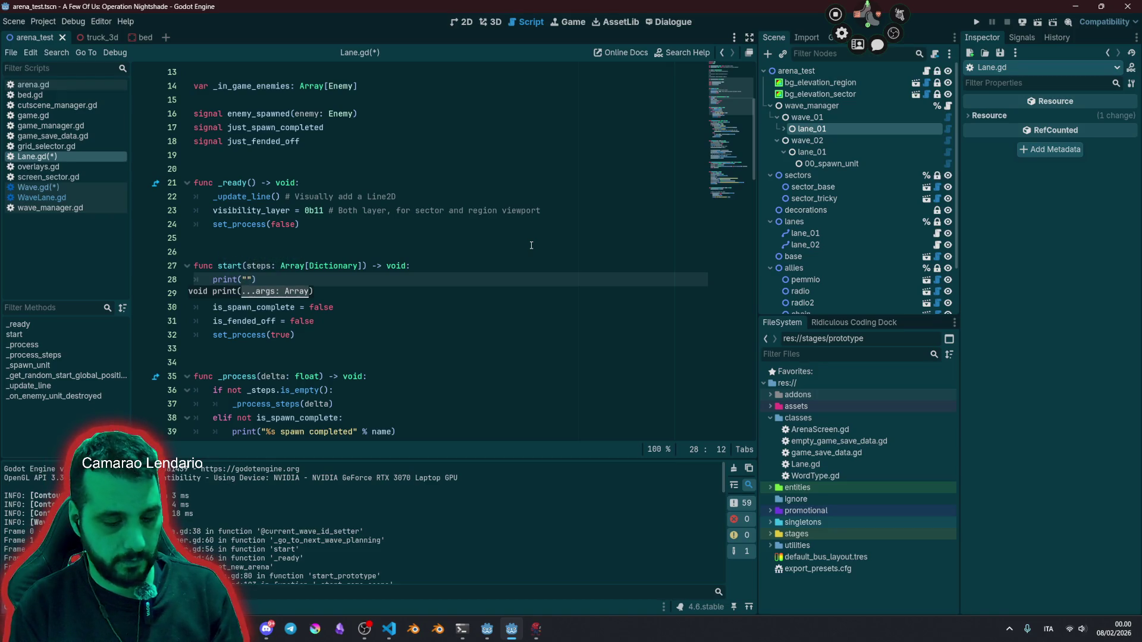
pyautogui.write('%s star')
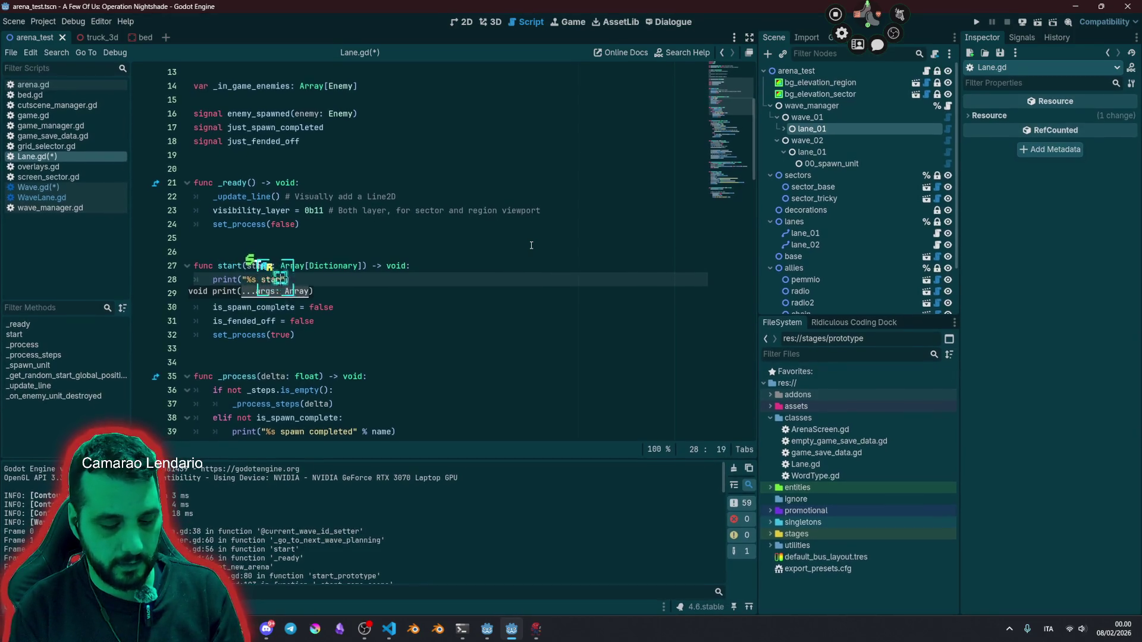
pyautogui.write('ted" %')
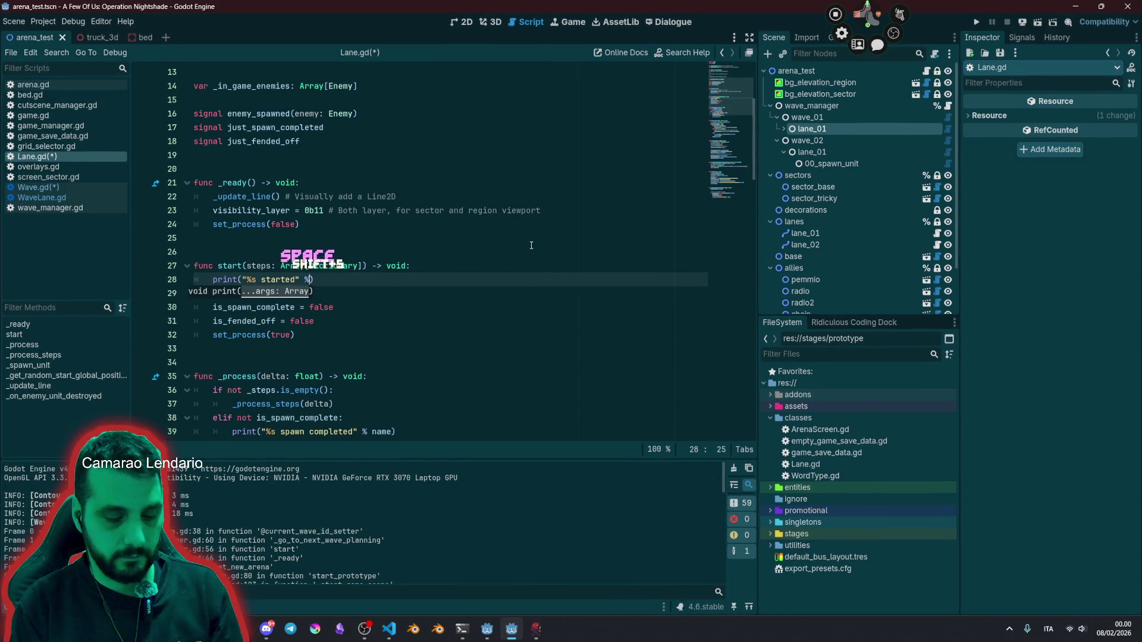
pyautogui.write(' name')
pyautogui.click(531, 246)
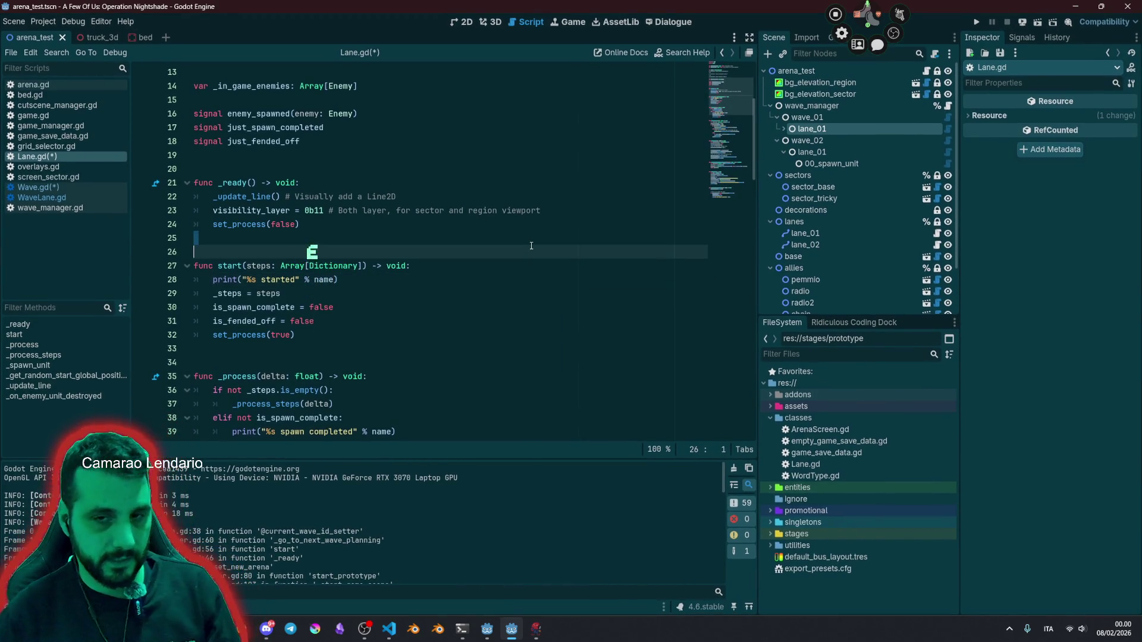
pyautogui.press('F5')
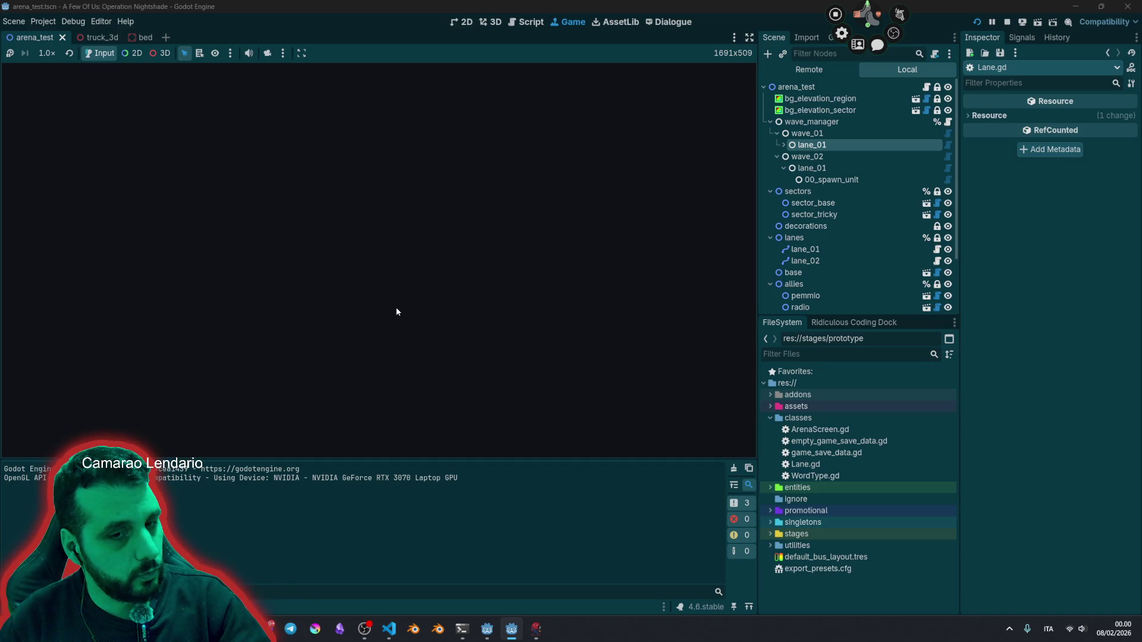
# Step: Type 'test' in the game, enlarge the Output panel, and pick out the lane_01 spawn-completed log lines
pyautogui.write('test')
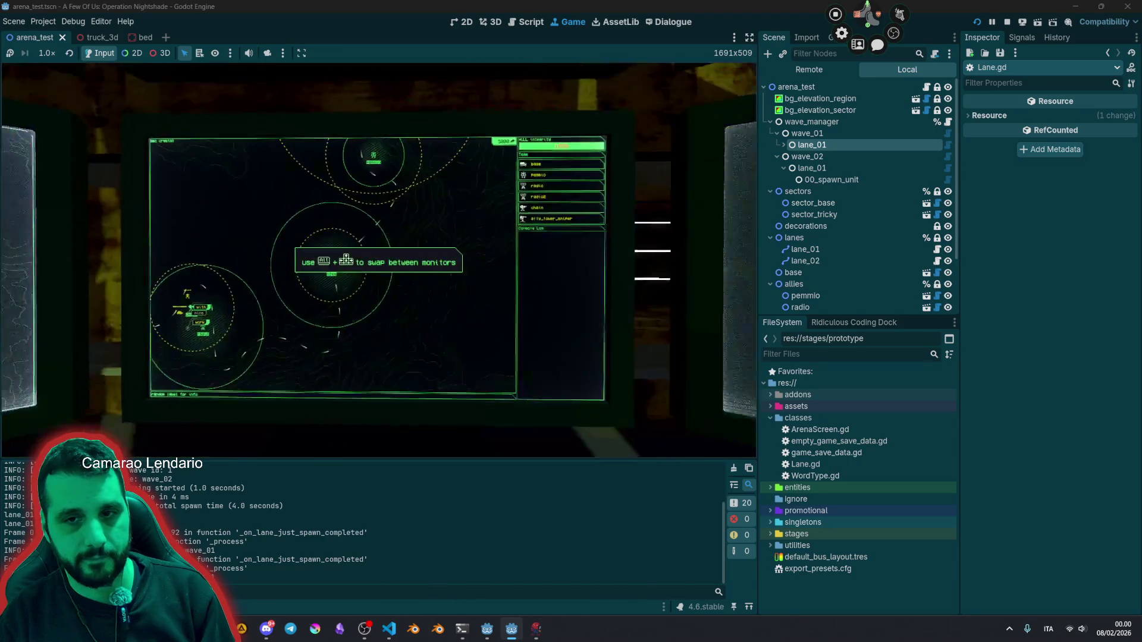
pyautogui.moveTo(250, 460); pyautogui.dragTo(250, 315)
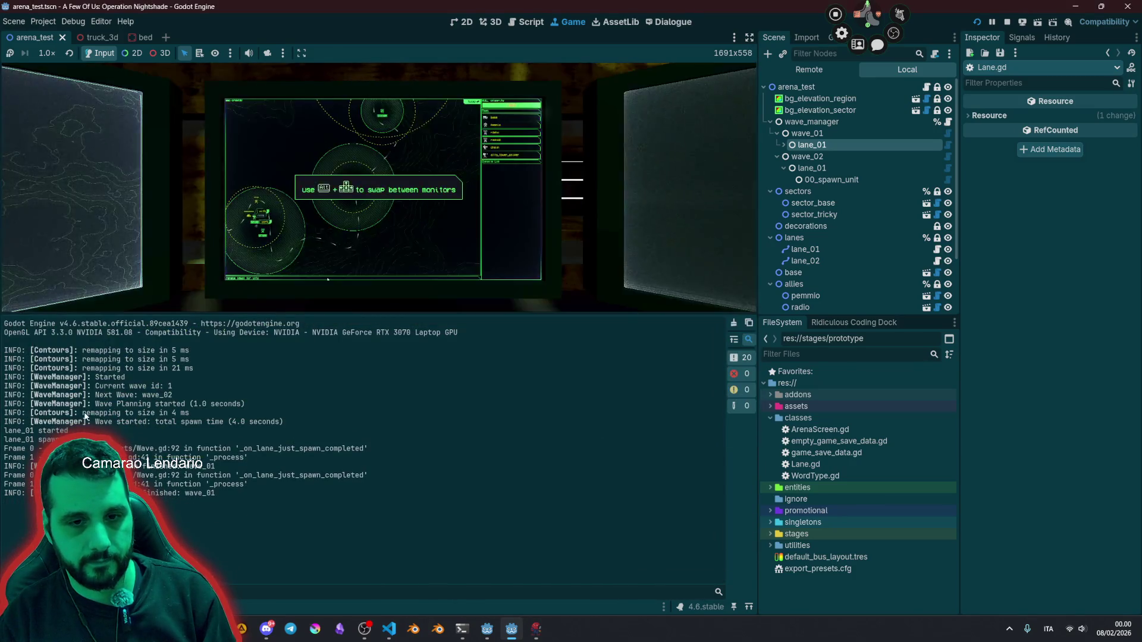
pyautogui.moveTo(5, 440); pyautogui.dragTo(119, 448)
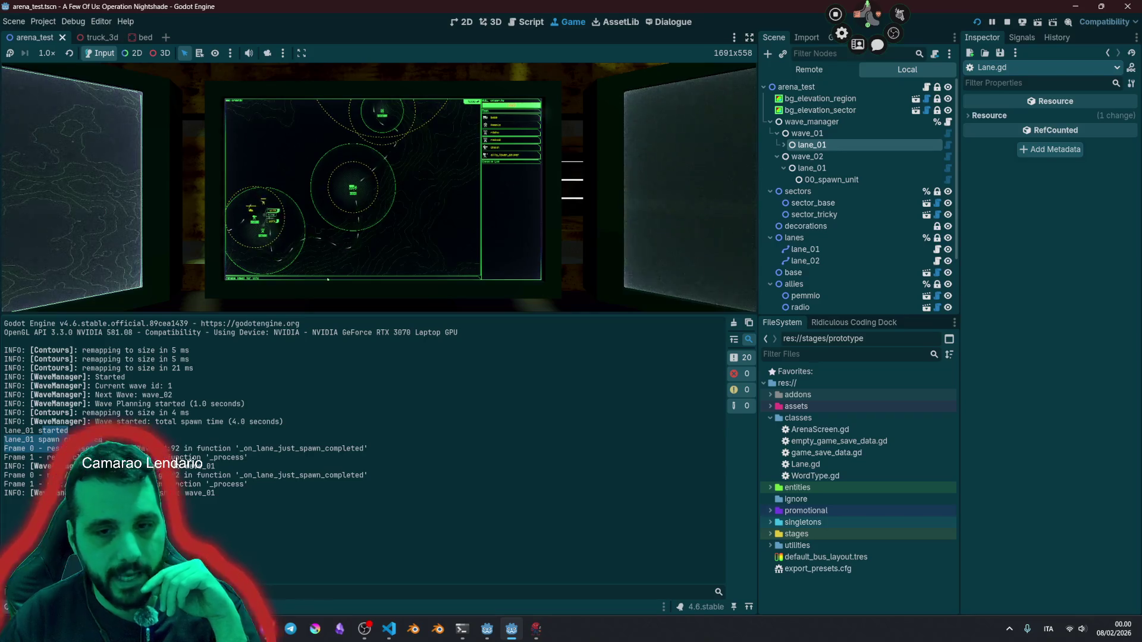
pyautogui.moveTo(4, 475); pyautogui.dragTo(278, 510)
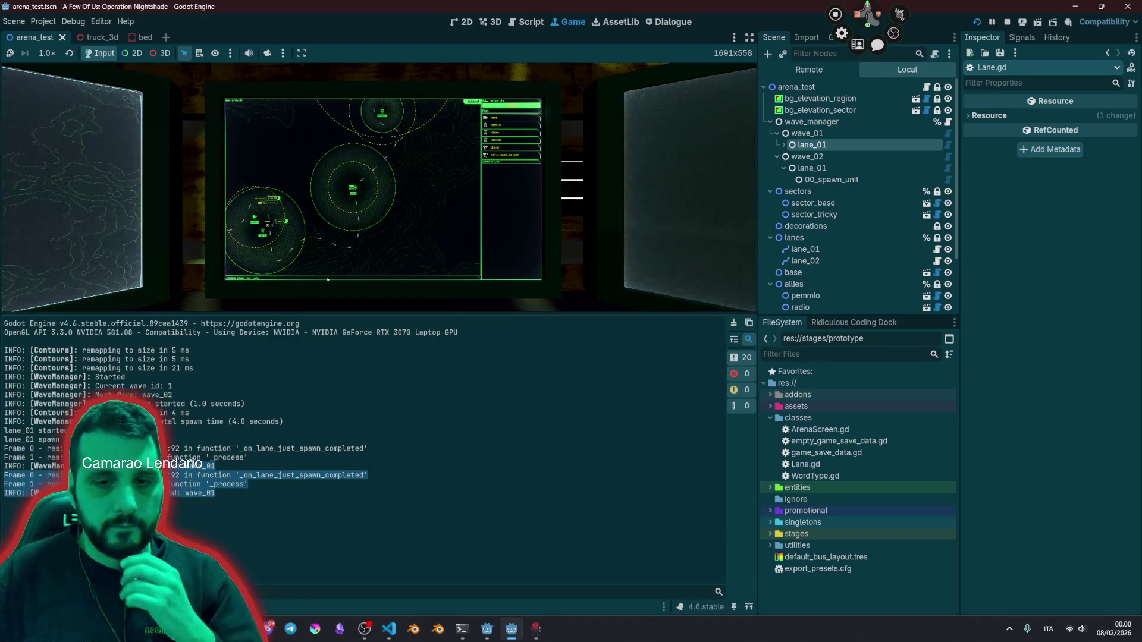
pyautogui.doubleClick(230, 457)
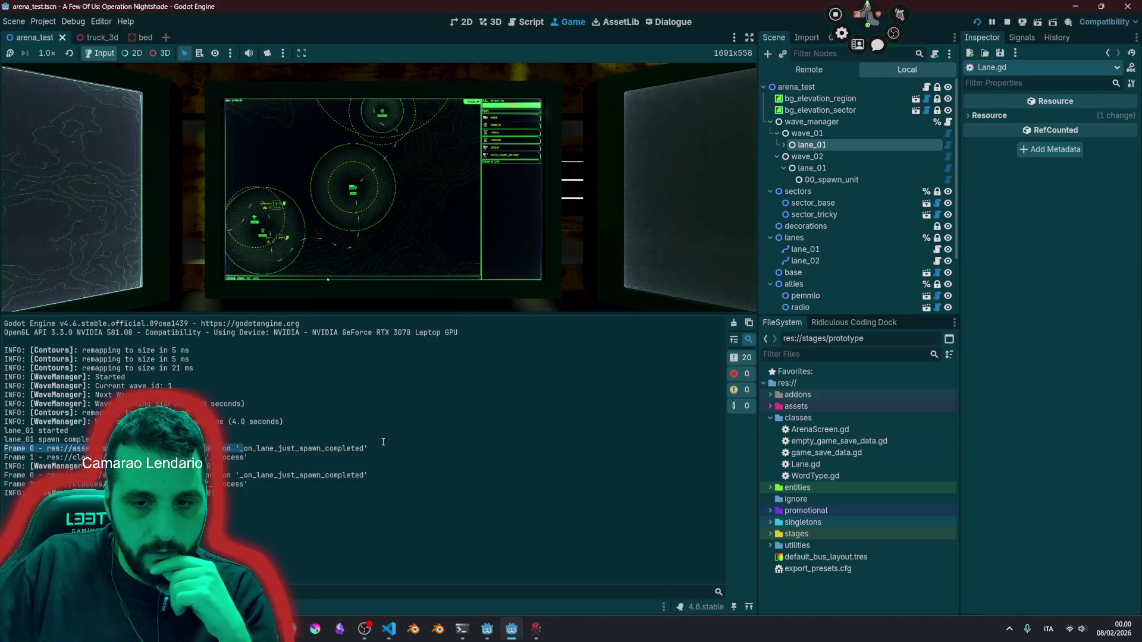
pyautogui.doubleClick(320, 450)
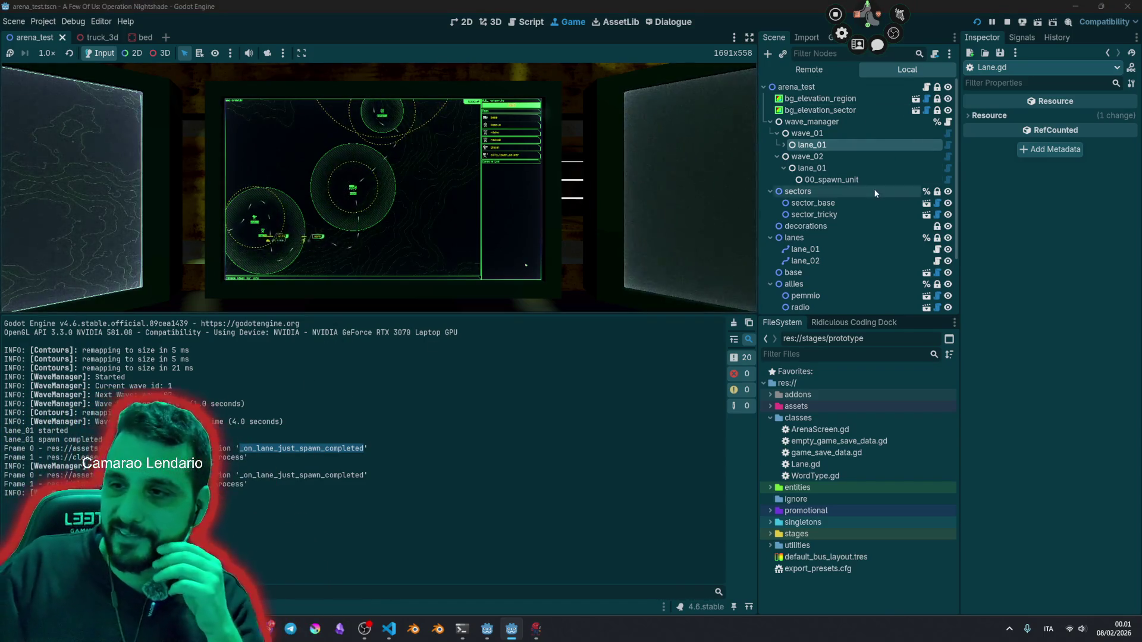
pyautogui.click(937, 249)
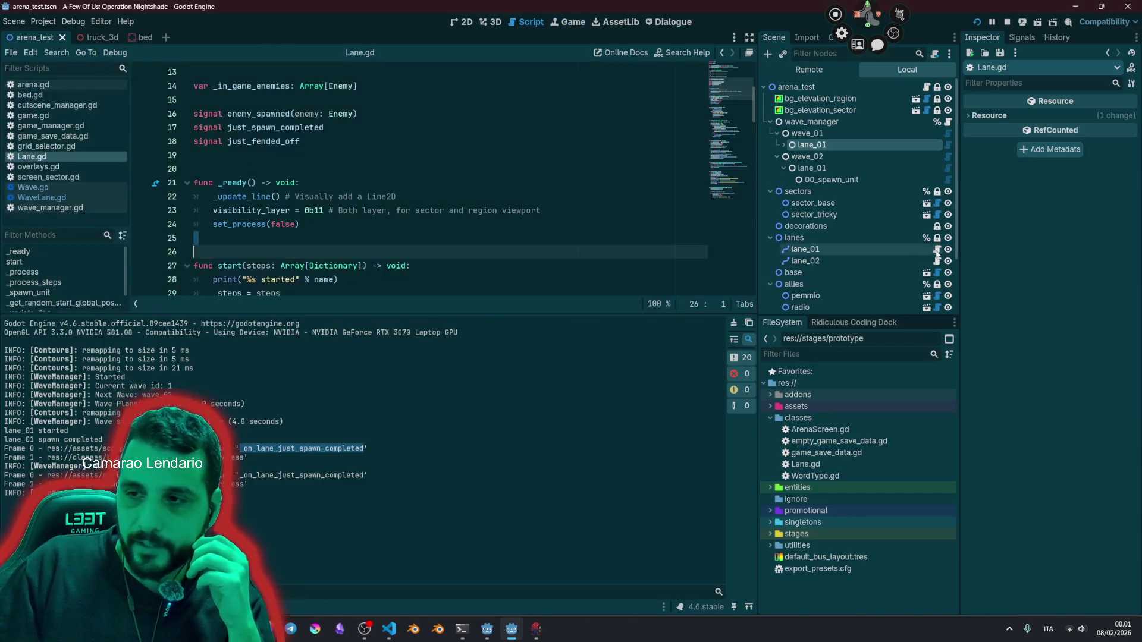
# Step: Examine how is_spawn_complete is checked and set in _process, plus its spawn-completed print
pyautogui.scroll(-6, 314, 189)
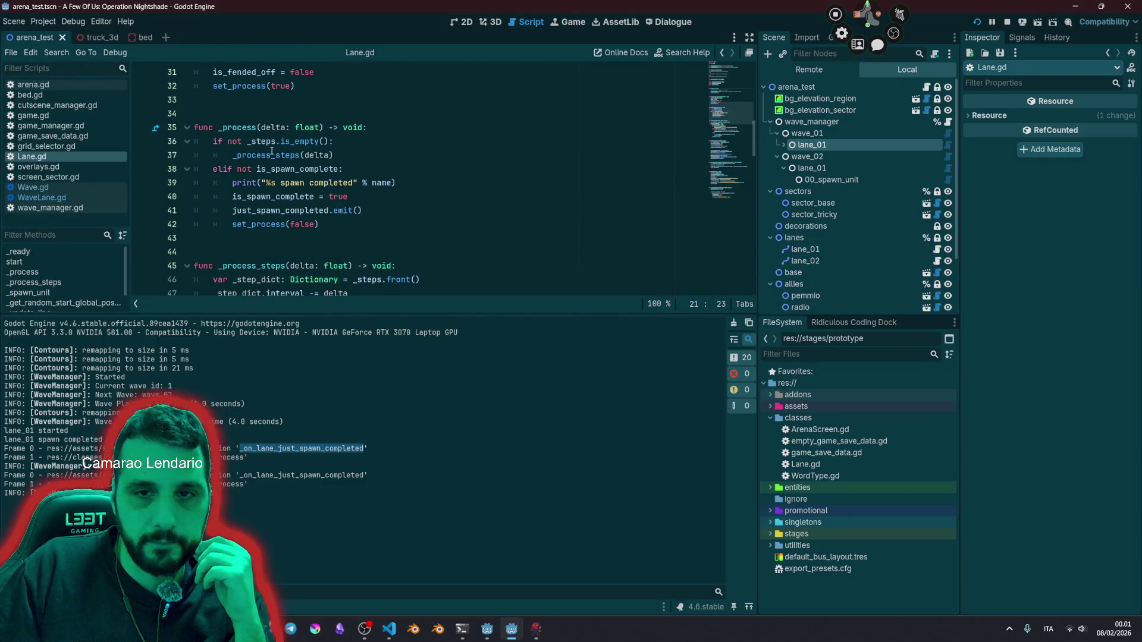
pyautogui.doubleClick(337, 169)
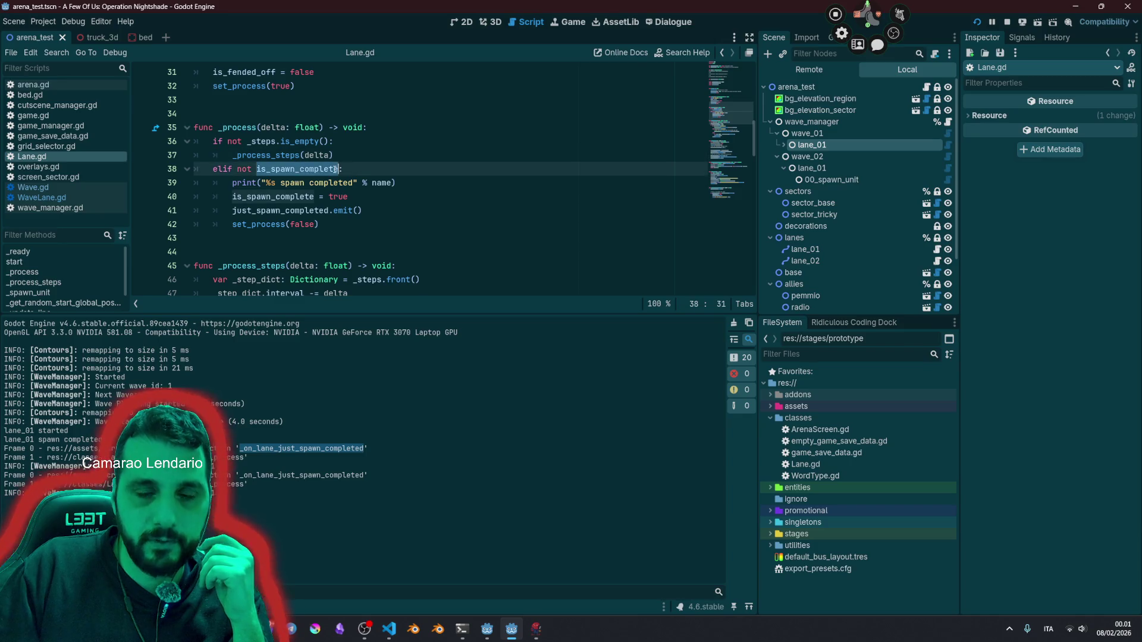
pyautogui.doubleClick(287, 197)
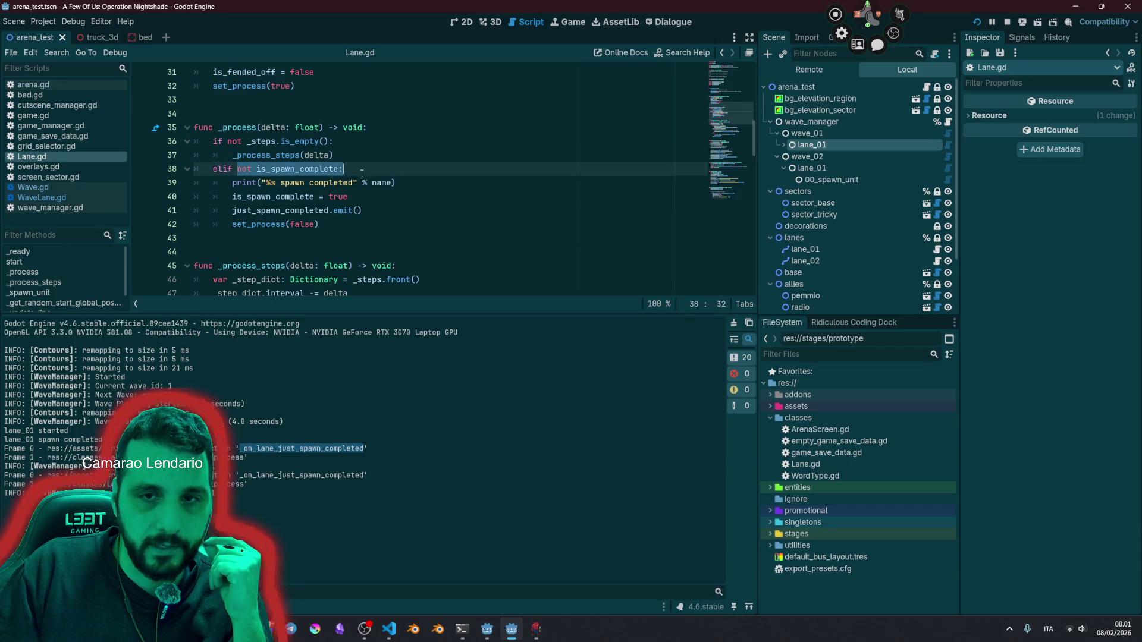
pyautogui.press('Right')
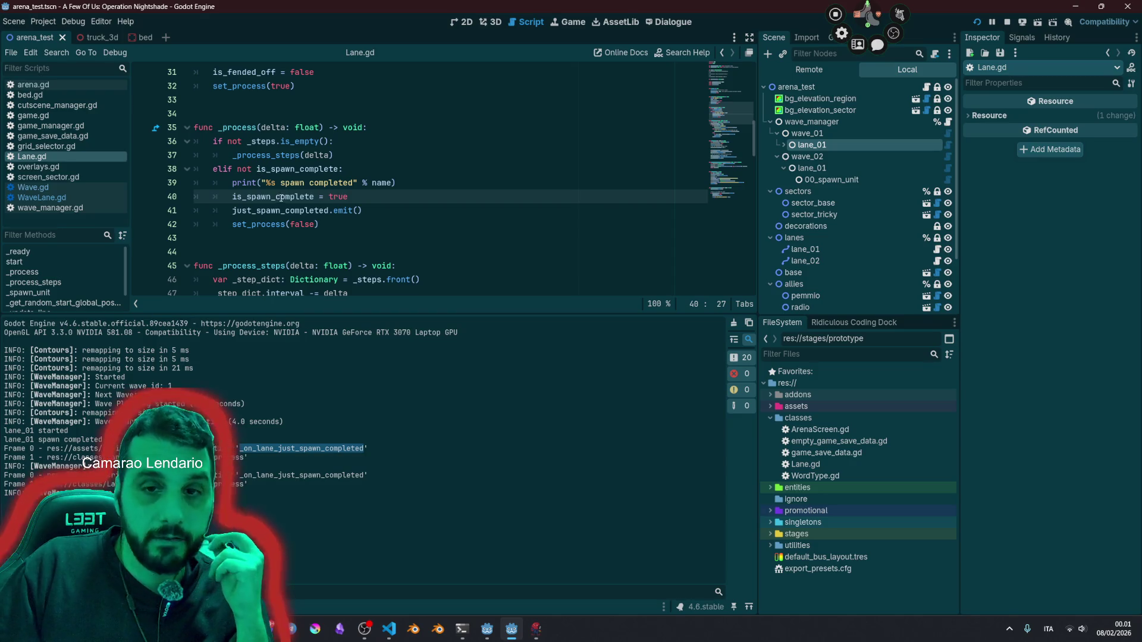
pyautogui.doubleClick(281, 197)
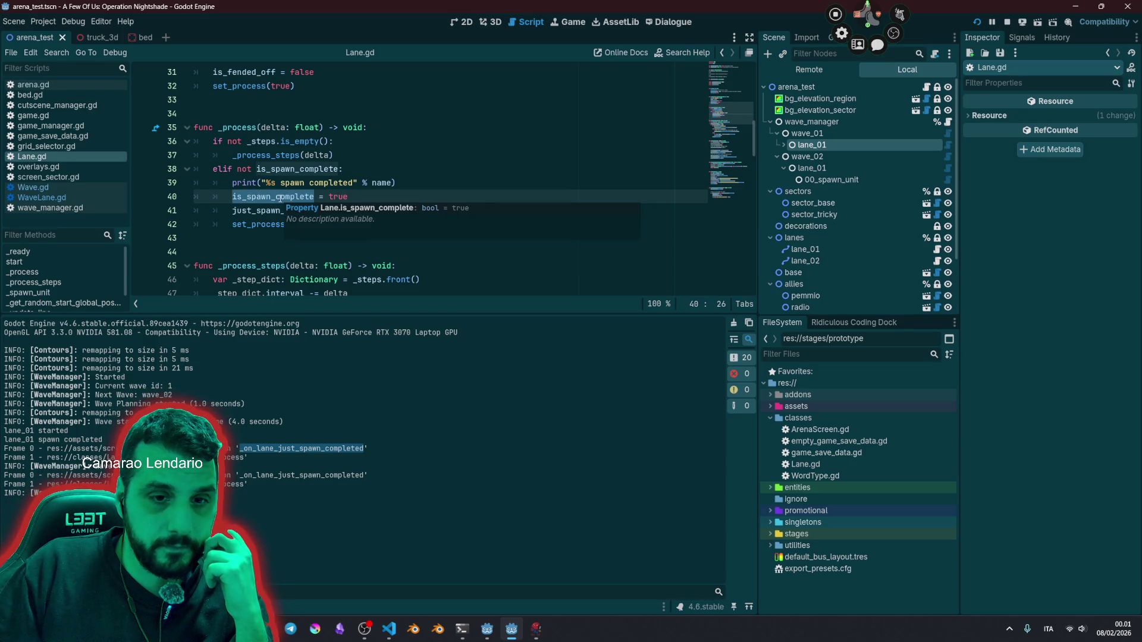
pyautogui.moveTo(232, 183); pyautogui.dragTo(423, 187)
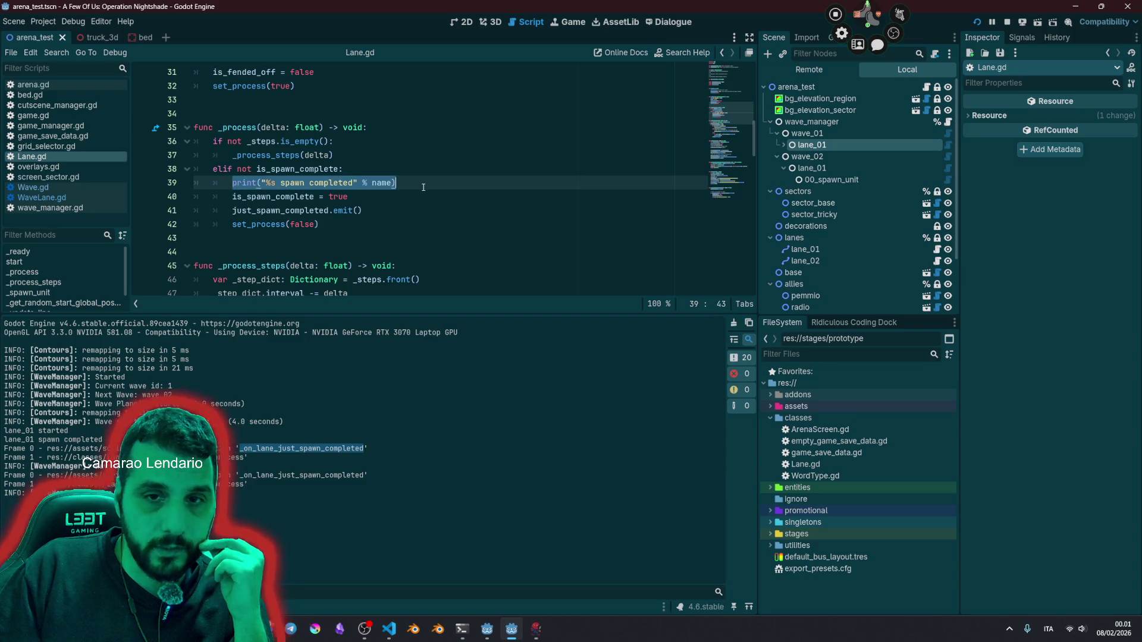
# Step: Search Lane.gd for just_spawn_completed and step through both matches back to line 41
pyautogui.doubleClick(298, 210)
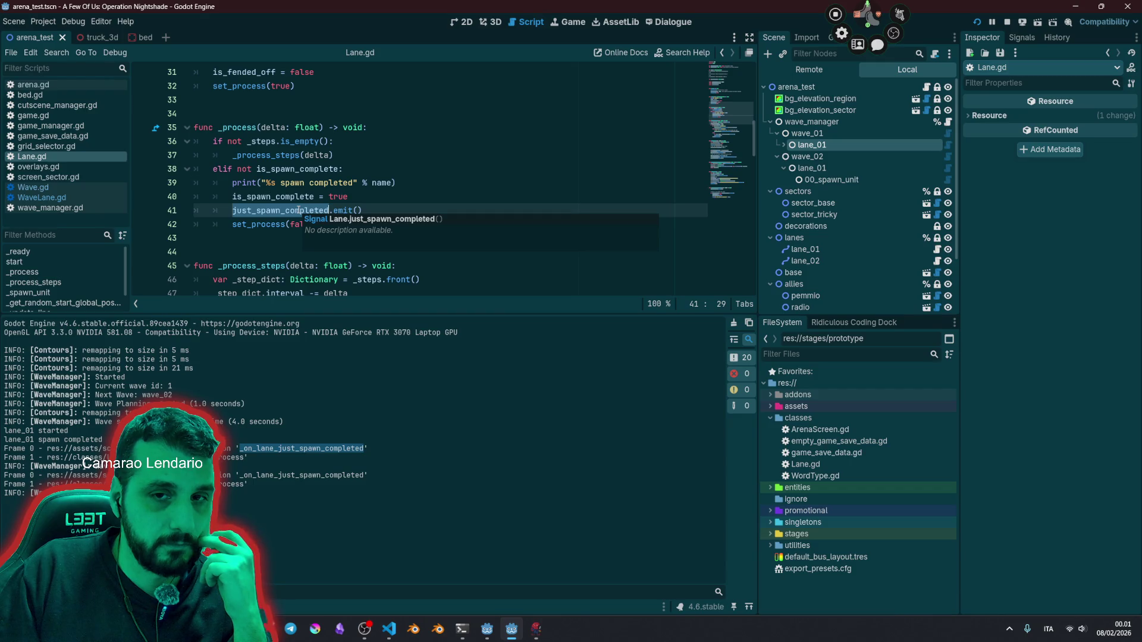
pyautogui.hotkey('ctrl', 'f')
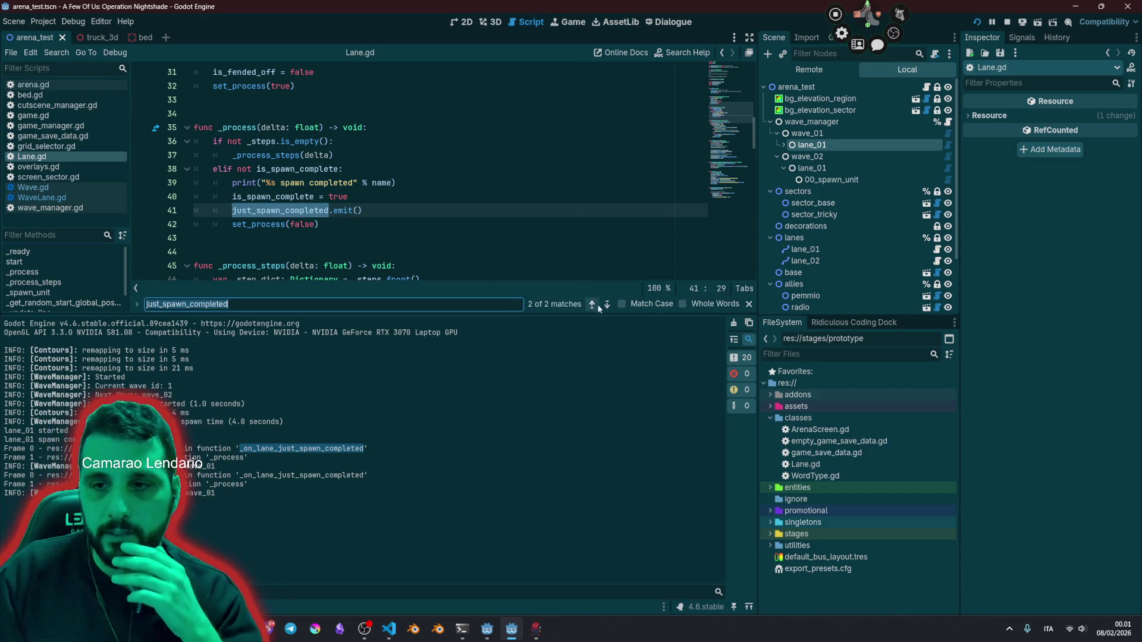
pyautogui.click(606, 304)
pyautogui.click(607, 305)
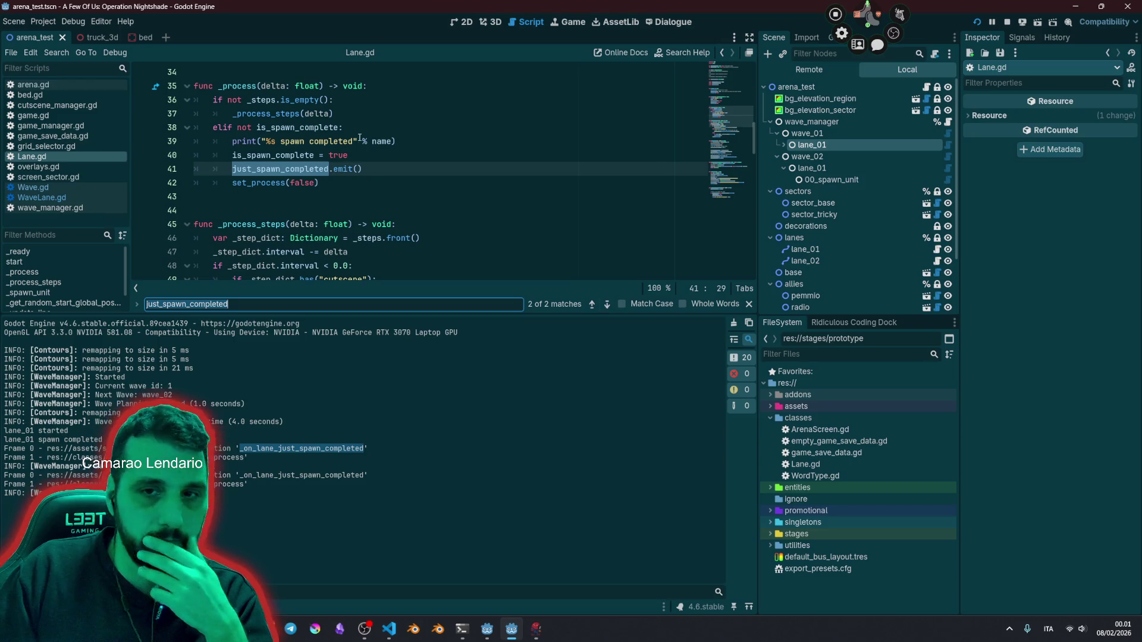
pyautogui.click(335, 184)
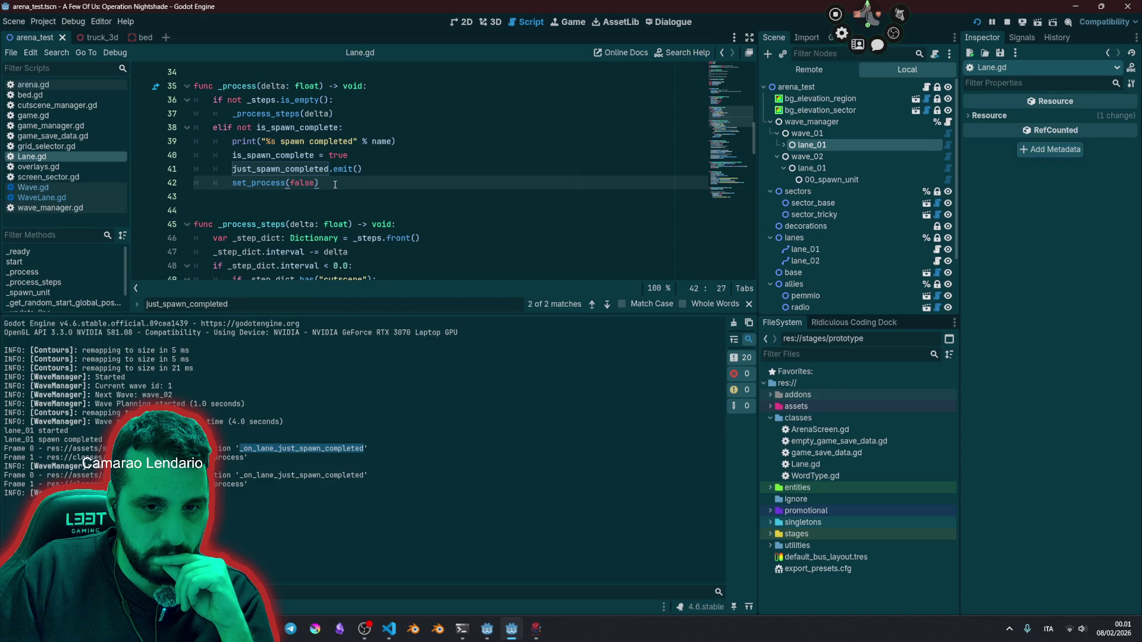
pyautogui.click(381, 155)
pyautogui.press('Return')
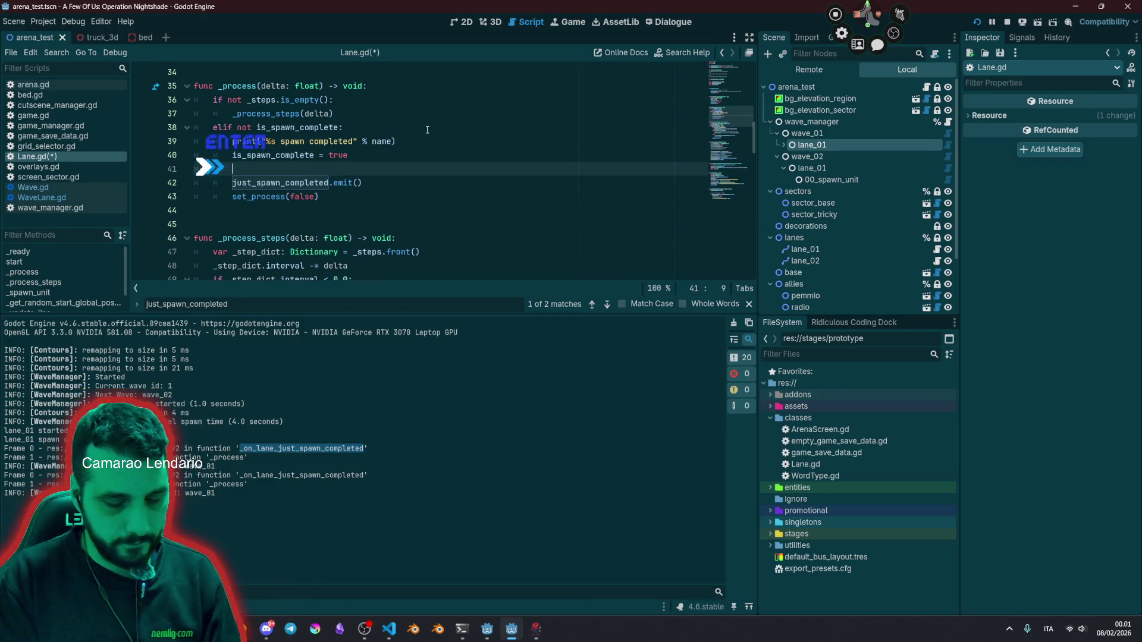
pyautogui.write('priun')
pyautogui.press('BackSpace')
pyautogui.press('BackSpace')
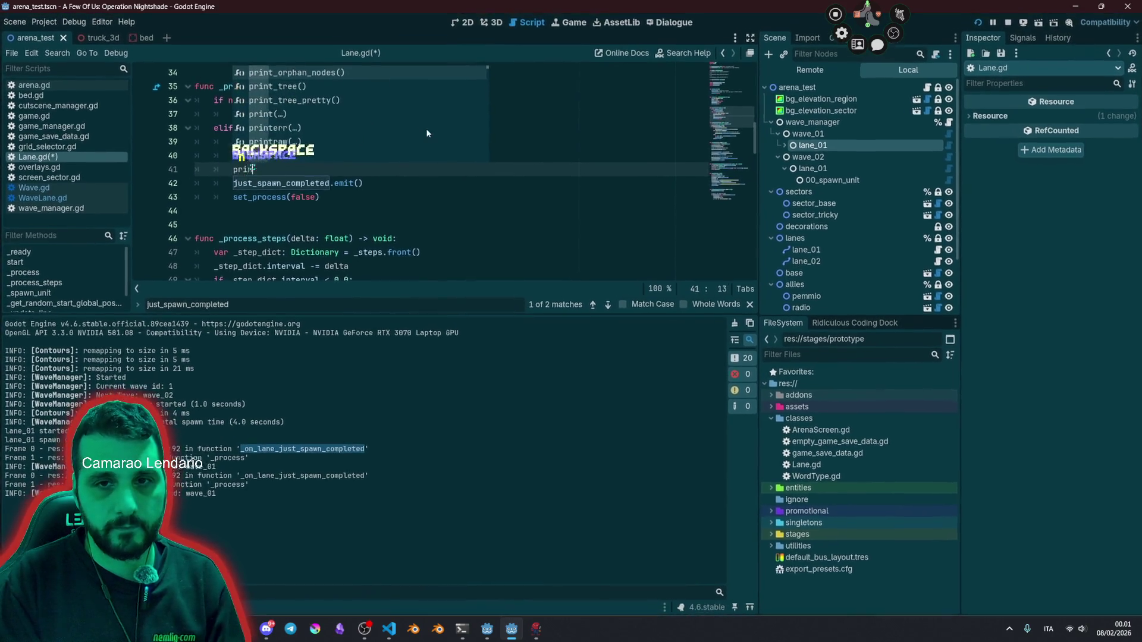
pyautogui.press('Return')
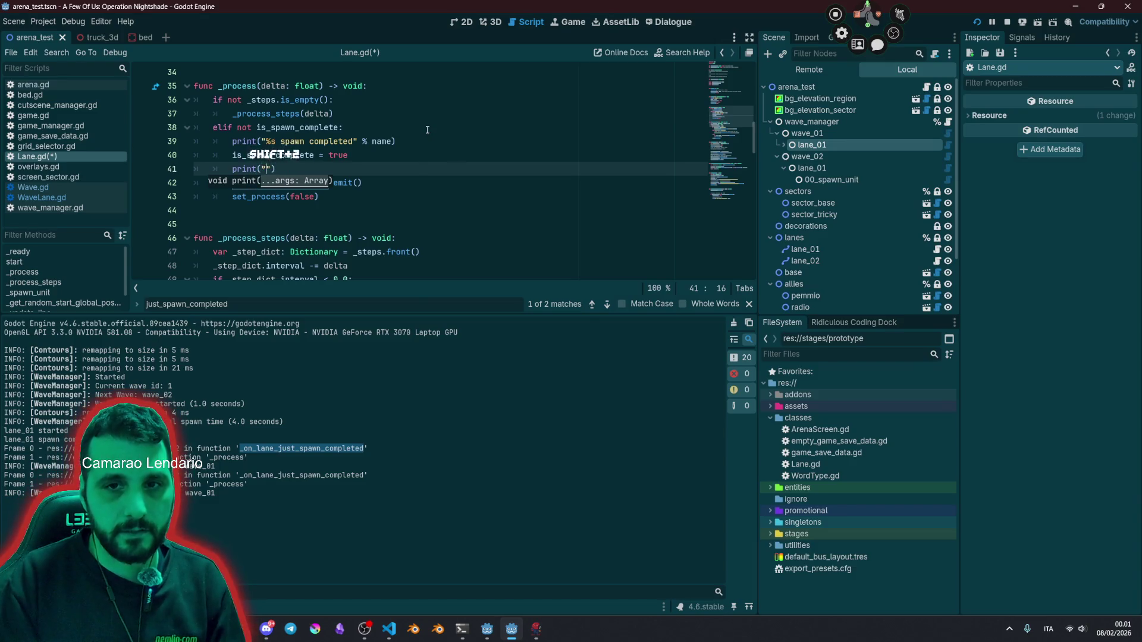
pyautogui.write('"')
pyautogui.press('Up')
pyautogui.press('Up')
pyautogui.press('Up')
pyautogui.press('Down')
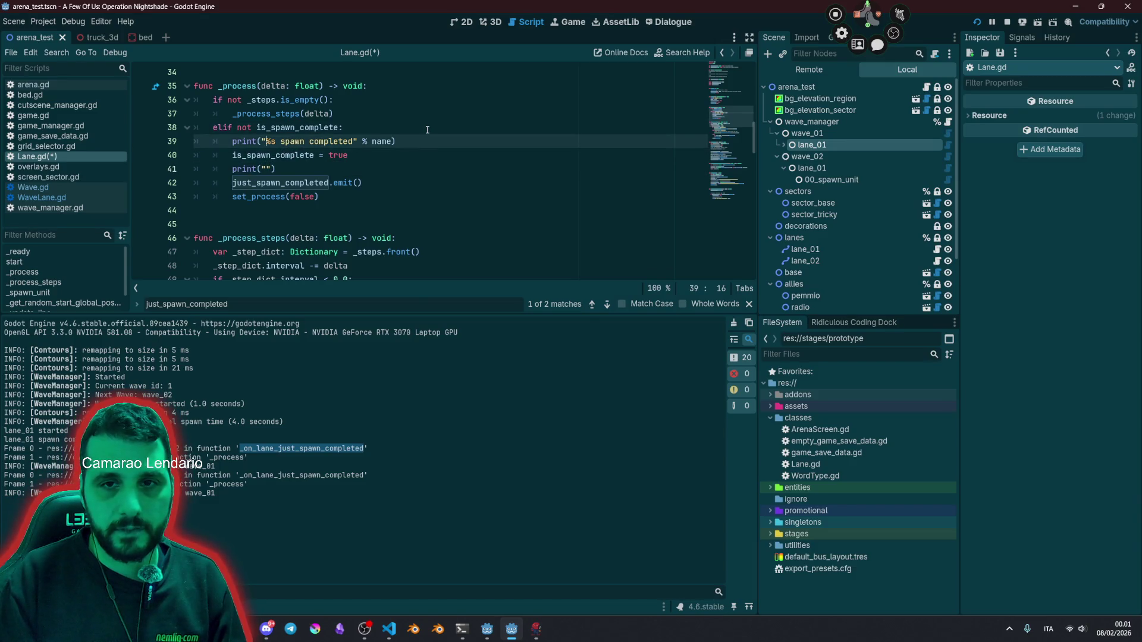
pyautogui.hotkey('shift', 'End')
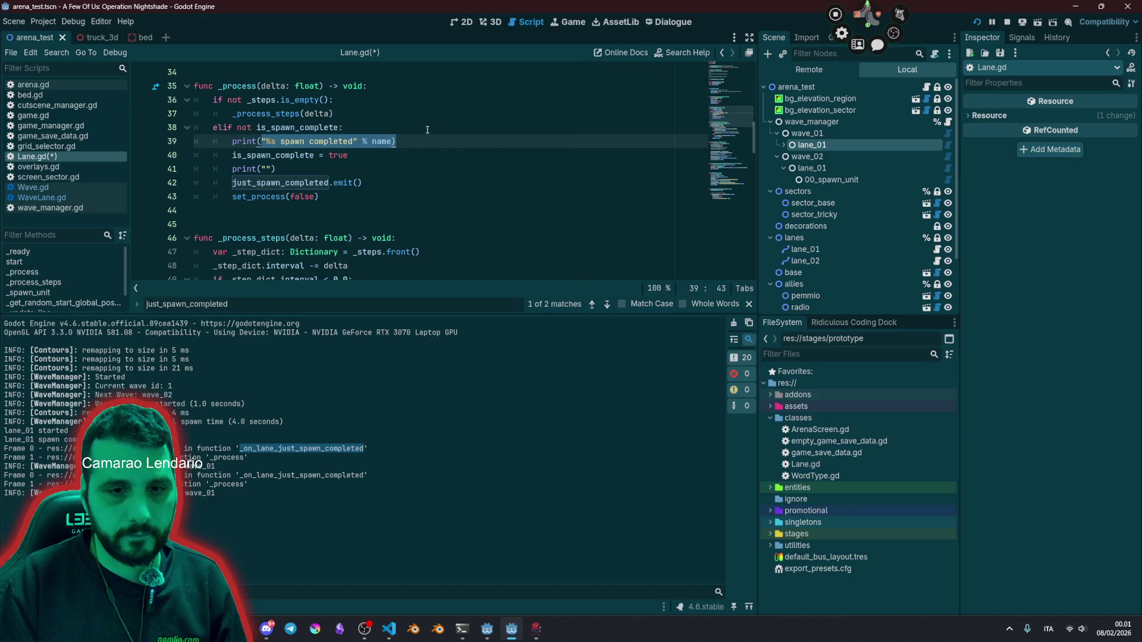
pyautogui.doubleClick(292, 141)
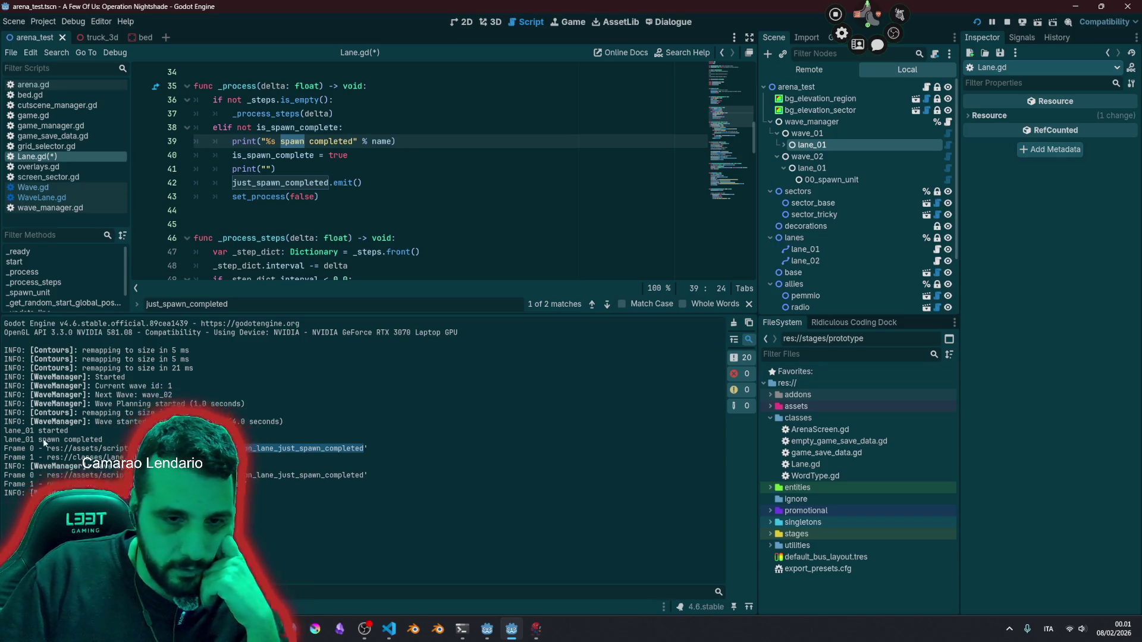
pyautogui.moveTo(42, 441); pyautogui.dragTo(102, 440)
pyautogui.moveTo(327, 237)
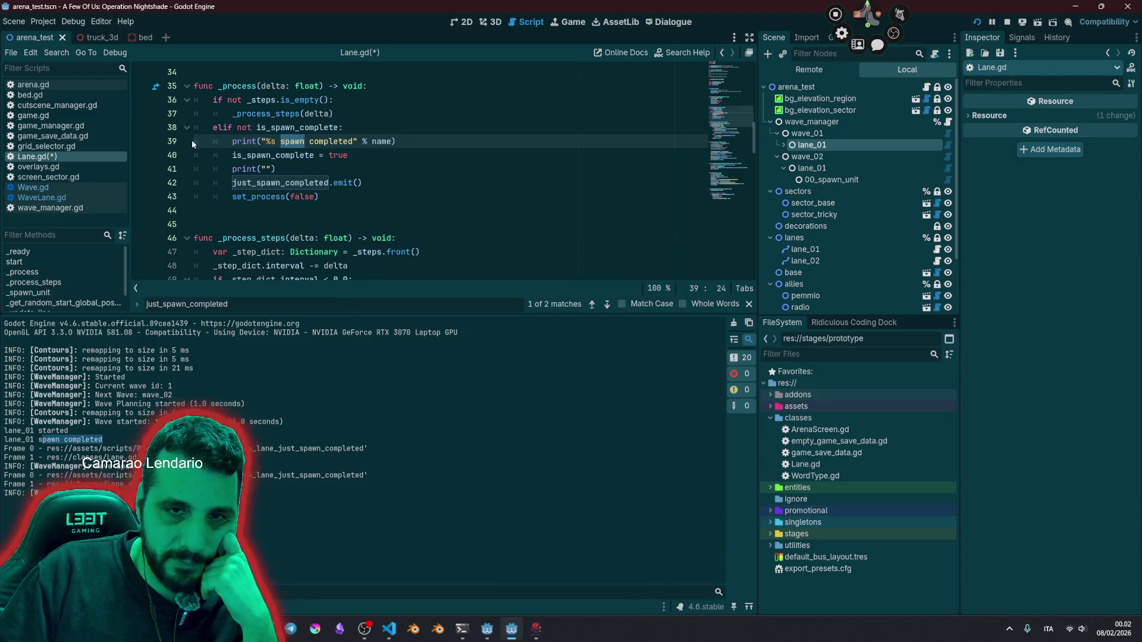
pyautogui.moveTo(395, 141); pyautogui.dragTo(174, 140)
pyautogui.click(321, 196)
pyautogui.moveTo(363, 183); pyautogui.dragTo(182, 182)
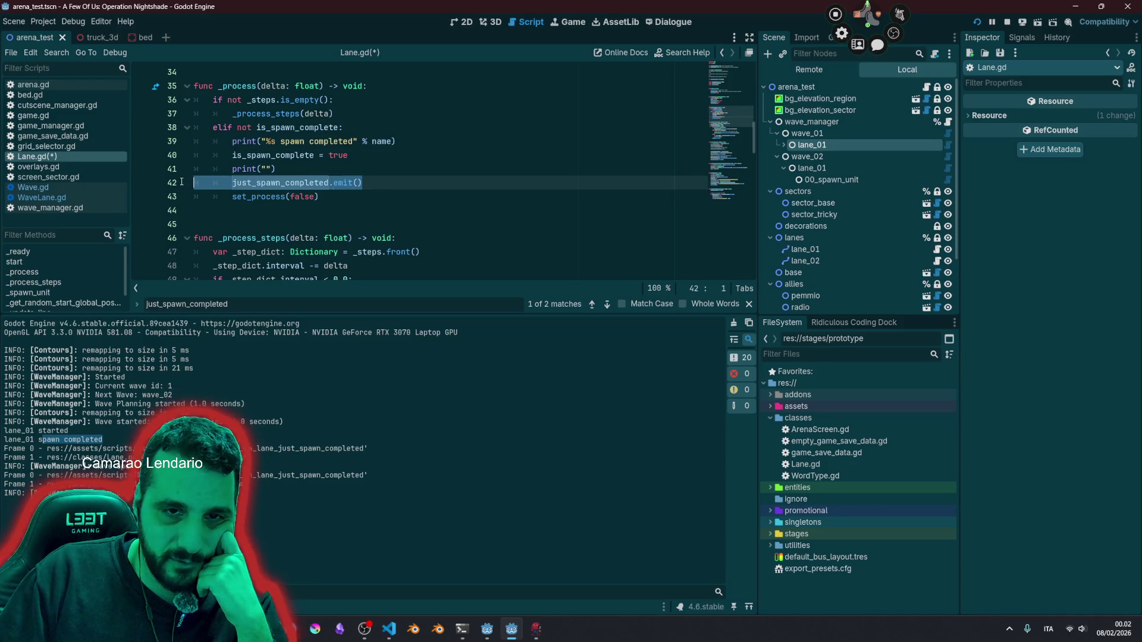
pyautogui.click(361, 170)
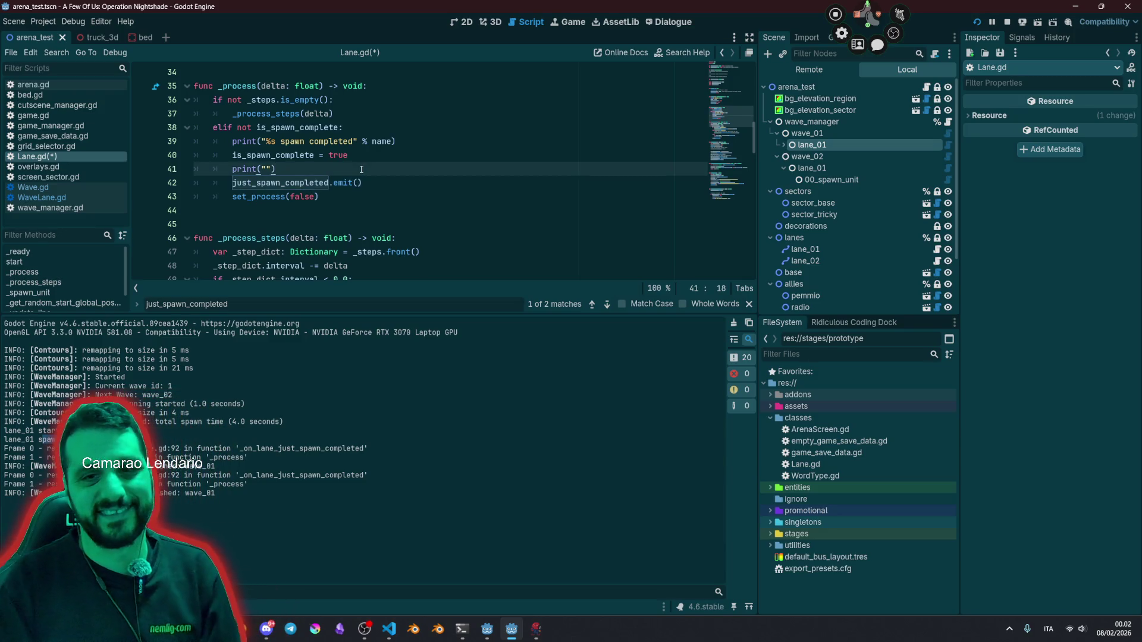
pyautogui.press('BackSpace')
pyautogui.press('BackSpace')
pyautogui.press('BackSpace')
pyautogui.moveTo(395, 141); pyautogui.dragTo(182, 141)
pyautogui.moveTo(361, 169)
pyautogui.mouseDown()
pyautogui.moveTo(196, 169)
pyautogui.moveTo(196, 156)
pyautogui.moveTo(195, 169)
pyautogui.mouseUp()
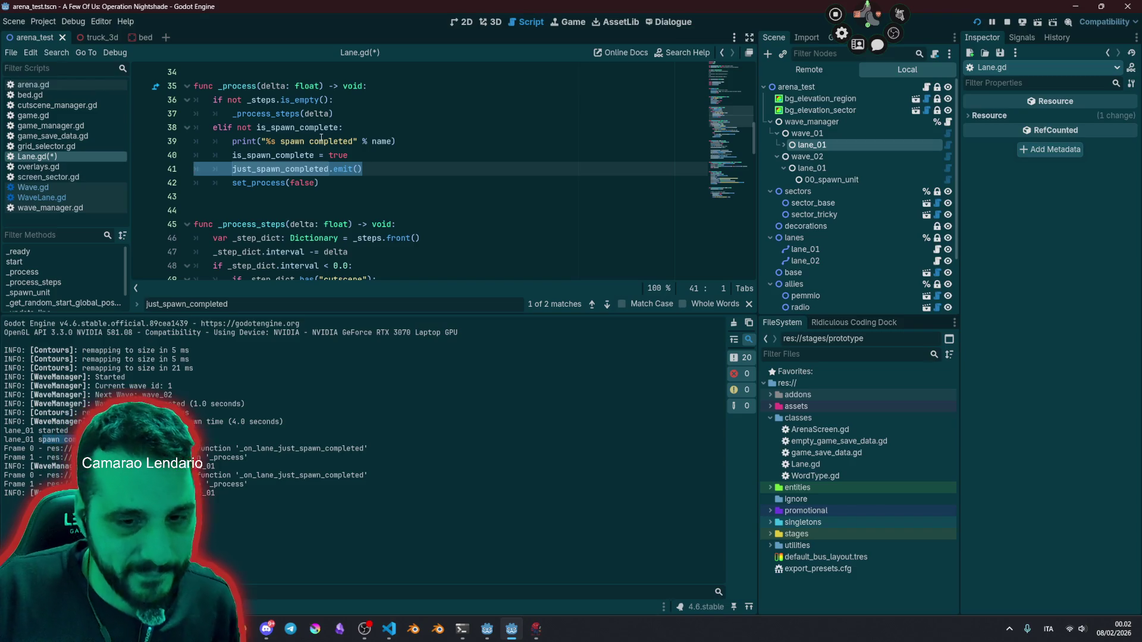
pyautogui.click(366, 153)
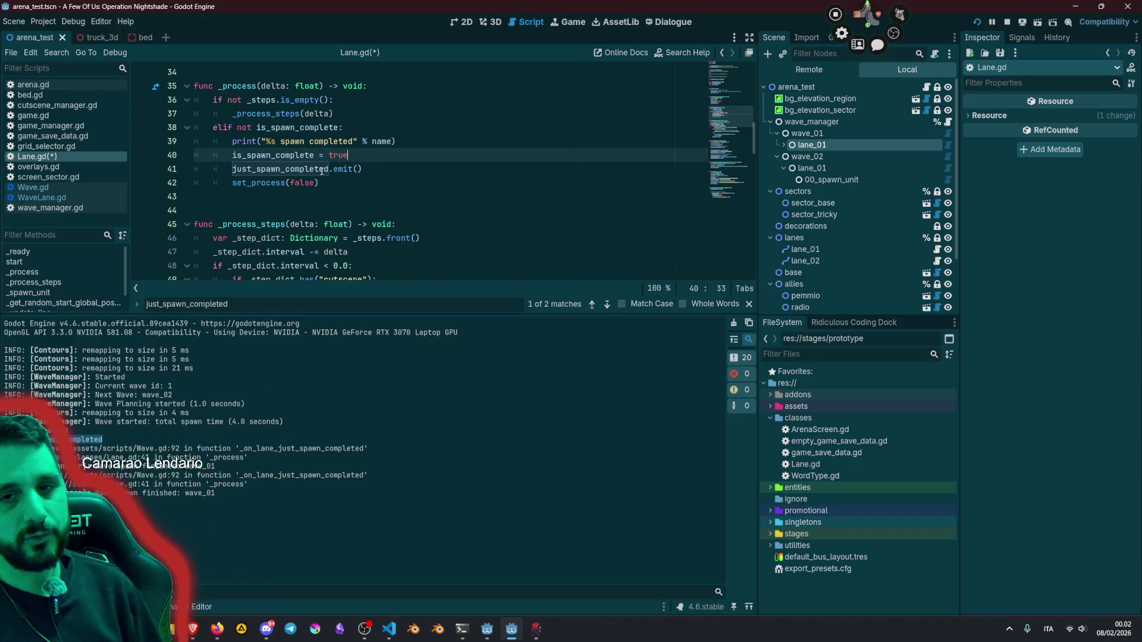
pyautogui.moveTo(322, 171)
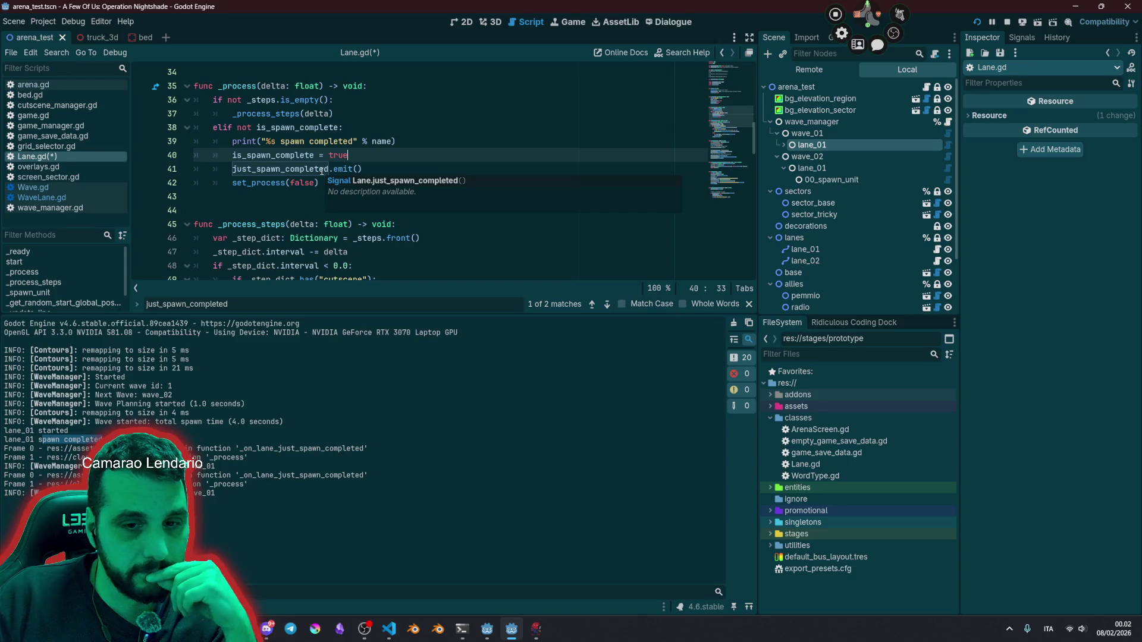
pyautogui.doubleClick(321, 171)
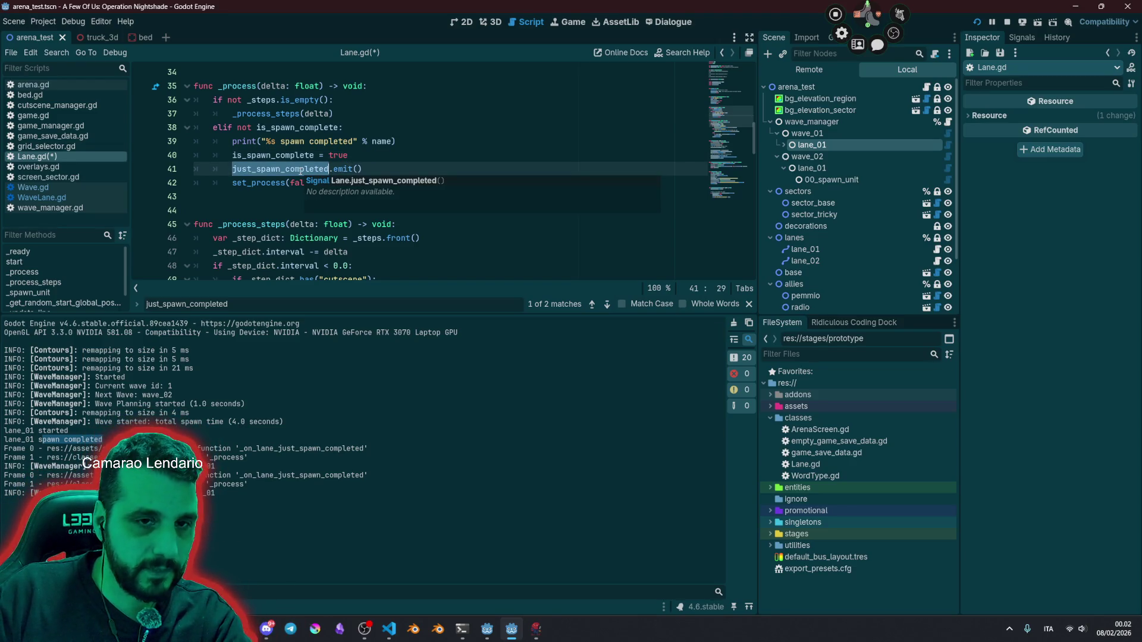
pyautogui.click(56, 188)
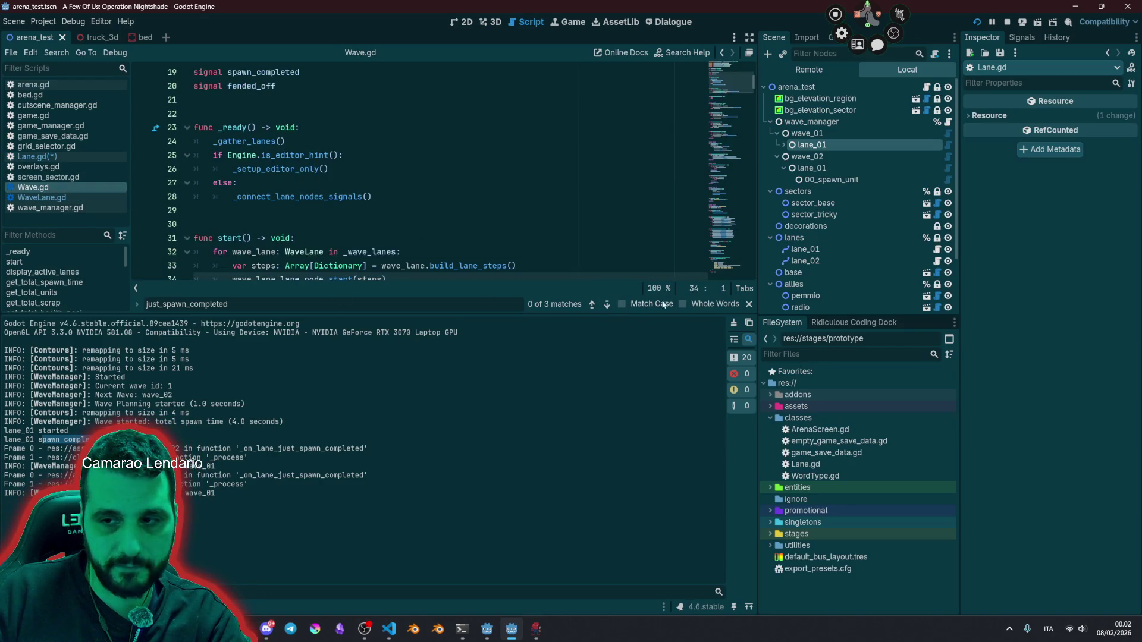
# Step: Close the find bar and give Wave.gd's code more room above the Output panel
pyautogui.click(748, 304)
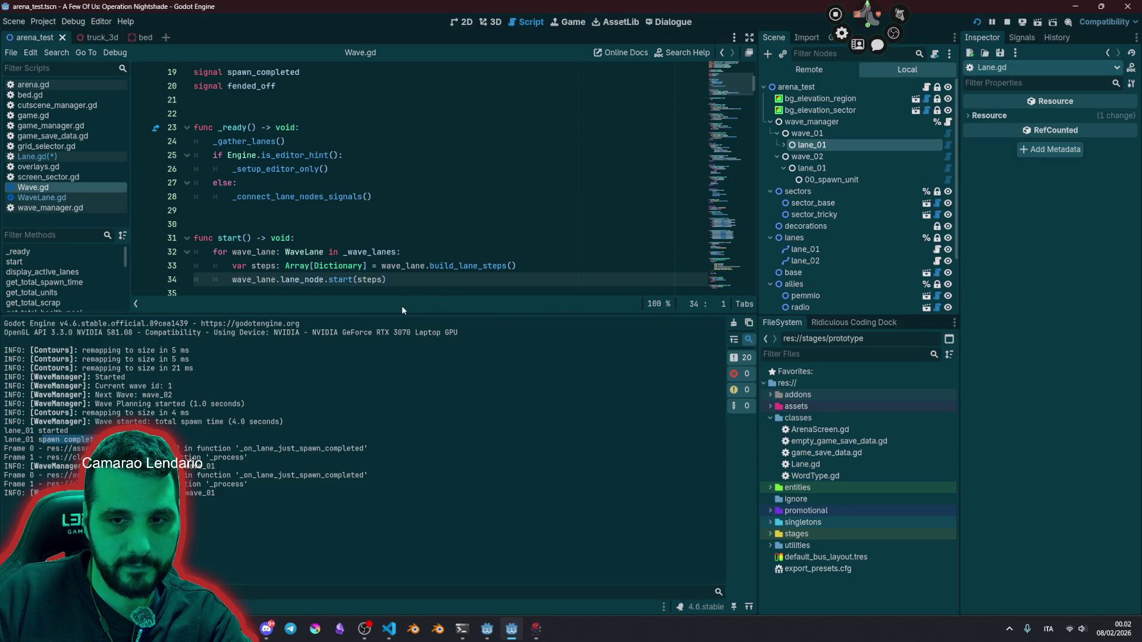
pyautogui.moveTo(399, 312); pyautogui.dragTo(396, 469)
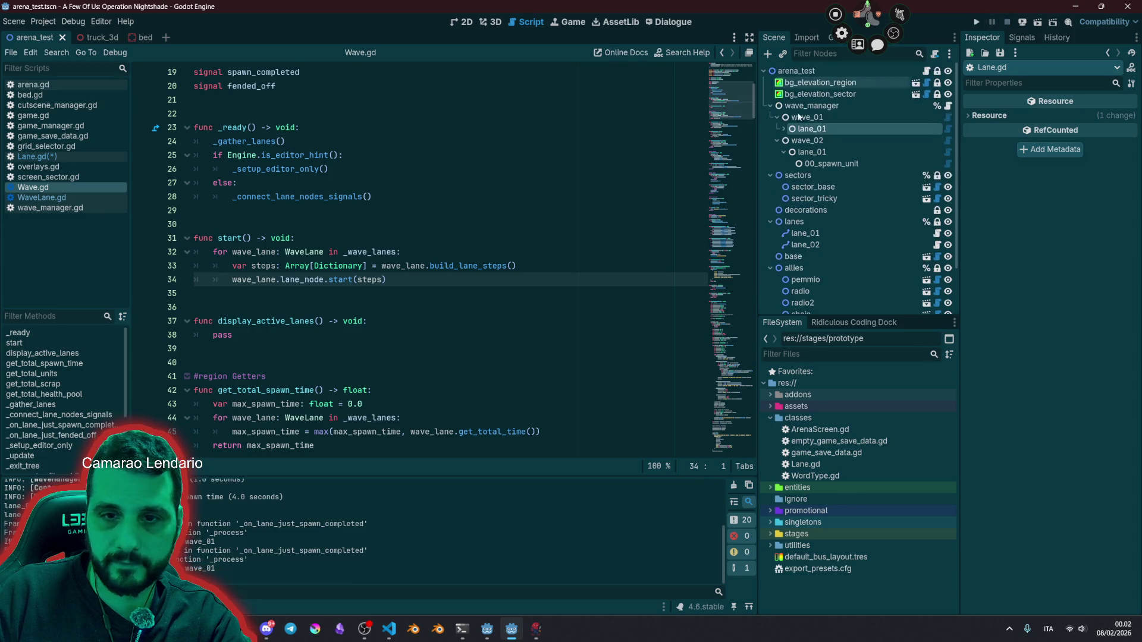
pyautogui.click(364, 252)
pyautogui.moveTo(404, 266)
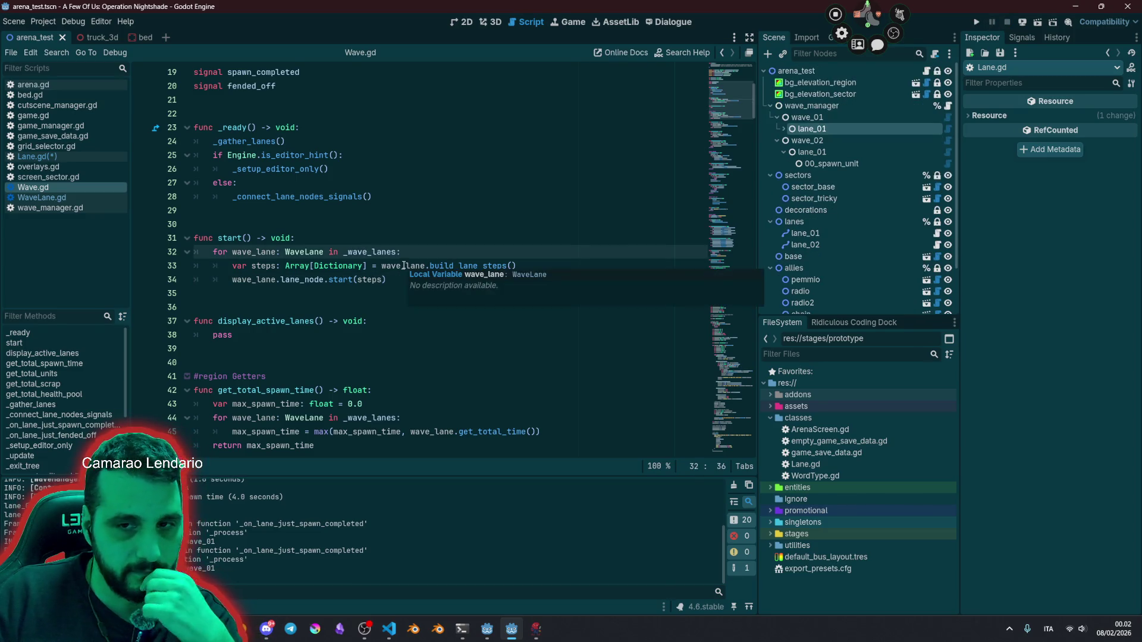
pyautogui.moveTo(447, 267)
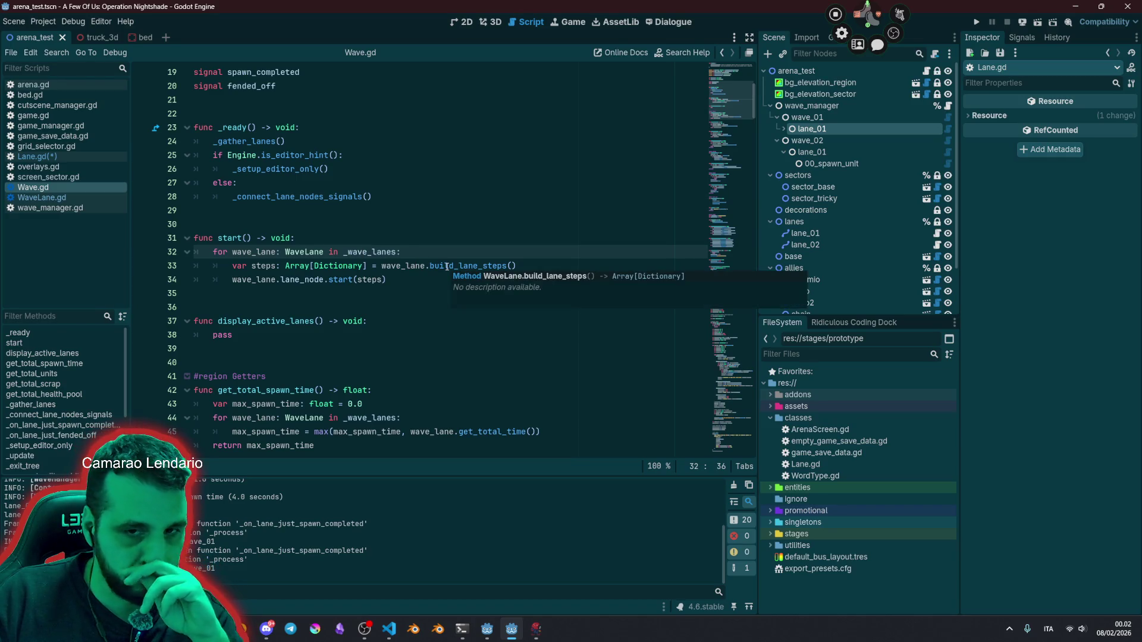
pyautogui.scroll(-3, 326, 309)
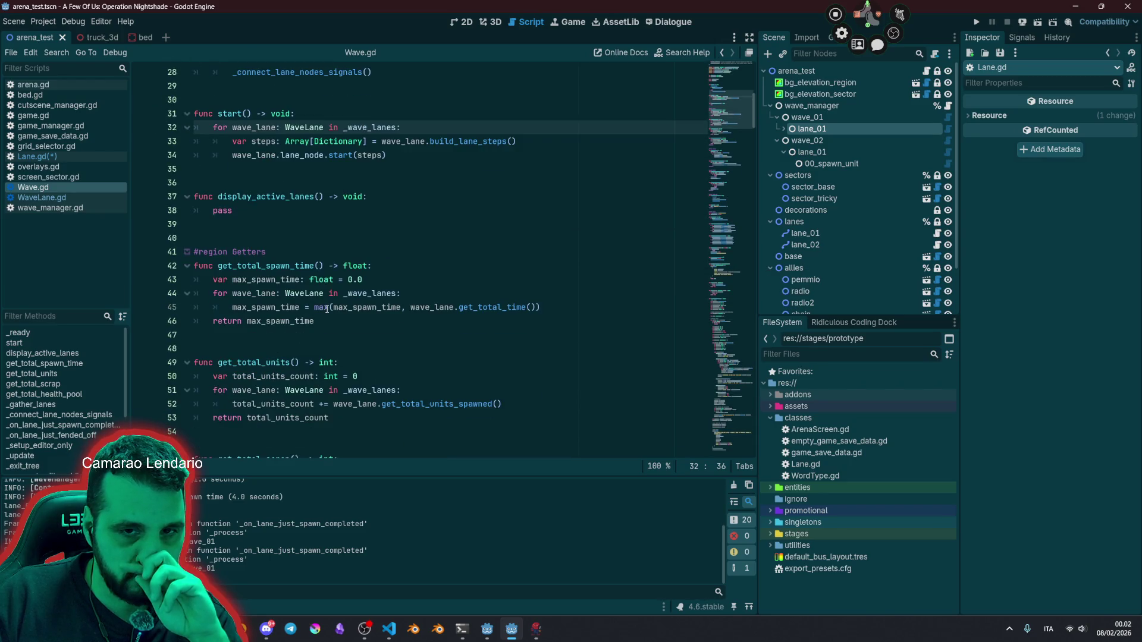
pyautogui.scroll(3, 327, 309)
pyautogui.scroll(-1, 326, 308)
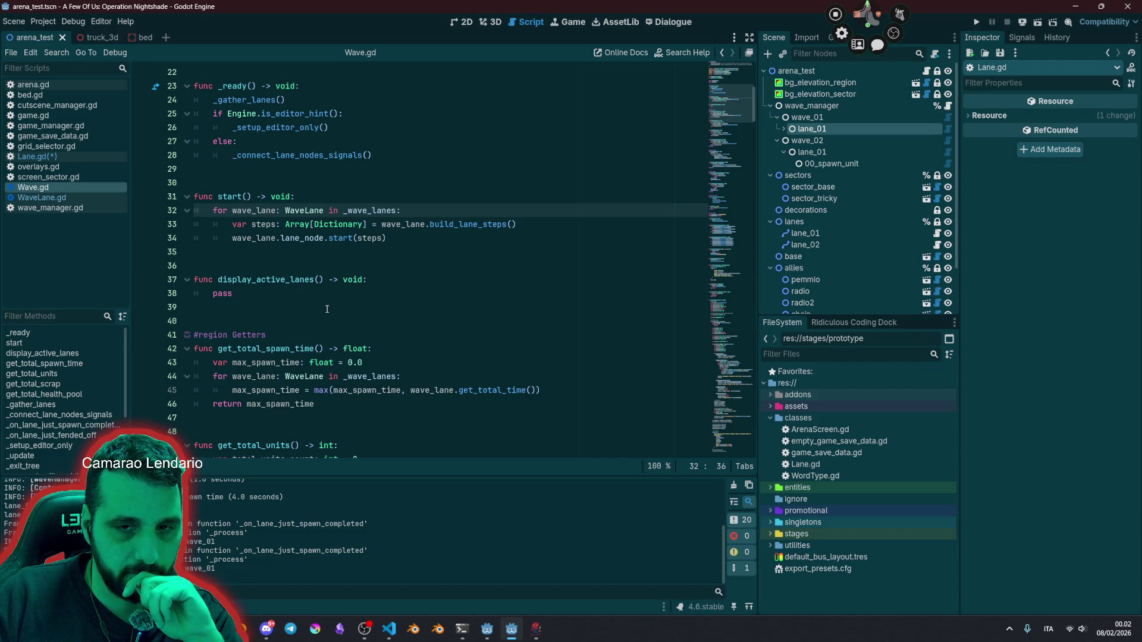
pyautogui.scroll(2, 326, 309)
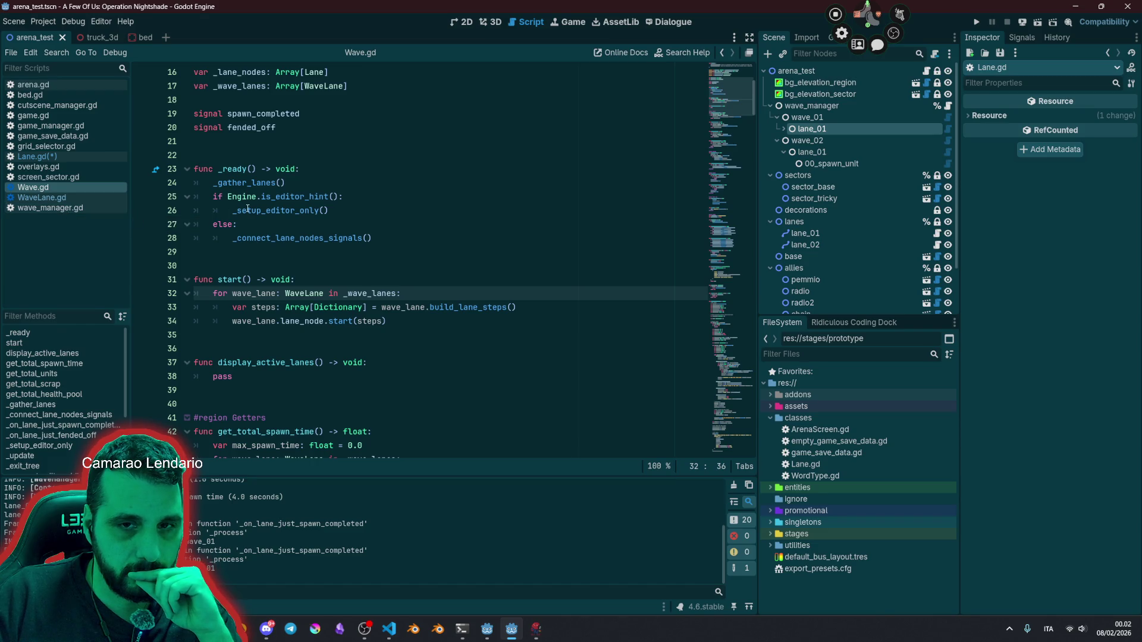
# Step: Jump from the _connect_lane_nodes_signals call on line 28 to its definition
pyautogui.click(268, 210)
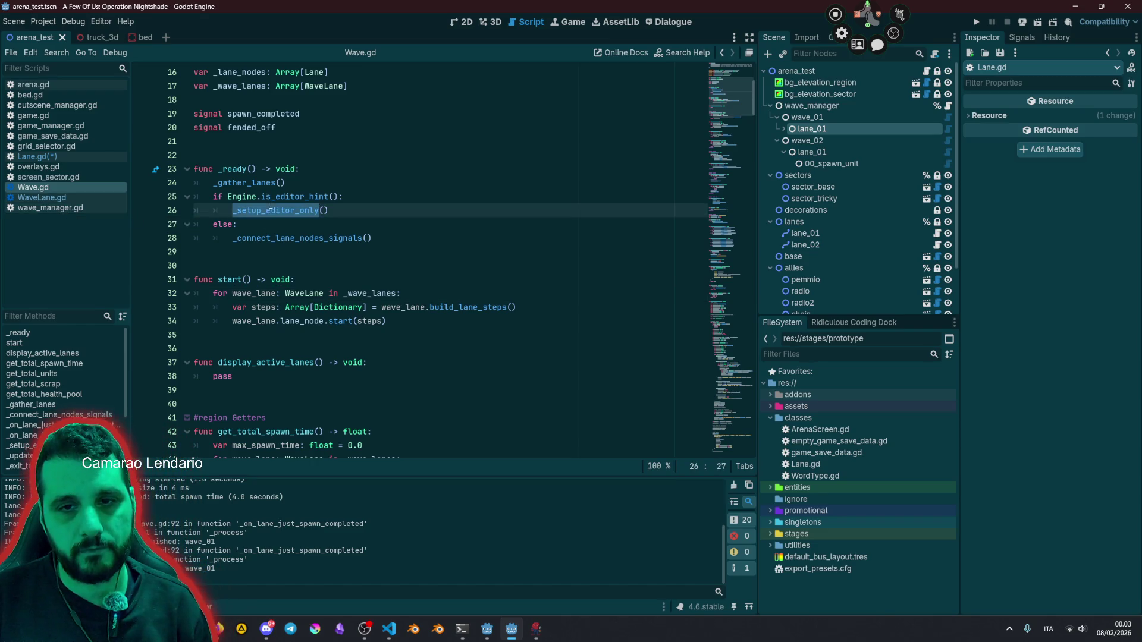
pyautogui.click(261, 238)
pyautogui.doubleClick(261, 238)
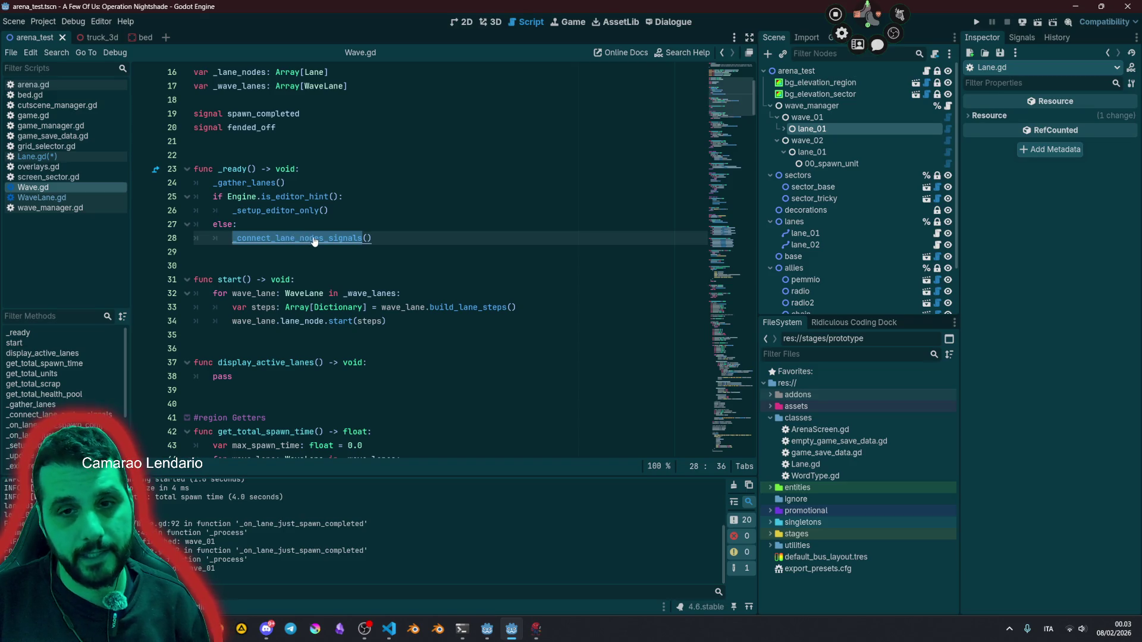
pyautogui.doubleClick(251, 183)
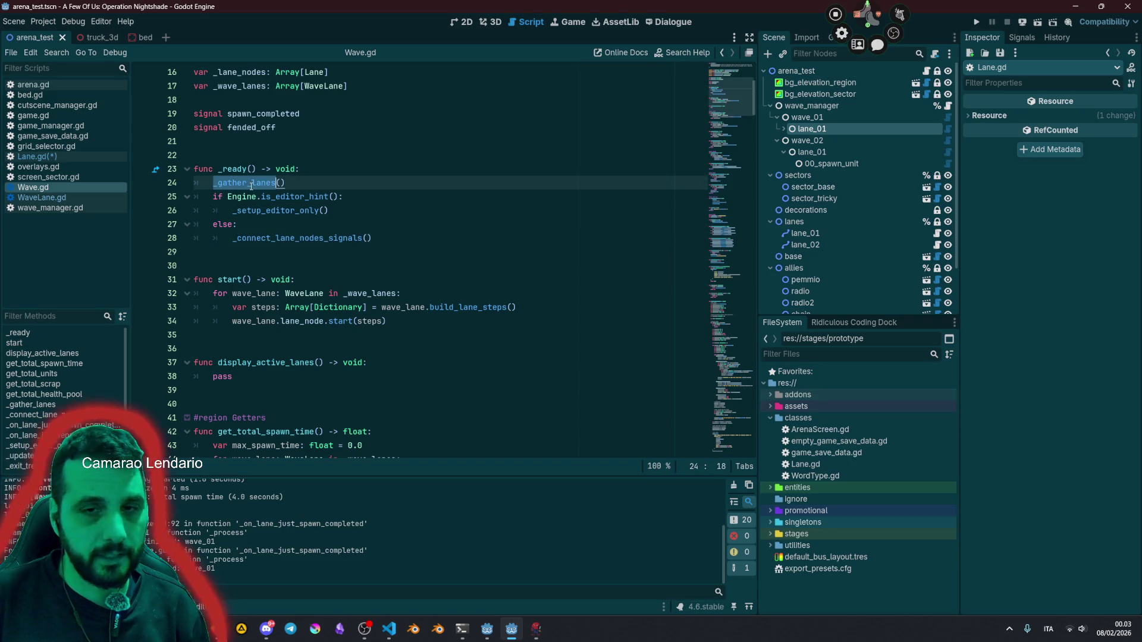
pyautogui.keyDown('ctrl'); pyautogui.click(293, 241); pyautogui.keyUp('ctrl')
# Step: Follow line 83's connection to _on_lane_just_spawn_completed and its print_stack, then select lines 81–83
pyautogui.doubleClick(244, 283)
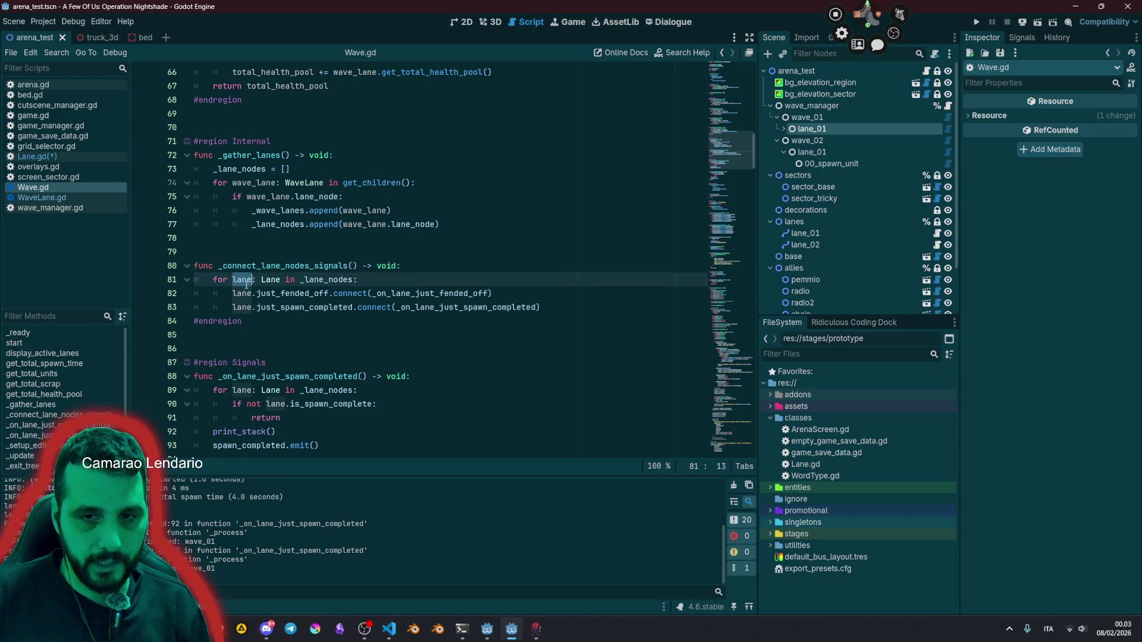
pyautogui.doubleClick(264, 307)
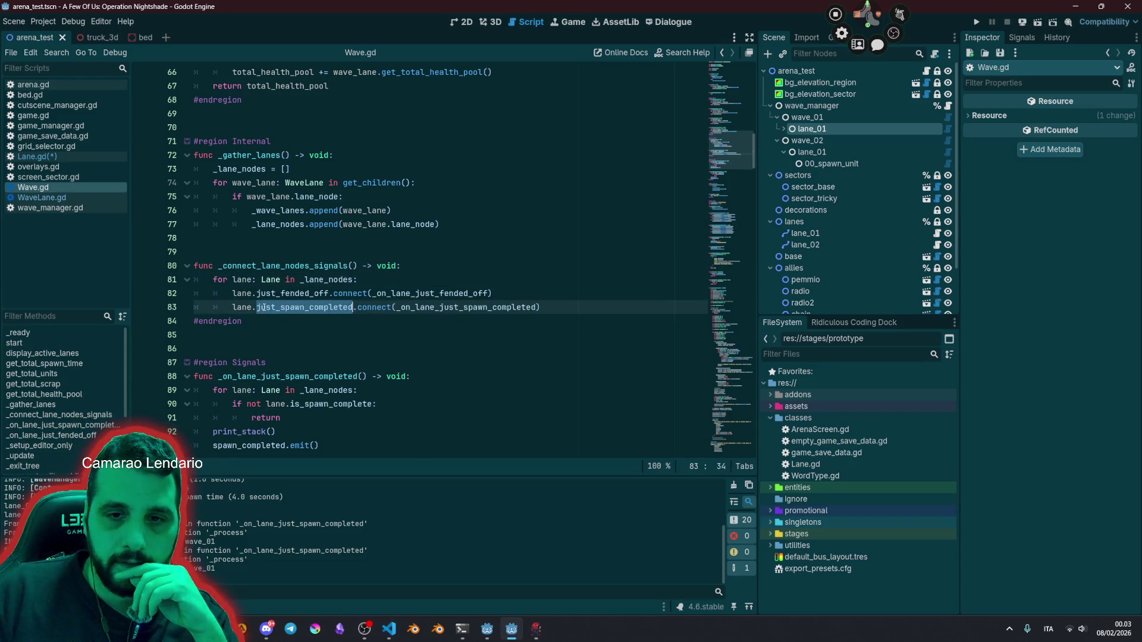
pyautogui.click(429, 304)
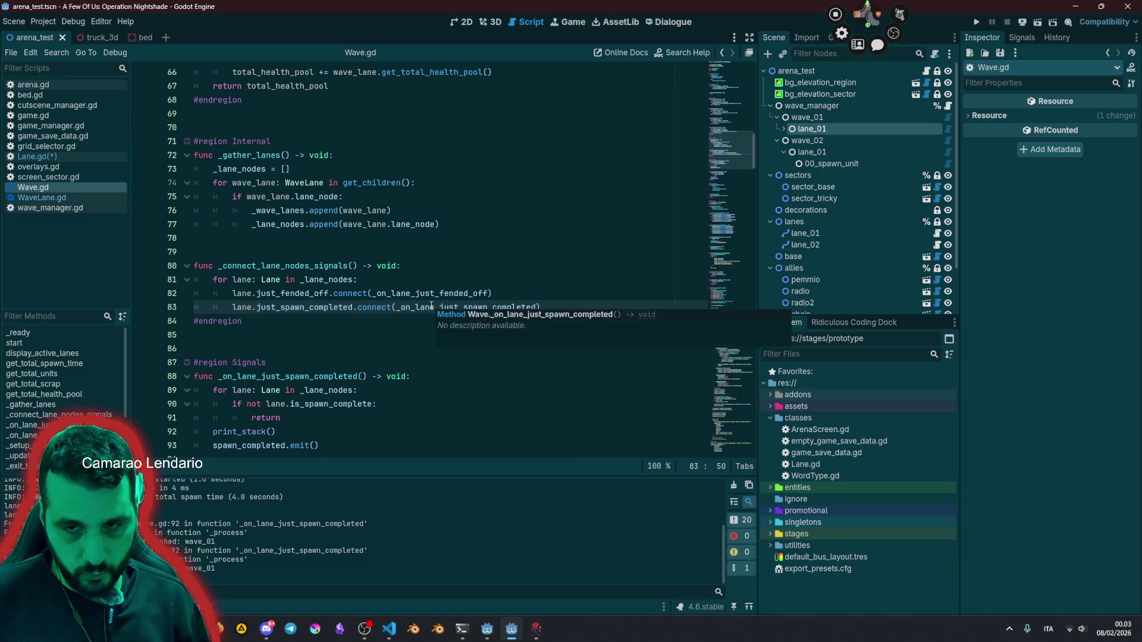
pyautogui.doubleClick(431, 305)
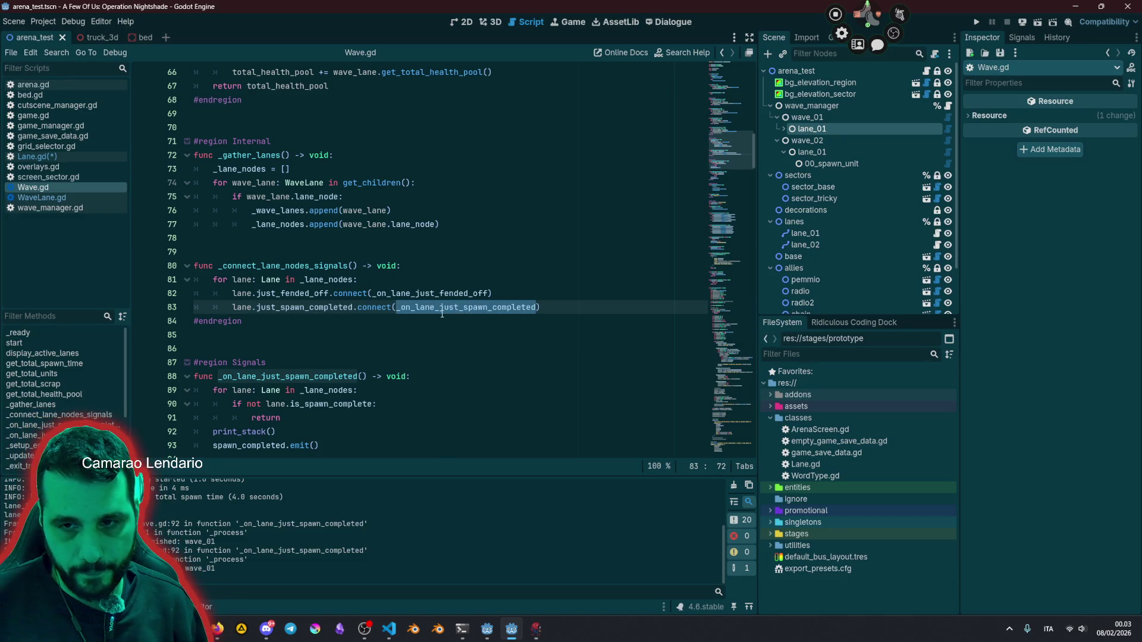
pyautogui.keyDown('ctrl'); pyautogui.click(436, 313); pyautogui.keyUp('ctrl')
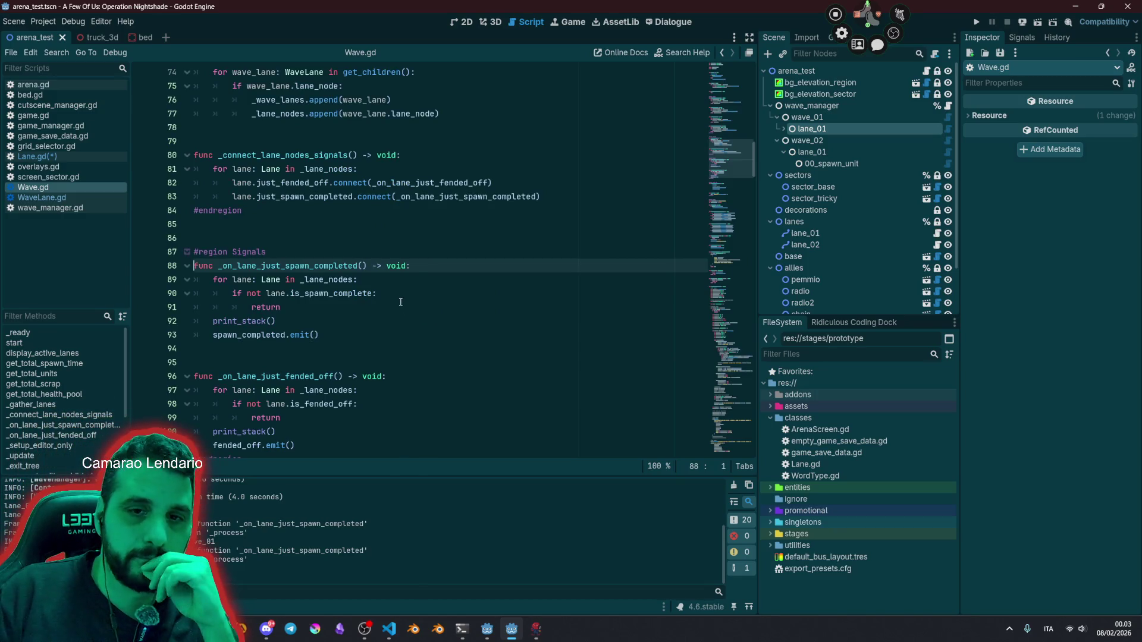
pyautogui.doubleClick(243, 325)
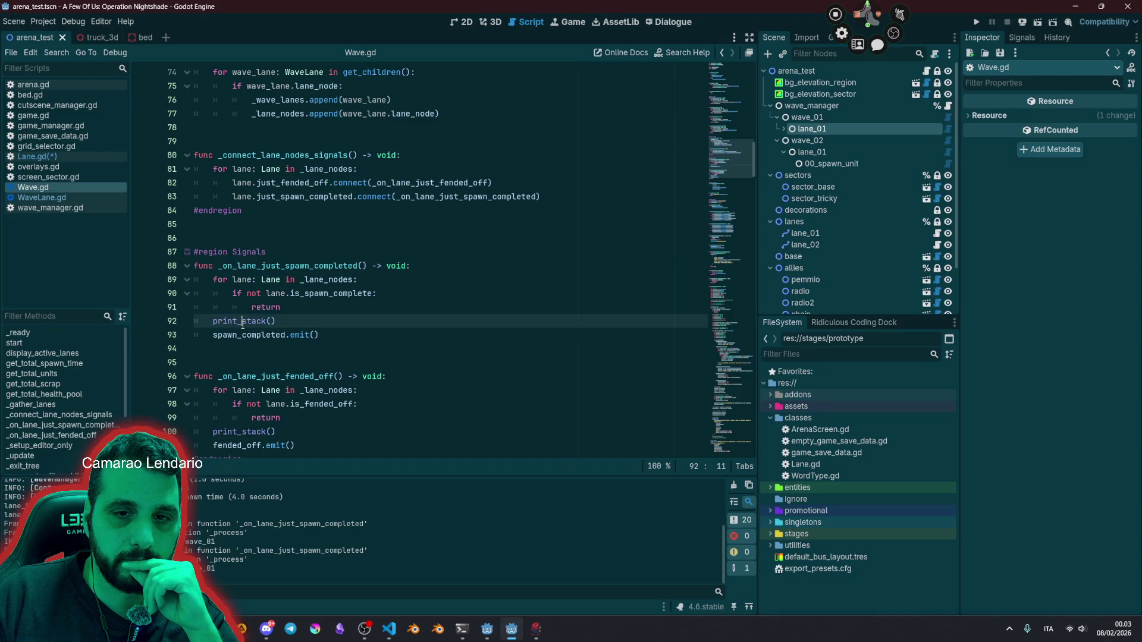
pyautogui.moveTo(243, 325)
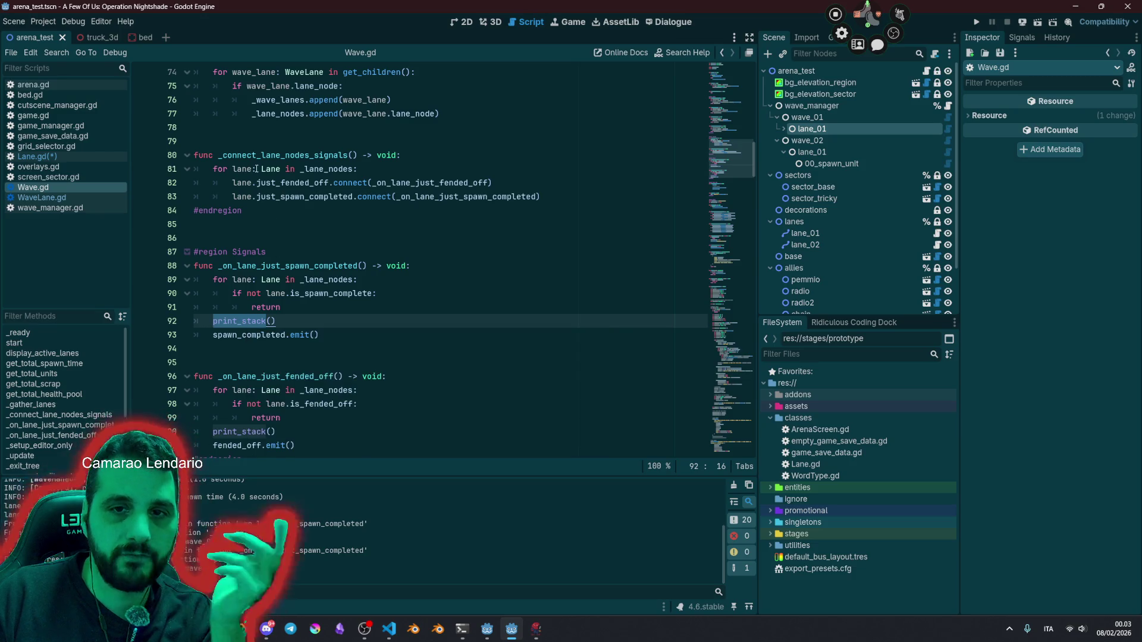
pyautogui.moveTo(259, 169)
pyautogui.mouseDown()
pyautogui.moveTo(273, 172)
pyautogui.moveTo(275, 208)
pyautogui.mouseUp()
pyautogui.hotkey('shift', 'Up')
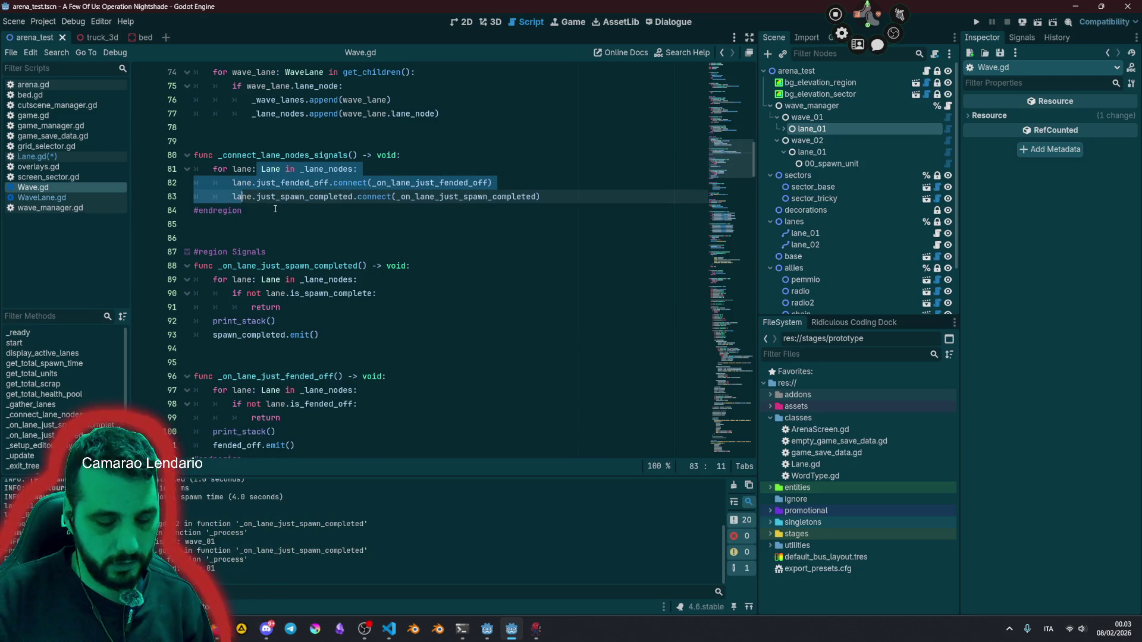
# Step: Comment out the lane connection loop with Ctrl+K and add a pass placeholder line
pyautogui.hotkey('ctrl', 'k')
pyautogui.press('Return')
pyautogui.press('Up')
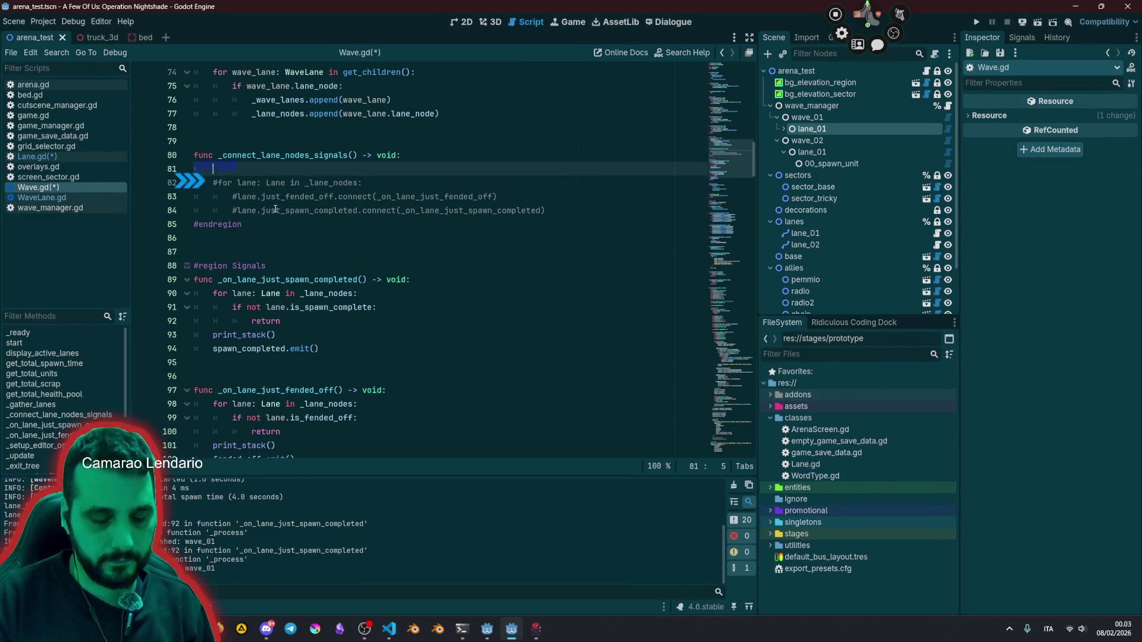
pyautogui.write('pass')
# Step: Run the game, type 'start', stop it with F8, and uncomment the connection lines
pyautogui.press('F5')
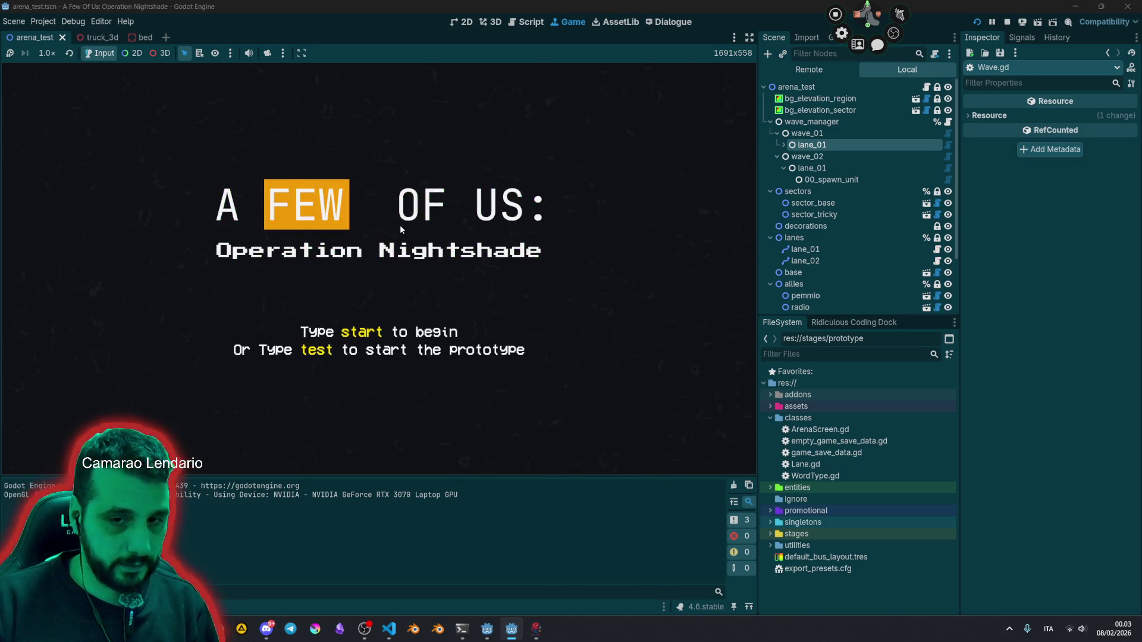
pyautogui.write('start')
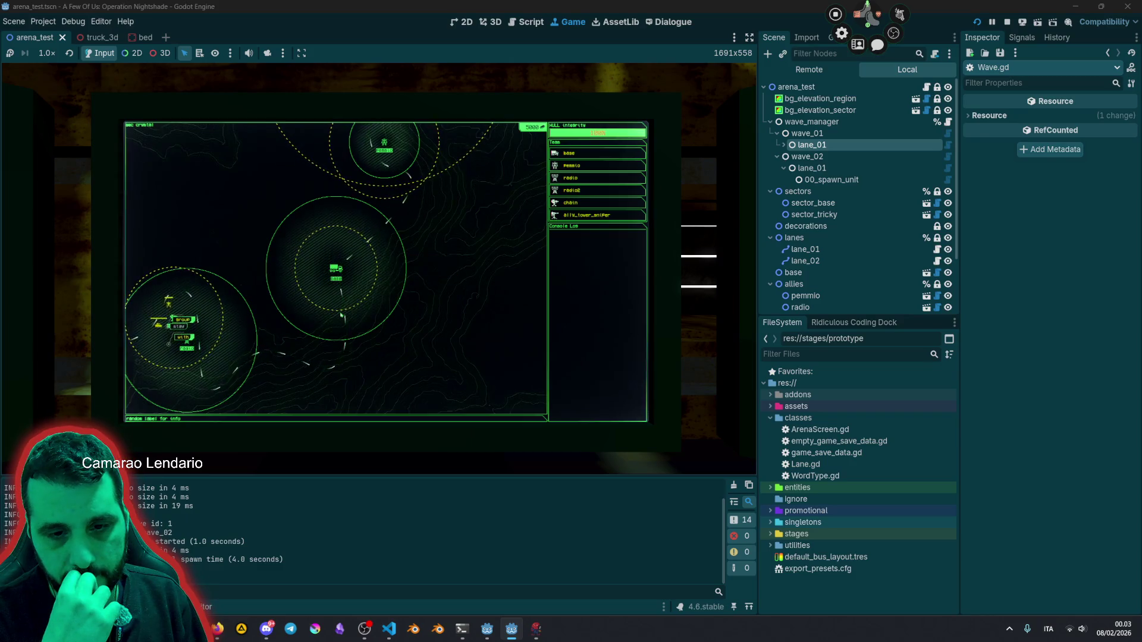
pyautogui.press('F8')
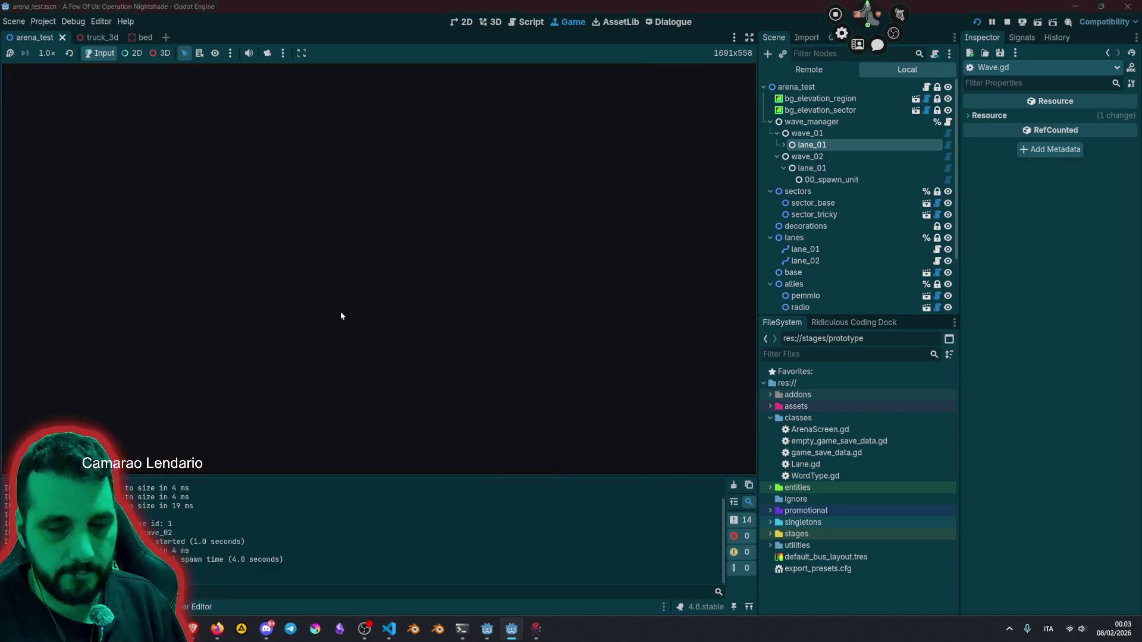
pyautogui.moveTo(314, 211)
pyautogui.mouseDown()
pyautogui.moveTo(279, 209)
pyautogui.moveTo(252, 187)
pyautogui.mouseUp()
pyautogui.hotkey('ctrl', 'k')
pyautogui.click(273, 169)
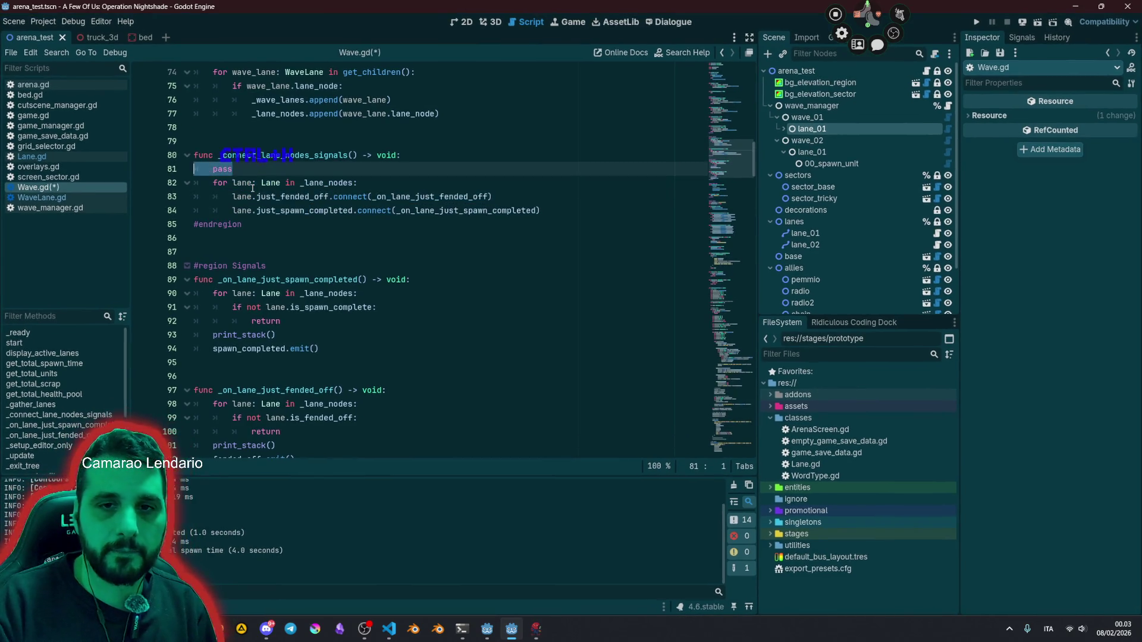
# Step: Delete the pass placeholder and swap lines 82–83 so the spawn-completed connection comes first
pyautogui.press('BackSpace')
pyautogui.press('BackSpace')
pyautogui.press('BackSpace')
pyautogui.click(350, 182)
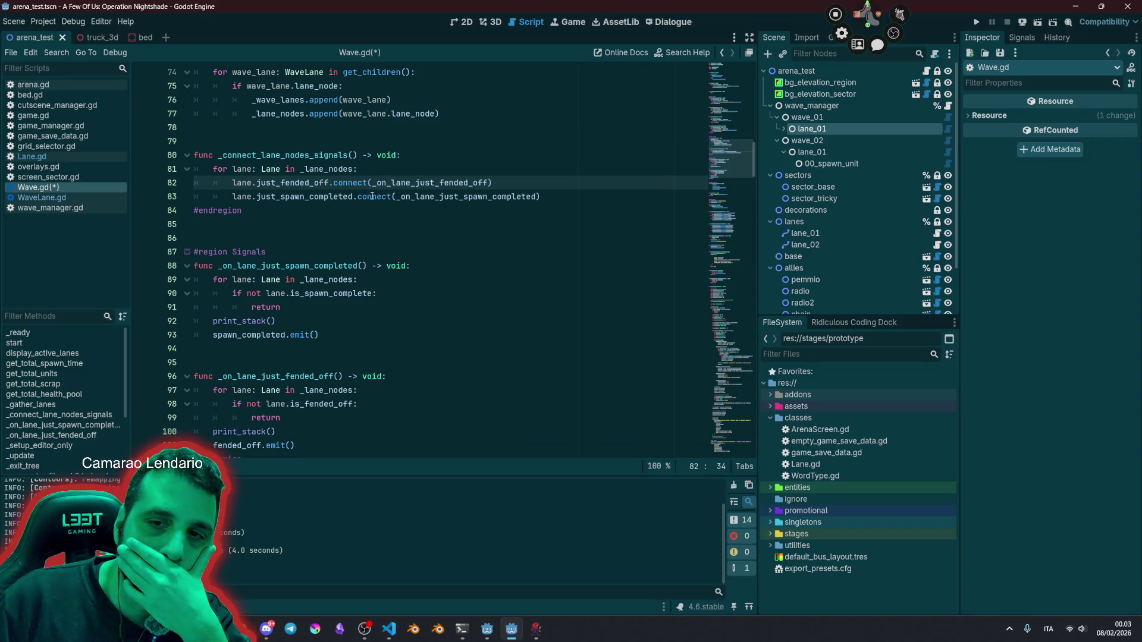
pyautogui.doubleClick(413, 196)
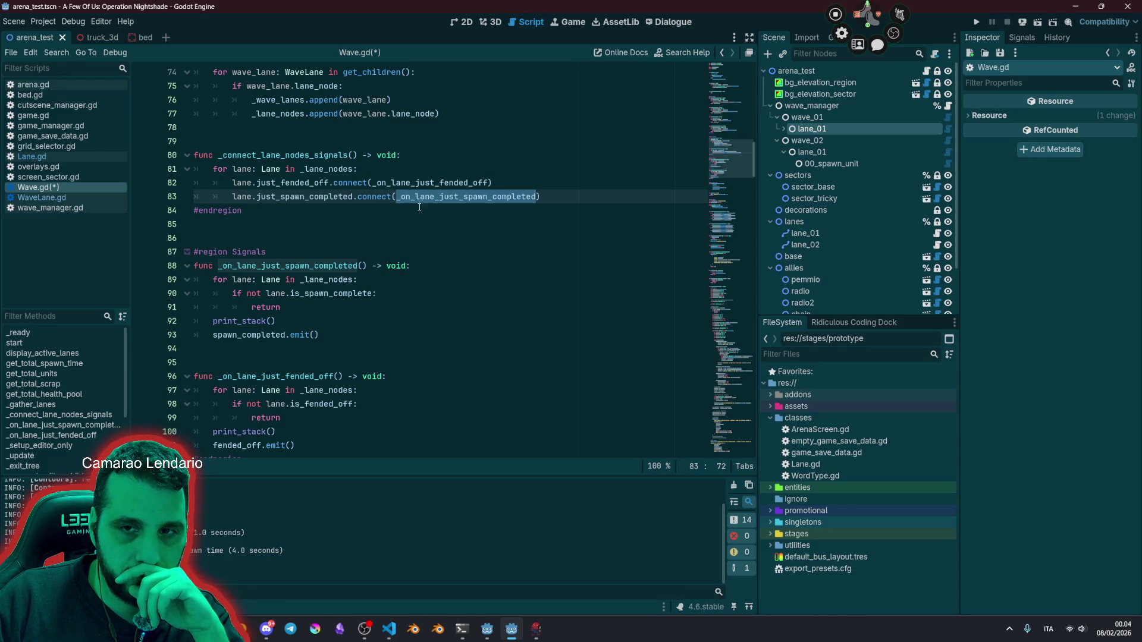
pyautogui.moveTo(242, 182); pyautogui.dragTo(420, 196)
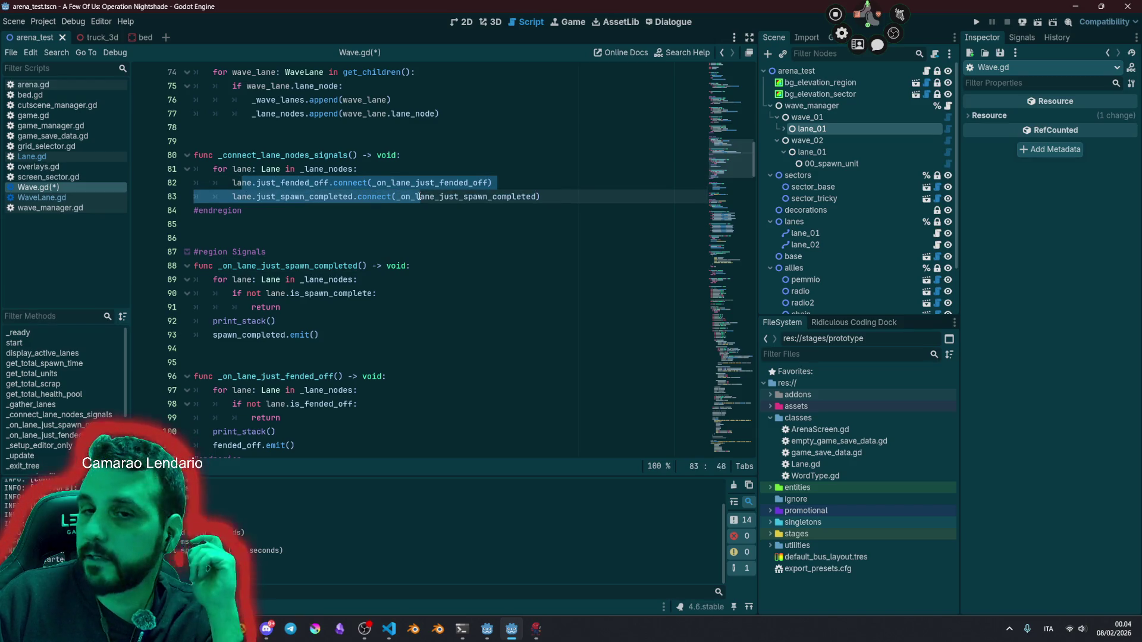
pyautogui.doubleClick(272, 377)
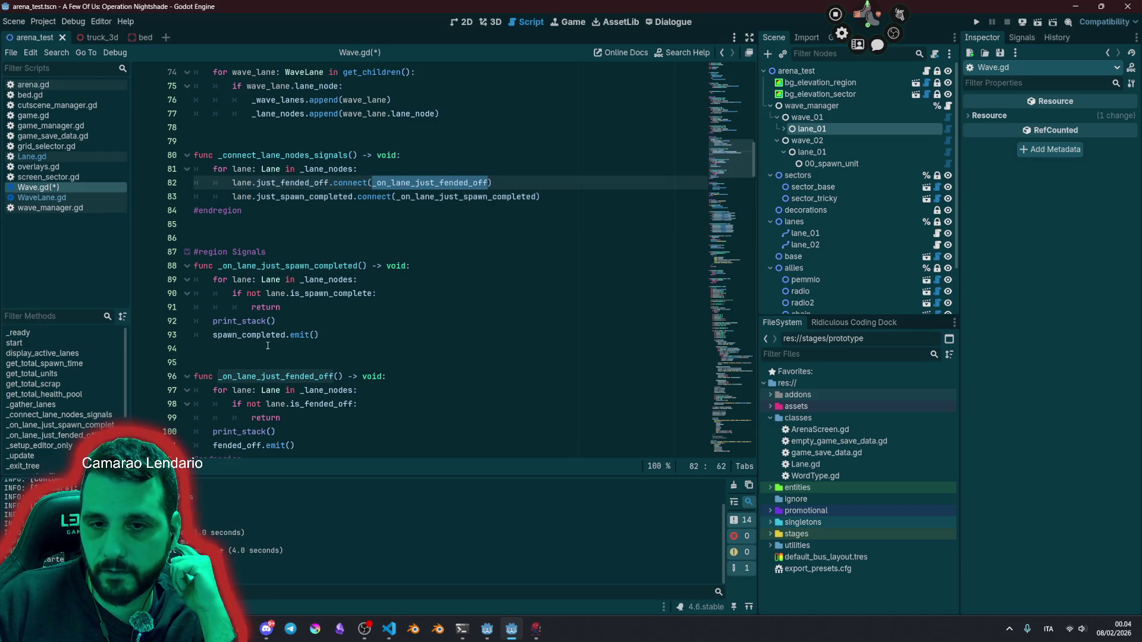
pyautogui.click(272, 376)
pyautogui.doubleClick(272, 377)
pyautogui.doubleClick(452, 196)
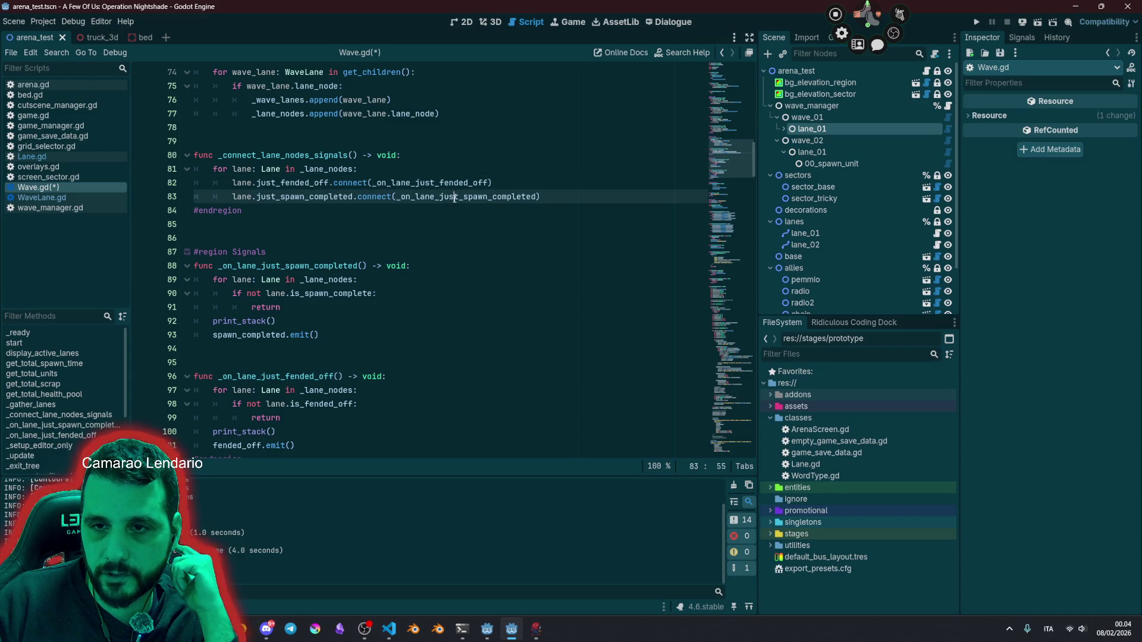
pyautogui.click(408, 183)
pyautogui.hotkey('alt', 'Down')
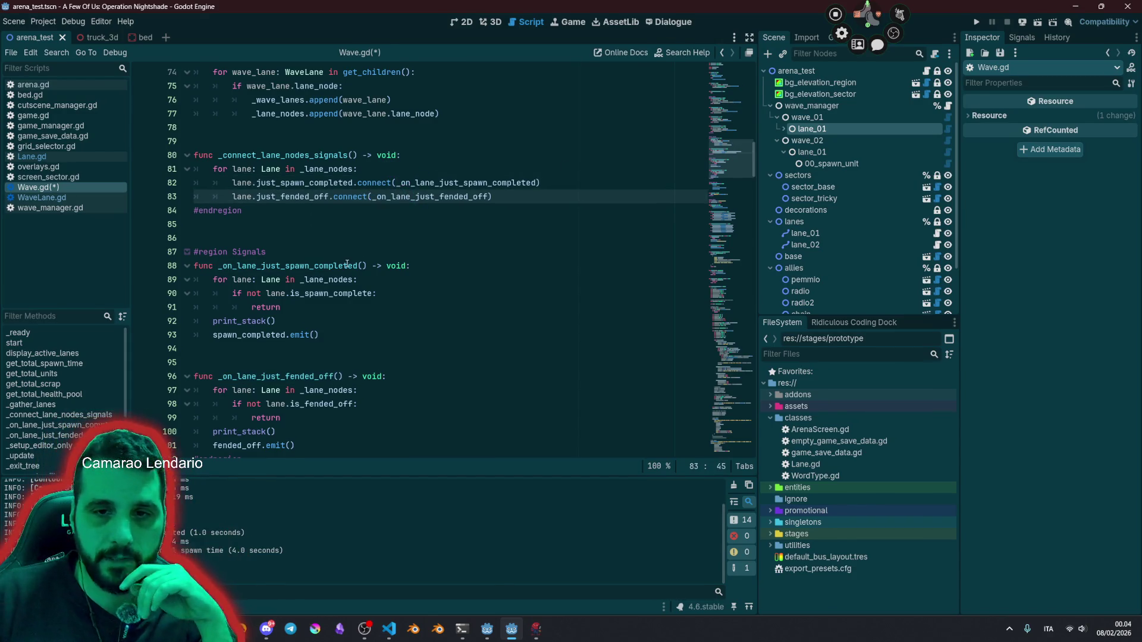
# Step: Enlarge the Output panel and delete the print_stack() call in _on_lane_just_spawn_completed
pyautogui.click(358, 266)
pyautogui.scroll(-1, 277, 284)
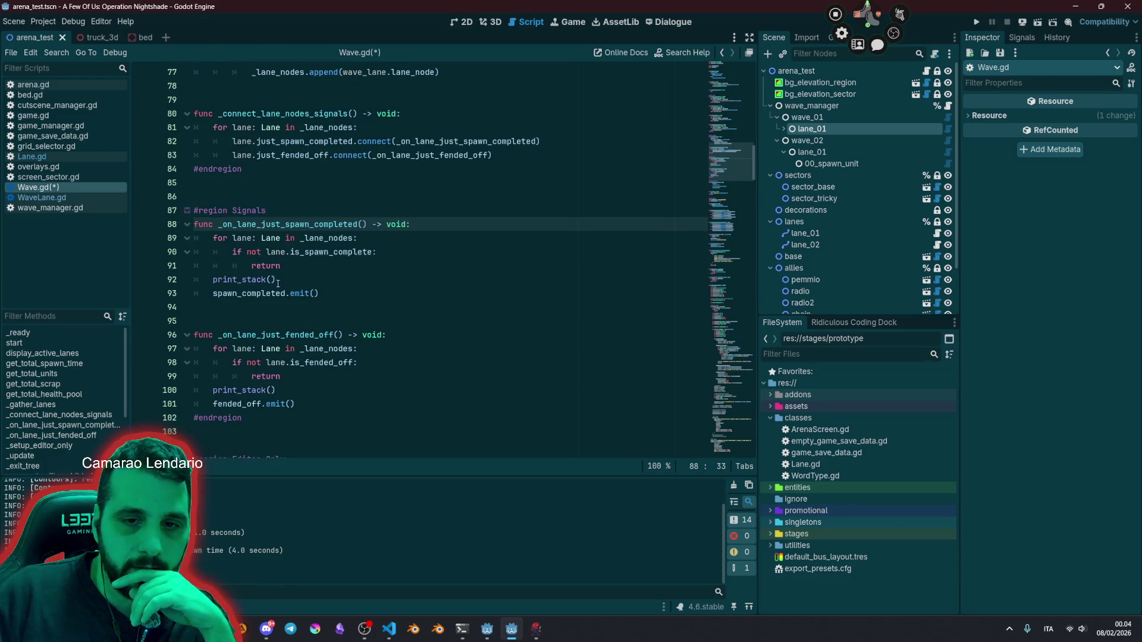
pyautogui.doubleClick(244, 390)
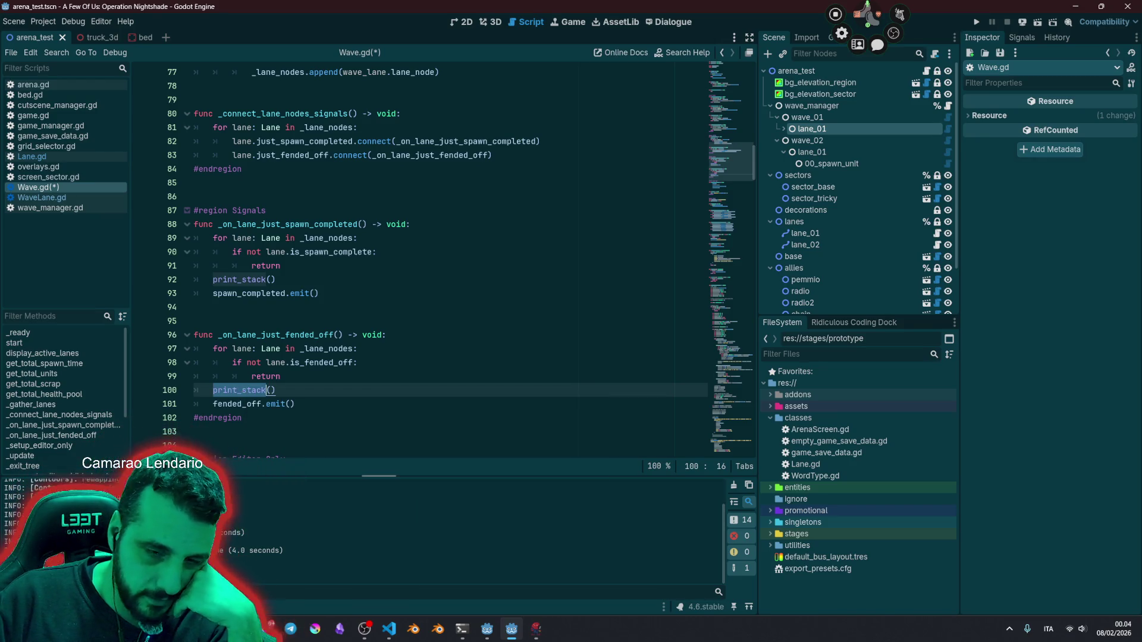
pyautogui.moveTo(232, 476)
pyautogui.mouseDown()
pyautogui.moveTo(230, 433)
pyautogui.moveTo(232, 474)
pyautogui.mouseUp()
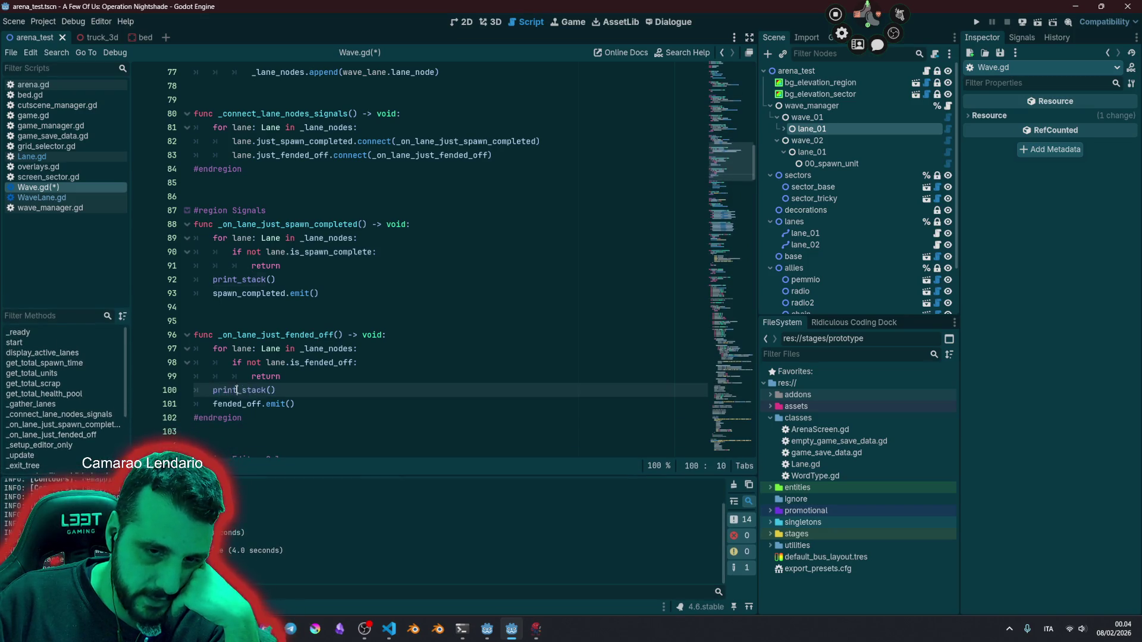
pyautogui.moveTo(238, 389)
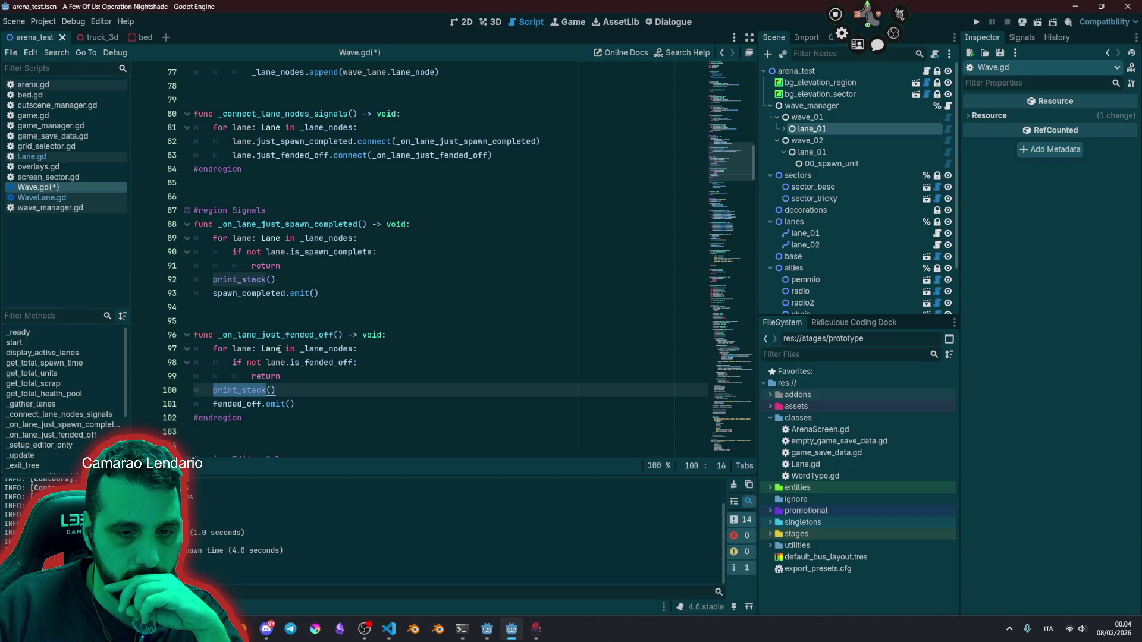
pyautogui.click(310, 316)
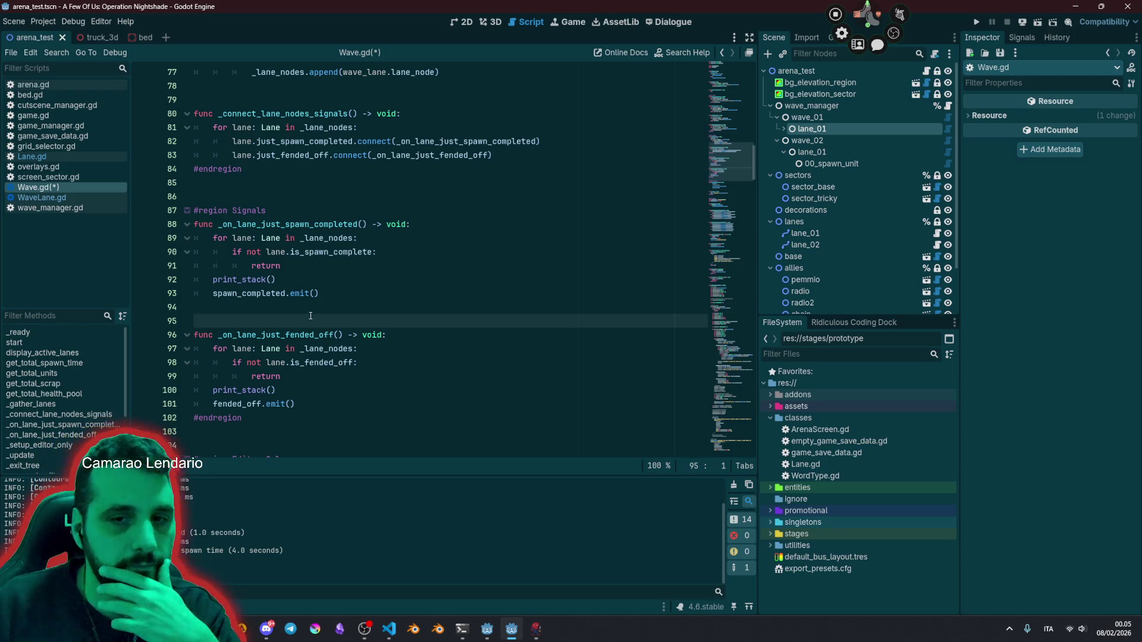
pyautogui.click(308, 281)
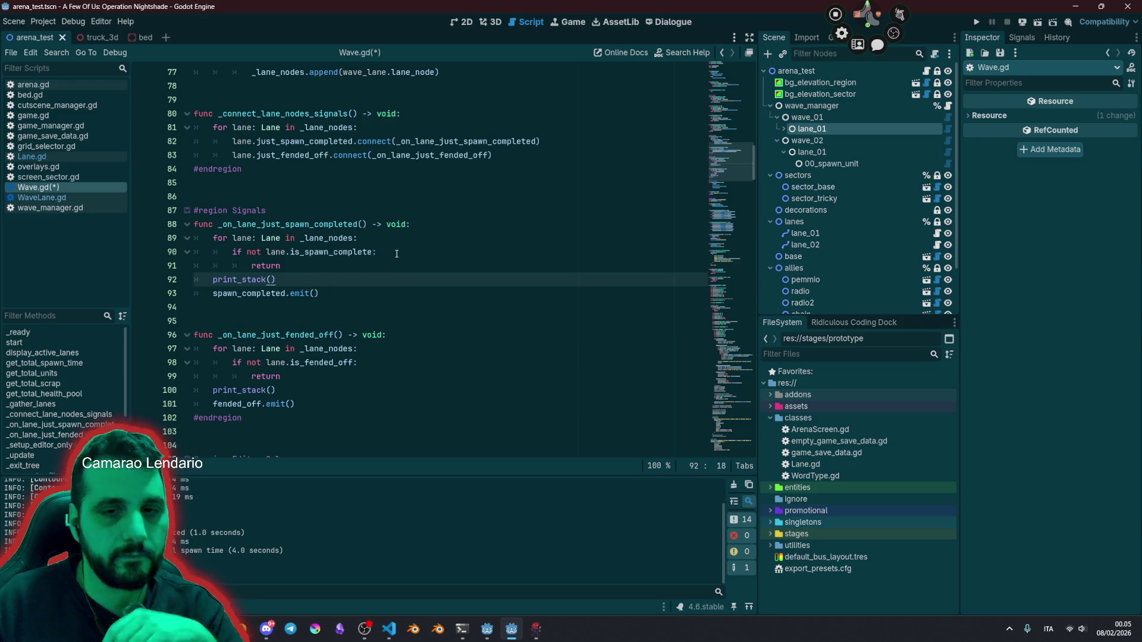
pyautogui.press('BackSpace')
pyautogui.press('BackSpace')
pyautogui.press('BackSpace')
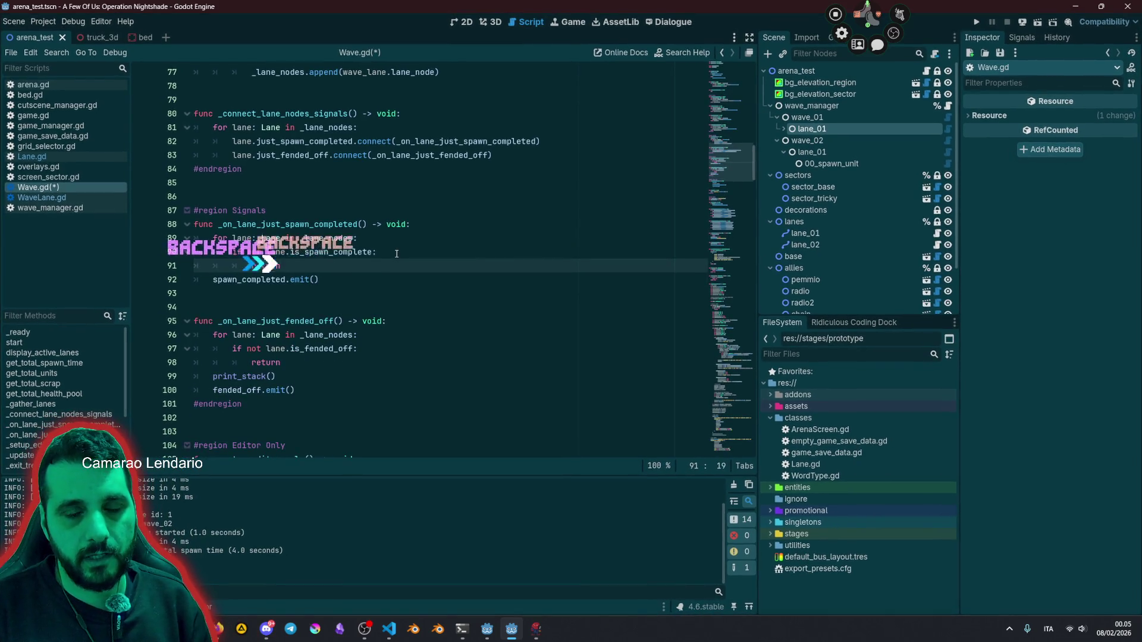
# Step: Insert a 'breakpoint' line directly above spawn_completed.emit() in the spawn handler
pyautogui.doubleClick(252, 281)
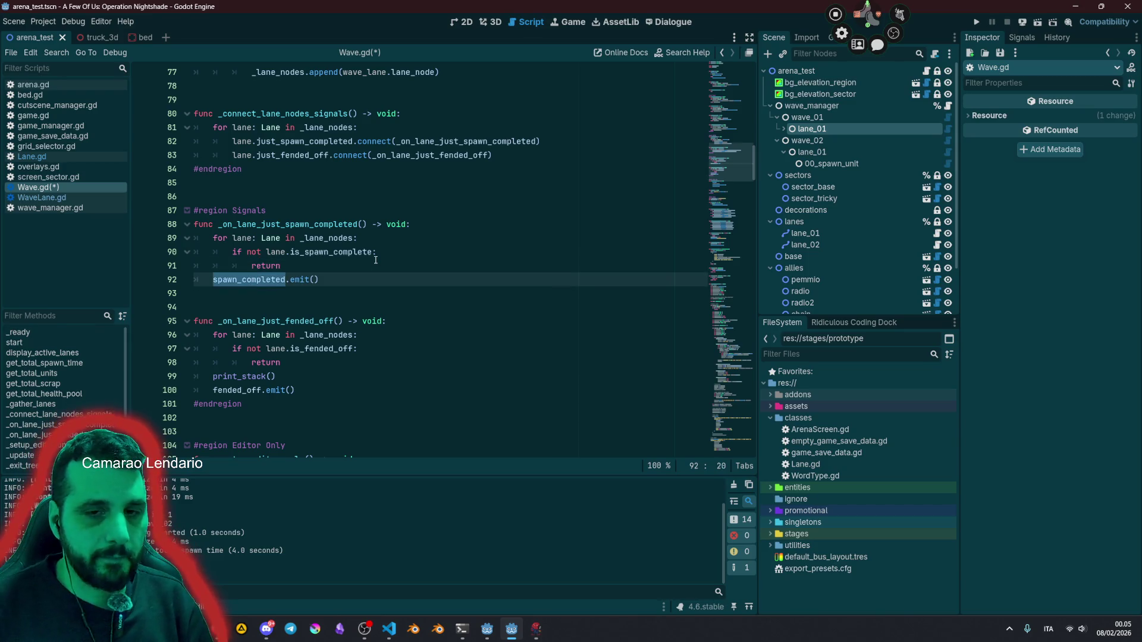
pyautogui.press('Left')
pyautogui.press('Return')
pyautogui.press('Up')
pyautogui.write('brea')
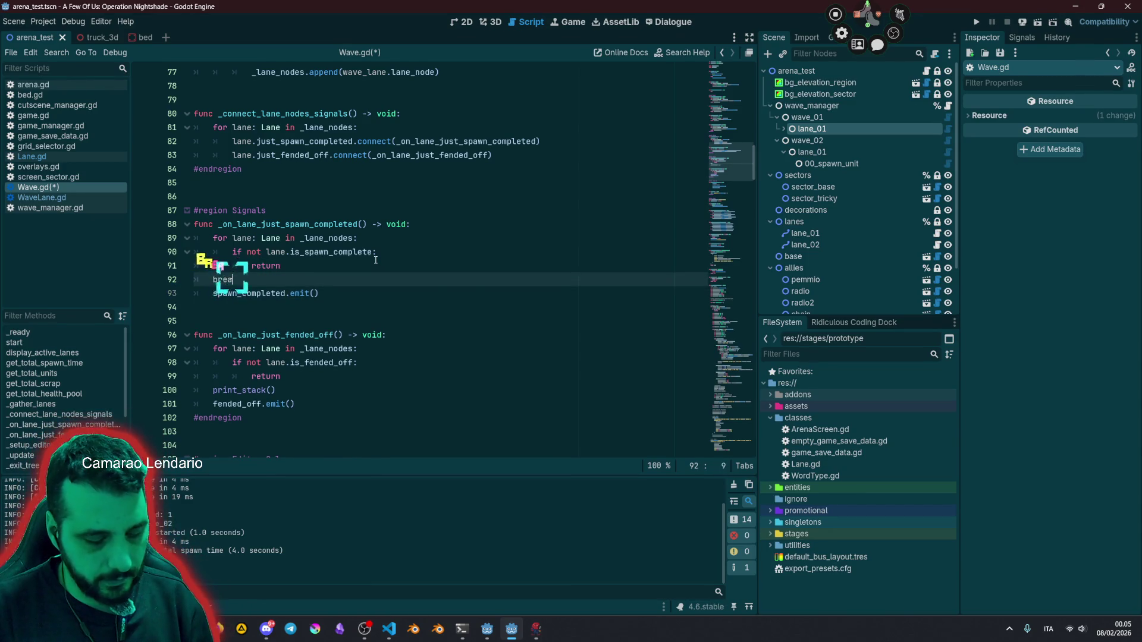
pyautogui.write('kpoint')
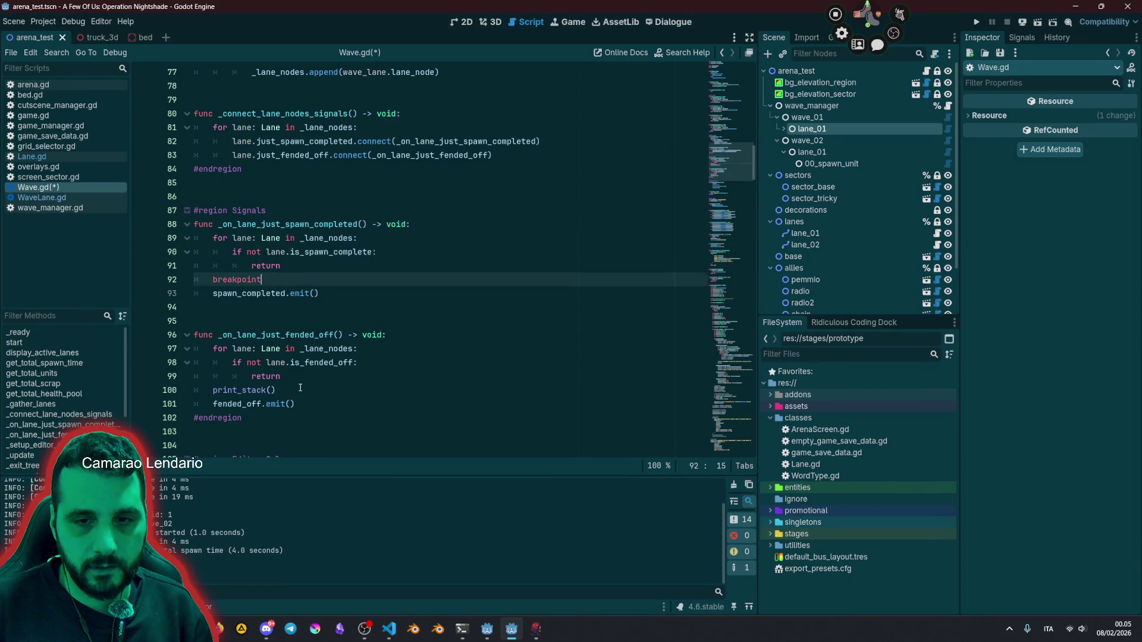
# Step: Delete the fended-off handler's print_stack call, save with Ctrl+S, and run the project
pyautogui.click(300, 388)
pyautogui.hotkey('shift', 'Home')
pyautogui.press('BackSpace')
pyautogui.hotkey('ctrl', 's')
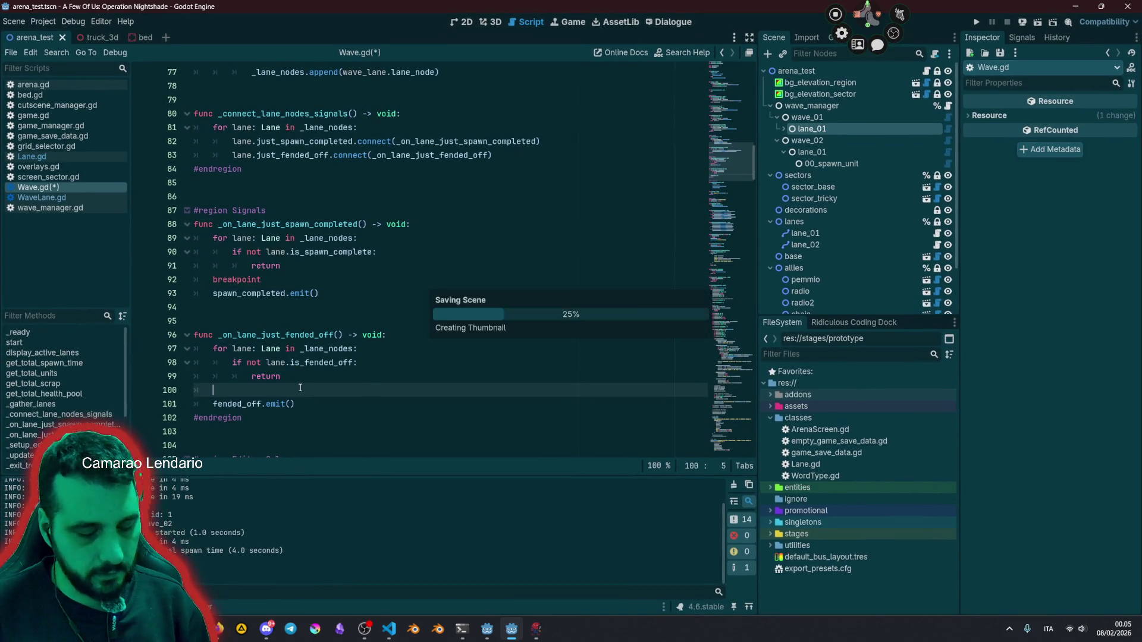
pyautogui.doubleClick(262, 280)
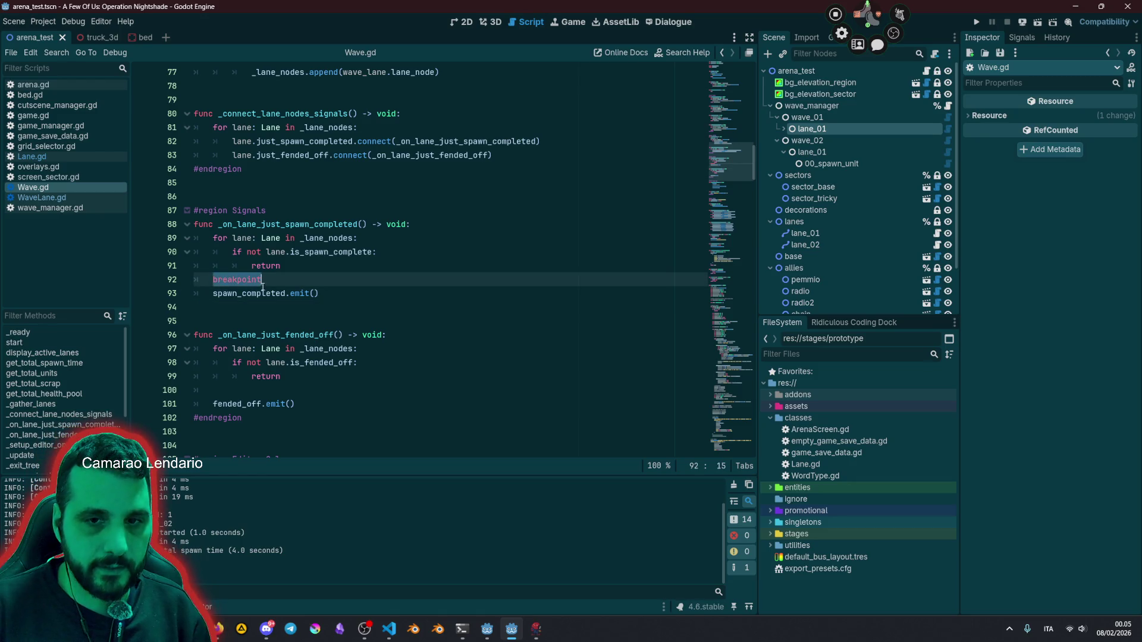
pyautogui.press('F5')
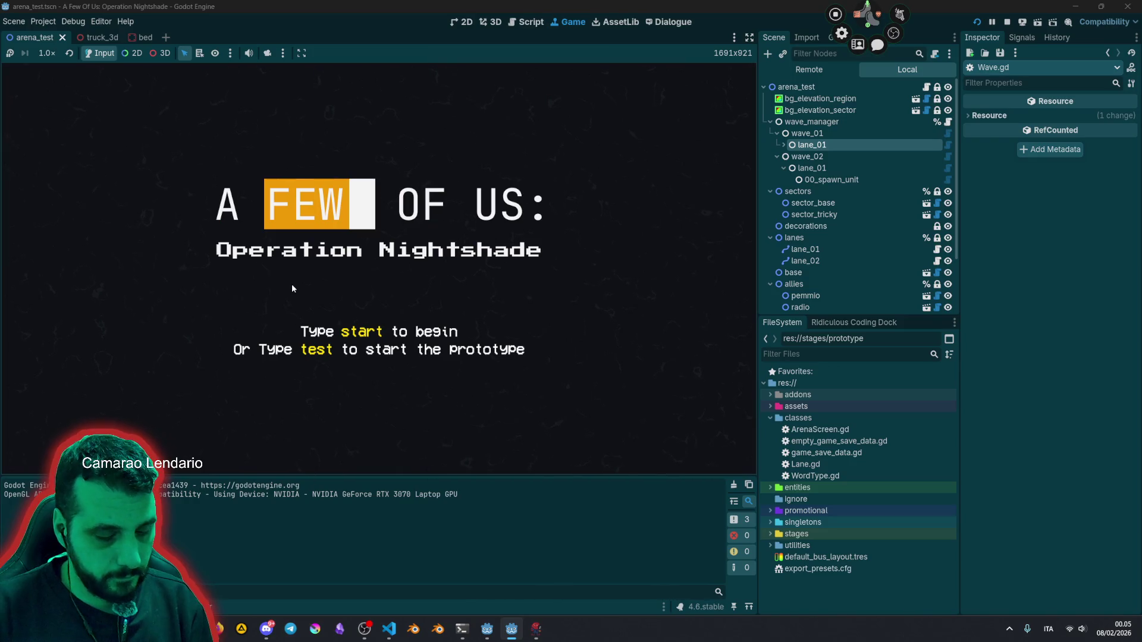
# Step: Type 'test' in the game, then switch between the stack frames, inspecting spawn_completed and _lane_nodes
pyautogui.write('test')
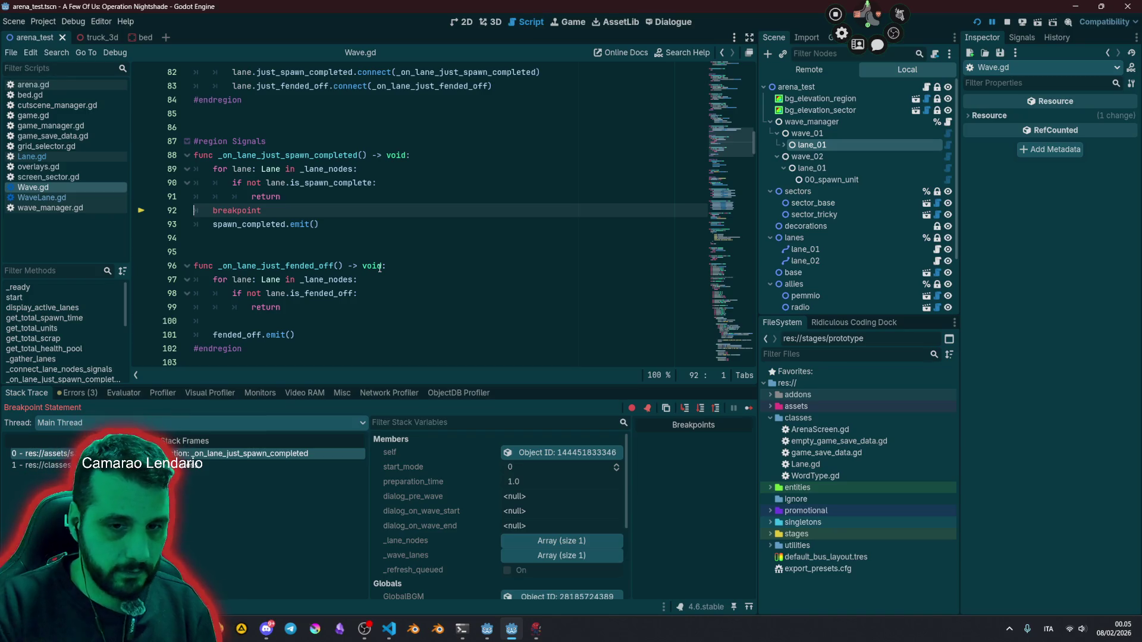
pyautogui.click(223, 465)
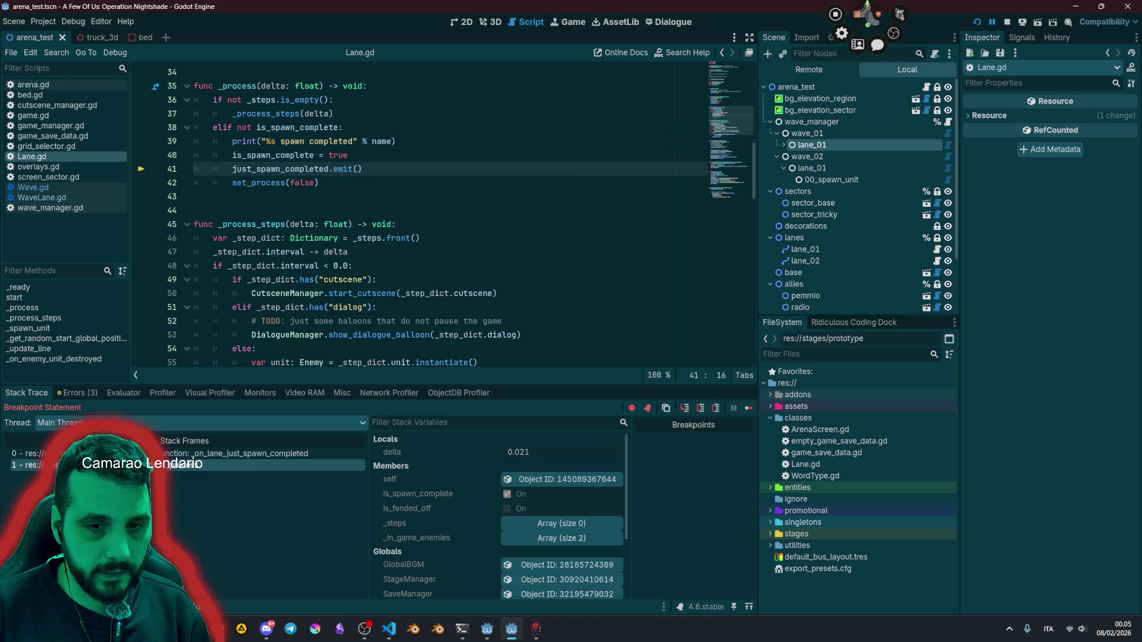
pyautogui.click(250, 453)
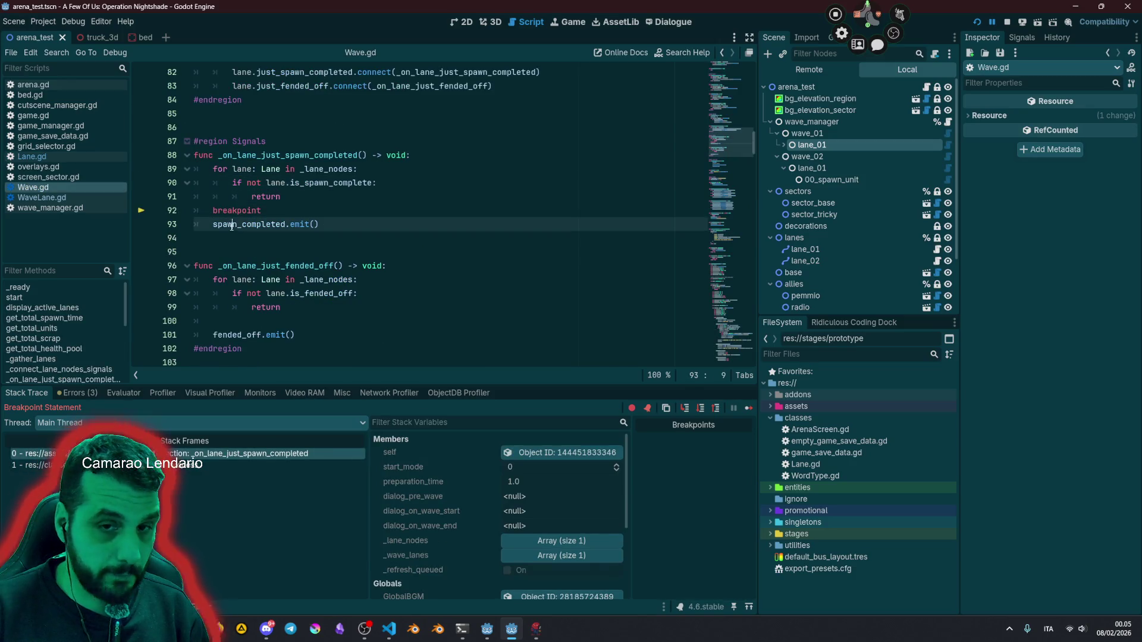
pyautogui.doubleClick(266, 228)
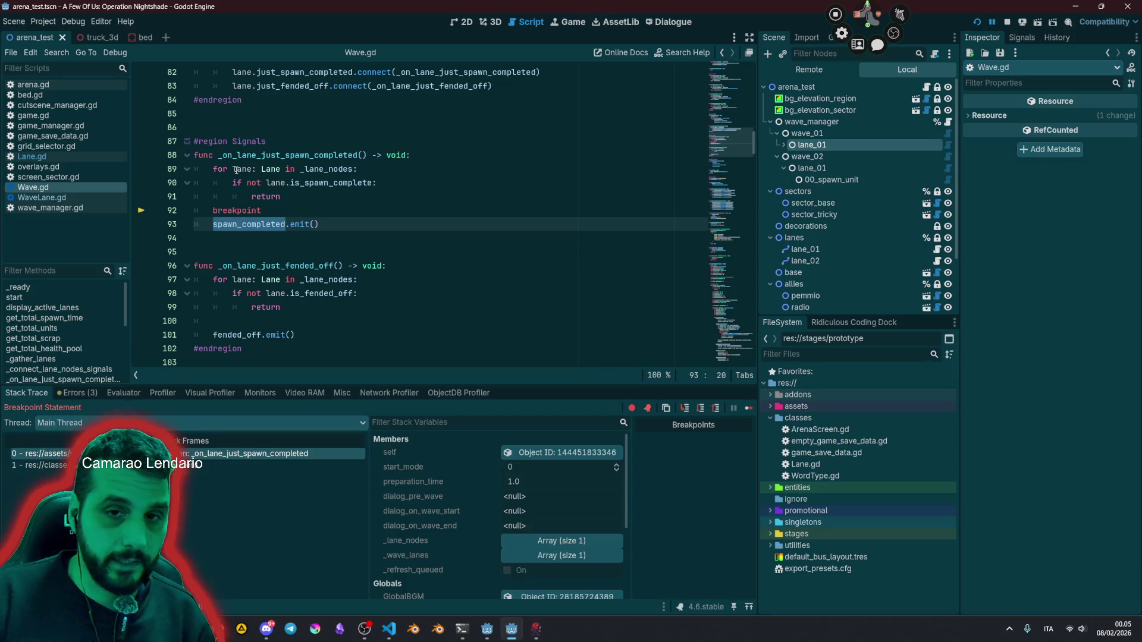
pyautogui.doubleClick(333, 170)
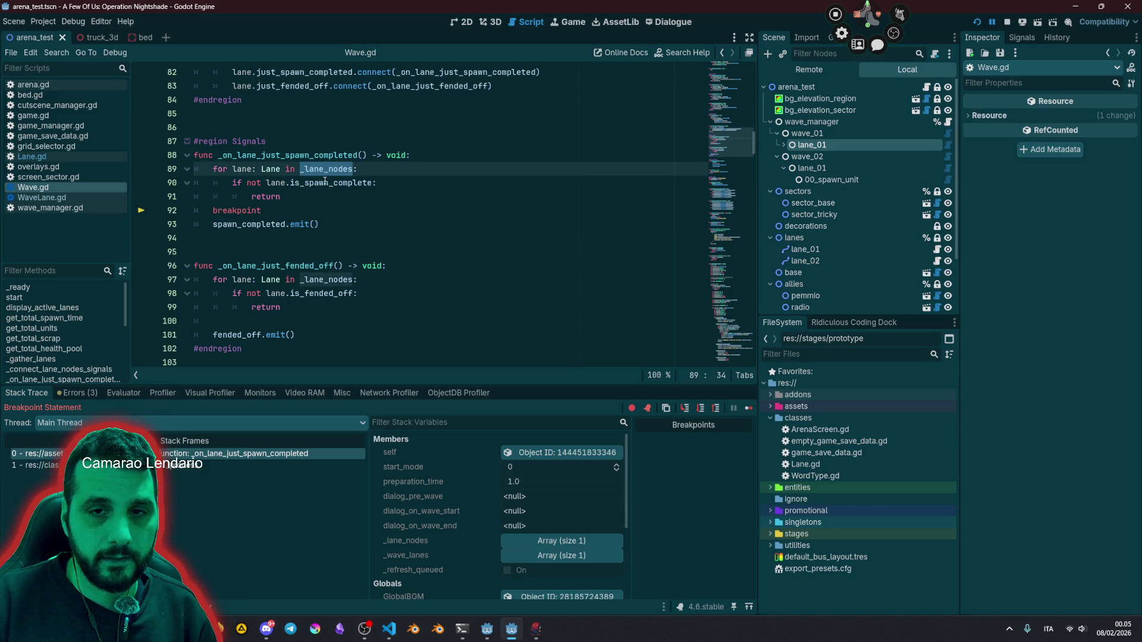
# Step: Inspect is_spawn_complete on line 90, continue to the next hit, and view just_spawn_completed in Lane.gd's frame
pyautogui.click(326, 181)
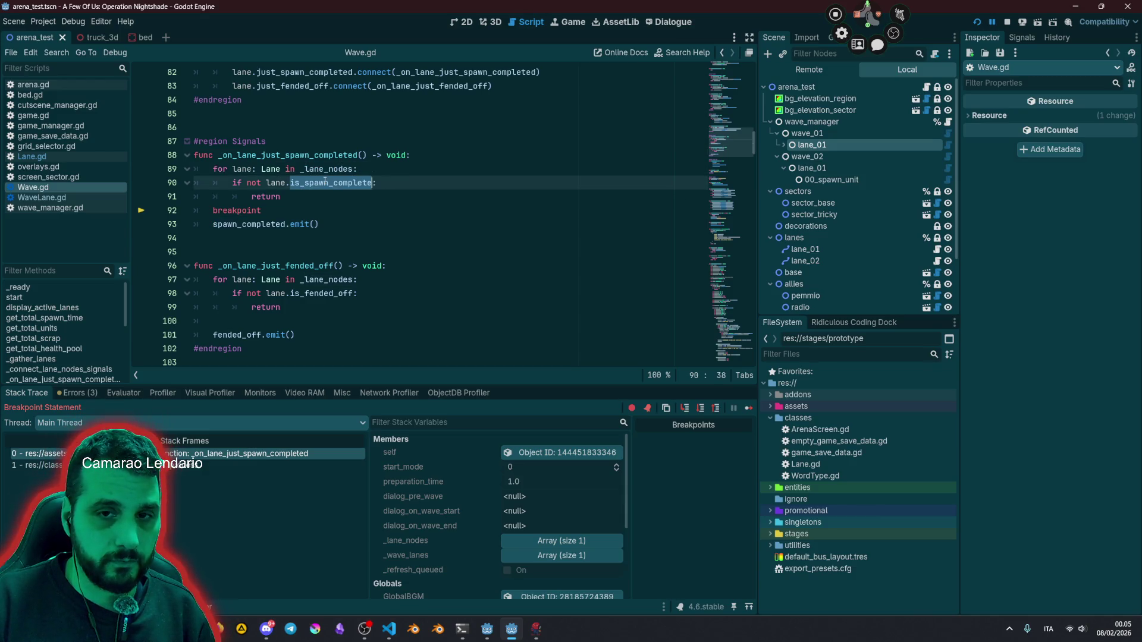
pyautogui.click(266, 182)
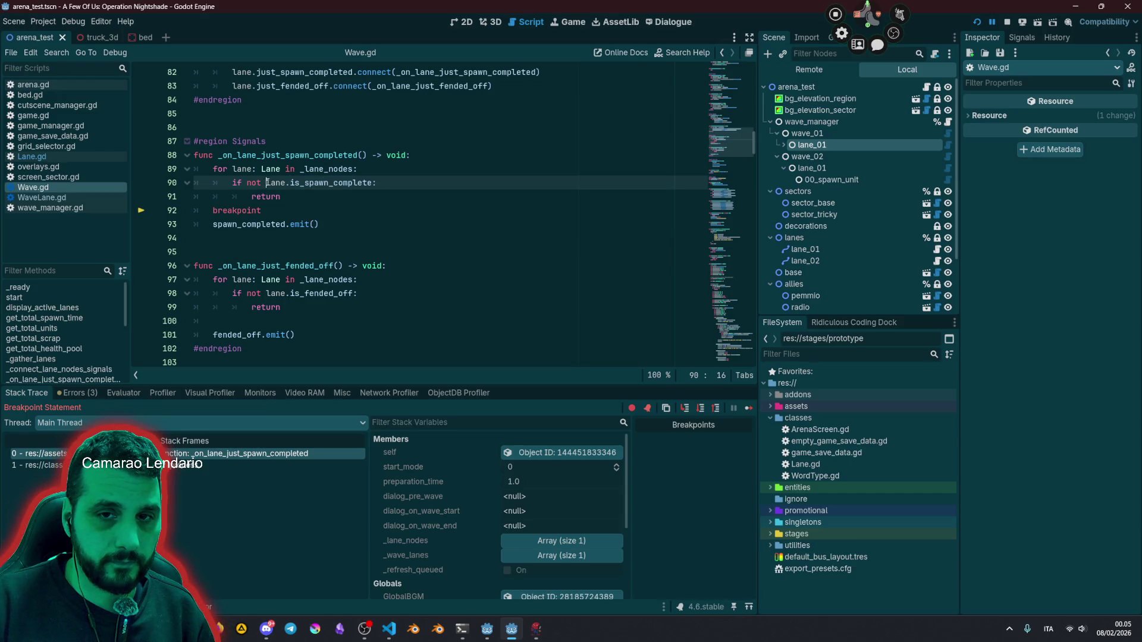
pyautogui.moveTo(267, 183); pyautogui.dragTo(359, 178)
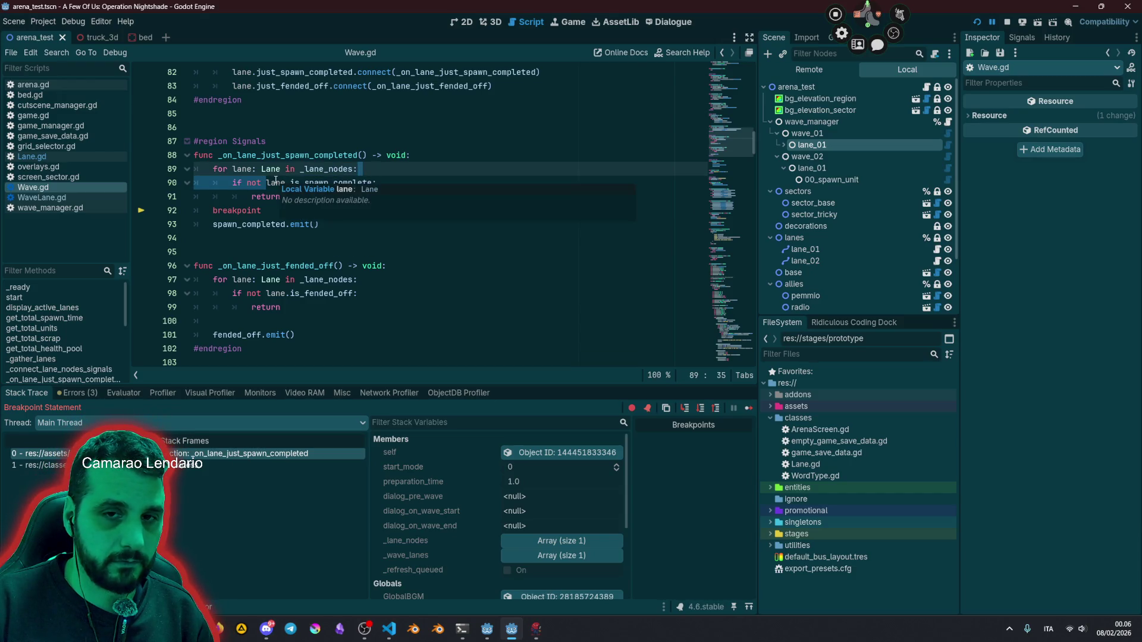
pyautogui.click(307, 183)
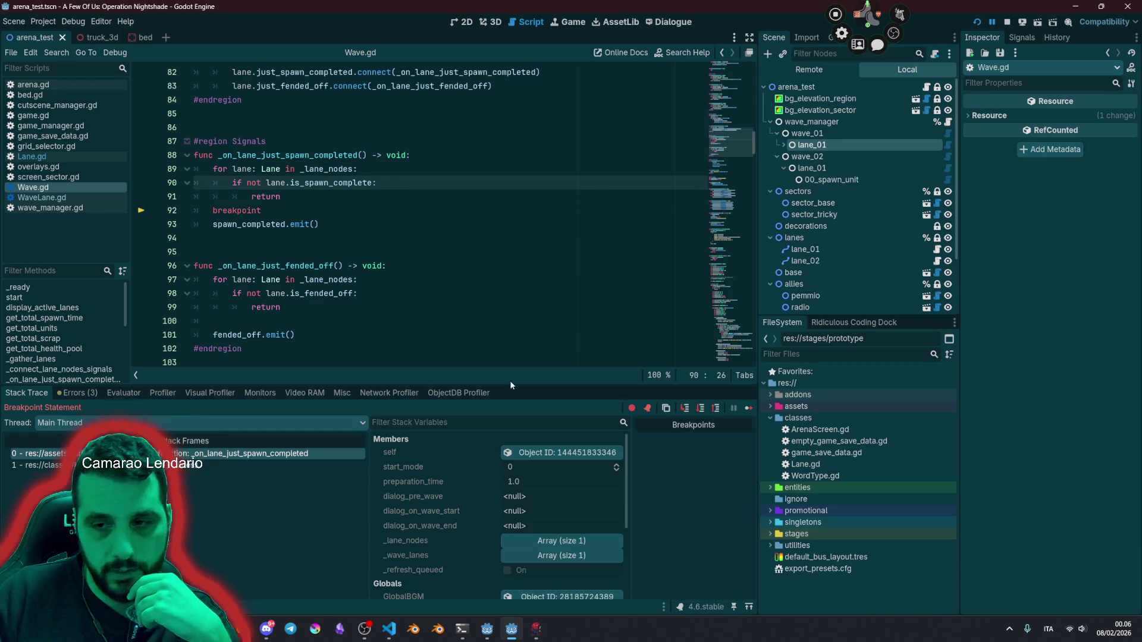
pyautogui.click(748, 408)
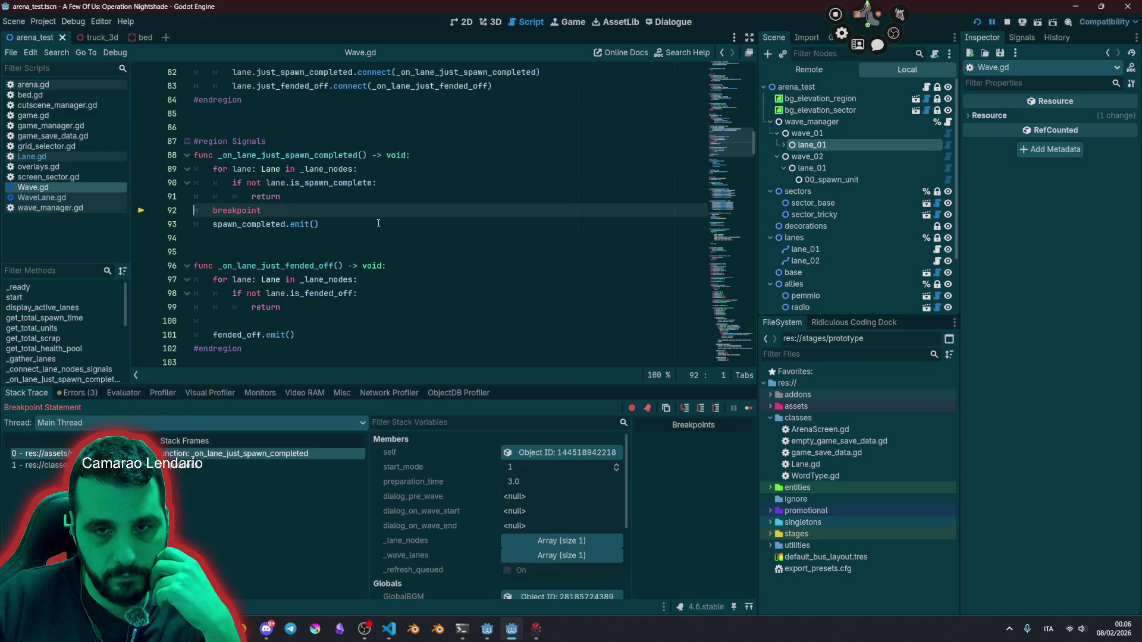
pyautogui.click(186, 466)
pyautogui.doubleClick(286, 212)
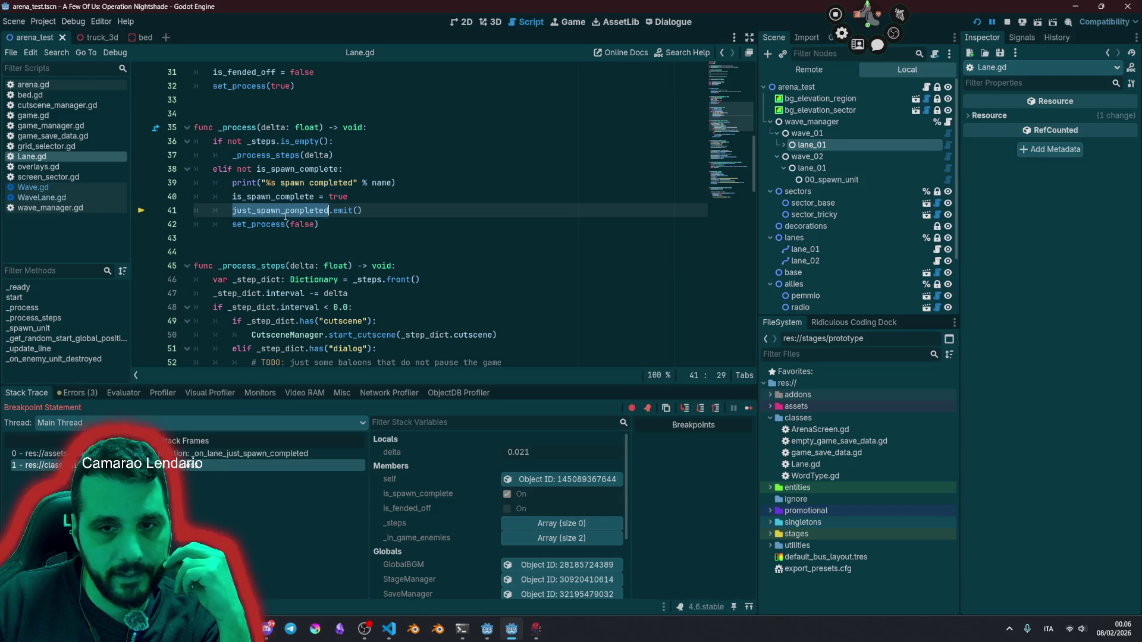
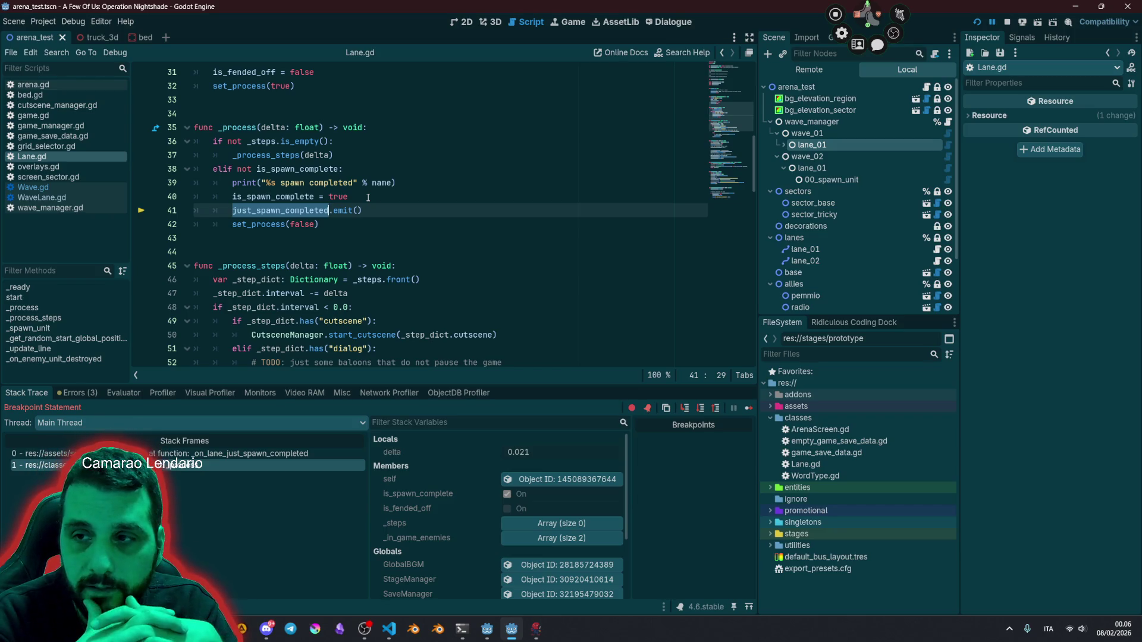
# Step: Inspect wave_01 and lane_01 in the live scene tree and open WaveLane.gd's lane_node setter
pyautogui.click(794, 132)
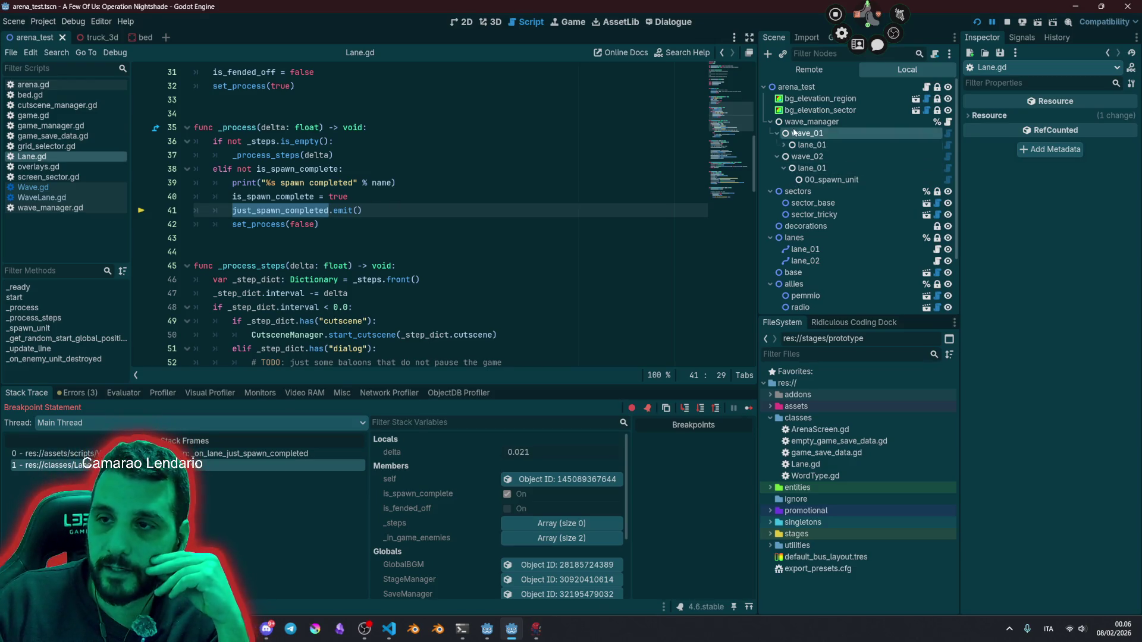
pyautogui.click(865, 145)
pyautogui.click(944, 144)
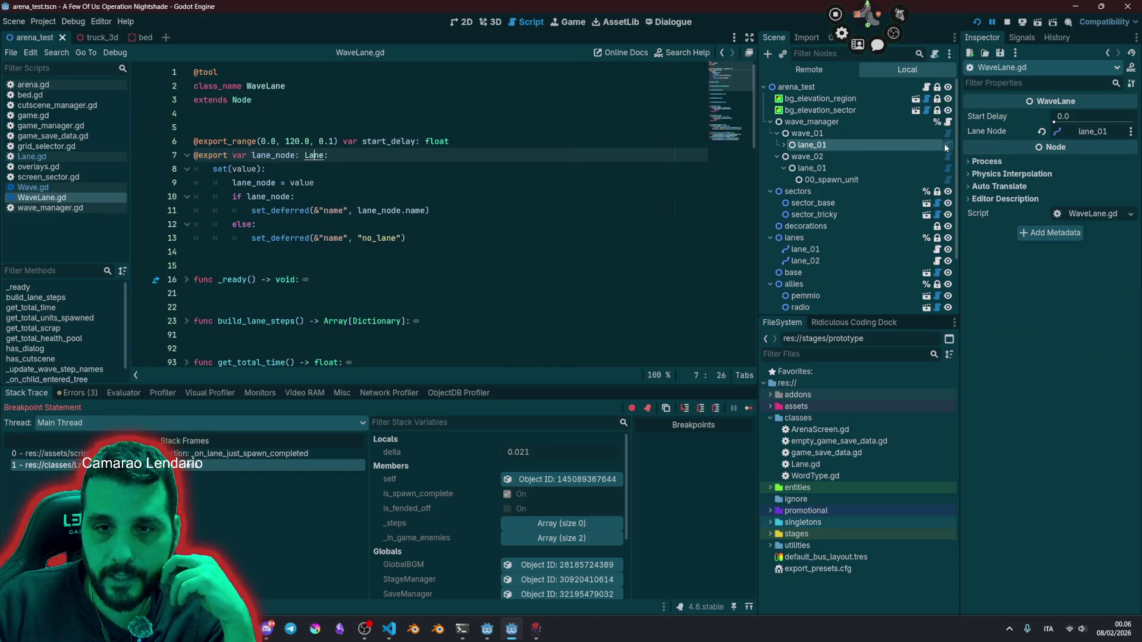
pyautogui.click(394, 181)
pyautogui.scroll(-8, 301, 173)
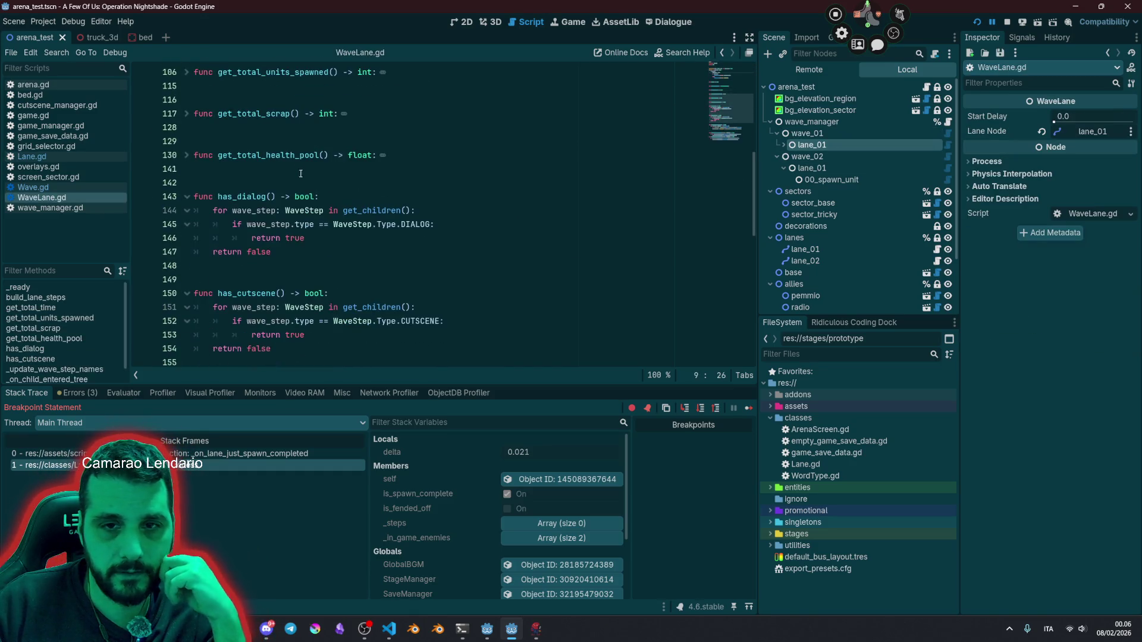
# Step: Fold has_dialog, has_cutscene, _update_wave_step_names and _on_child_entered_tree in WaveLane.gd
pyautogui.click(187, 196)
pyautogui.click(187, 238)
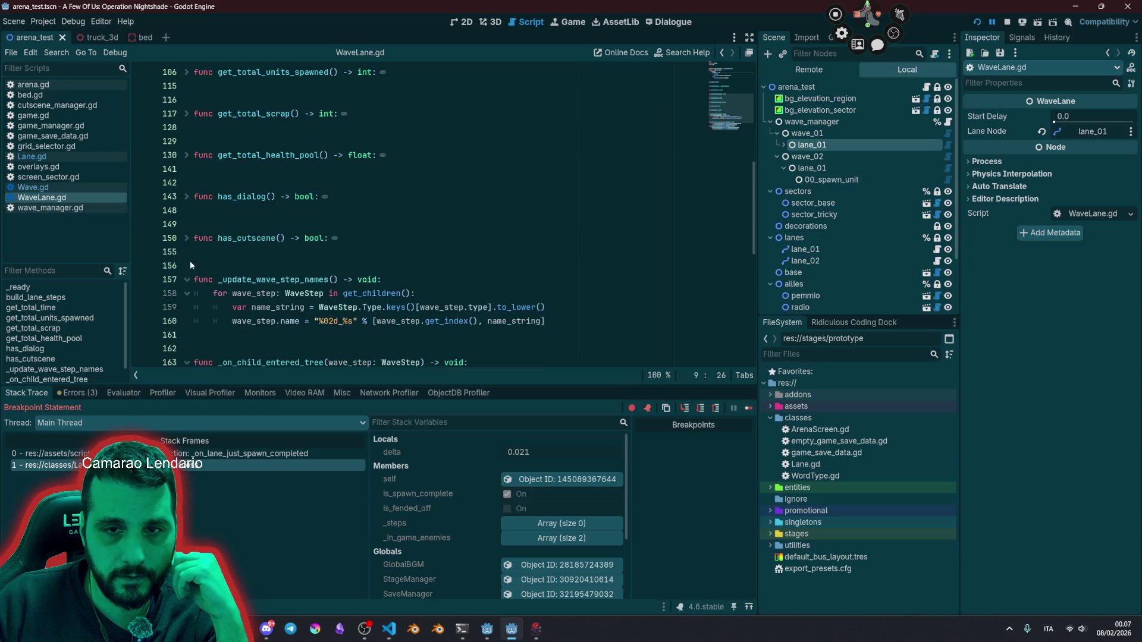
pyautogui.click(187, 279)
pyautogui.click(186, 321)
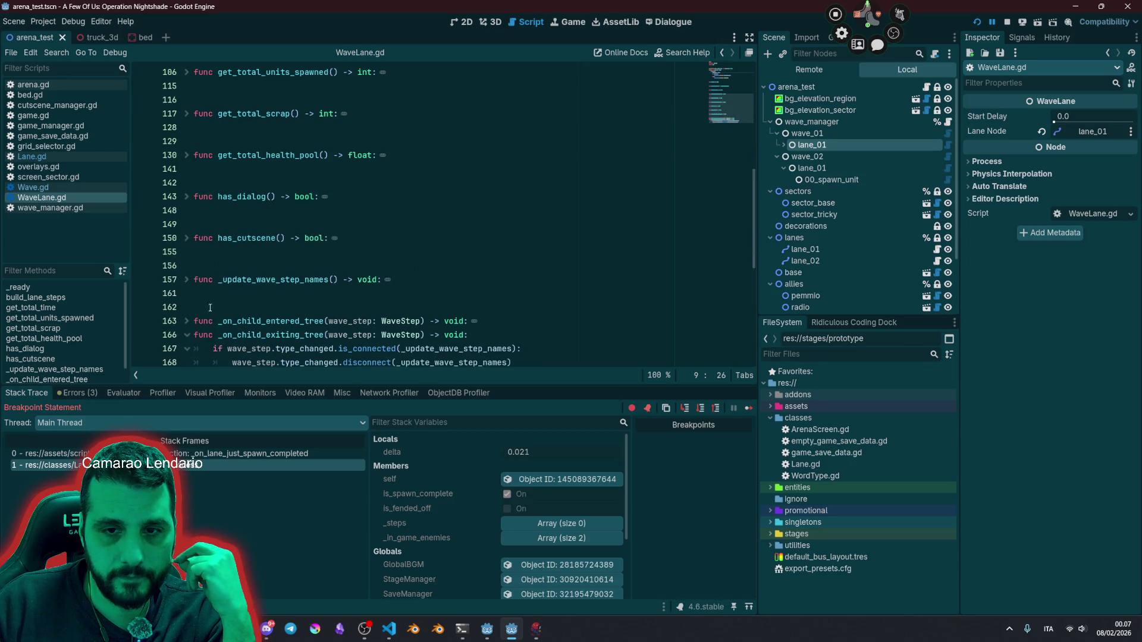
pyautogui.scroll(-2, 226, 298)
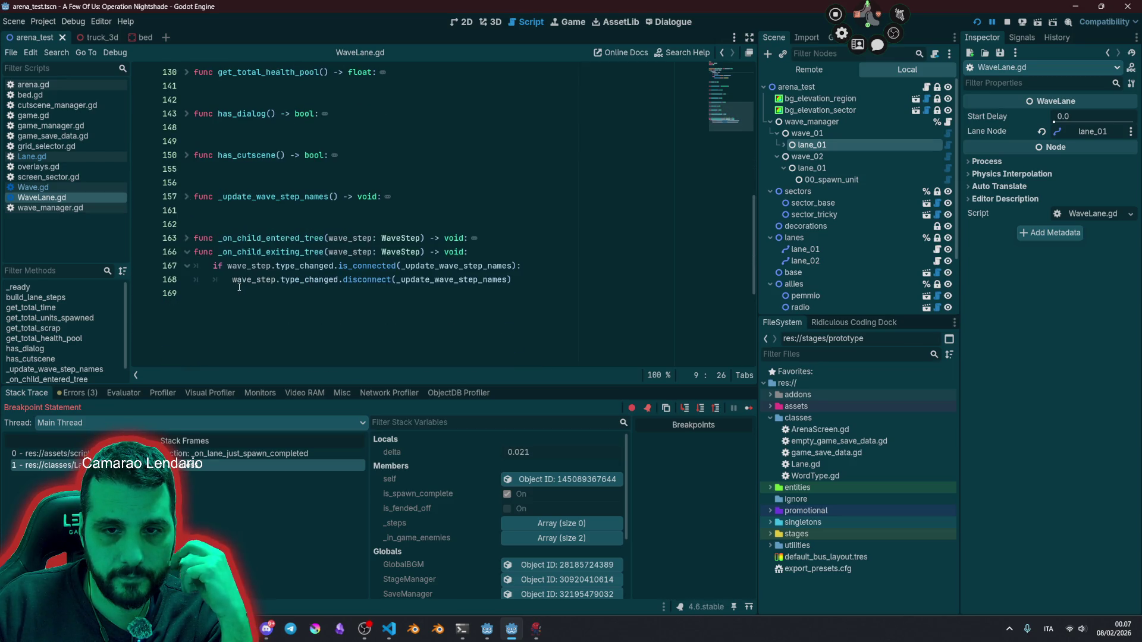
# Step: Read _on_child_entered_tree's uses of _update_wave_step_names, then fold it and _on_child_exiting_tree
pyautogui.click(188, 238)
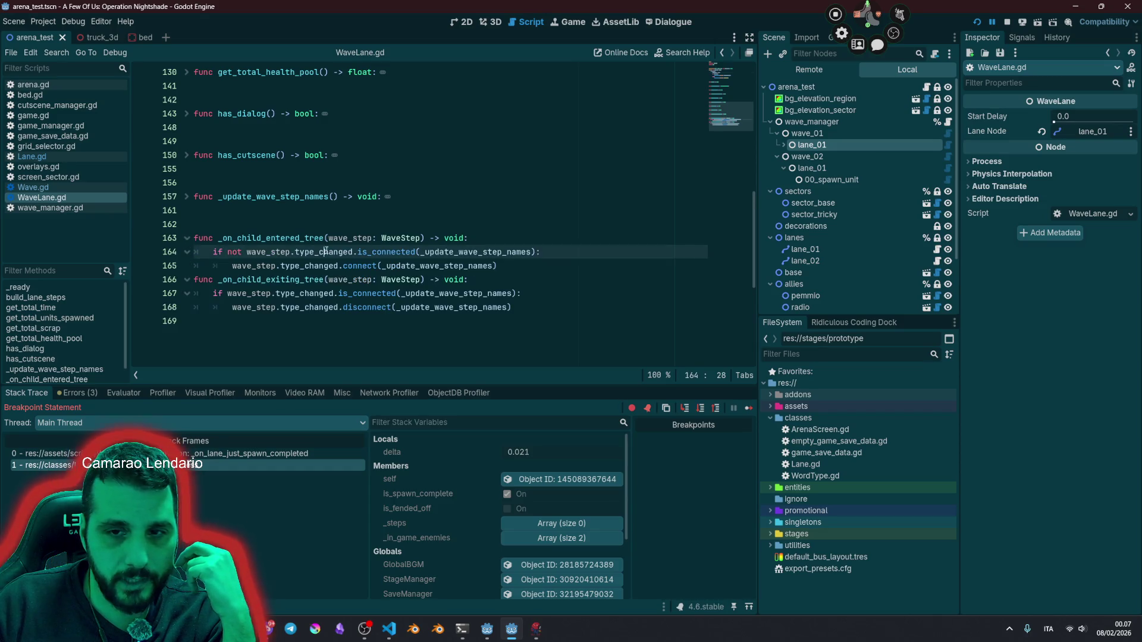
pyautogui.doubleClick(441, 266)
pyautogui.click(521, 306)
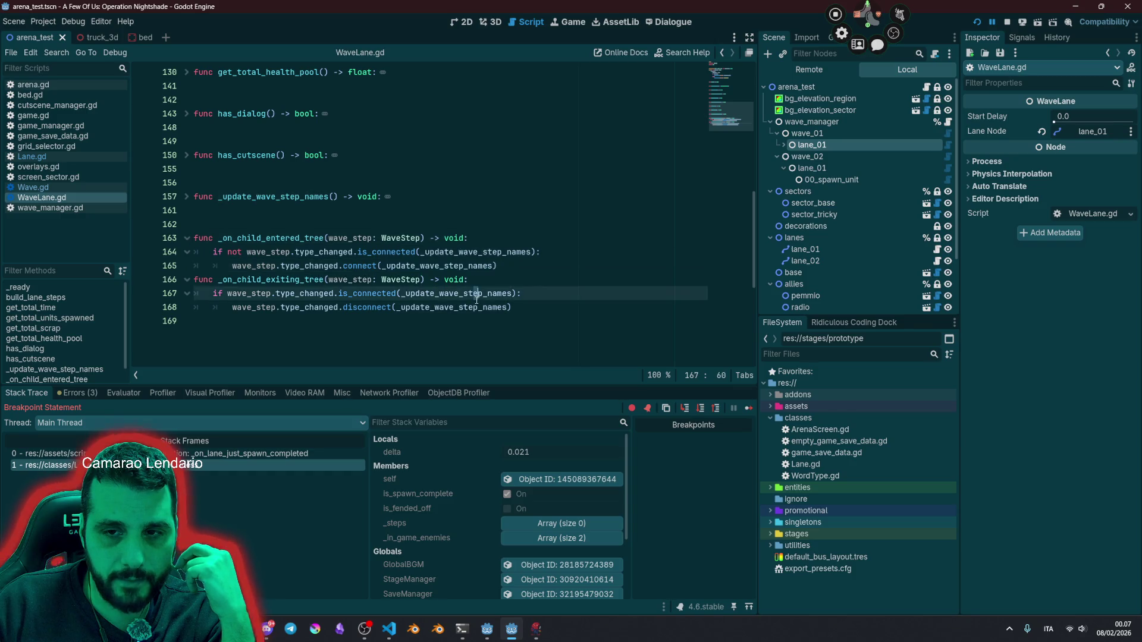
pyautogui.click(187, 239)
pyautogui.click(187, 252)
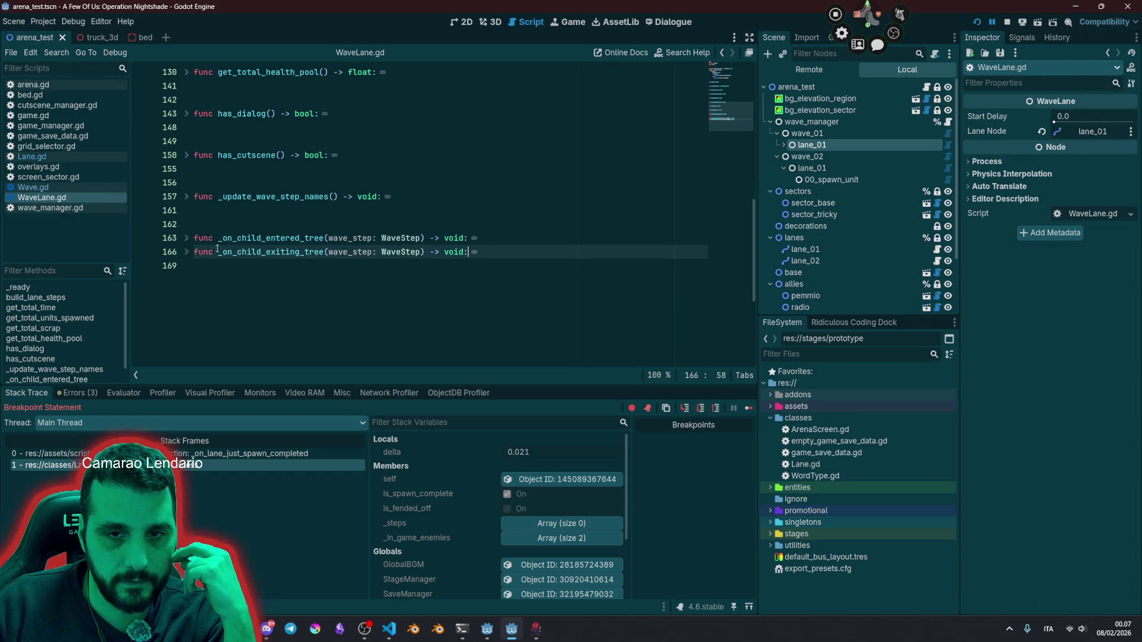
# Step: Check the no_lane name line against lane_01 under lanes in the live scene
pyautogui.scroll(10, 356, 238)
pyautogui.click(301, 238)
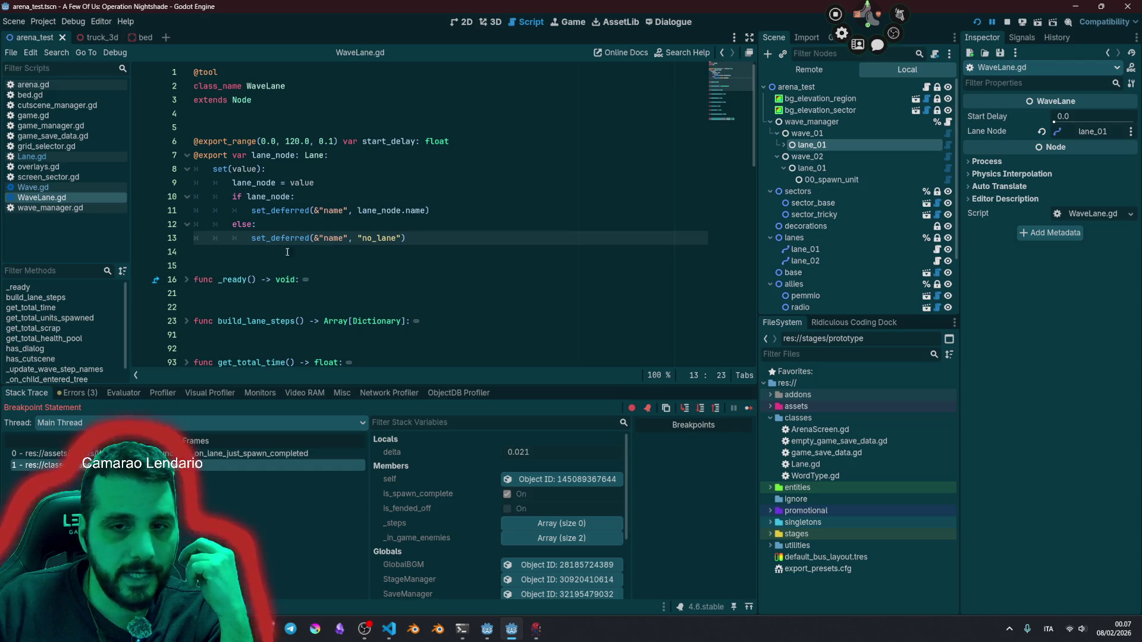
pyautogui.moveTo(336, 239)
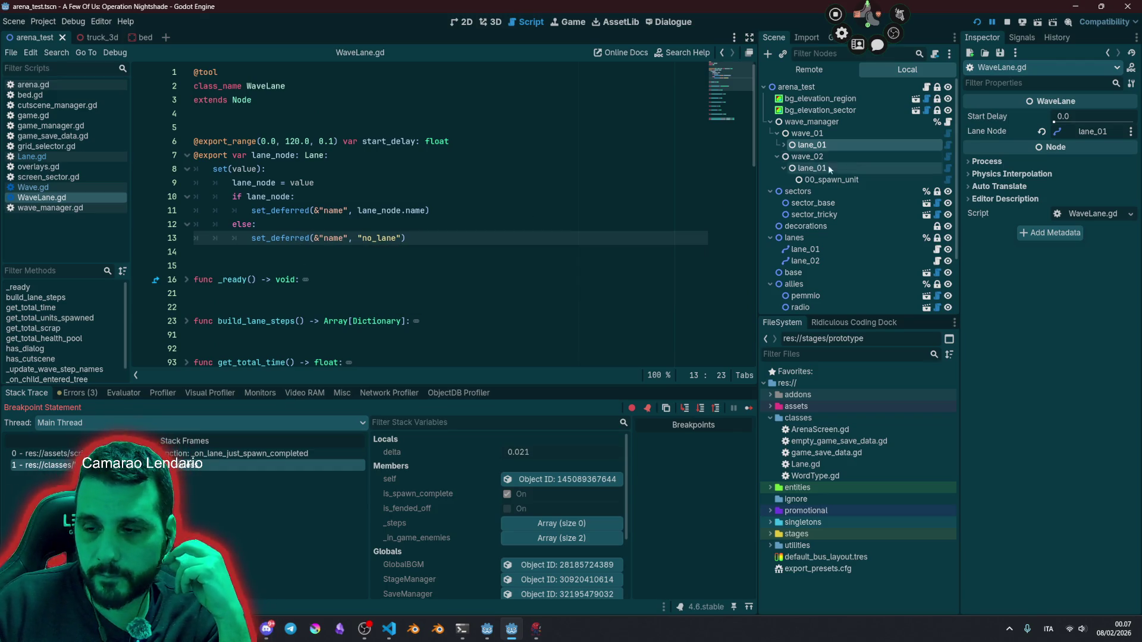
pyautogui.click(829, 249)
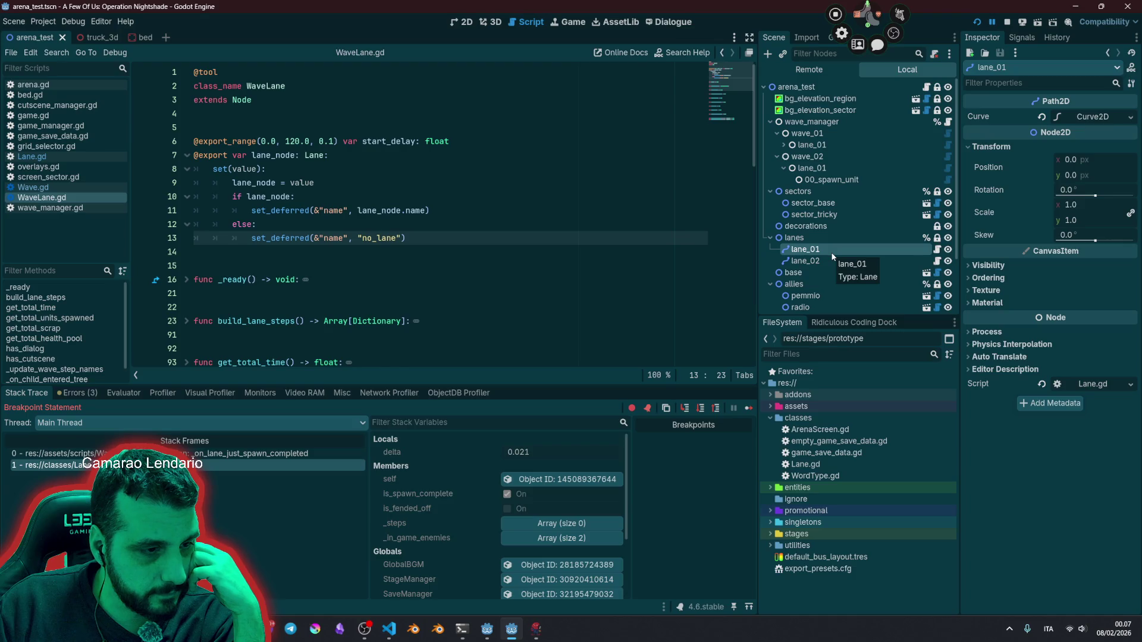
pyautogui.press('Up')
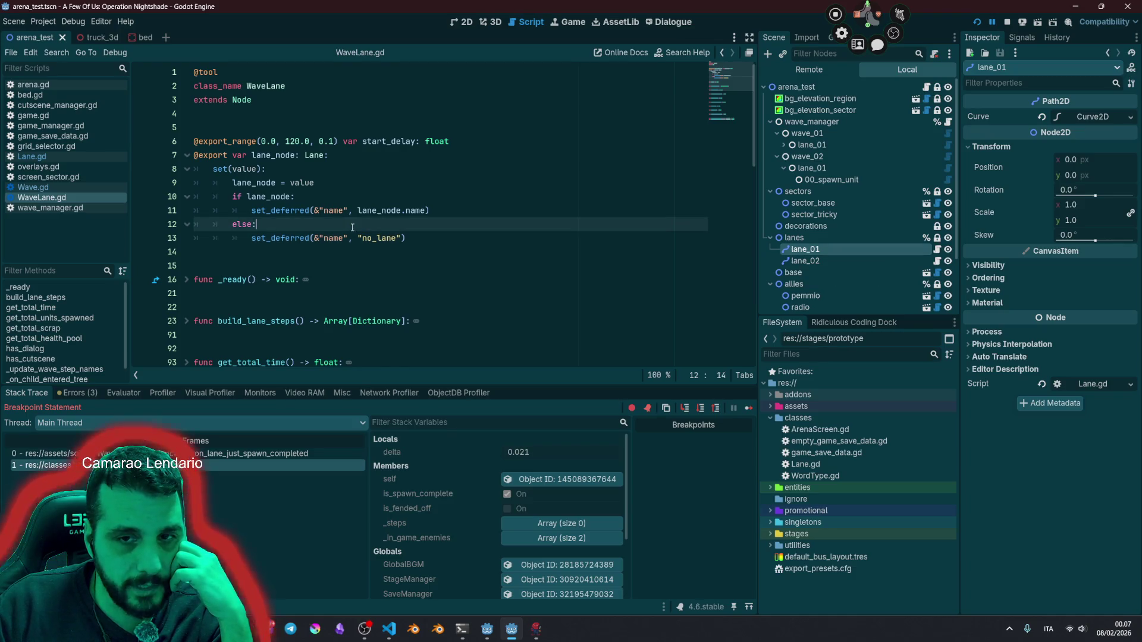
# Step: Compare the Lane.gd and Wave.gd stack frames, reviewing just_spawn_completed on Lane.gd line 41
pyautogui.click(211, 465)
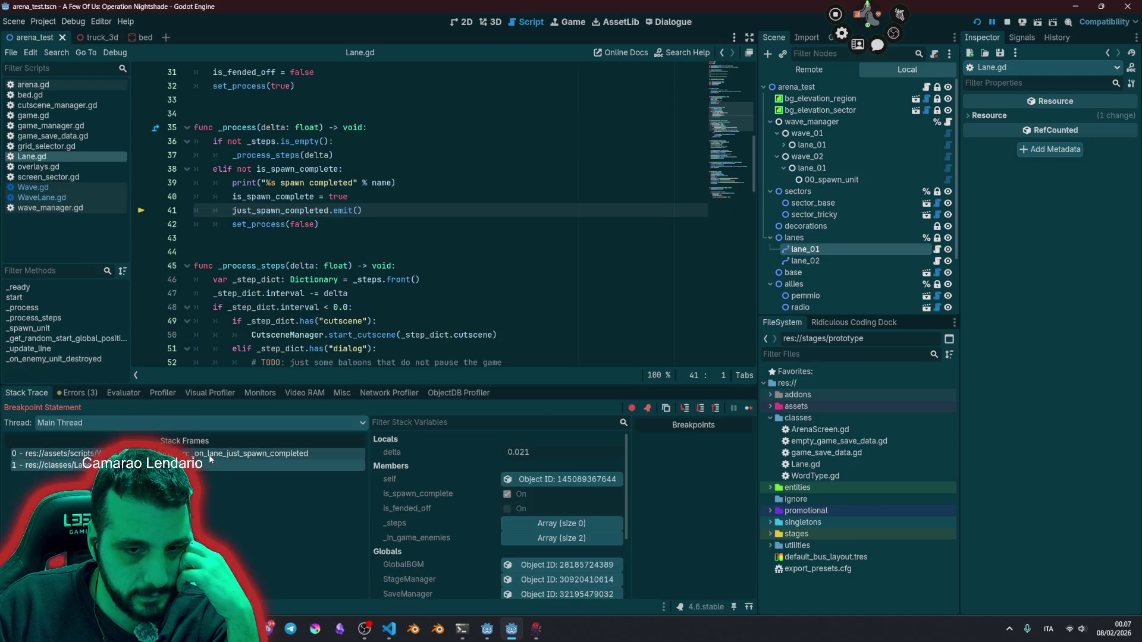
pyautogui.click(211, 454)
pyautogui.click(209, 467)
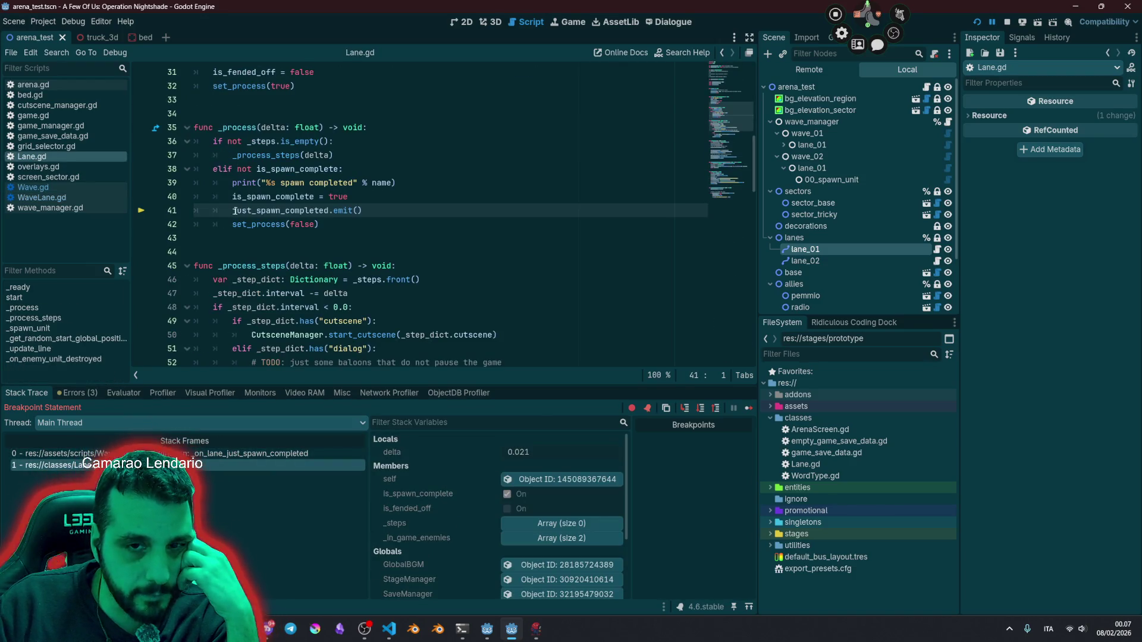
pyautogui.doubleClick(304, 212)
pyautogui.click(446, 231)
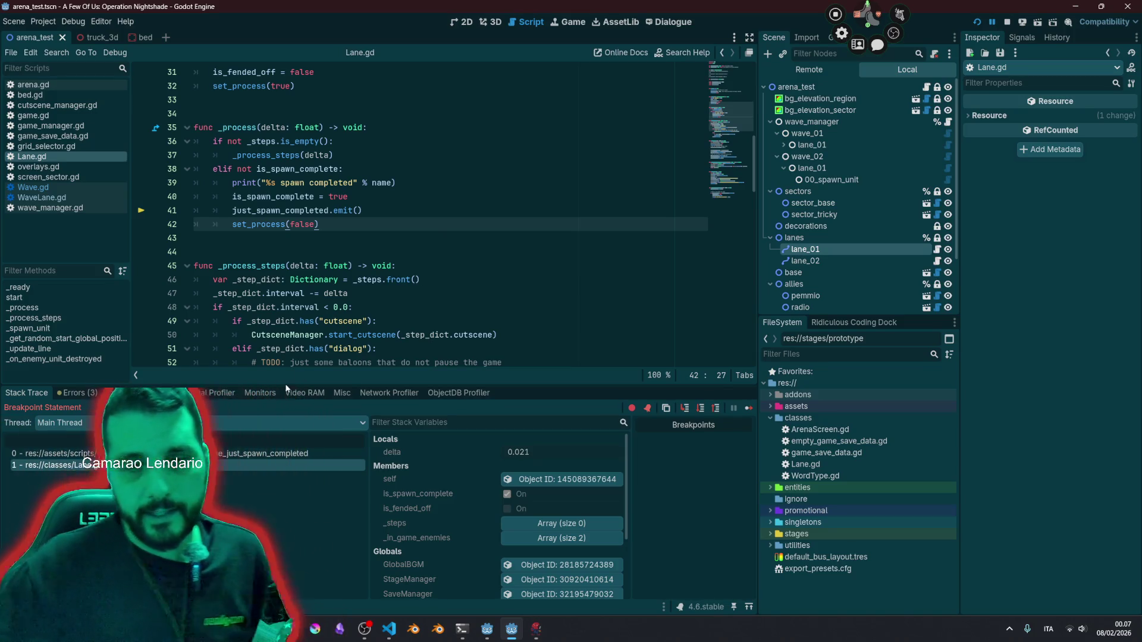
# Step: Review Wave.gd's handler on line 88 and its _on_lane_just_spawn_completed connection on line 82
pyautogui.click(265, 453)
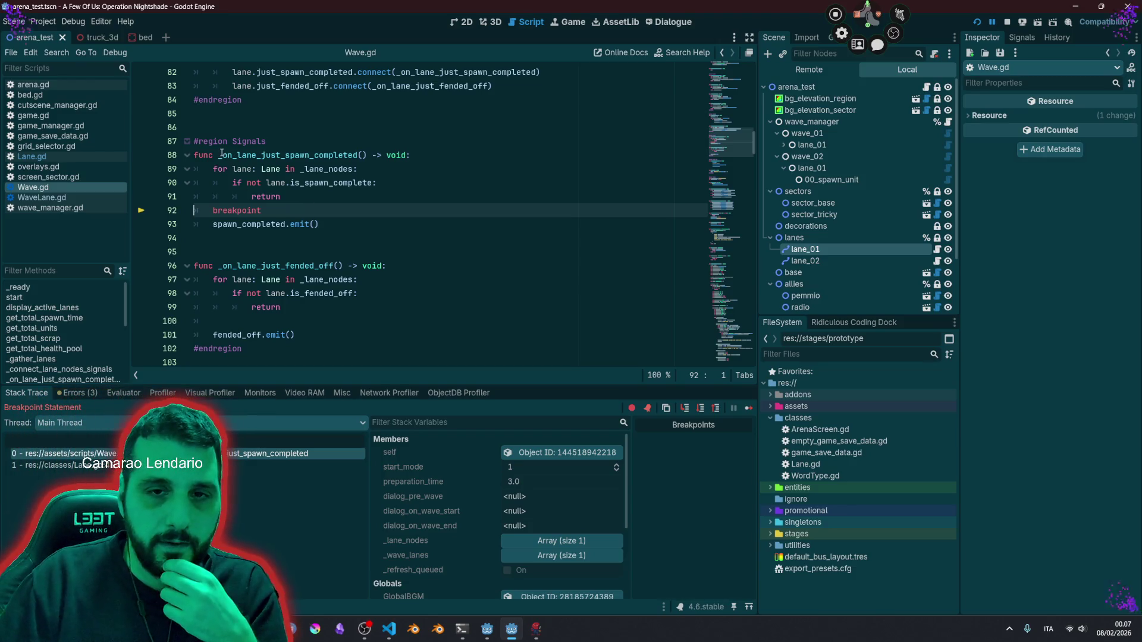
pyautogui.moveTo(221, 155); pyautogui.dragTo(360, 151)
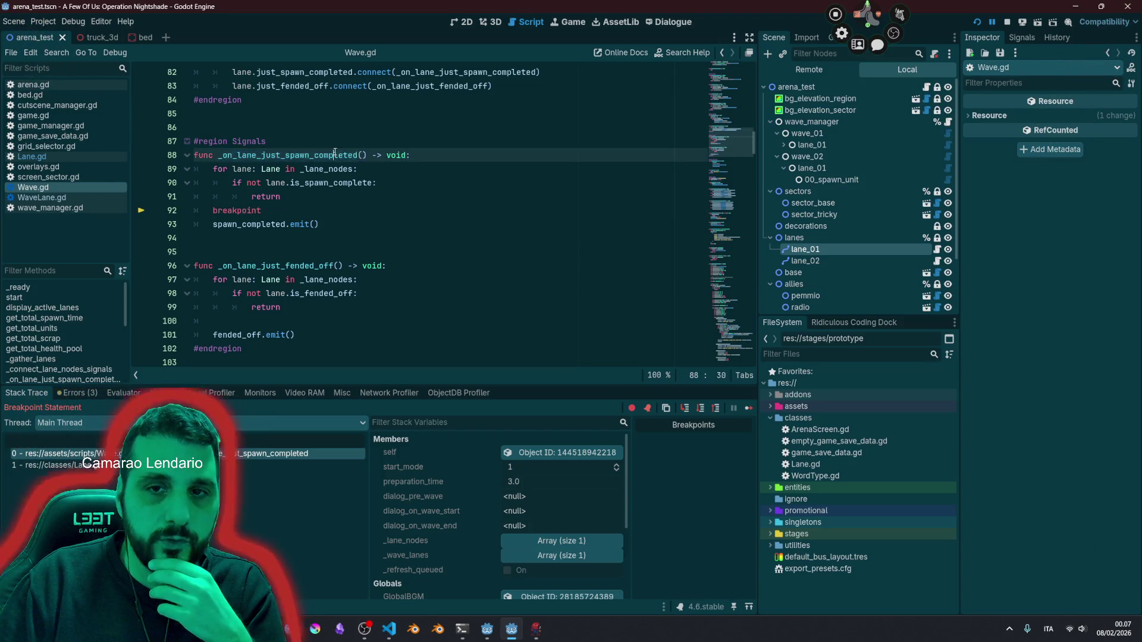
pyautogui.scroll(3, 455, 196)
pyautogui.click(455, 197)
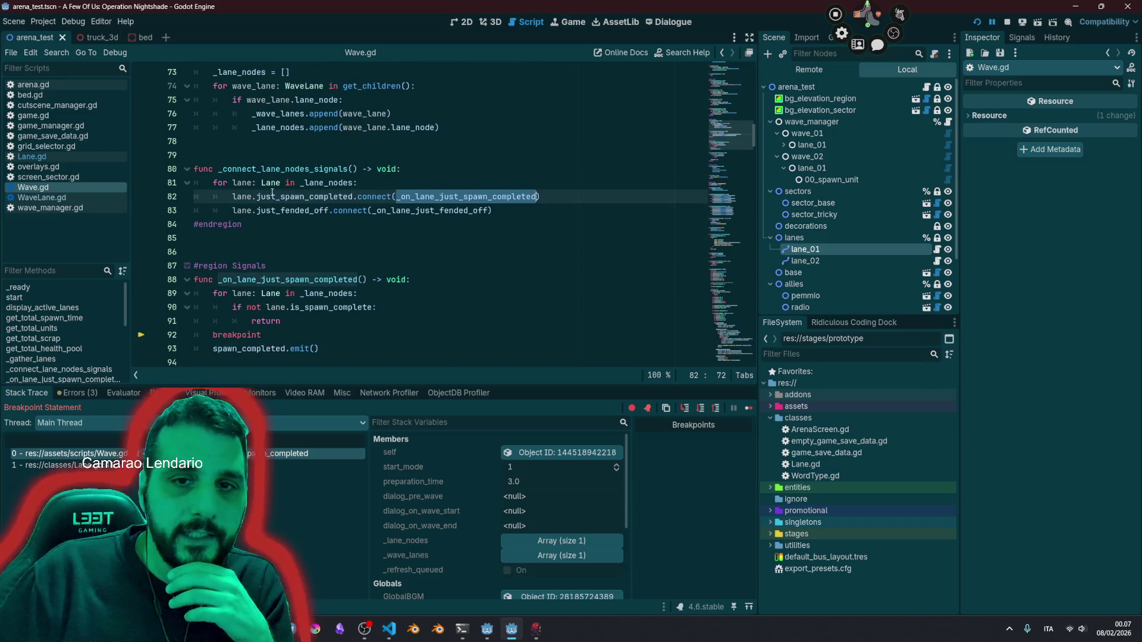
pyautogui.doubleClick(241, 196)
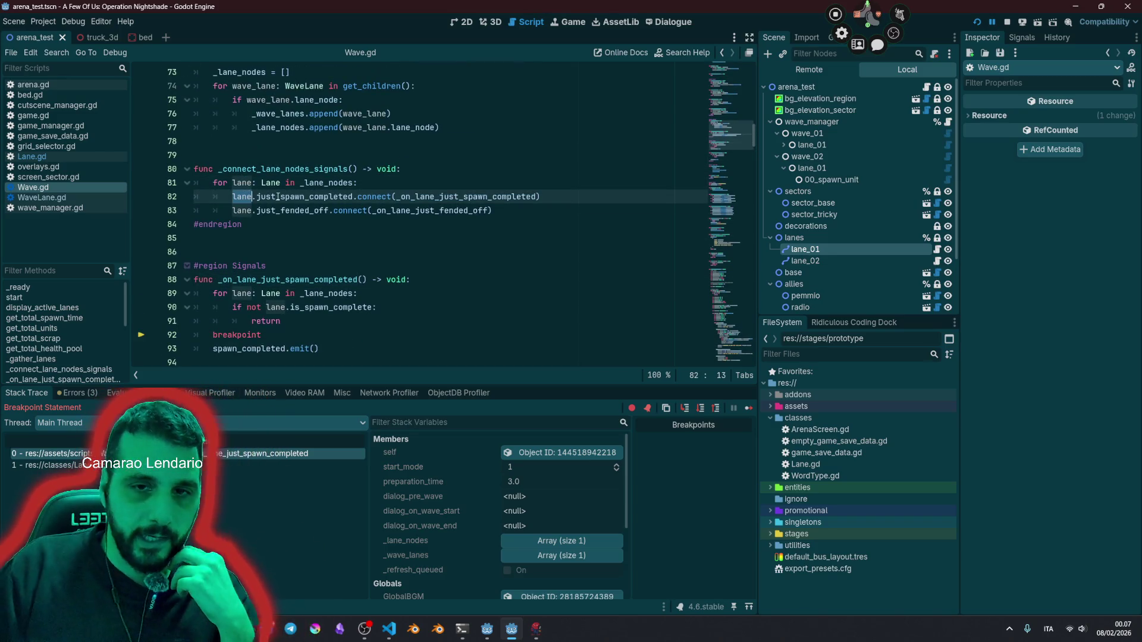
pyautogui.click(455, 197)
pyautogui.doubleClick(455, 197)
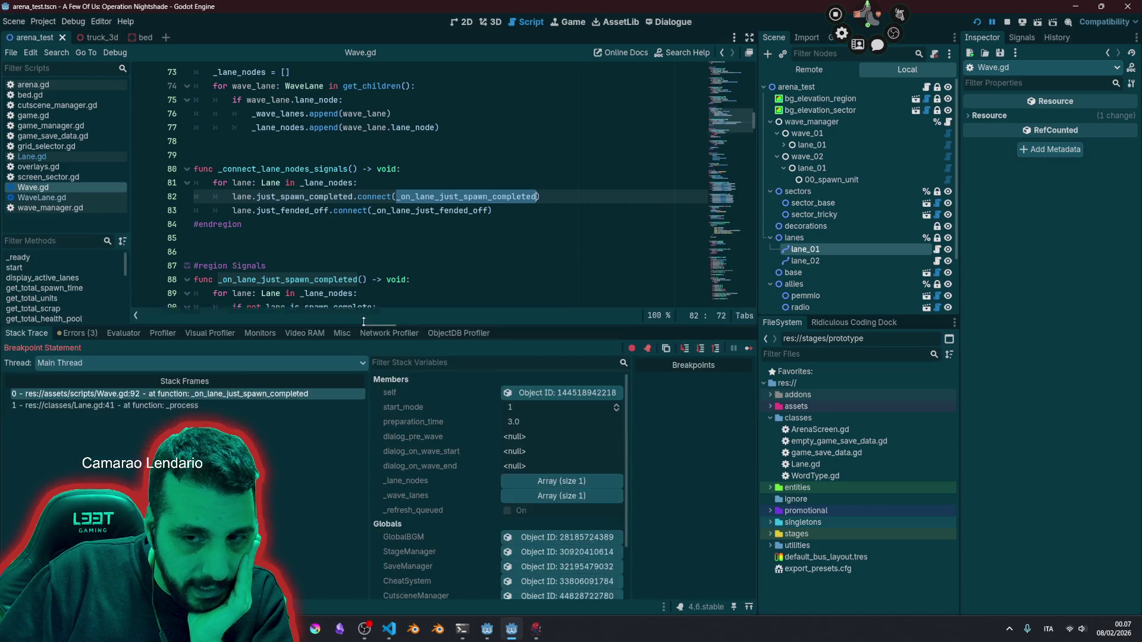
# Step: Enlarge the code editor above the debugger, then rerun the game with F5
pyautogui.moveTo(357, 384); pyautogui.dragTo(358, 395)
pyautogui.click(241, 335)
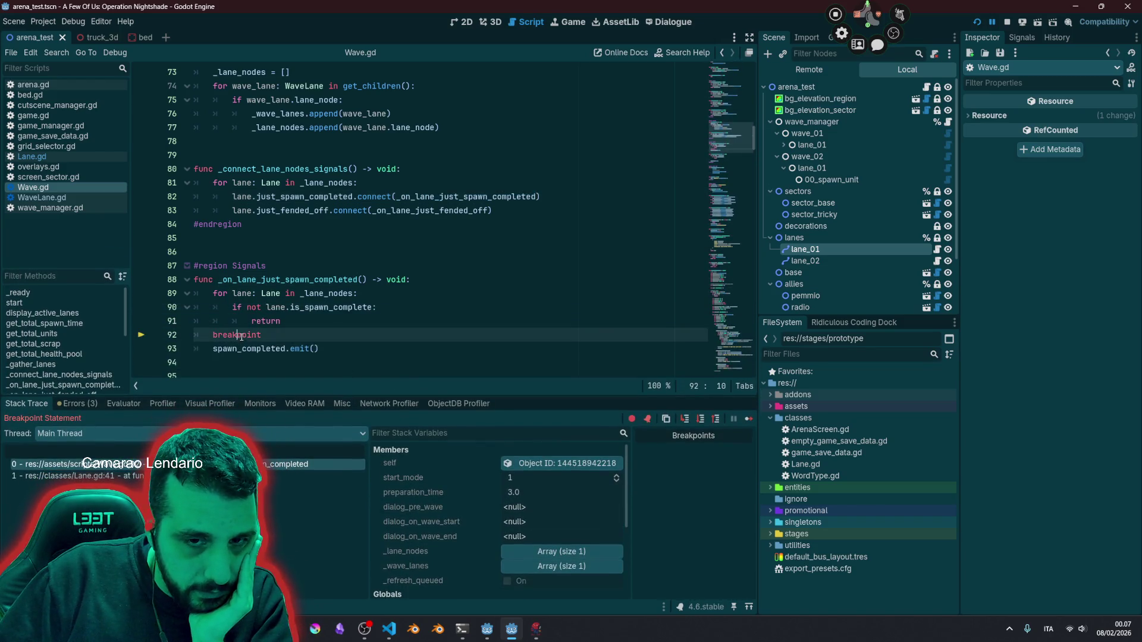
pyautogui.press('F5')
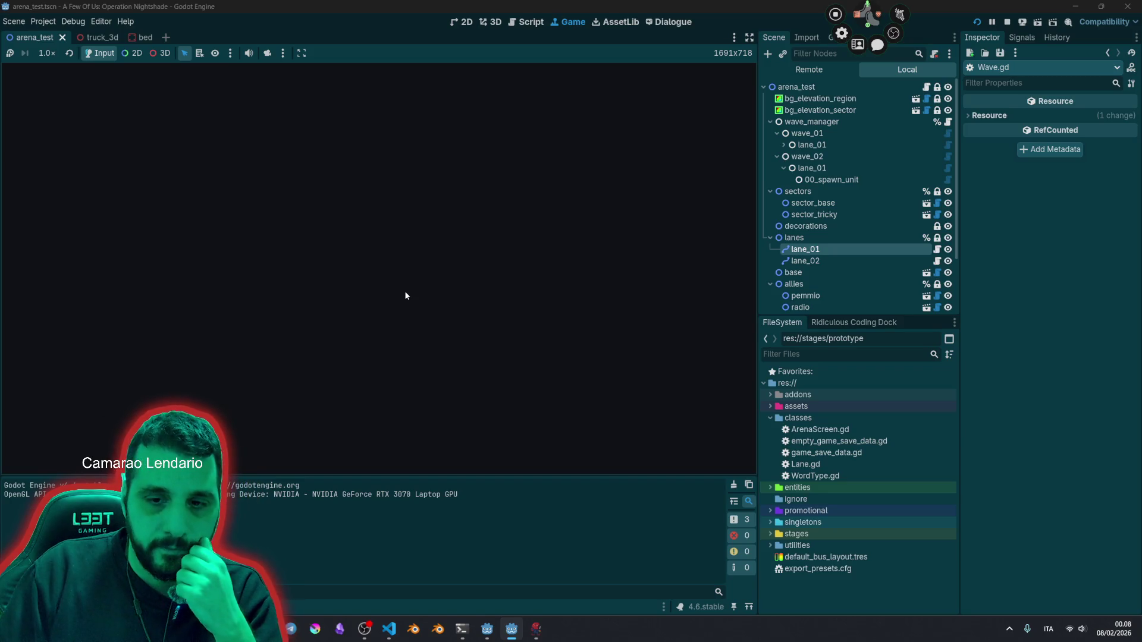
# Step: Enter 'test' on the title screen and select the breakpoint statement on Wave.gd line 92 once paused
pyautogui.write('t')
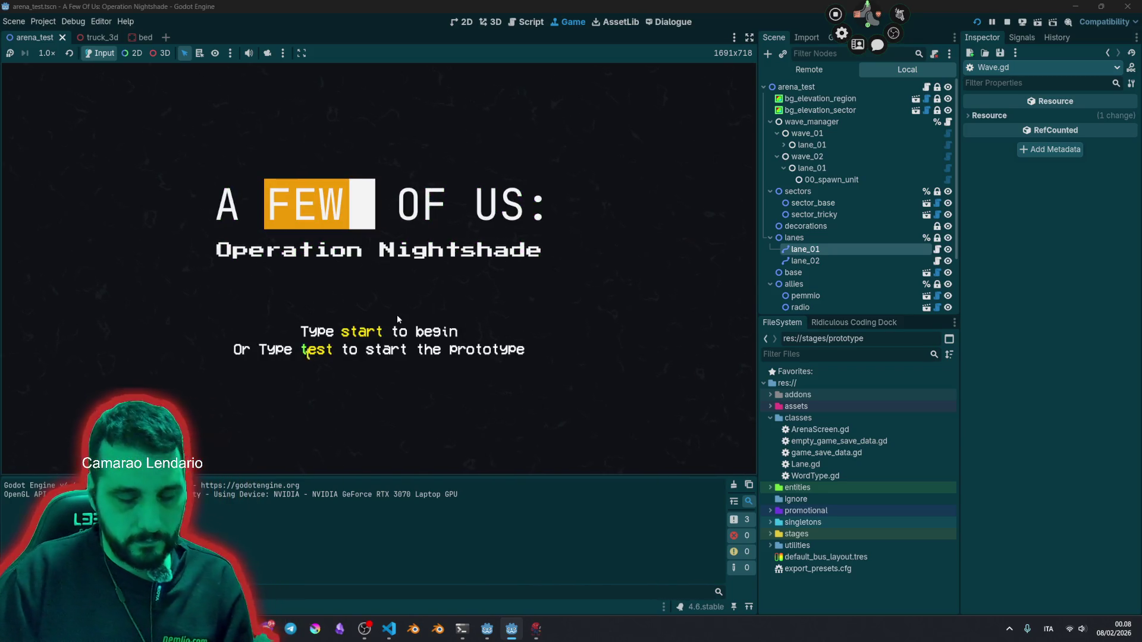
pyautogui.write('est')
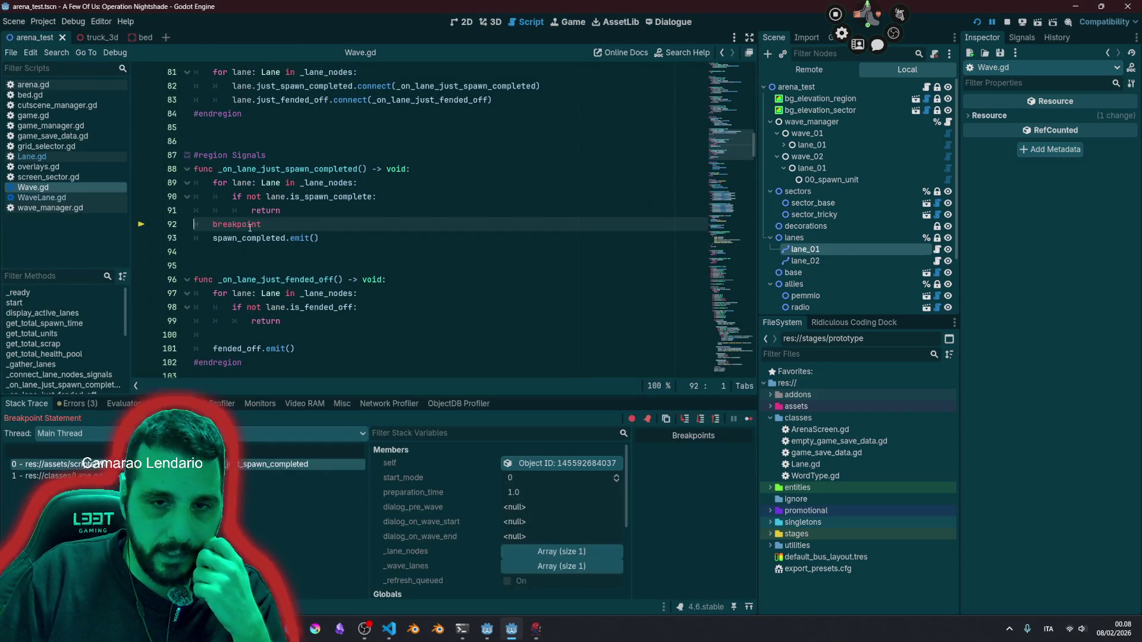
pyautogui.doubleClick(242, 225)
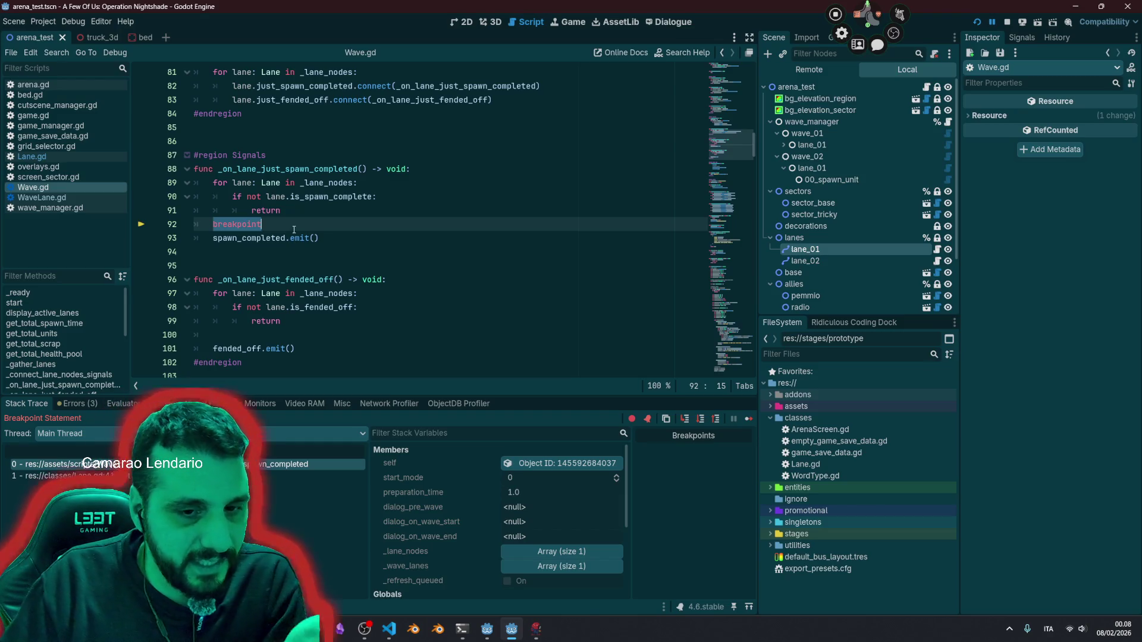
# Step: Inspect the Lane.gd frame and its set_process(false) call on line 24
pyautogui.click(339, 476)
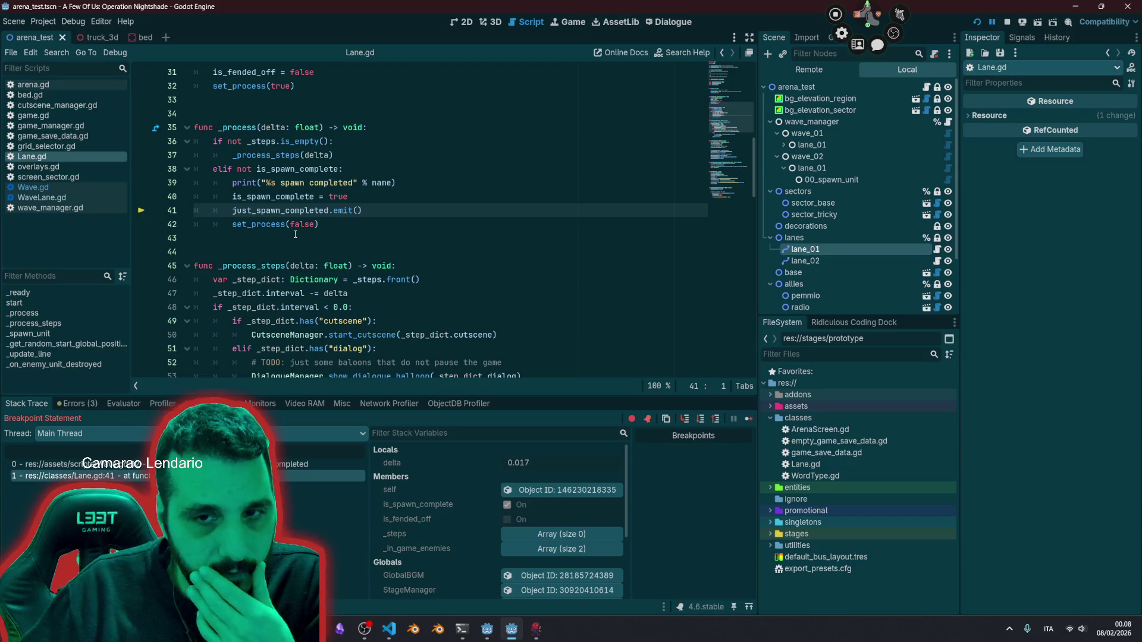
pyautogui.scroll(2, 301, 226)
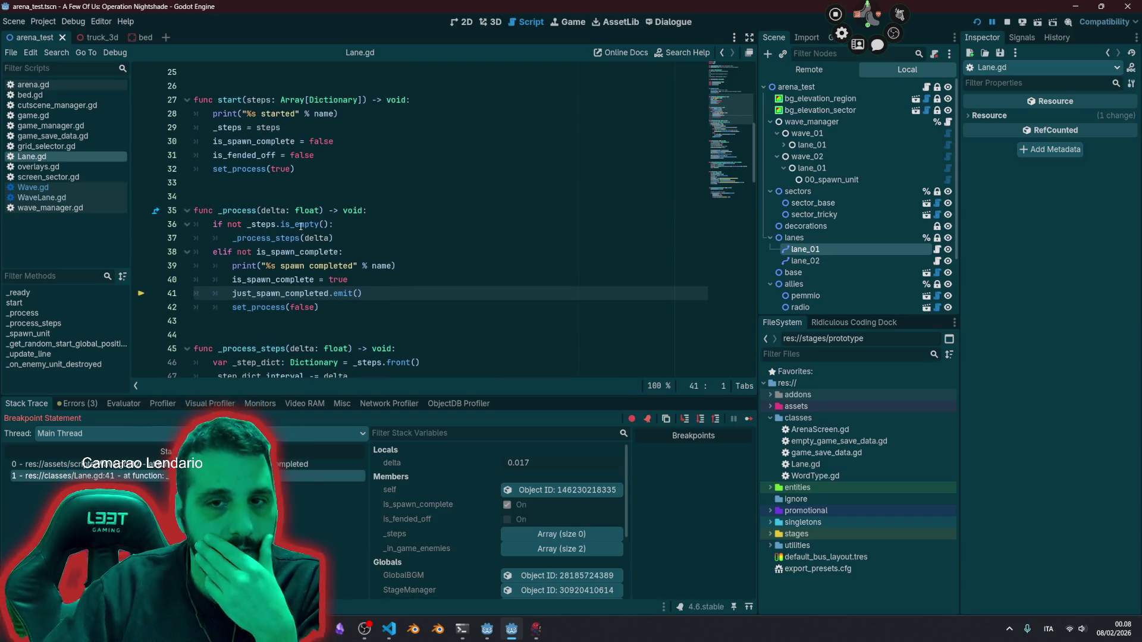
pyautogui.scroll(3, 323, 206)
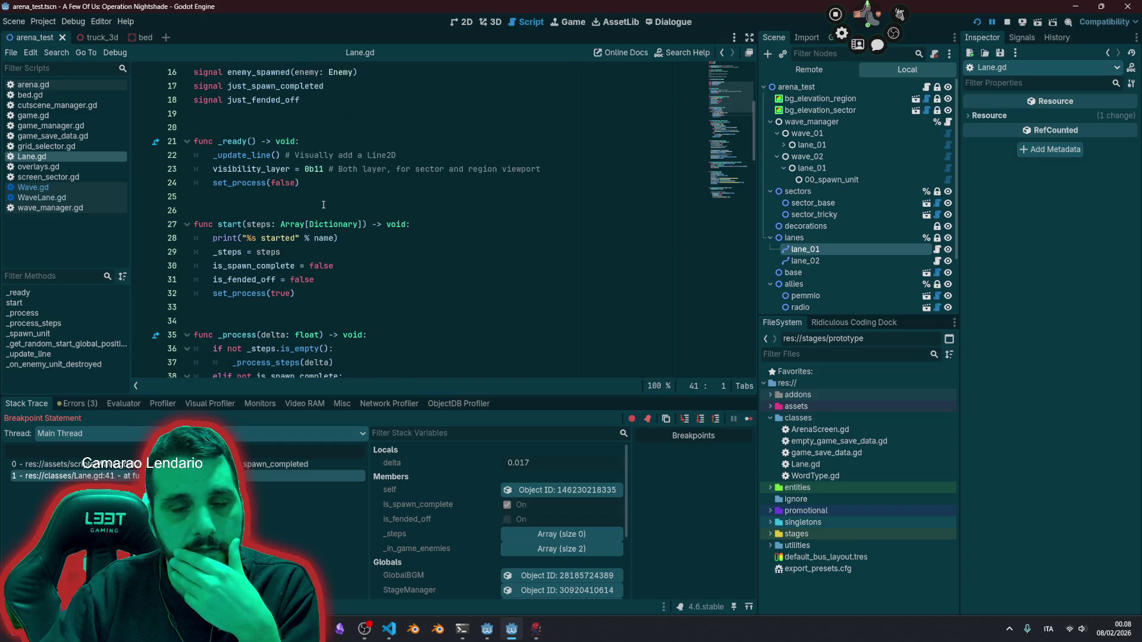
pyautogui.click(250, 183)
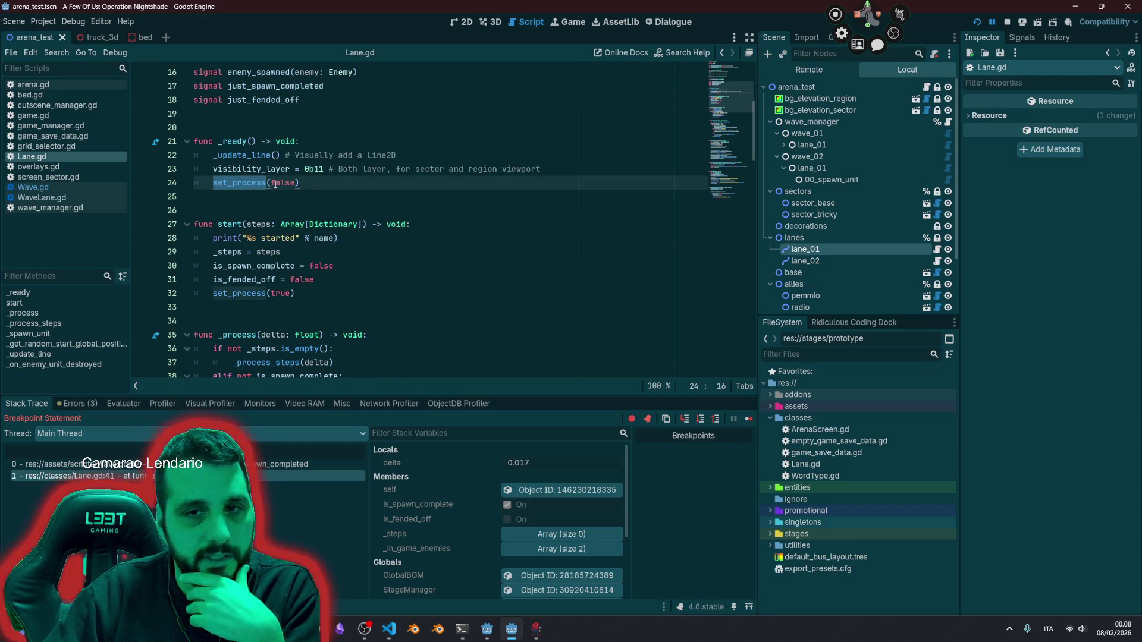
pyautogui.doubleClick(284, 183)
# Step: Read Lane.gd's _process body, its spawn completed print and the just_spawn_completed signal
pyautogui.scroll(-2, 365, 250)
pyautogui.doubleClick(241, 210)
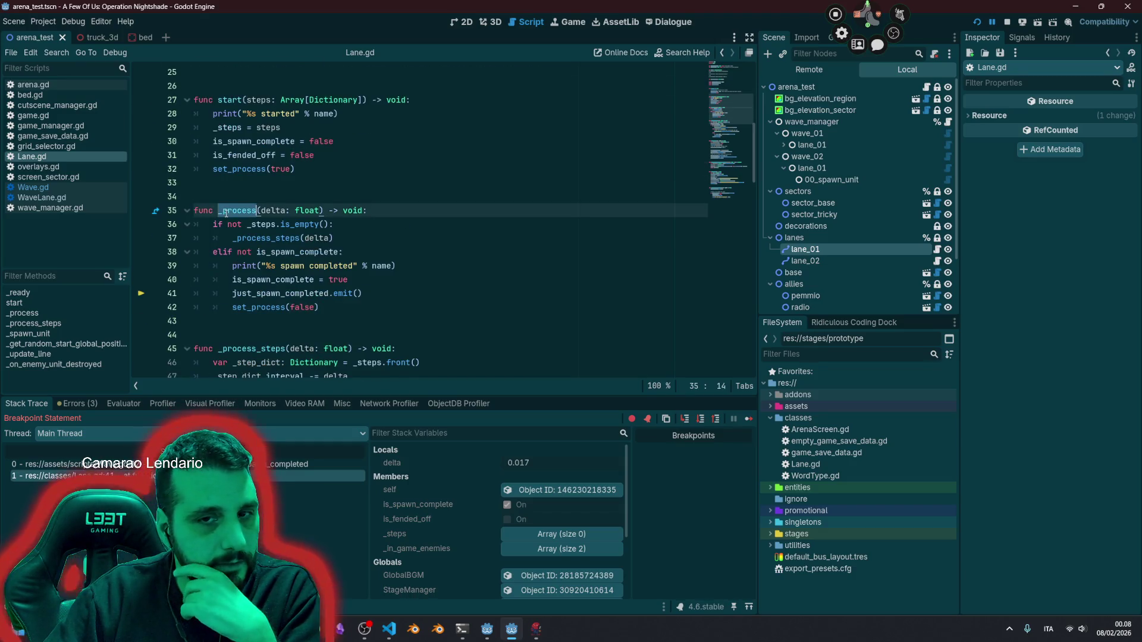
pyautogui.click(261, 238)
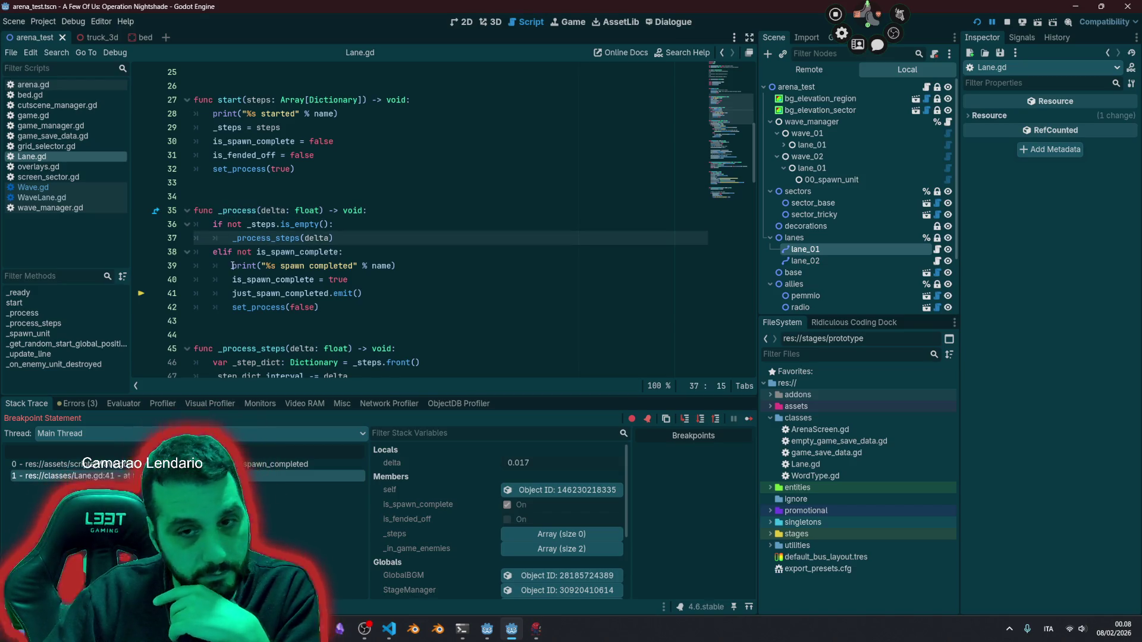
pyautogui.moveTo(232, 266); pyautogui.dragTo(449, 265)
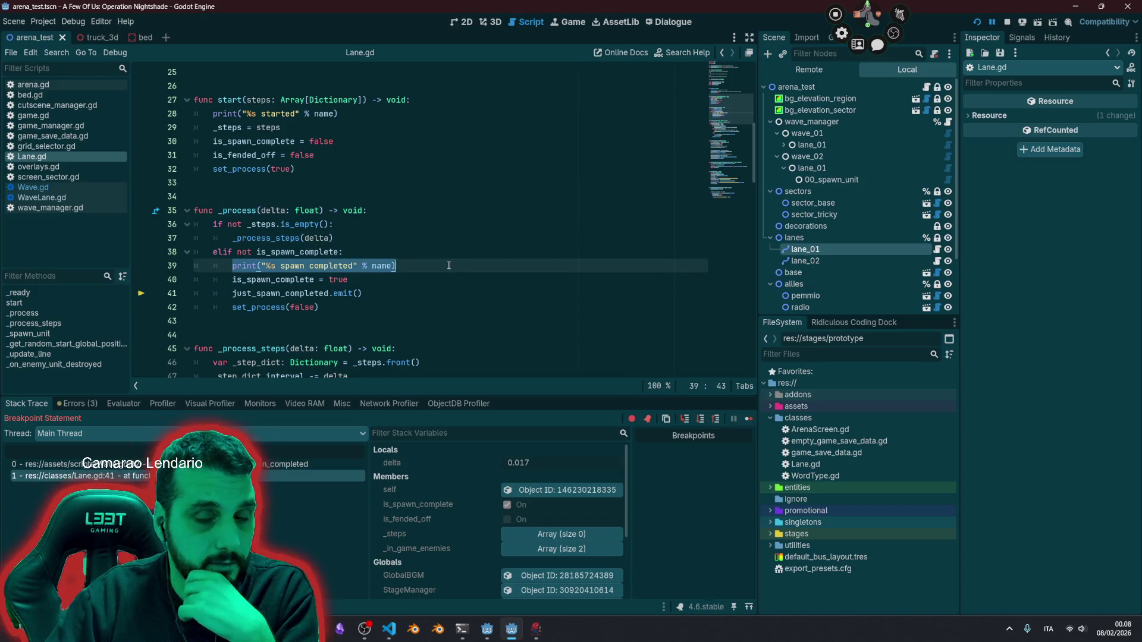
pyautogui.doubleClick(267, 293)
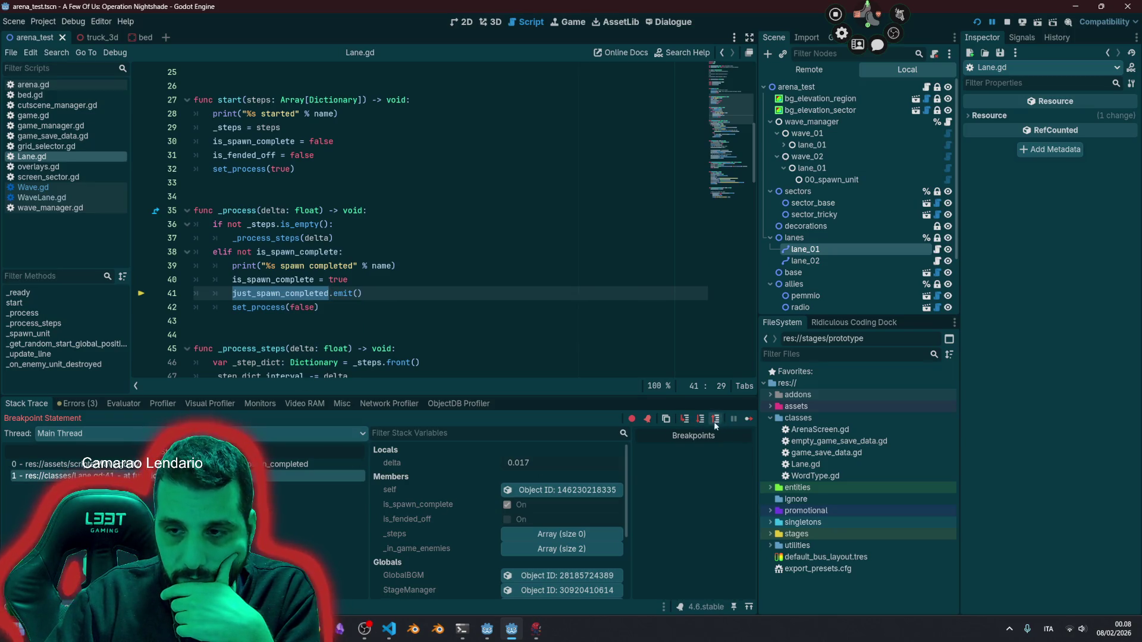
# Step: Step into the Wave.gd handler, wave_manager's spawn-completed handler and Wave.gd's _get to its return null line
pyautogui.click(685, 420)
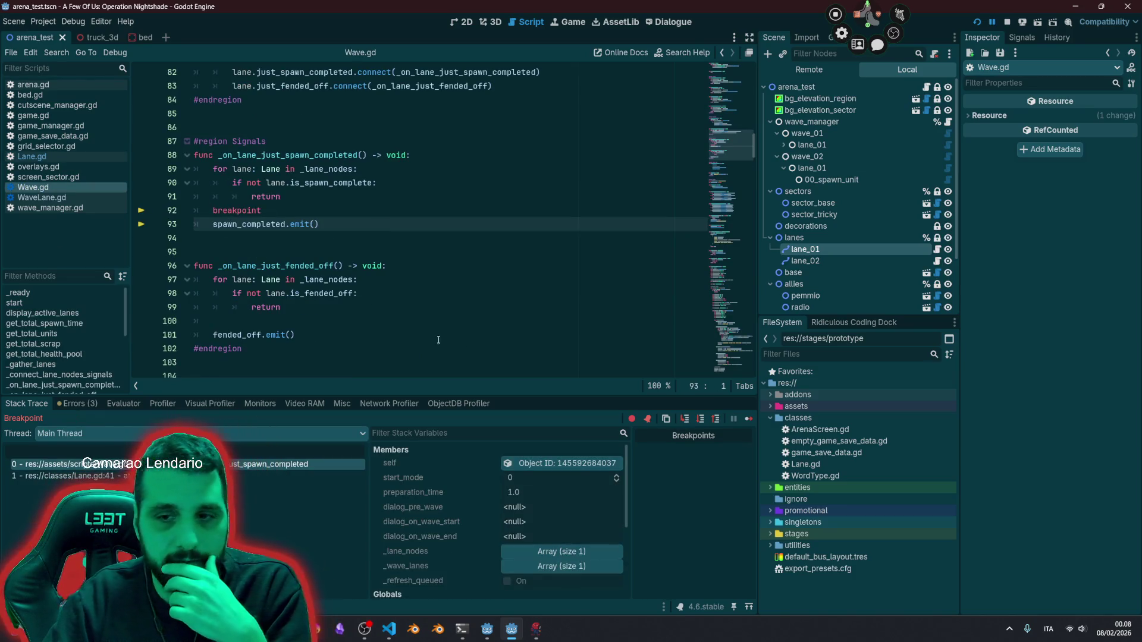
pyautogui.click(687, 419)
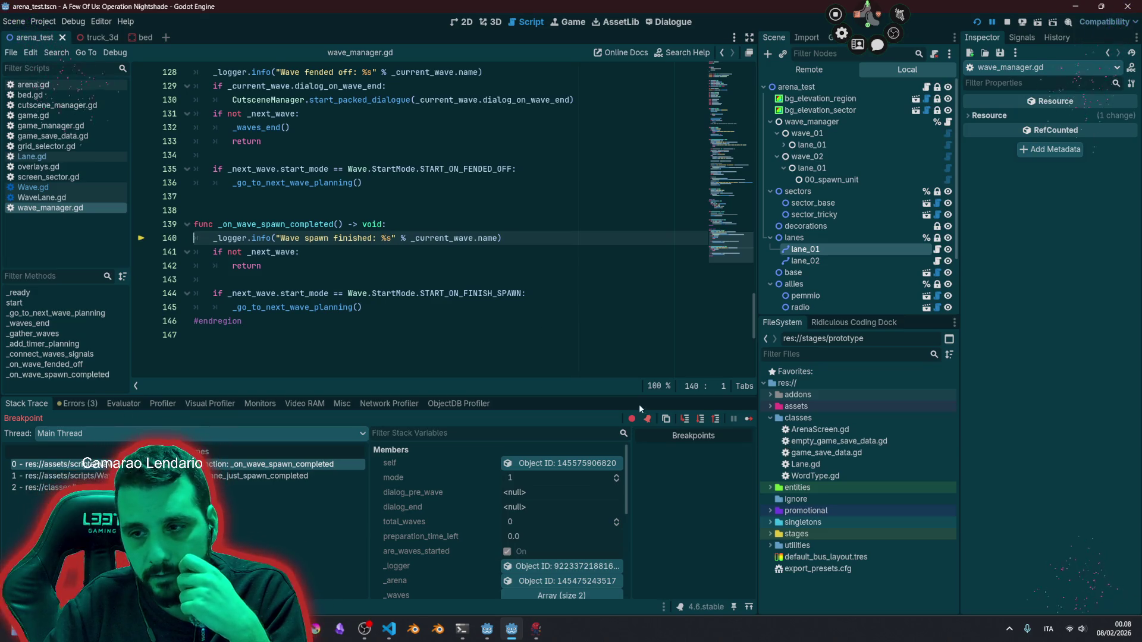
pyautogui.click(686, 419)
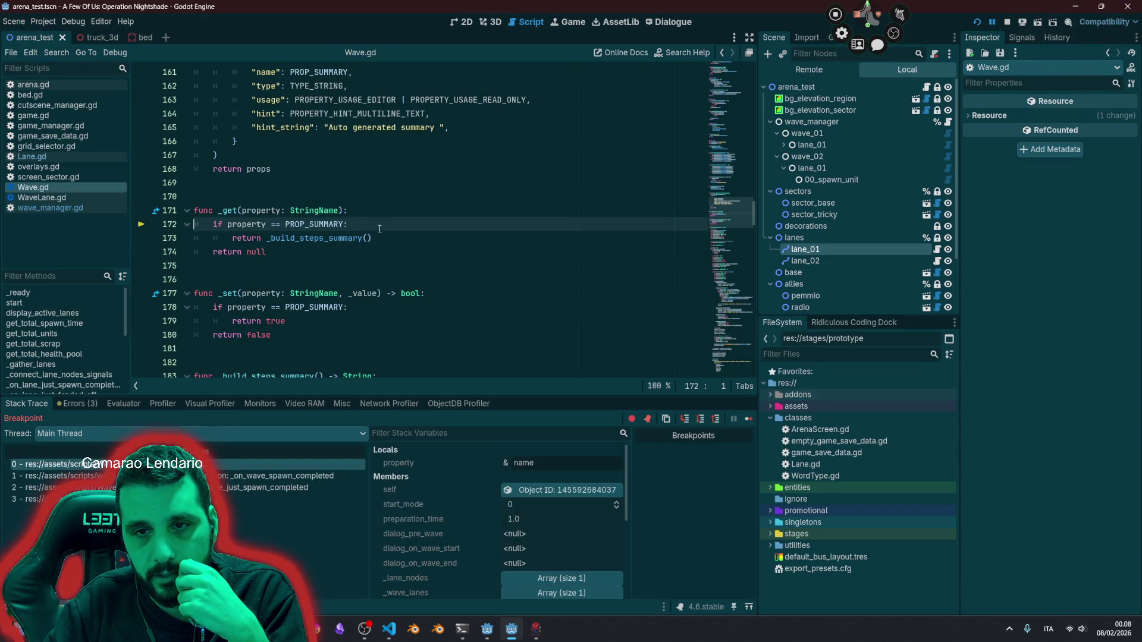
pyautogui.click(685, 419)
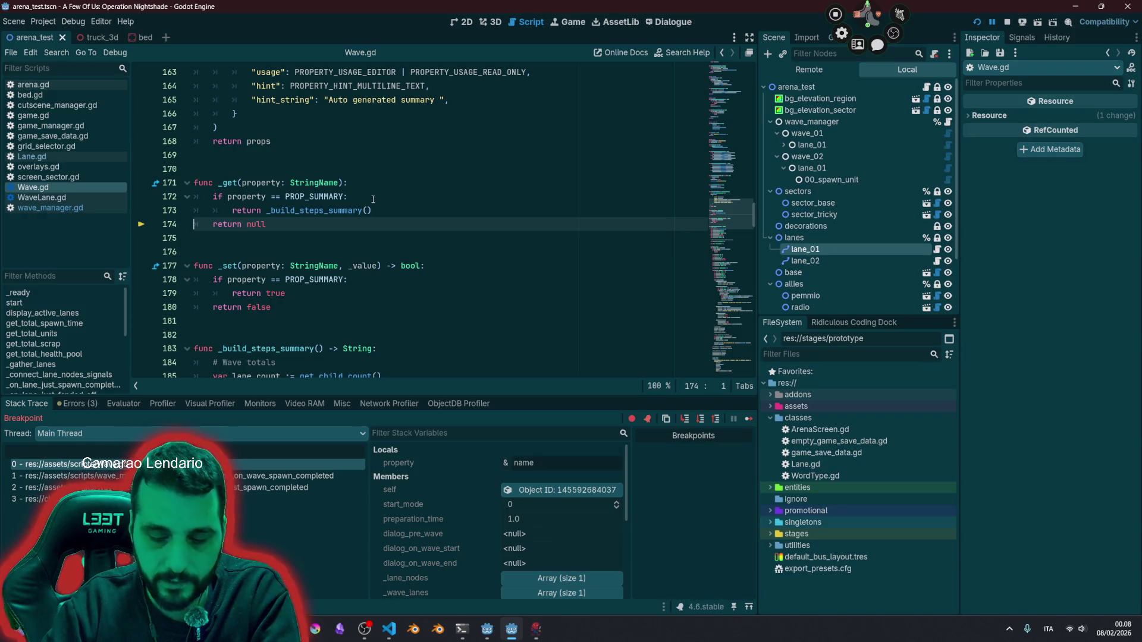
# Step: Step through the Logger info call back to Wave.gd with F11, then restart the game
pyautogui.press('F11')
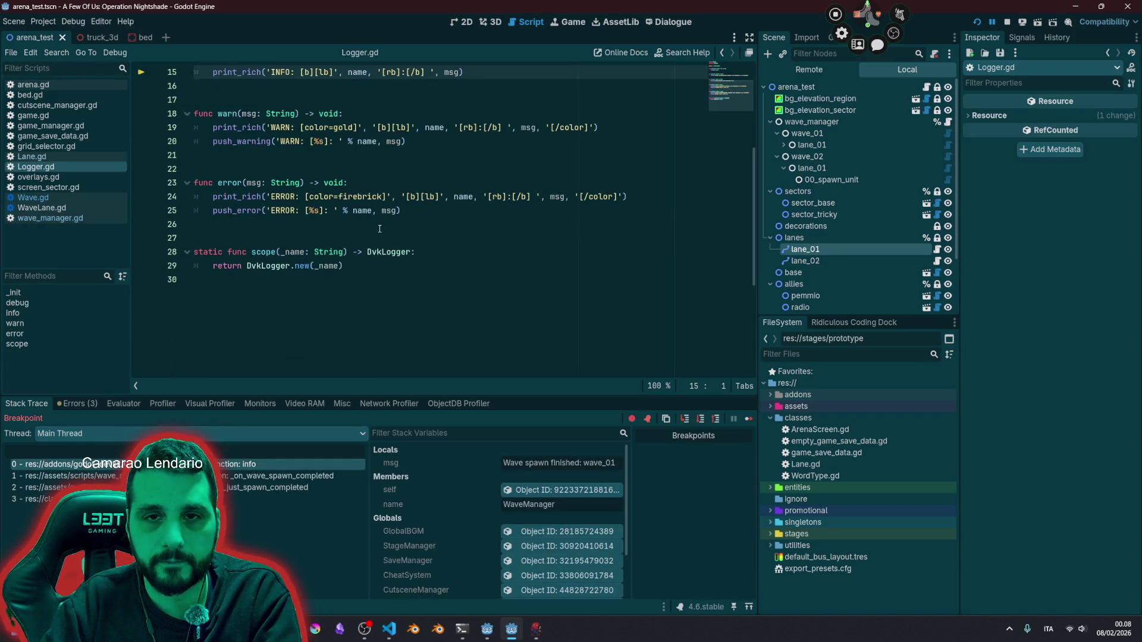
pyautogui.press('F11')
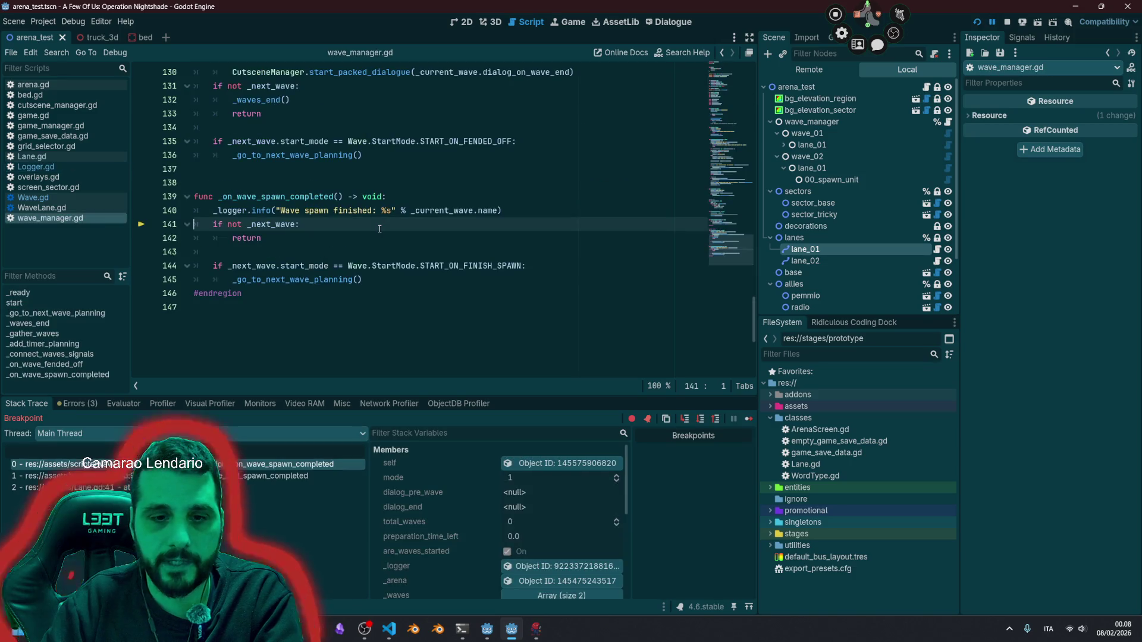
pyautogui.press('F11')
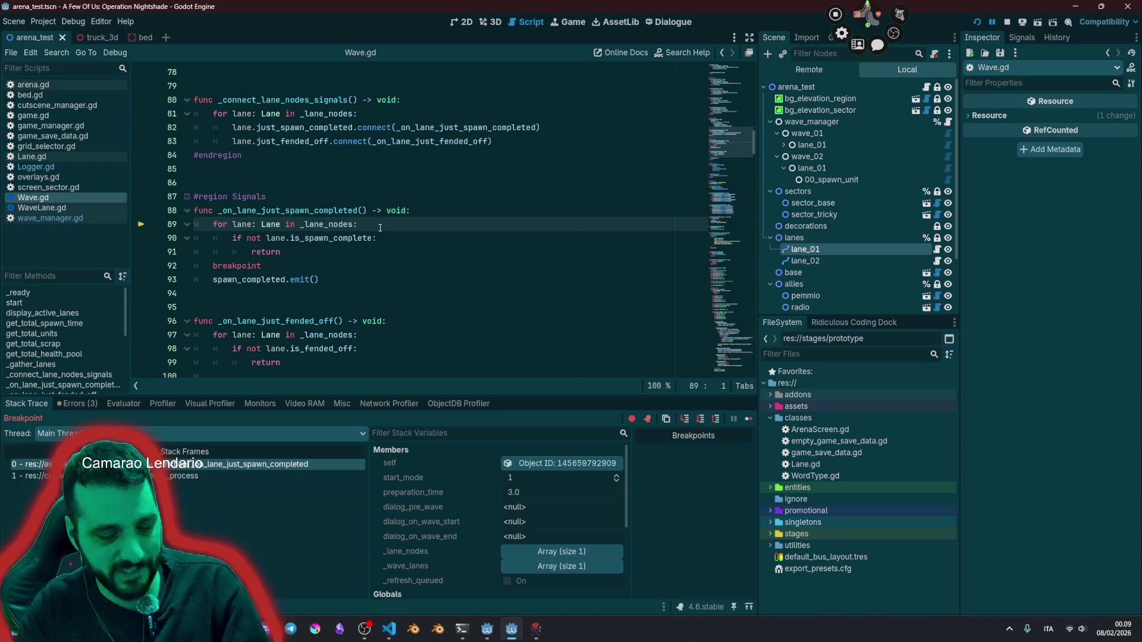
pyautogui.press('F5')
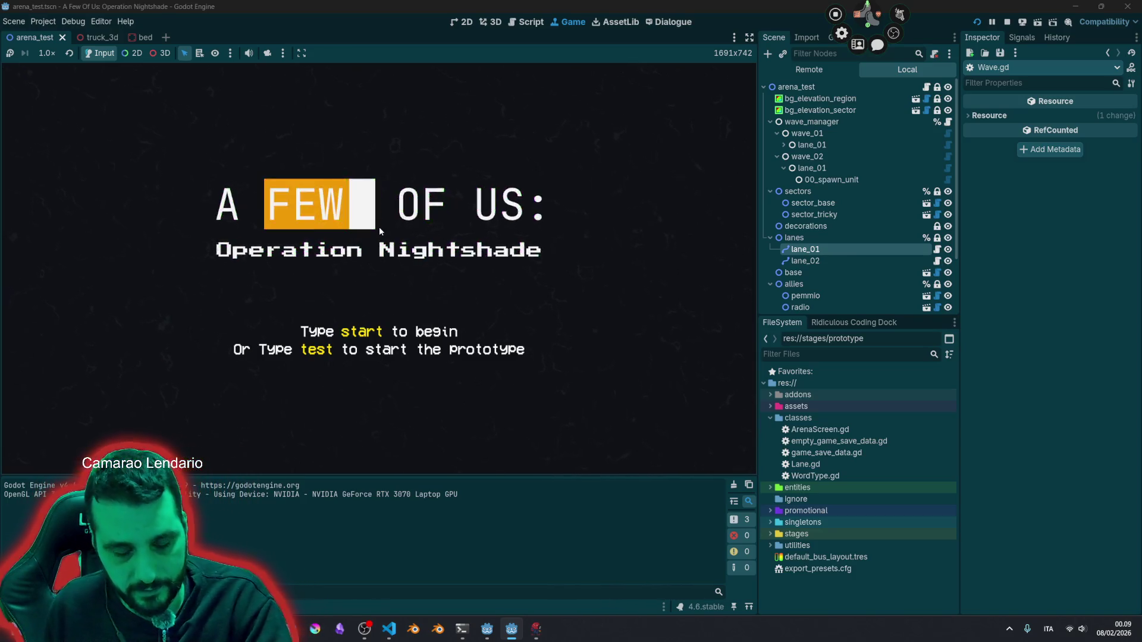
# Step: Enter 'test' at the title screen to launch the prototype again
pyautogui.write('test')
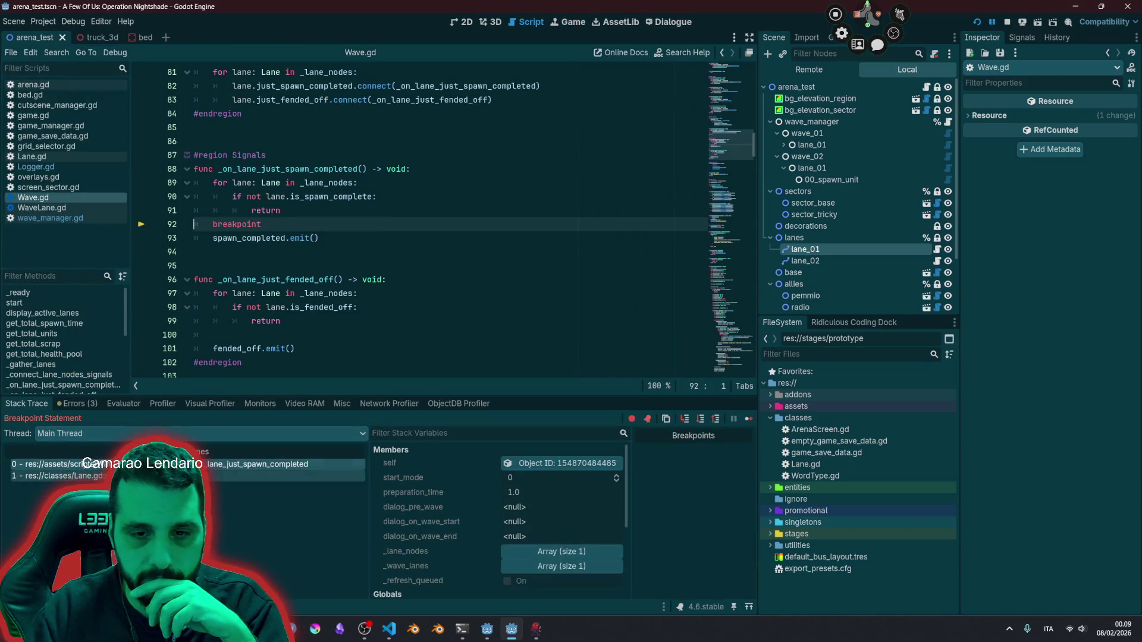
# Step: Review Lane.gd's spawn print on line 39 and just_spawn_completed emit on line 41, then return to Wave.gd
pyautogui.click(279, 475)
pyautogui.doubleClick(261, 224)
pyautogui.click(280, 196)
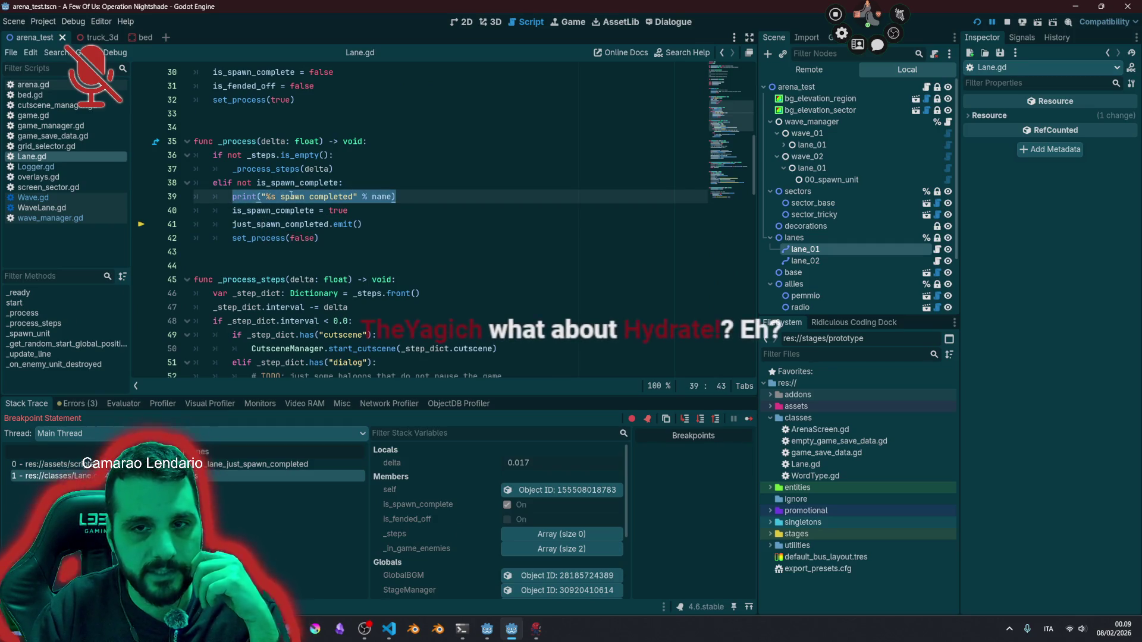
pyautogui.doubleClick(292, 196)
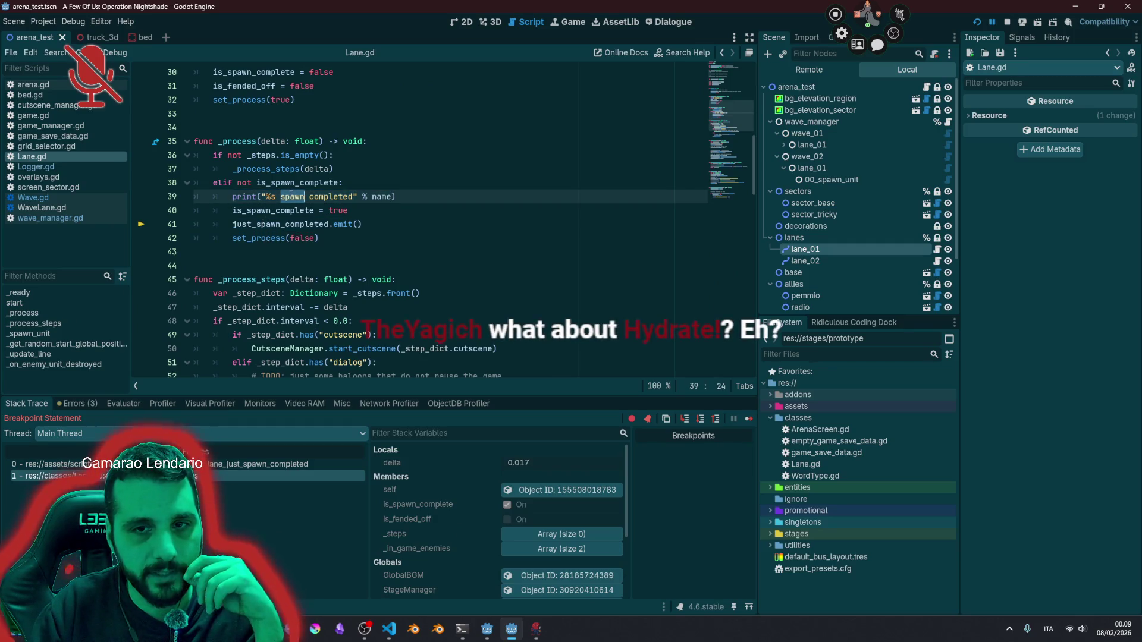
pyautogui.doubleClick(266, 224)
pyautogui.click(267, 224)
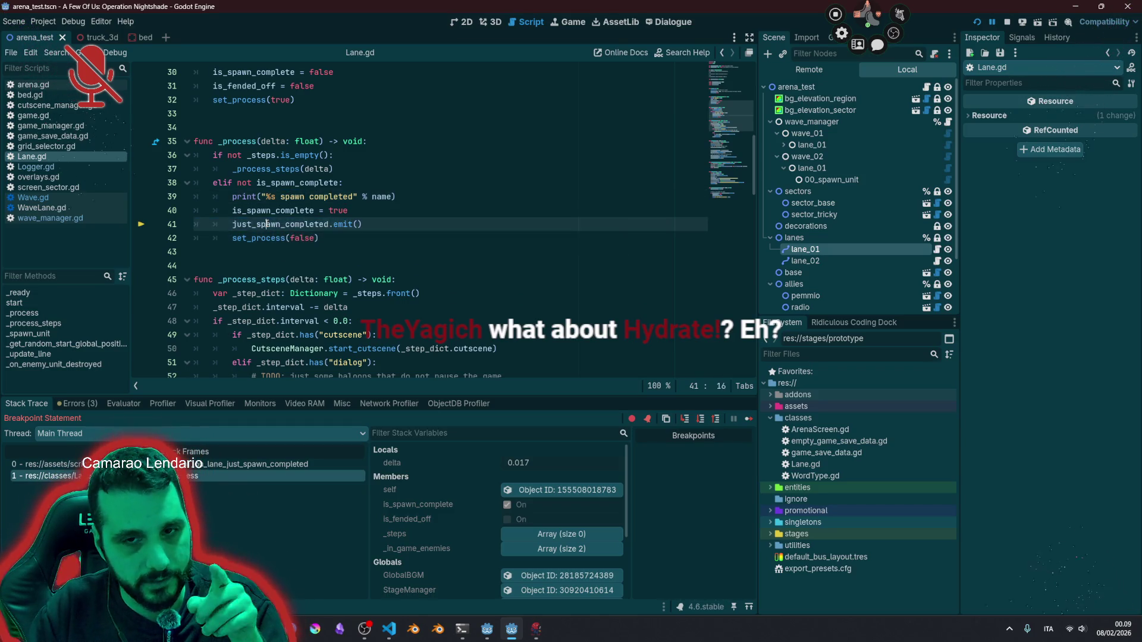
pyautogui.click(264, 464)
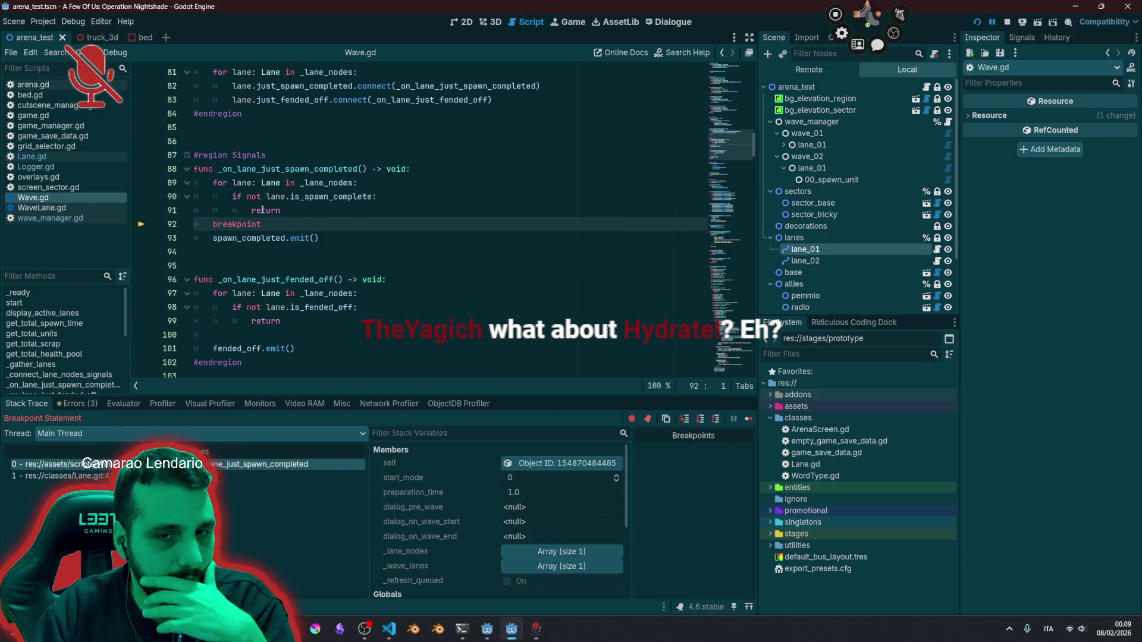
# Step: Trace _connect_lane_nodes_signals' line 82 connection to the handler definition on line 88
pyautogui.doubleClick(279, 169)
pyautogui.scroll(3, 280, 179)
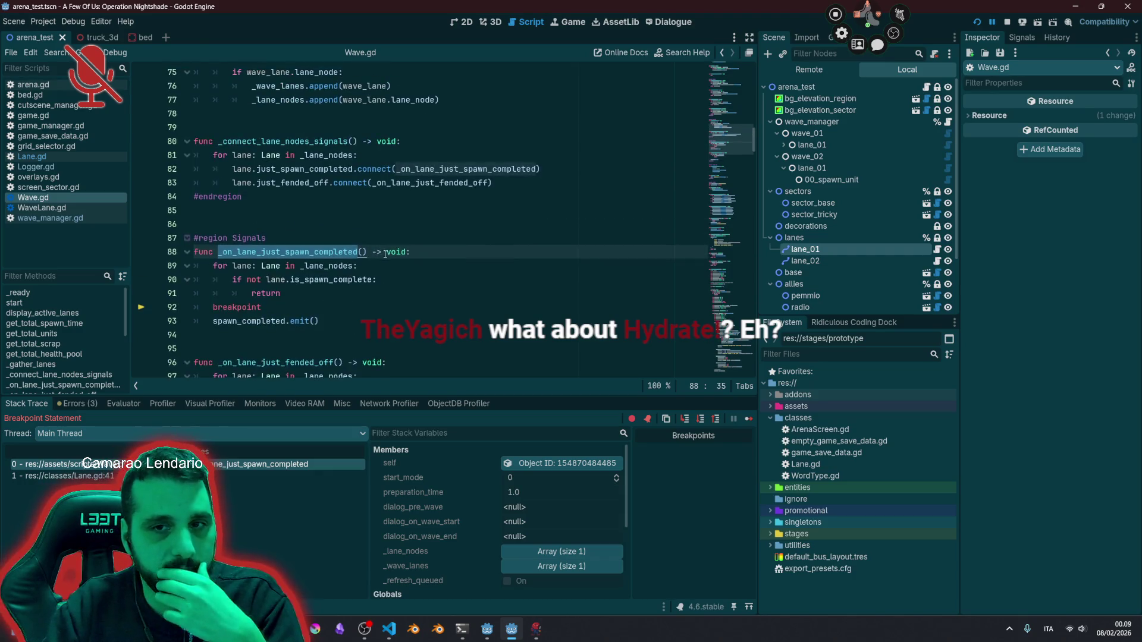
pyautogui.press('Up')
pyautogui.press('Up')
pyautogui.press('Up')
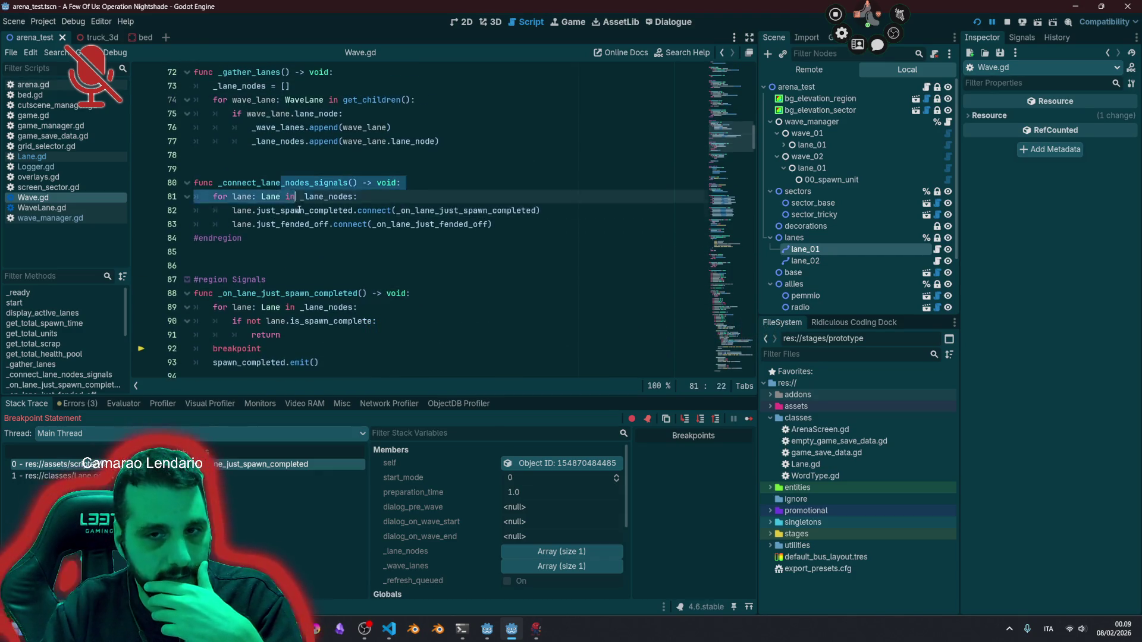
pyautogui.moveTo(238, 187); pyautogui.dragTo(282, 224)
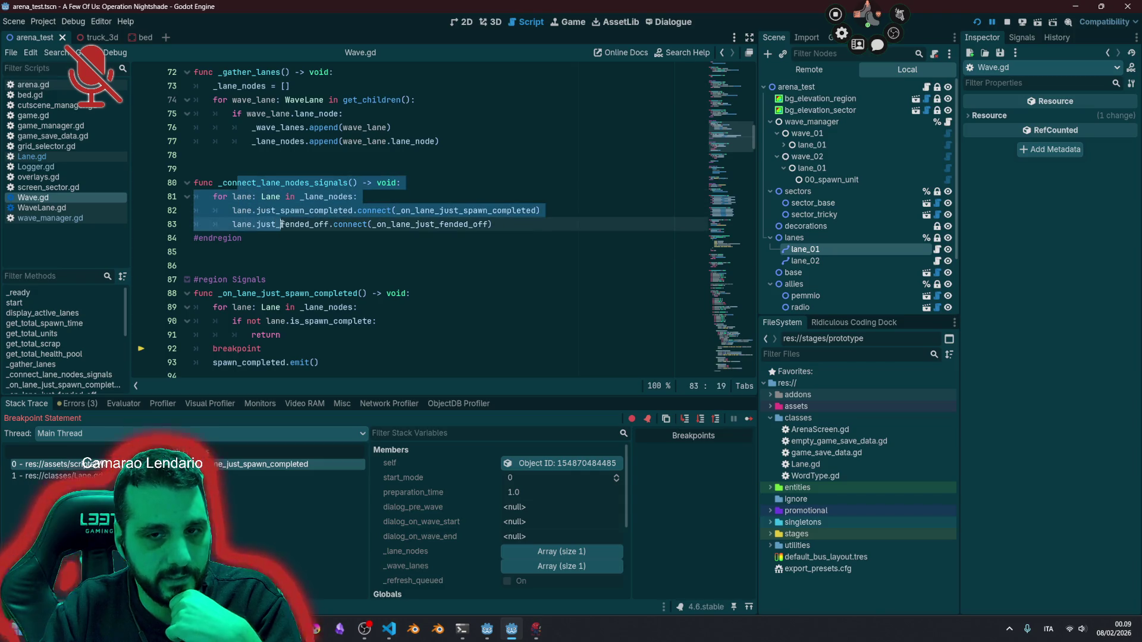
pyautogui.doubleClick(271, 209)
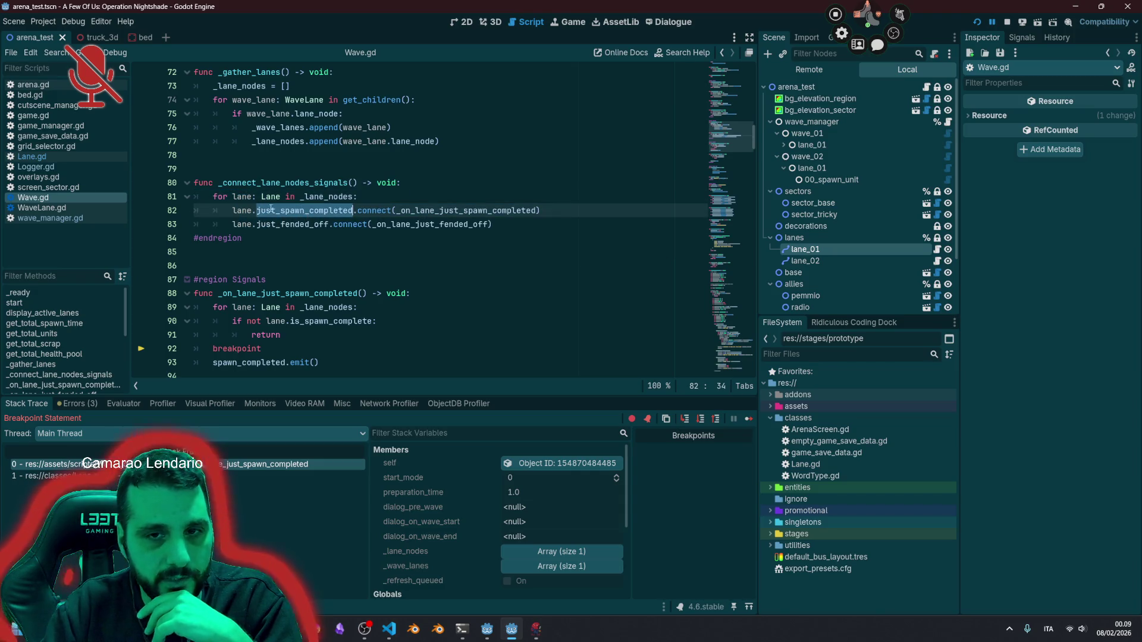
pyautogui.doubleClick(401, 211)
pyautogui.doubleClick(322, 293)
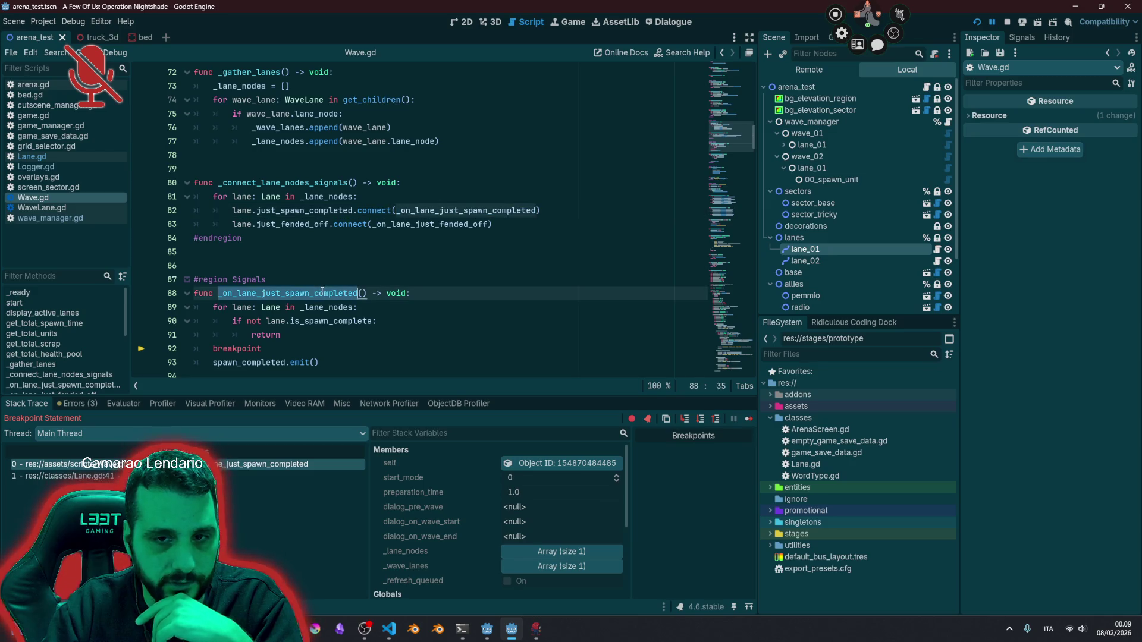
# Step: Comment out the lane check loop on lines 89–91 with Ctrl+K
pyautogui.moveTo(220, 303)
pyautogui.mouseDown()
pyautogui.moveTo(380, 324)
pyautogui.moveTo(301, 333)
pyautogui.mouseUp()
pyautogui.moveTo(331, 326)
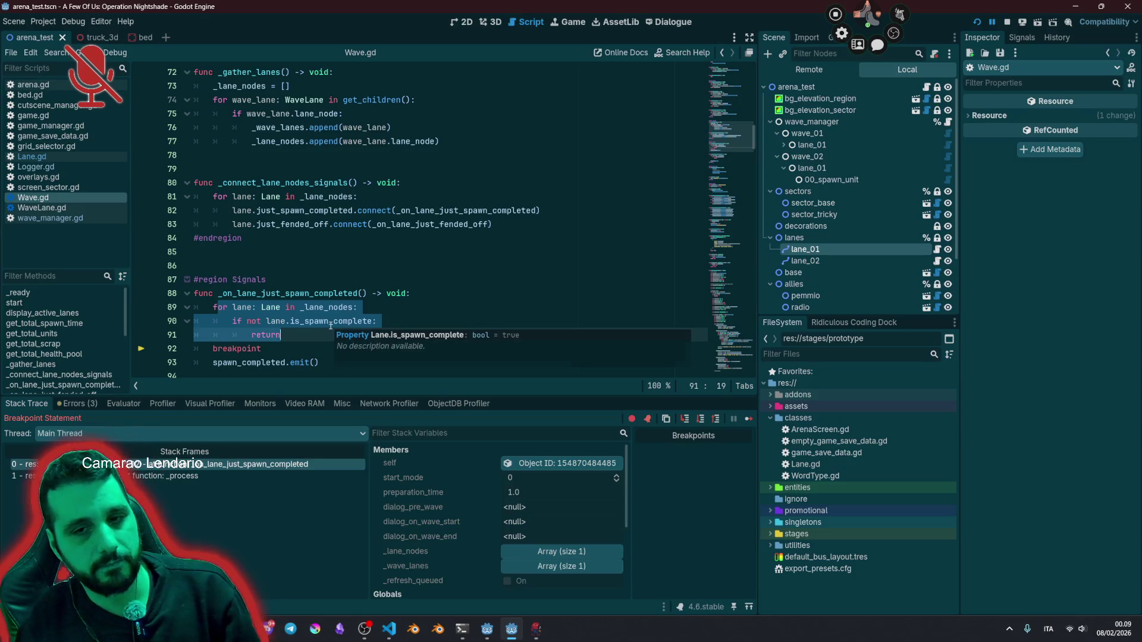
pyautogui.hotkey('ctrl', 'k')
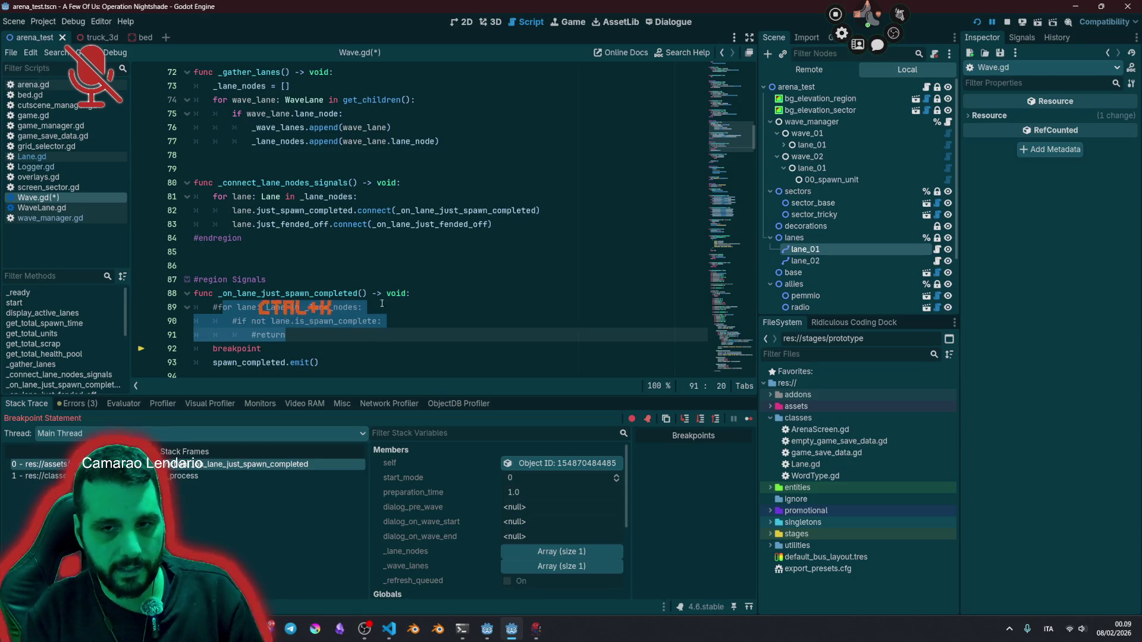
# Step: Rerun with the check commented out, enter 'test', continue past the line 92 breakpoint, then stop the game
pyautogui.click(389, 270)
pyautogui.press('F5')
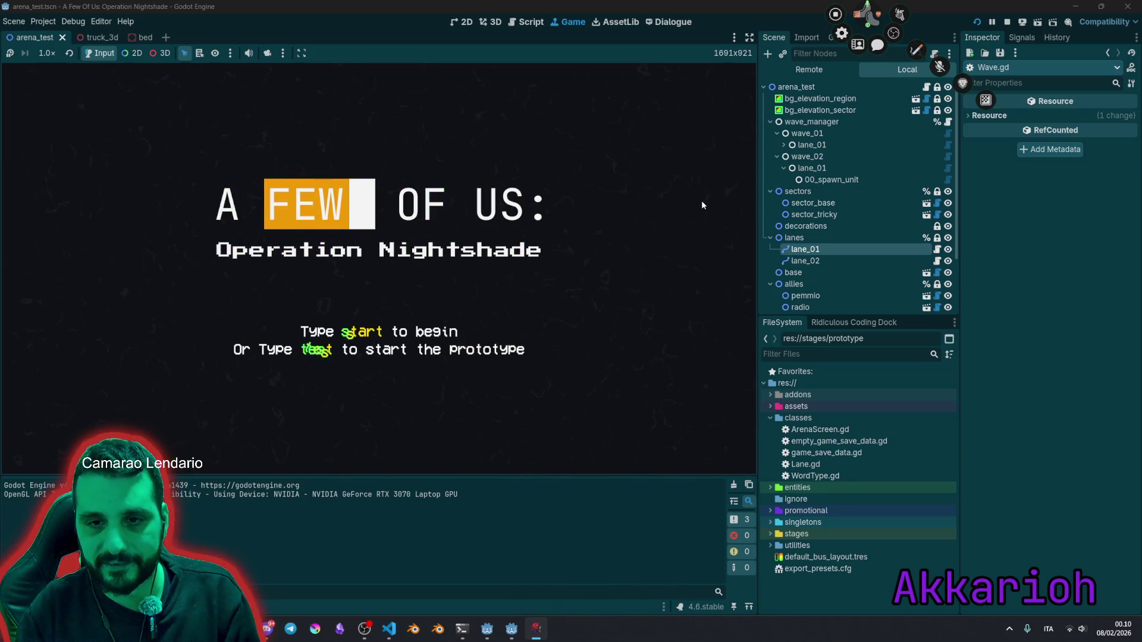
pyautogui.write('test')
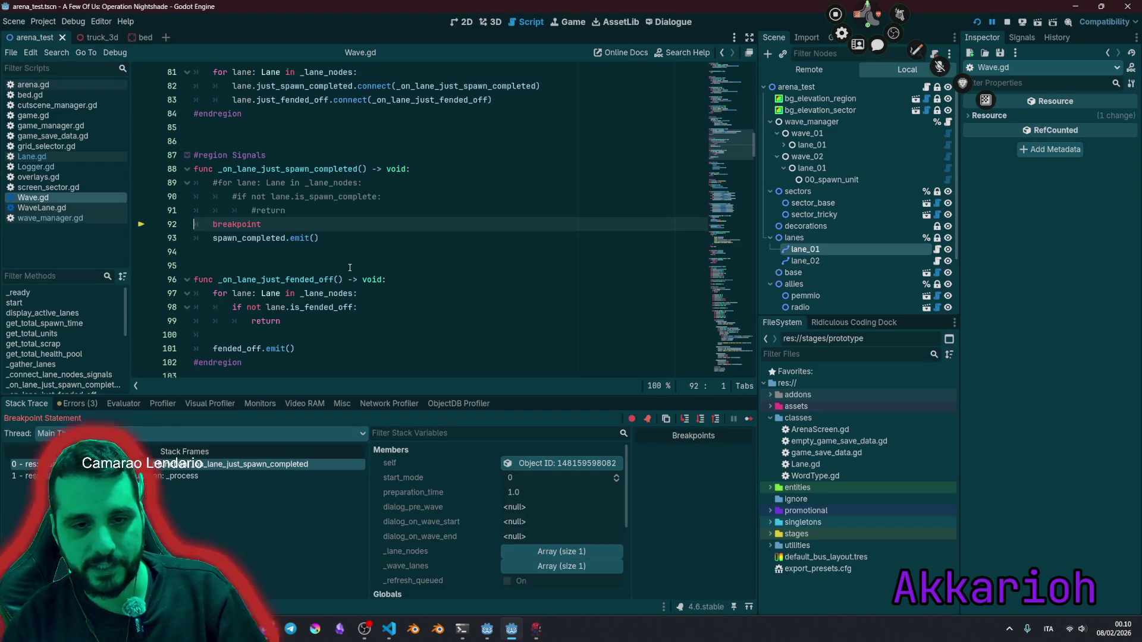
pyautogui.moveTo(256, 184)
pyautogui.mouseDown()
pyautogui.moveTo(285, 197)
pyautogui.moveTo(271, 210)
pyautogui.mouseUp()
pyautogui.click(748, 420)
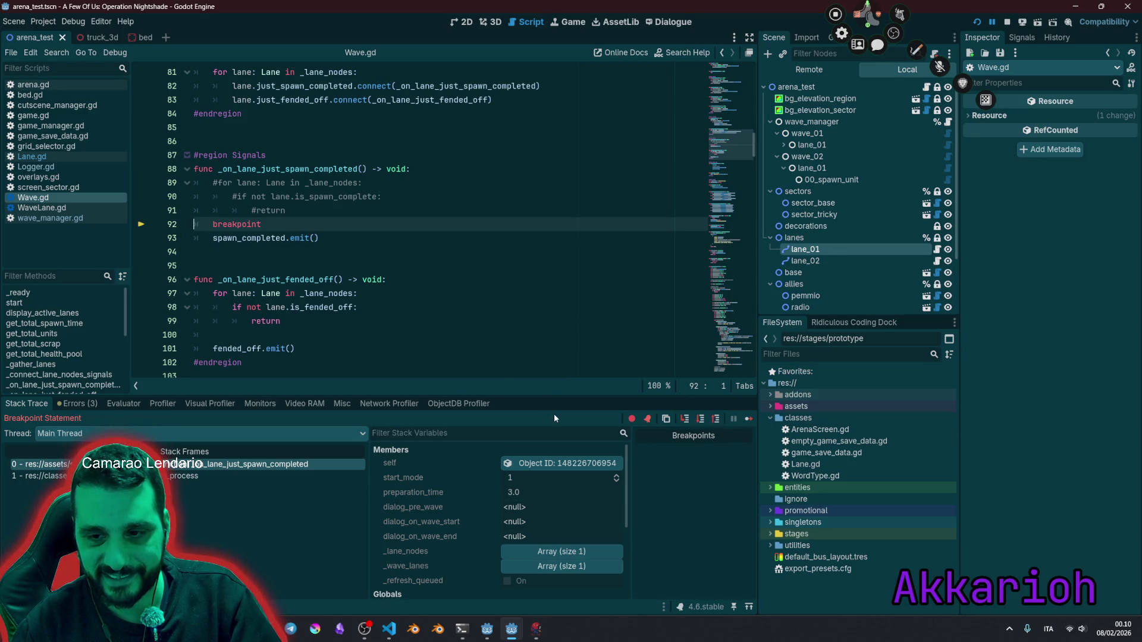
pyautogui.click(459, 244)
pyautogui.press('F8')
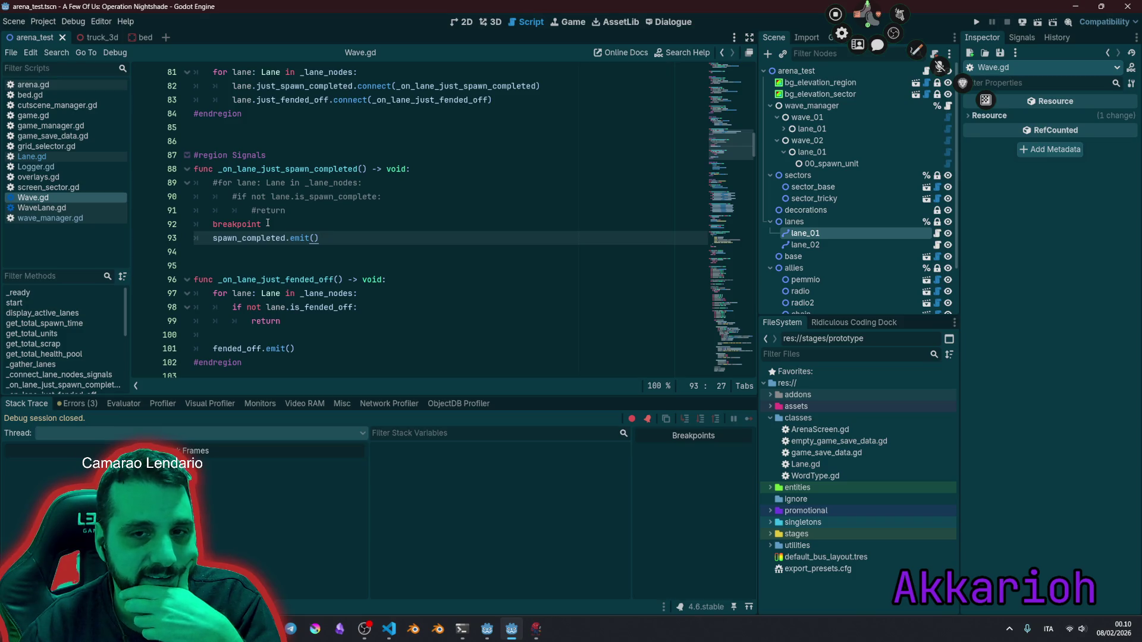
# Step: Uncomment lines 89–91 of Wave.gd's spawn-completed handler
pyautogui.moveTo(285, 210); pyautogui.dragTo(266, 184)
pyautogui.hotkey('ctrl', 'k')
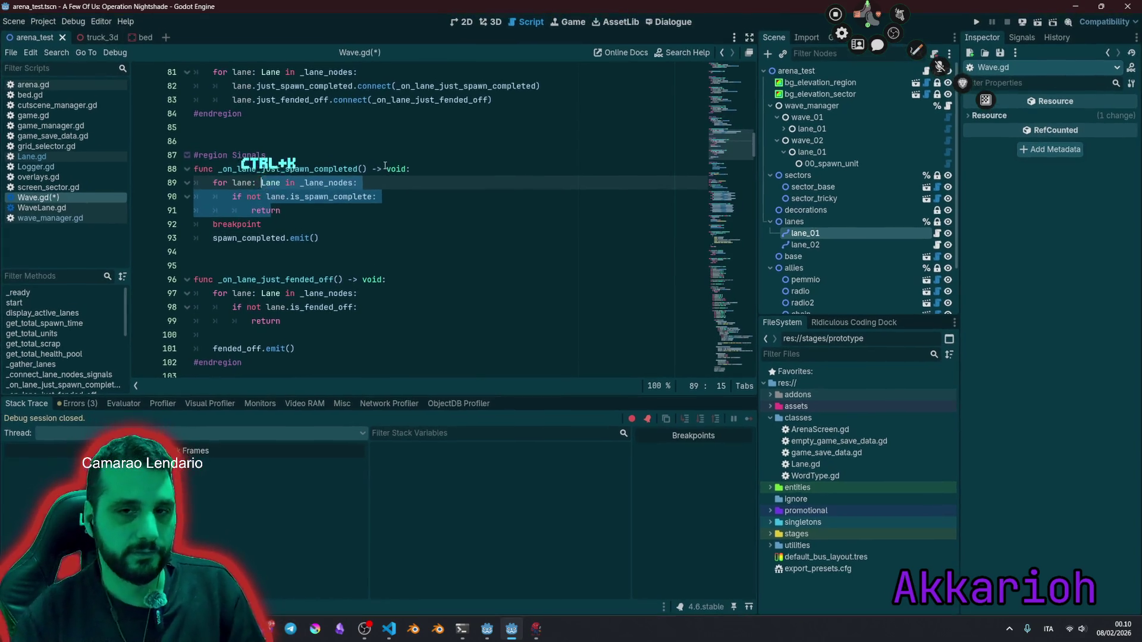
pyautogui.click(405, 171)
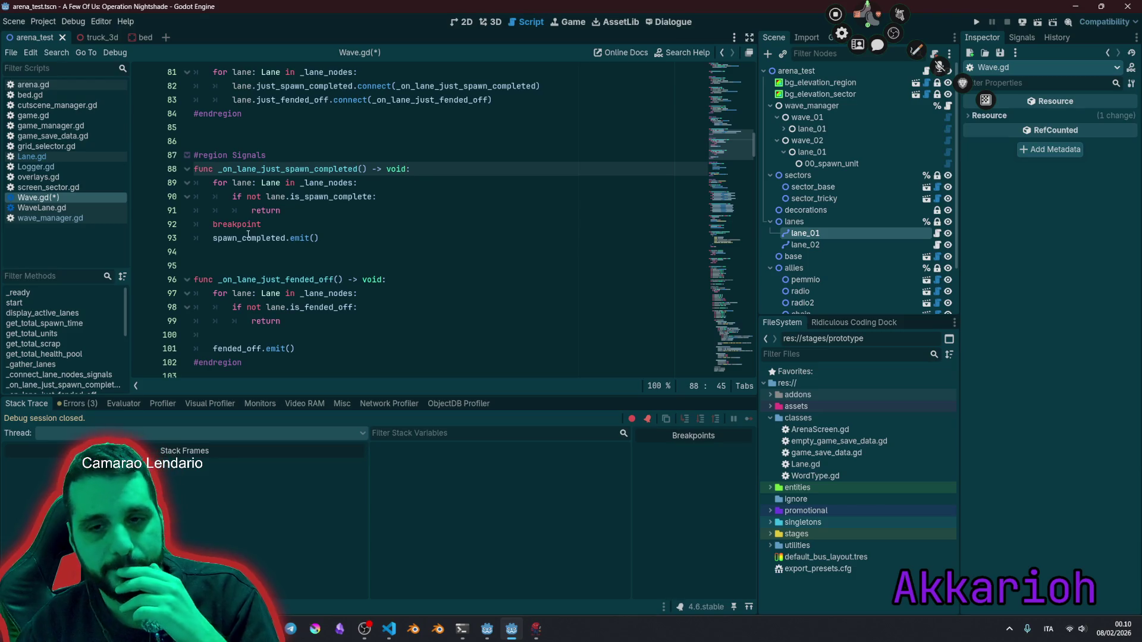
pyautogui.doubleClick(263, 169)
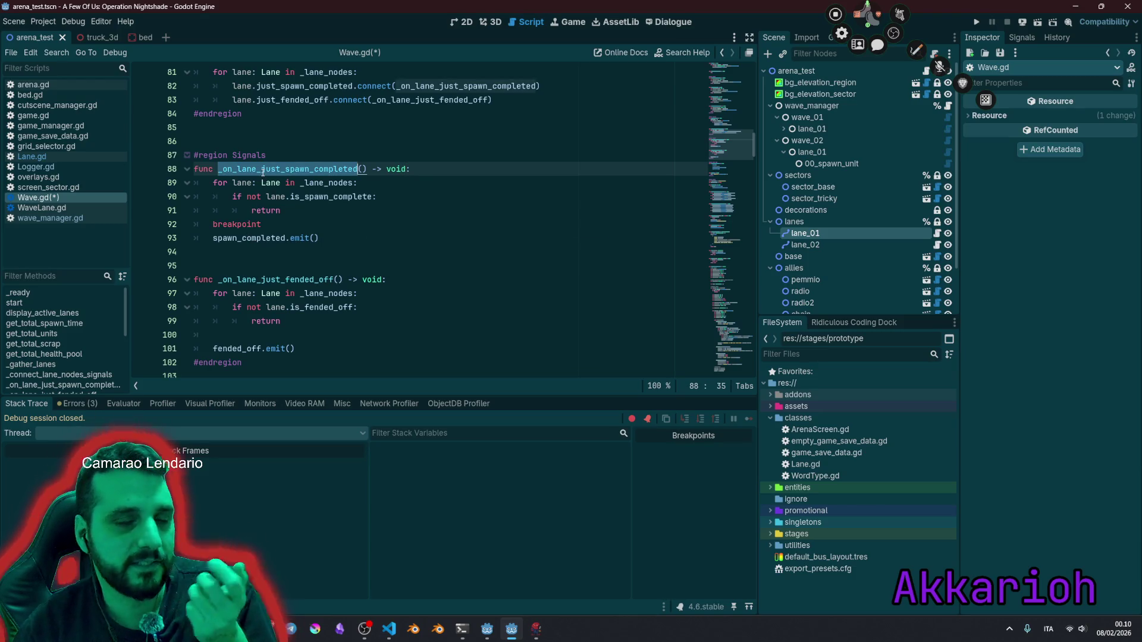
pyautogui.scroll(2, 285, 191)
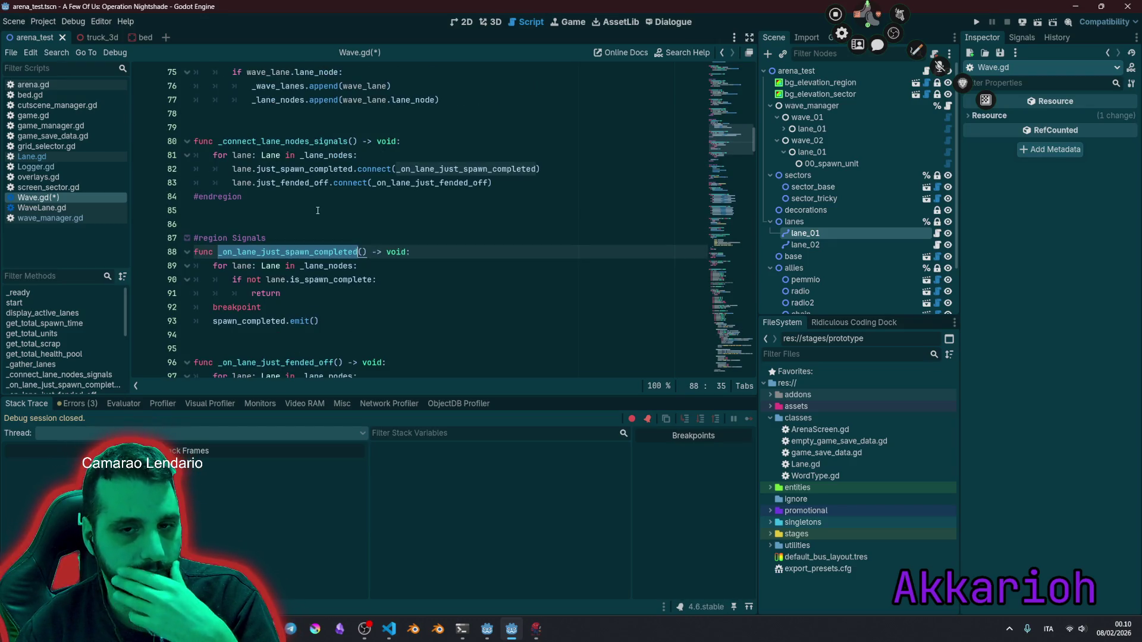
# Step: Insert print_stack() as the handler's first line via autocomplete and run the project
pyautogui.press('End')
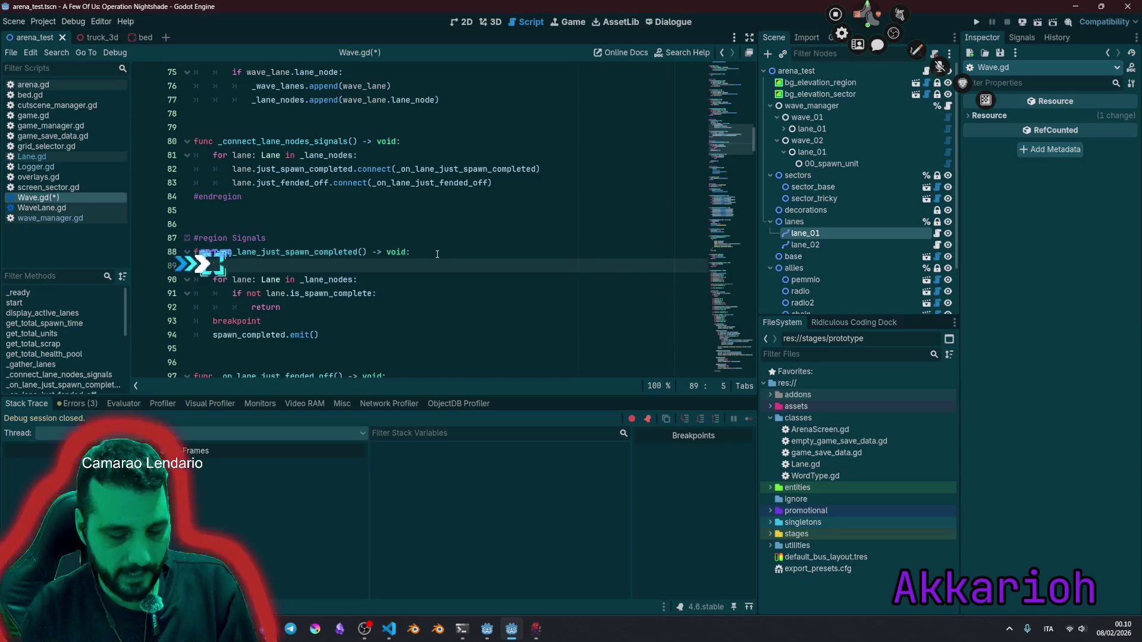
pyautogui.press('Return')
pyautogui.write('print')
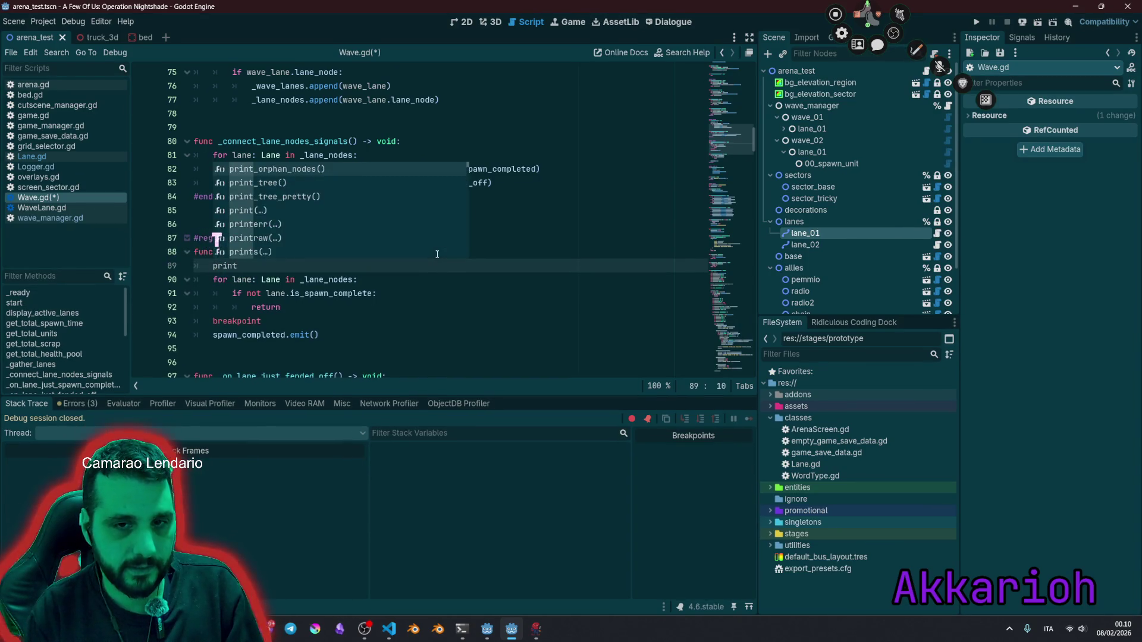
pyautogui.press('Down')
pyautogui.press('Down')
pyautogui.press('Down')
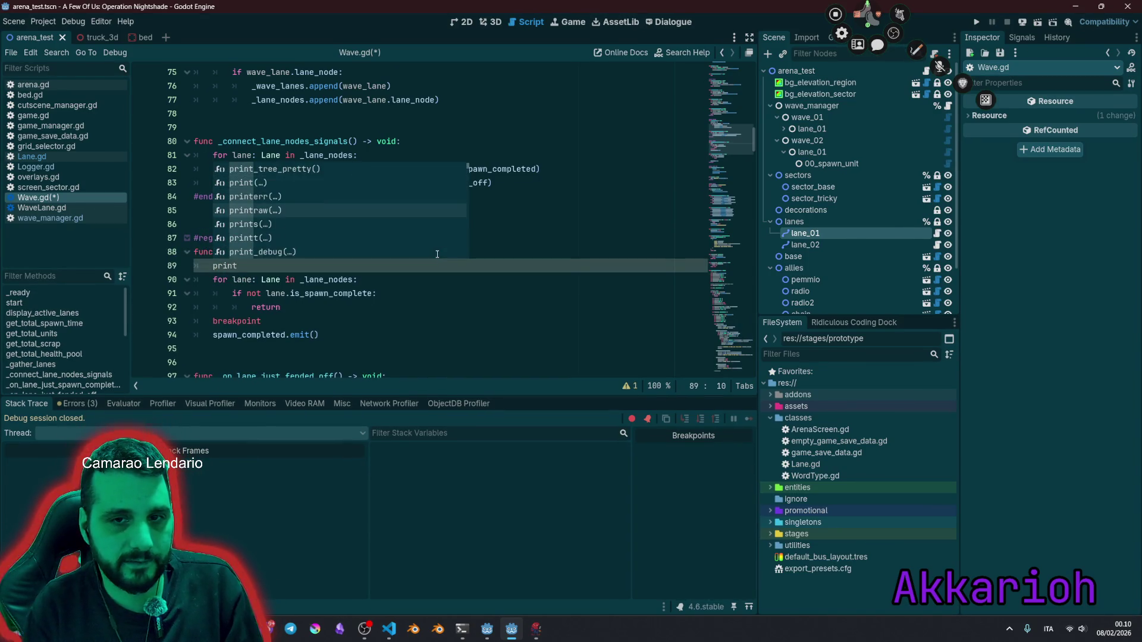
pyautogui.press('Down')
pyautogui.press('Down')
pyautogui.press('Return')
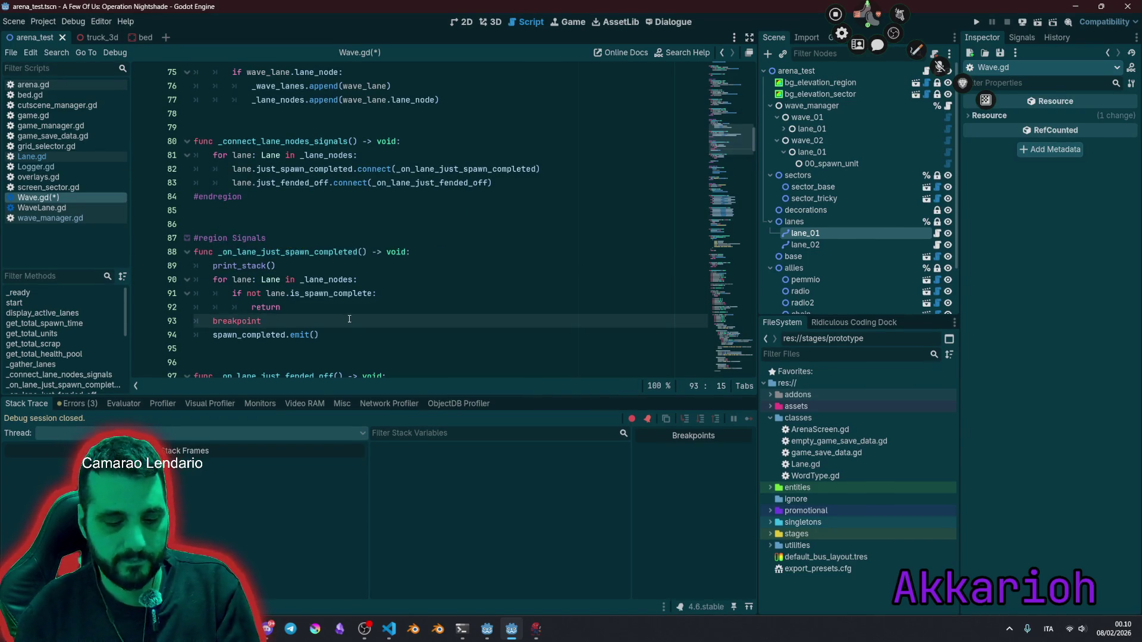
pyautogui.press('F5')
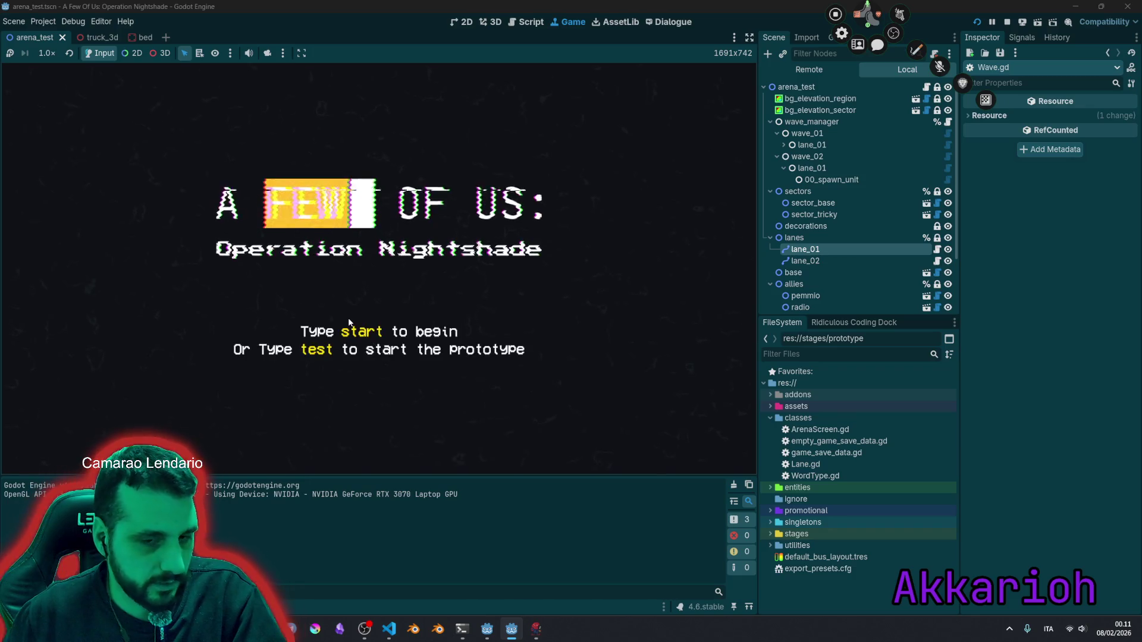
# Step: Enter 'test' to start the prototype and show an enlarged output log
pyautogui.write('test')
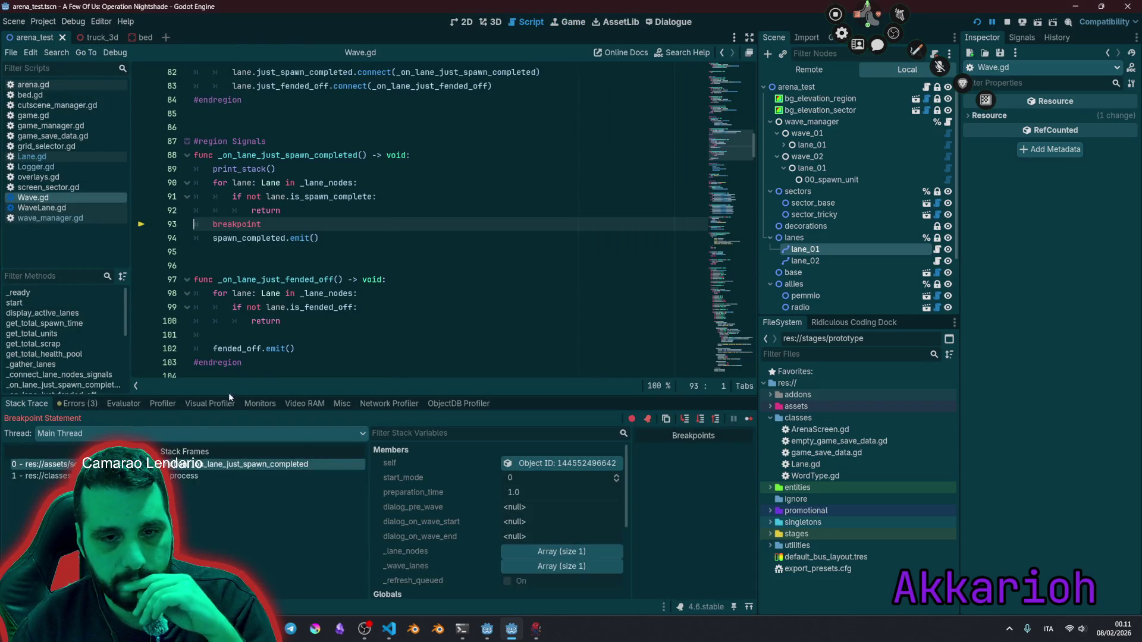
pyautogui.moveTo(228, 395); pyautogui.dragTo(232, 473)
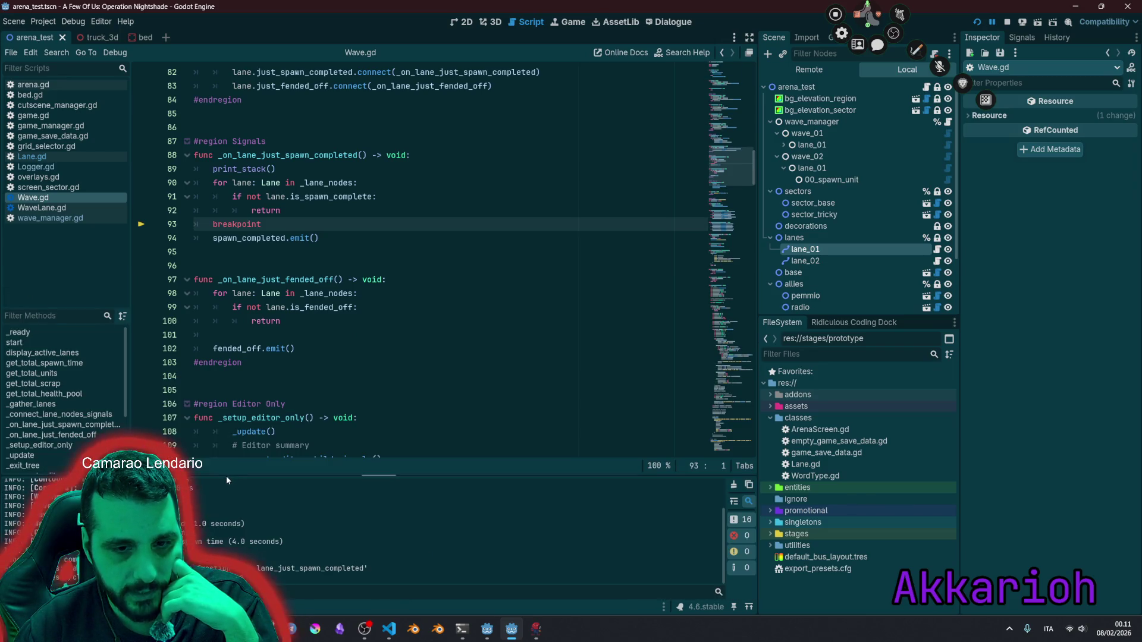
pyautogui.moveTo(226, 475); pyautogui.dragTo(237, 320)
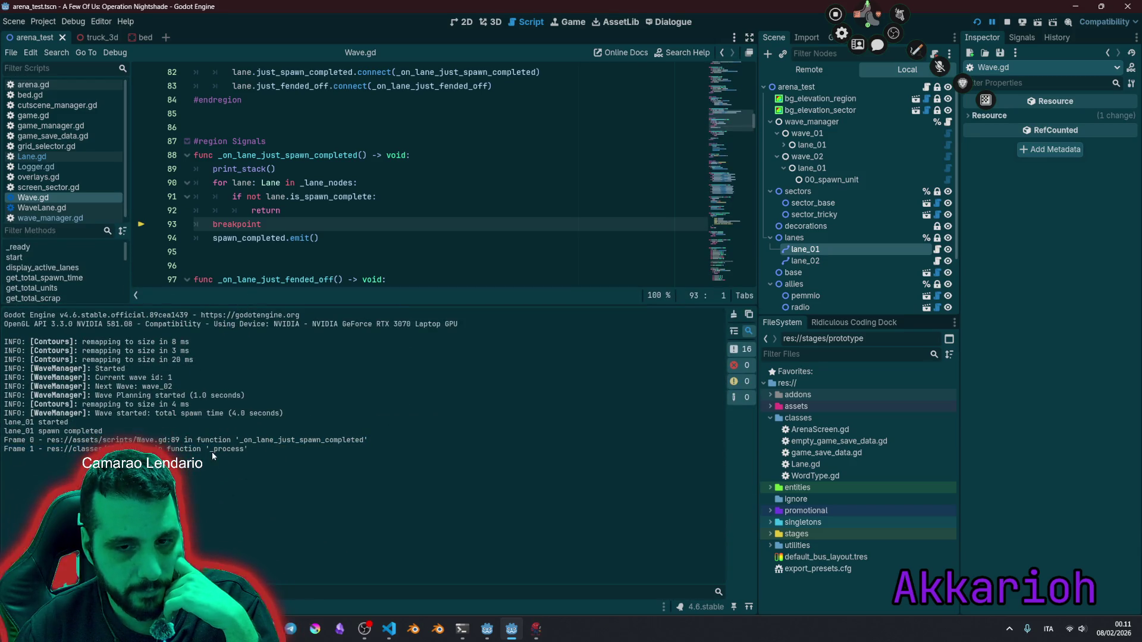
# Step: Match the printed trace's Wave.gd:89 reference to the handler's print_stack line
pyautogui.moveTo(4, 440); pyautogui.dragTo(326, 448)
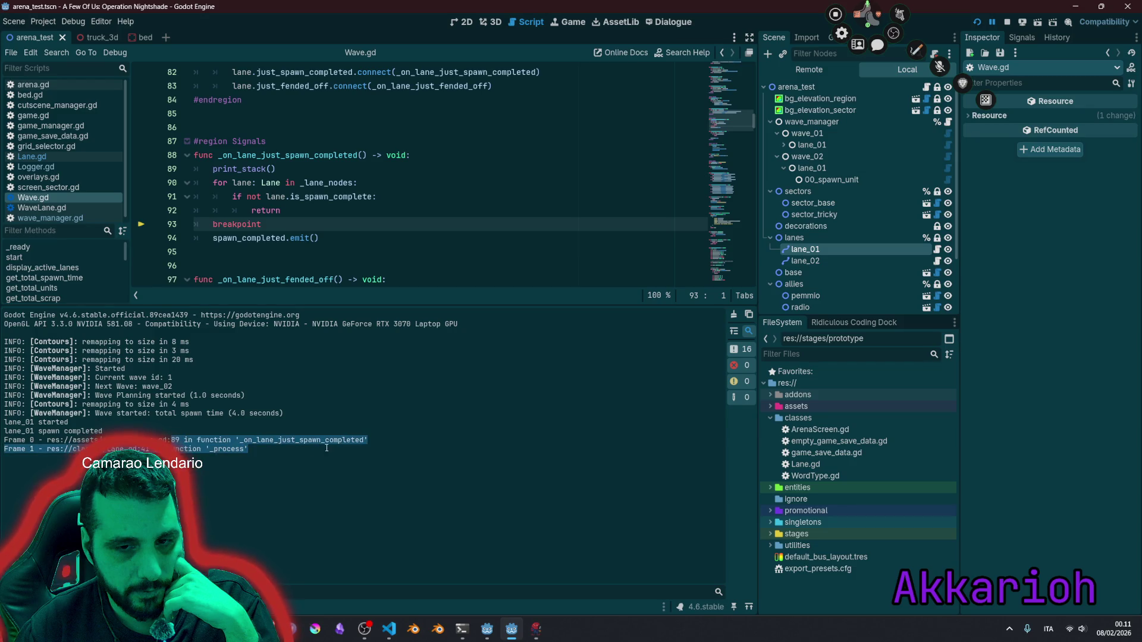
pyautogui.moveTo(136, 440); pyautogui.dragTo(174, 441)
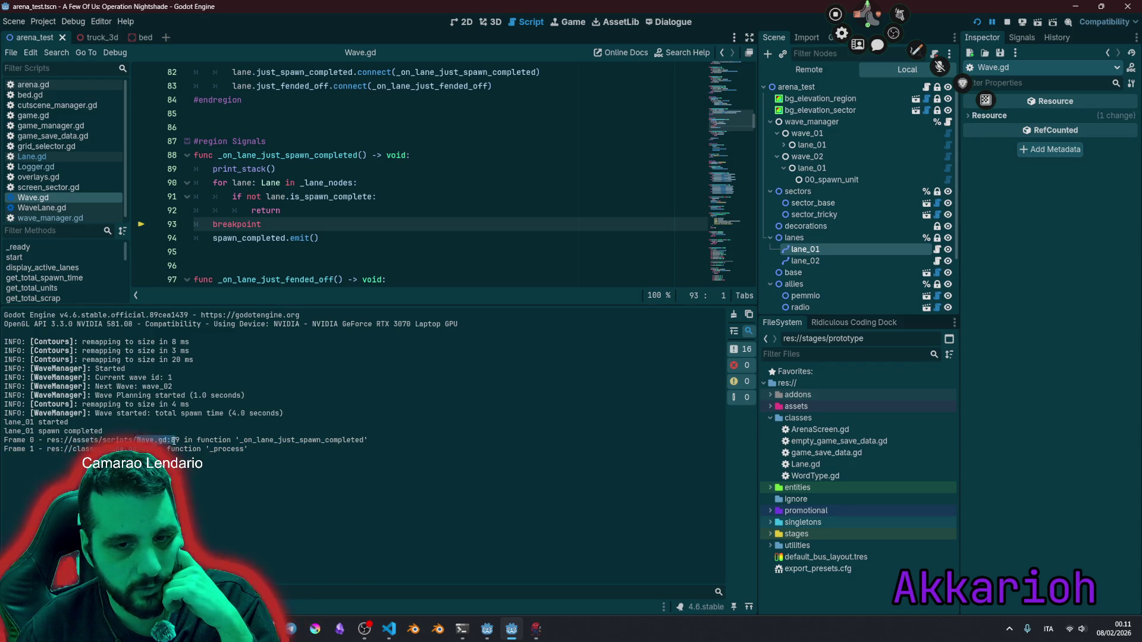
pyautogui.doubleClick(249, 156)
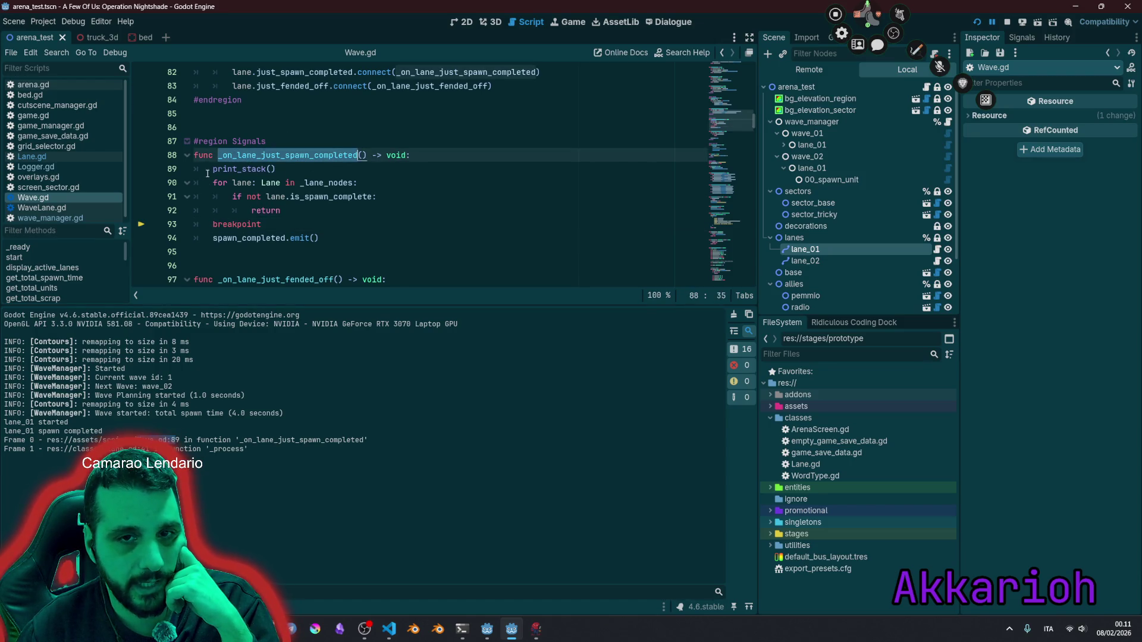
pyautogui.doubleClick(238, 169)
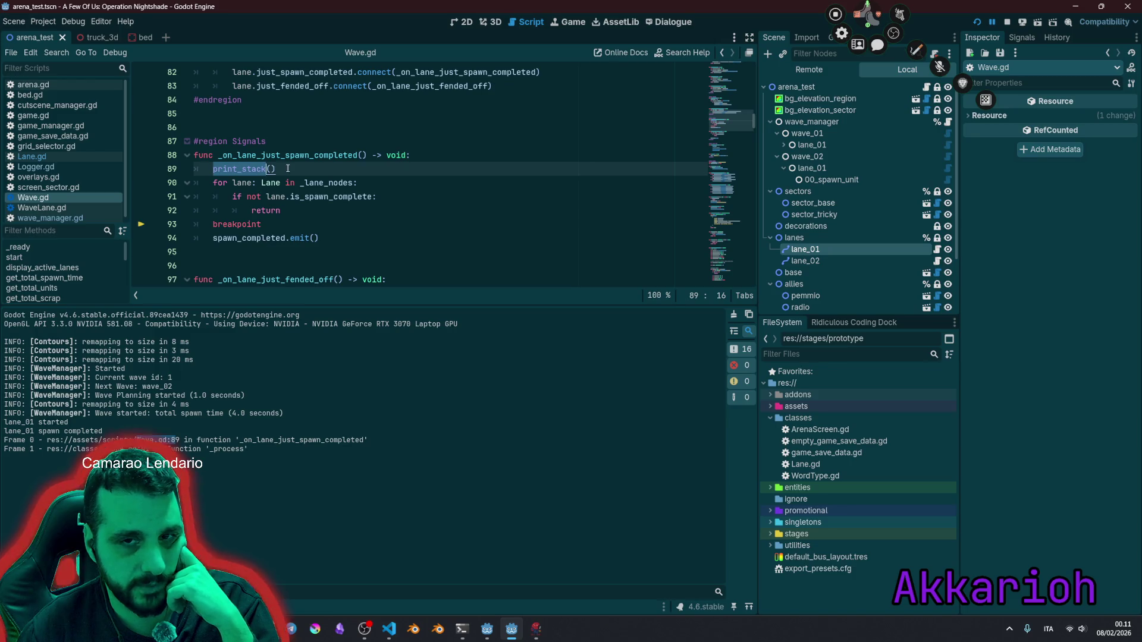
pyautogui.moveTo(288, 169); pyautogui.dragTo(194, 168)
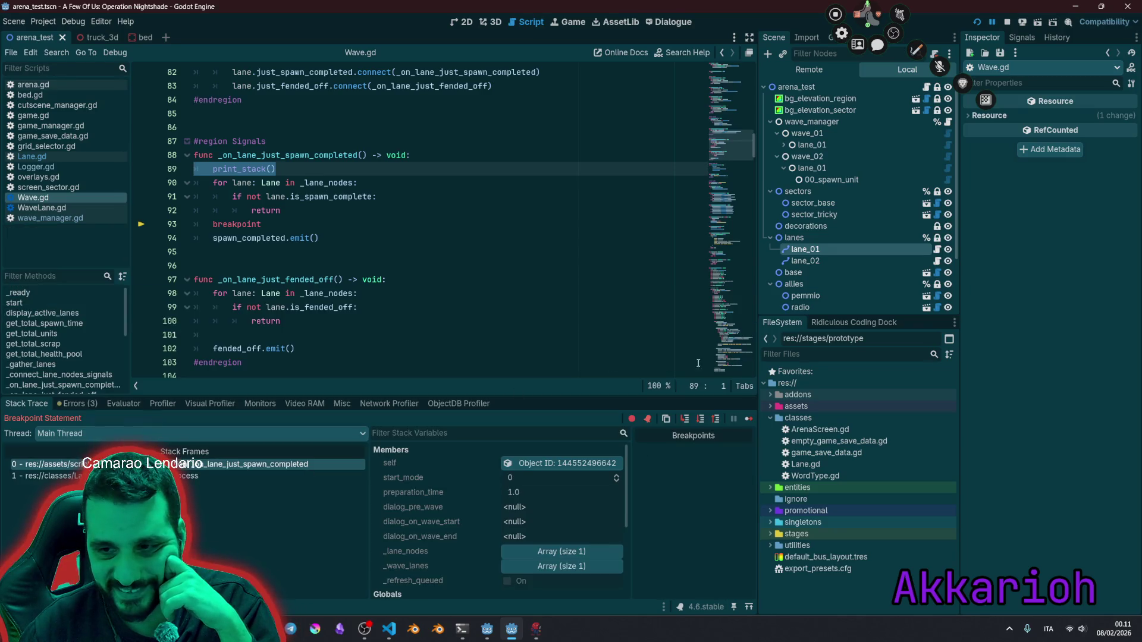
# Step: Continue past the breakpoint, compare both Wave.gd:89 stack traces, then shrink the output panel
pyautogui.click(751, 420)
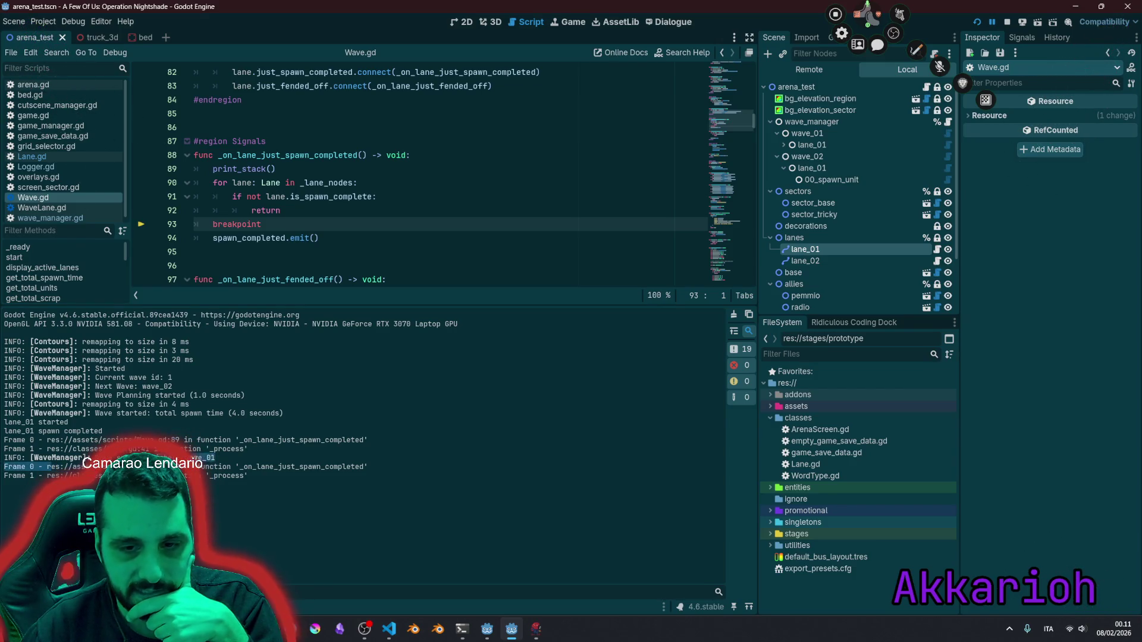
pyautogui.moveTo(47, 466); pyautogui.dragTo(397, 475)
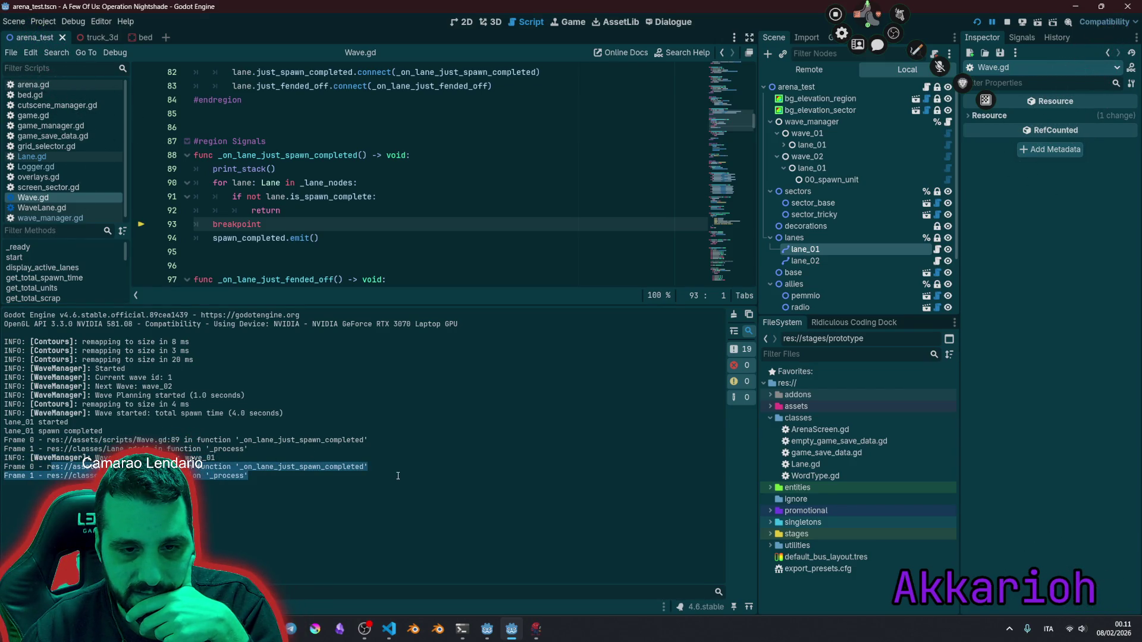
pyautogui.moveTo(38, 431); pyautogui.dragTo(153, 429)
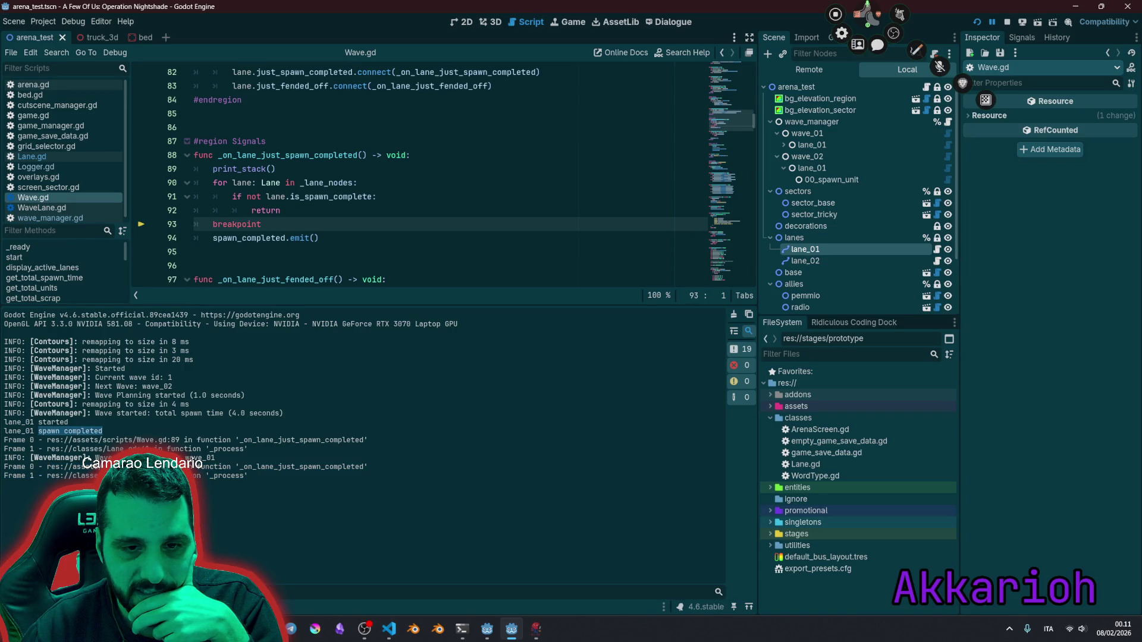
pyautogui.moveTo(248, 467); pyautogui.dragTo(291, 482)
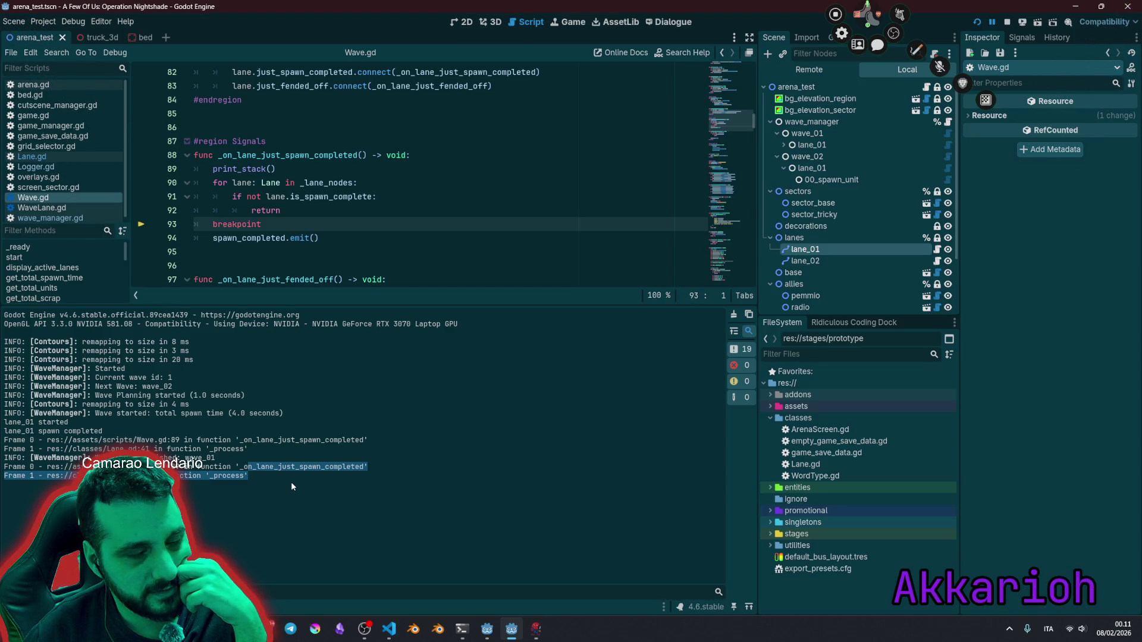
pyautogui.moveTo(311, 307)
pyautogui.mouseDown()
pyautogui.moveTo(333, 410)
pyautogui.moveTo(340, 374)
pyautogui.moveTo(340, 455)
pyautogui.mouseUp()
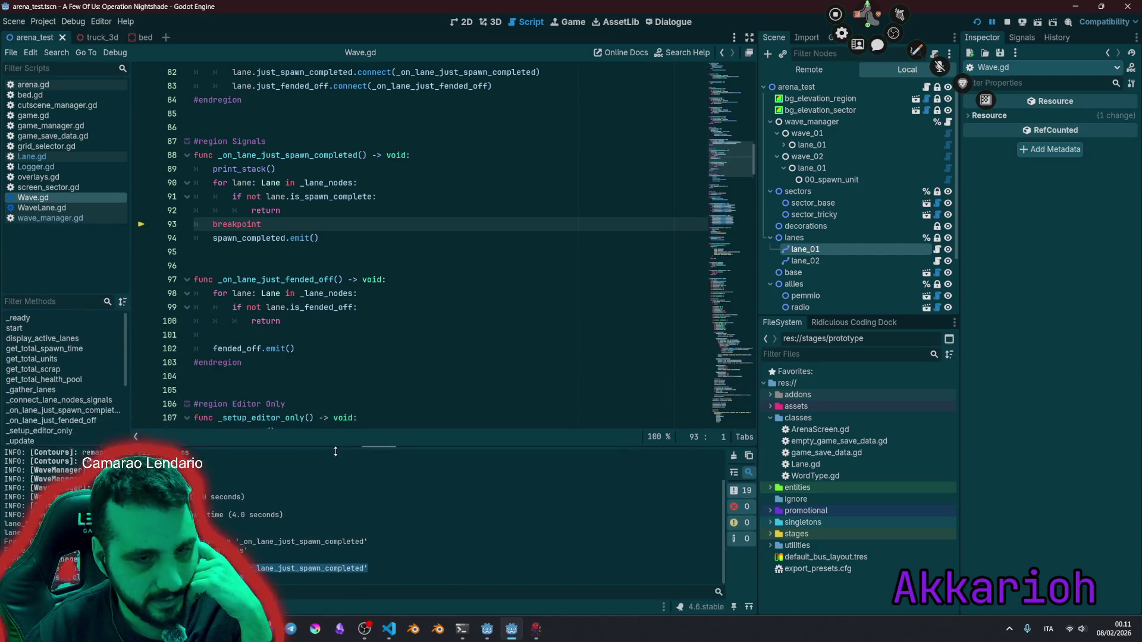
pyautogui.click(321, 237)
pyautogui.scroll(4, 402, 241)
pyautogui.doubleClick(402, 238)
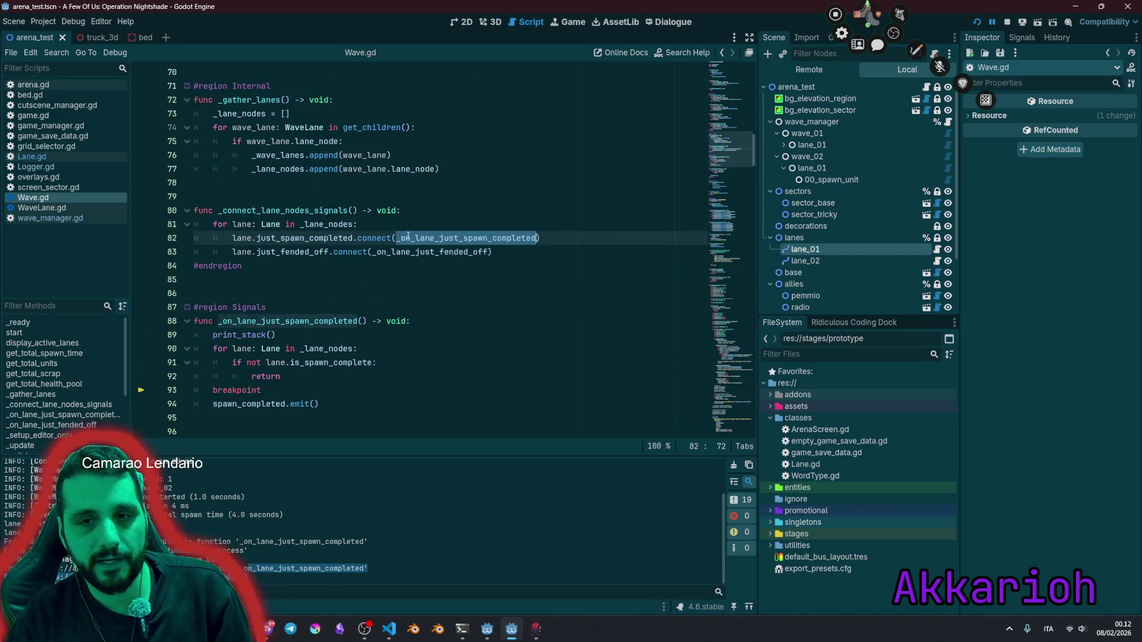
pyautogui.click(229, 391)
pyautogui.moveTo(246, 322); pyautogui.dragTo(327, 417)
pyautogui.click(400, 238)
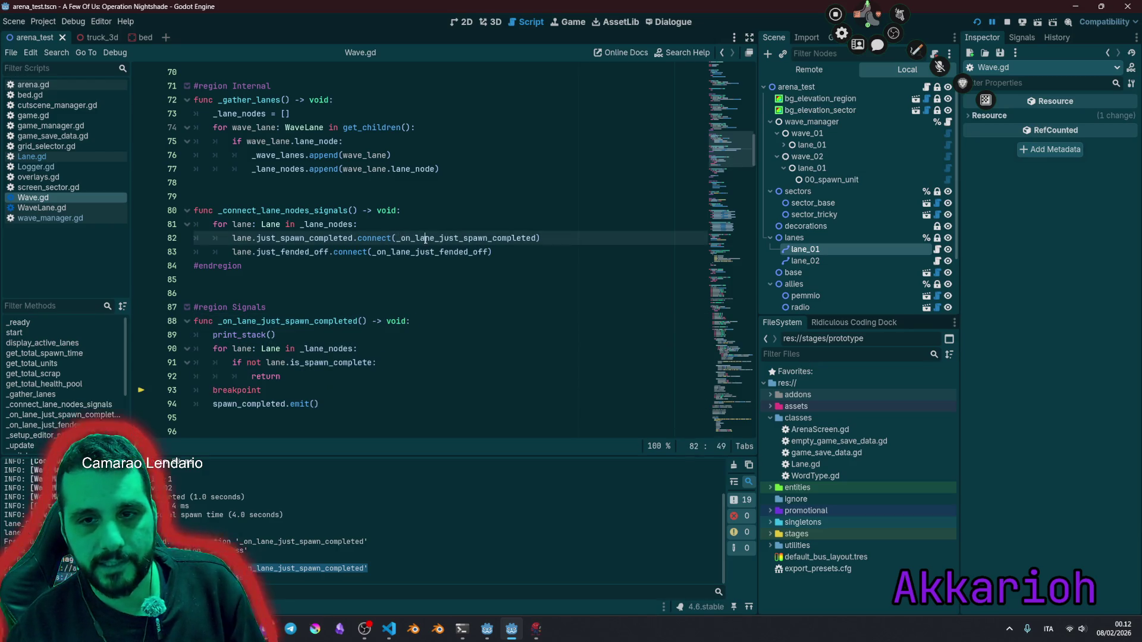
pyautogui.doubleClick(425, 239)
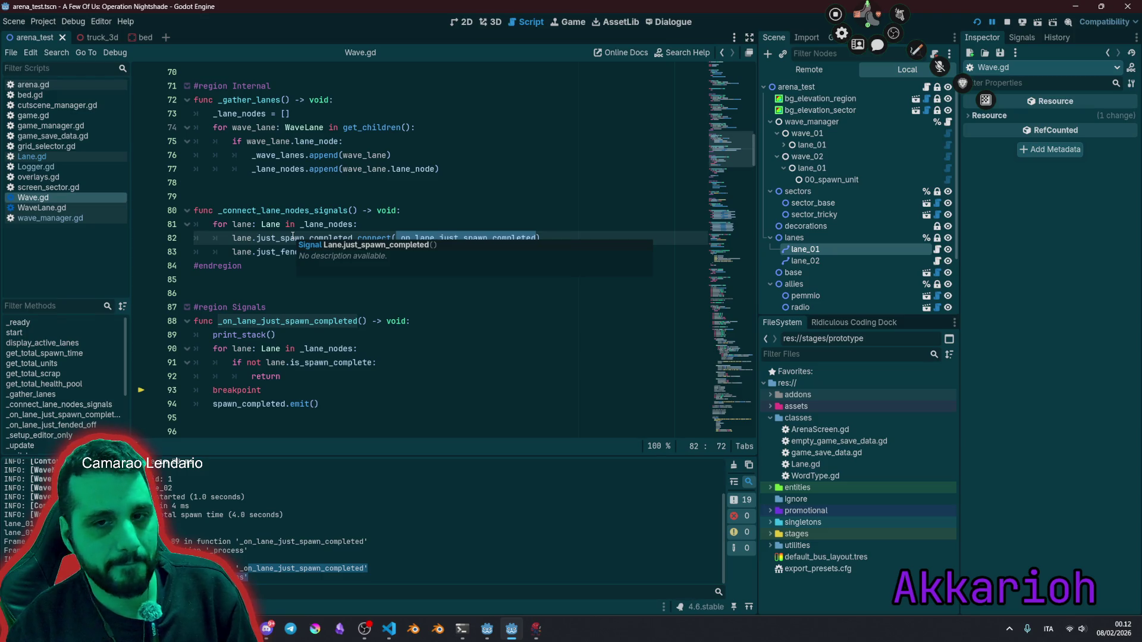
pyautogui.click(292, 238)
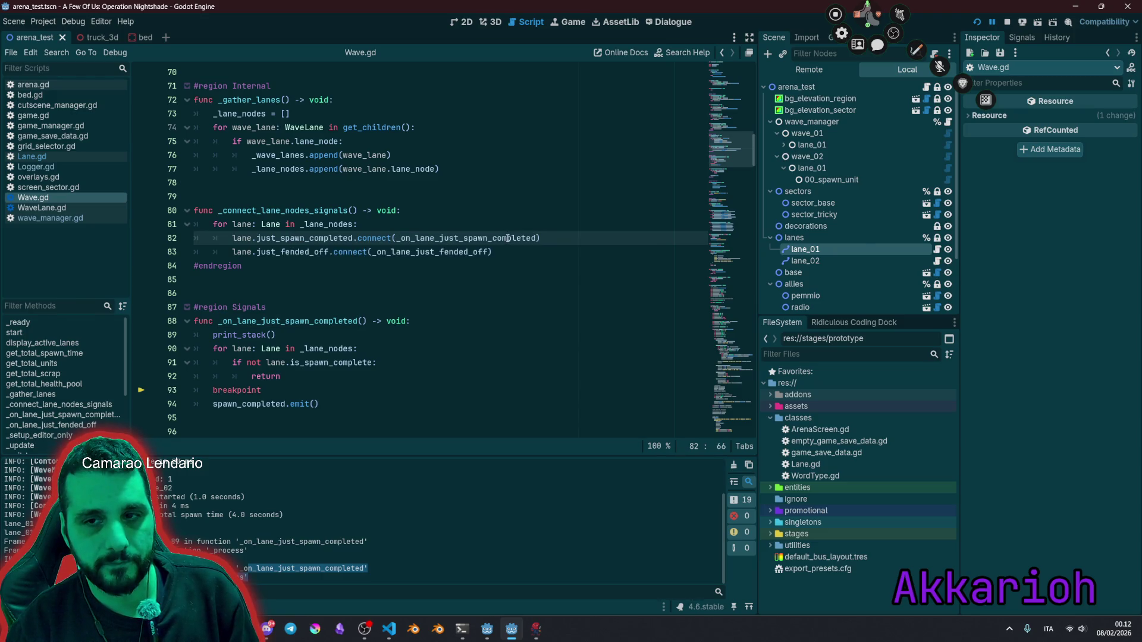
pyautogui.moveTo(509, 238)
pyautogui.press('F5')
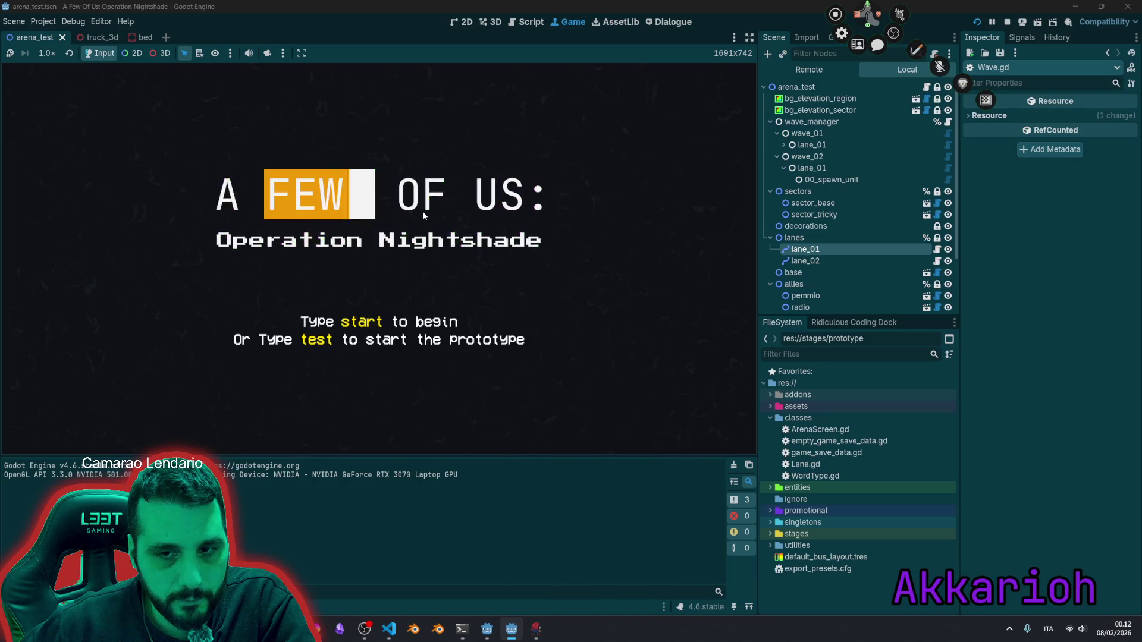
# Step: Load the prototype with 't', then select line 82's connected handler name and _lane_nodes on line 81
pyautogui.write('t')
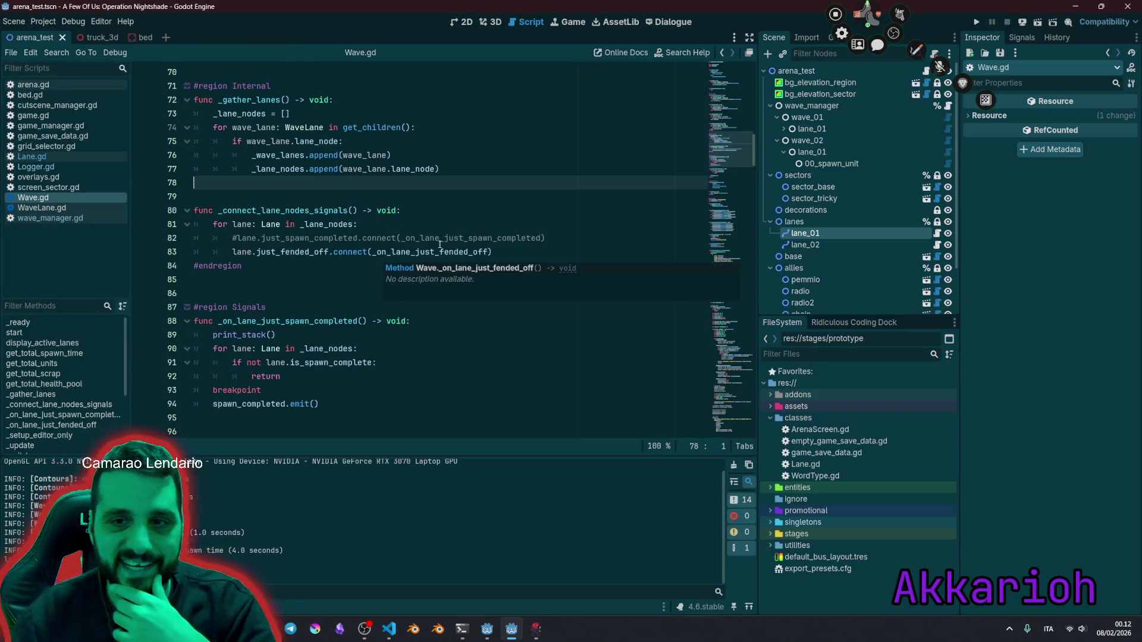
pyautogui.doubleClick(477, 238)
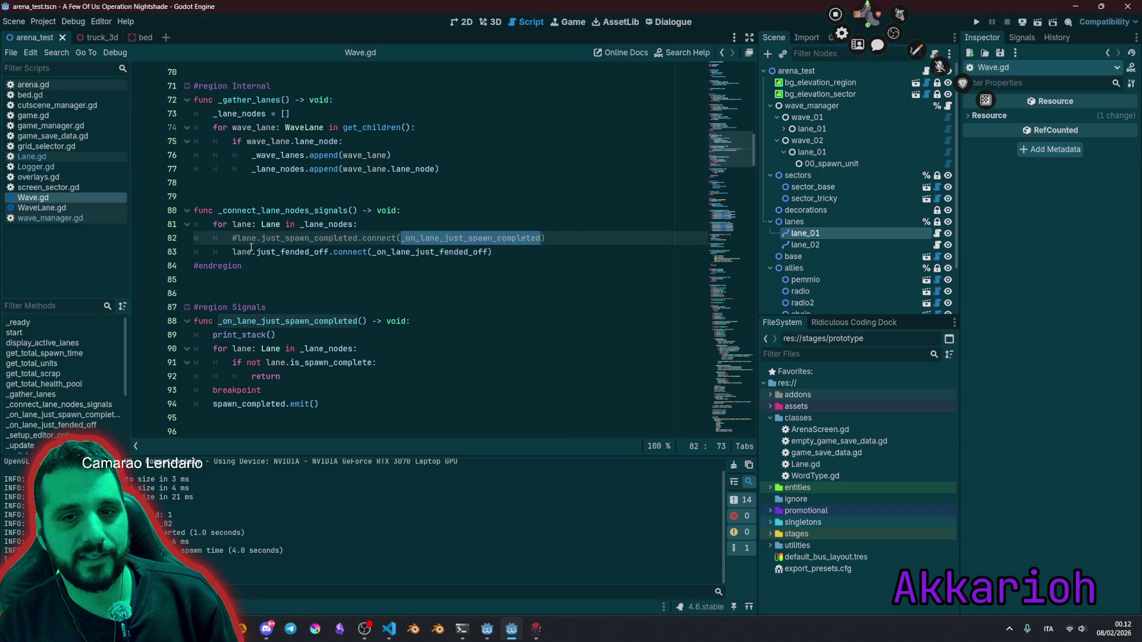
pyautogui.click(244, 225)
# Step: Add a print("") call inside the lane loop of _connect_lane_nodes_signals
pyautogui.doubleClick(302, 225)
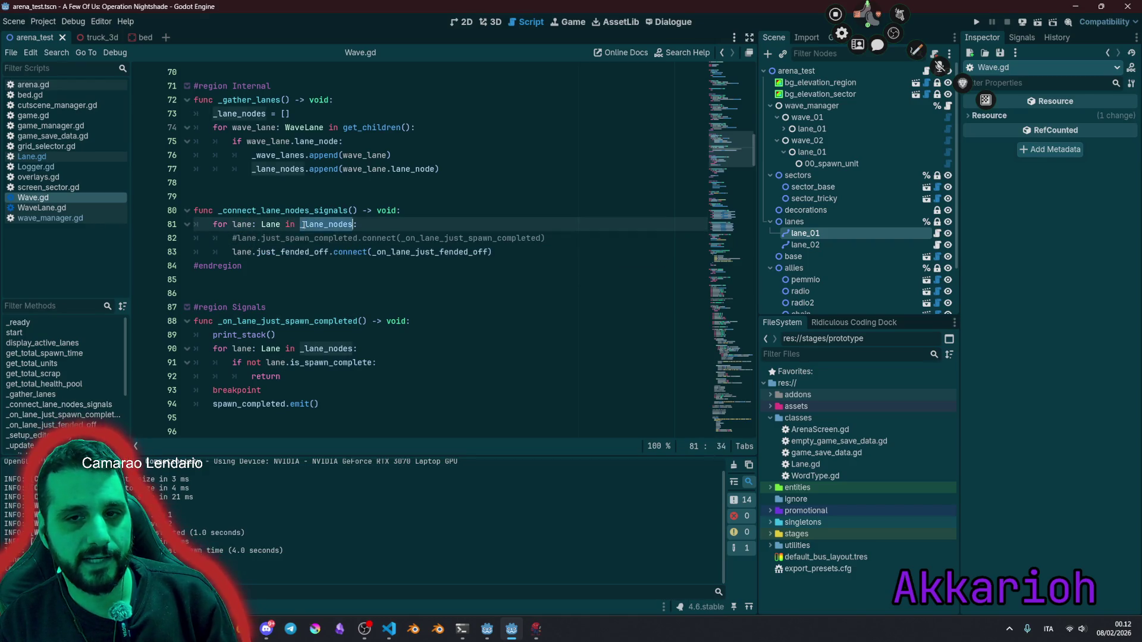
pyautogui.doubleClick(244, 238)
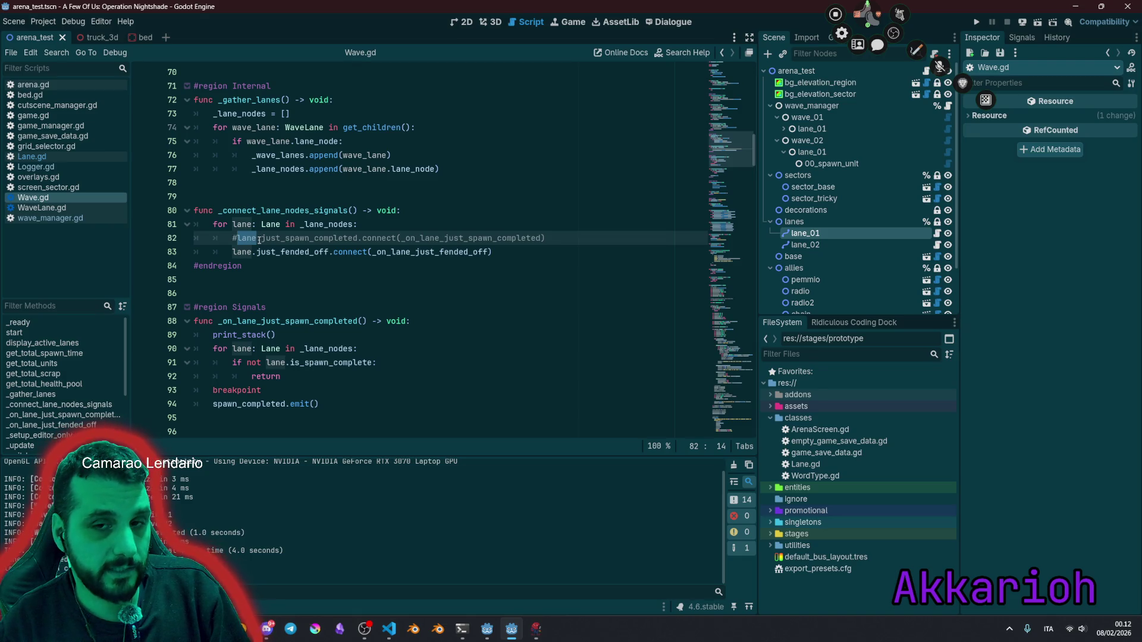
pyautogui.click(370, 226)
pyautogui.press('Return')
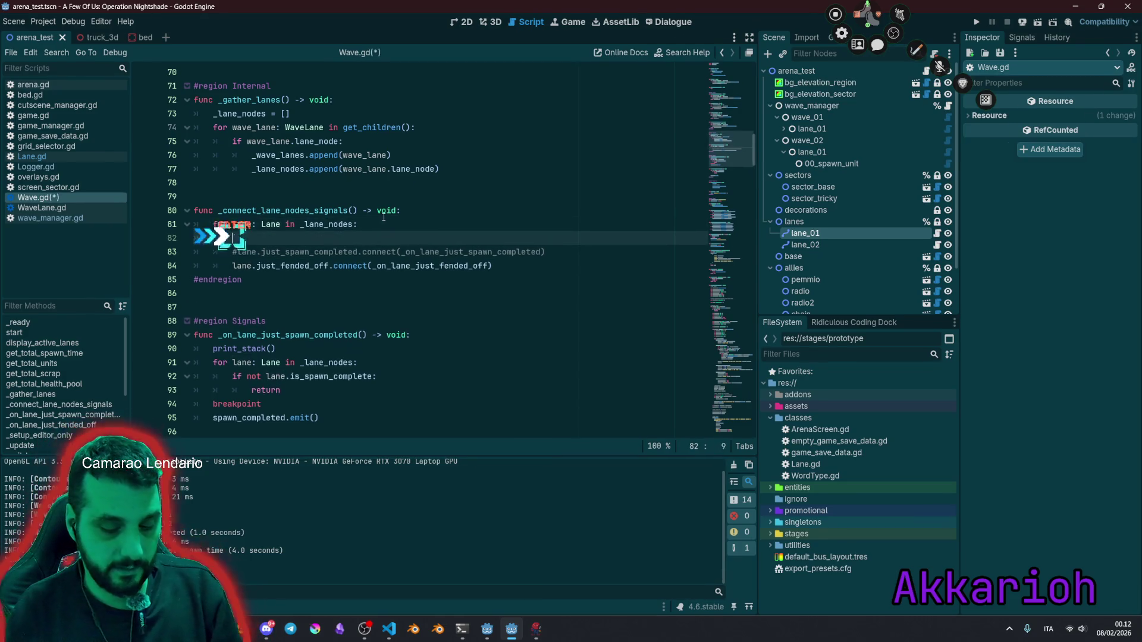
pyautogui.write('print(""')
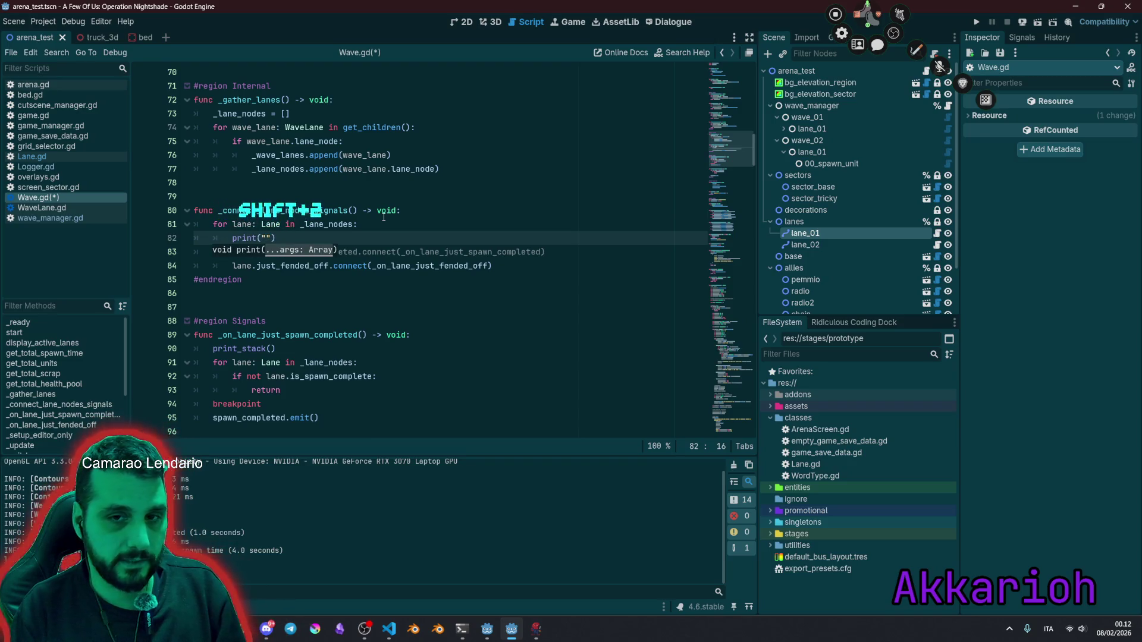
# Step: Declare 'var count: int = 0' on a new line above the lane loop
pyautogui.press('Up')
pyautogui.press('Up')
pyautogui.press('Down')
pyautogui.press('Home')
pyautogui.press('Return')
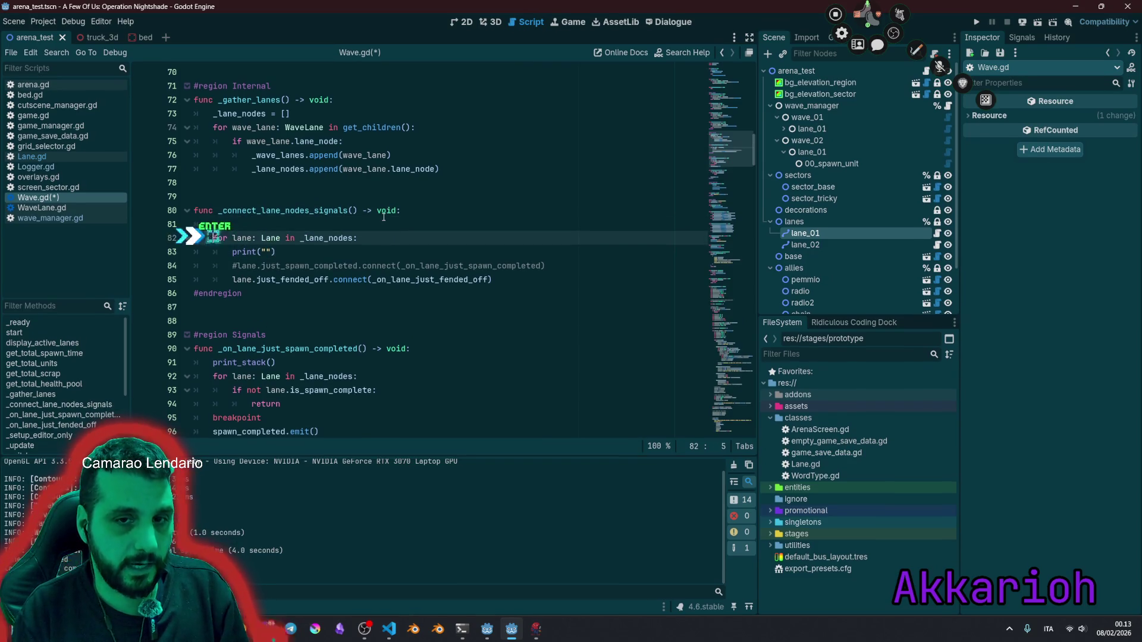
pyautogui.press('Up')
pyautogui.write('r cou')
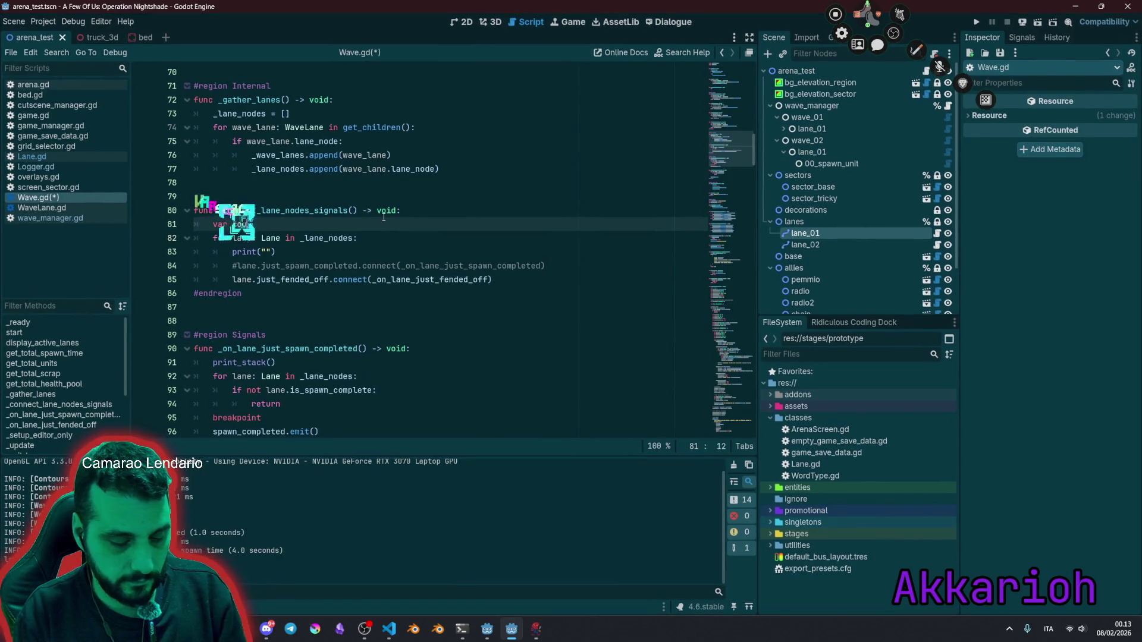
pyautogui.write('nt: int =  0')
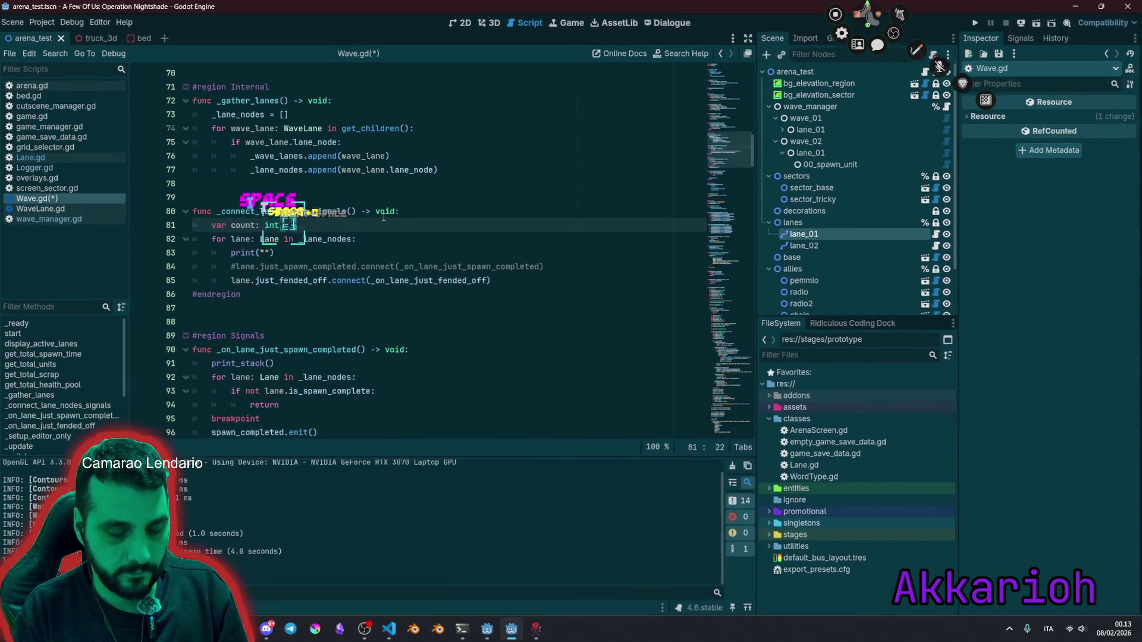
pyautogui.press('BackSpace')
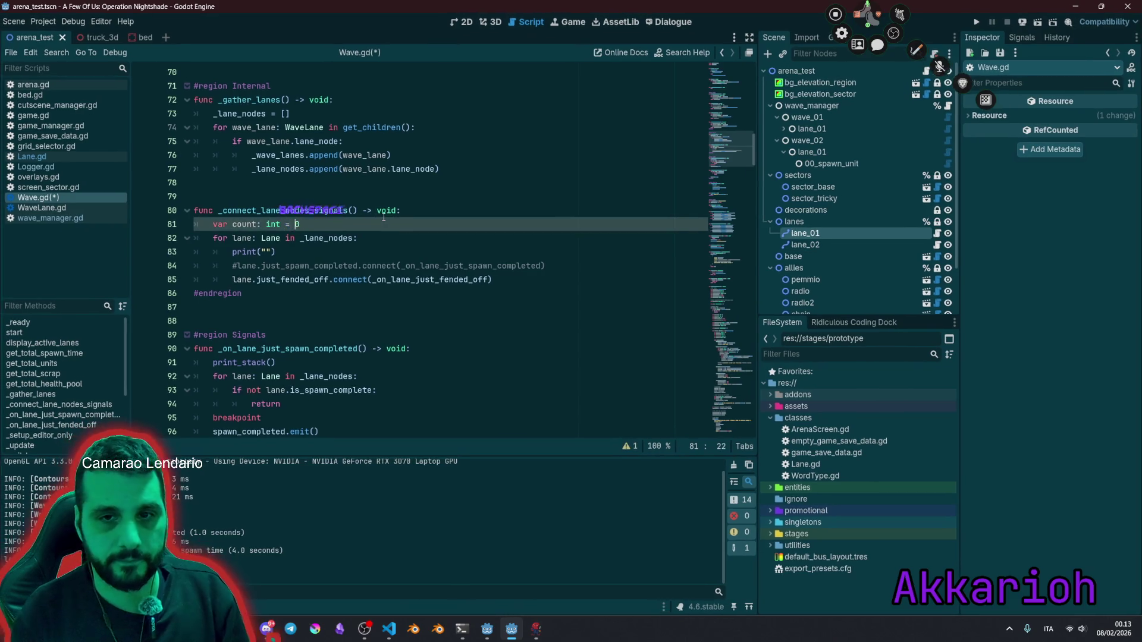
# Step: Add 'count += 1' inside the lane loop
pyautogui.press('Down')
pyautogui.press('End')
pyautogui.press('Return')
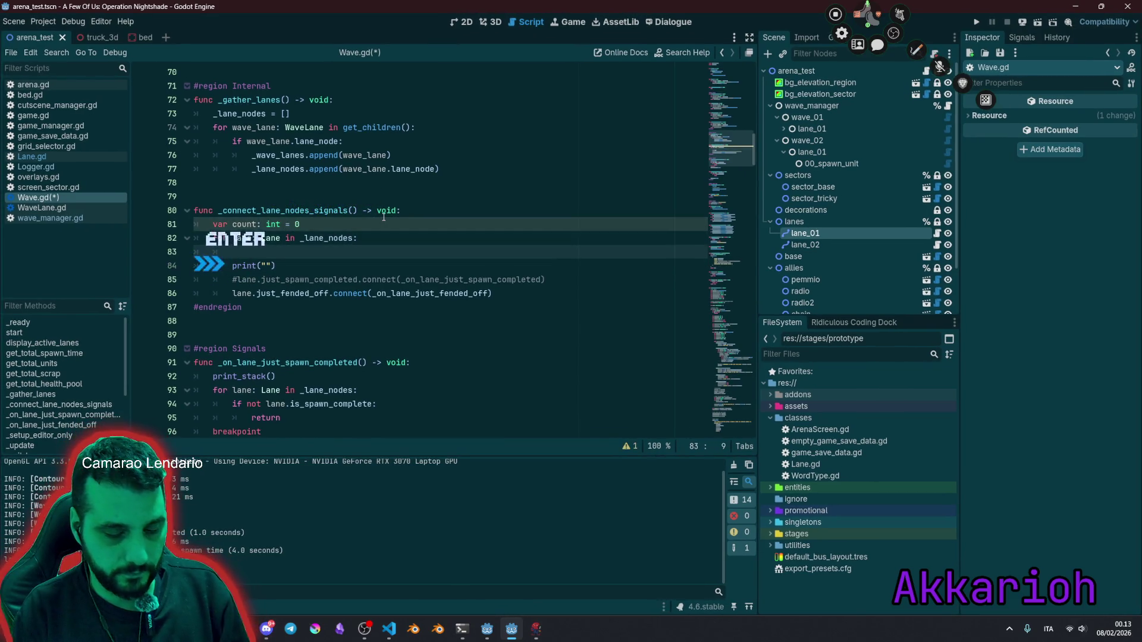
pyautogui.write('count')
pyautogui.press('Return')
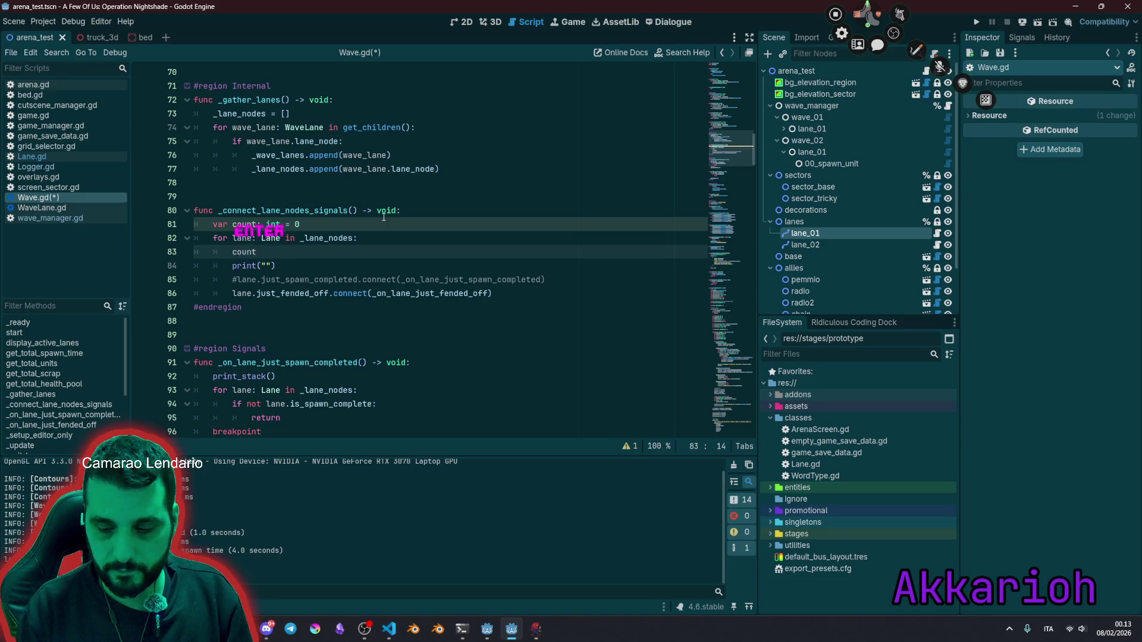
pyautogui.write(' += 1')
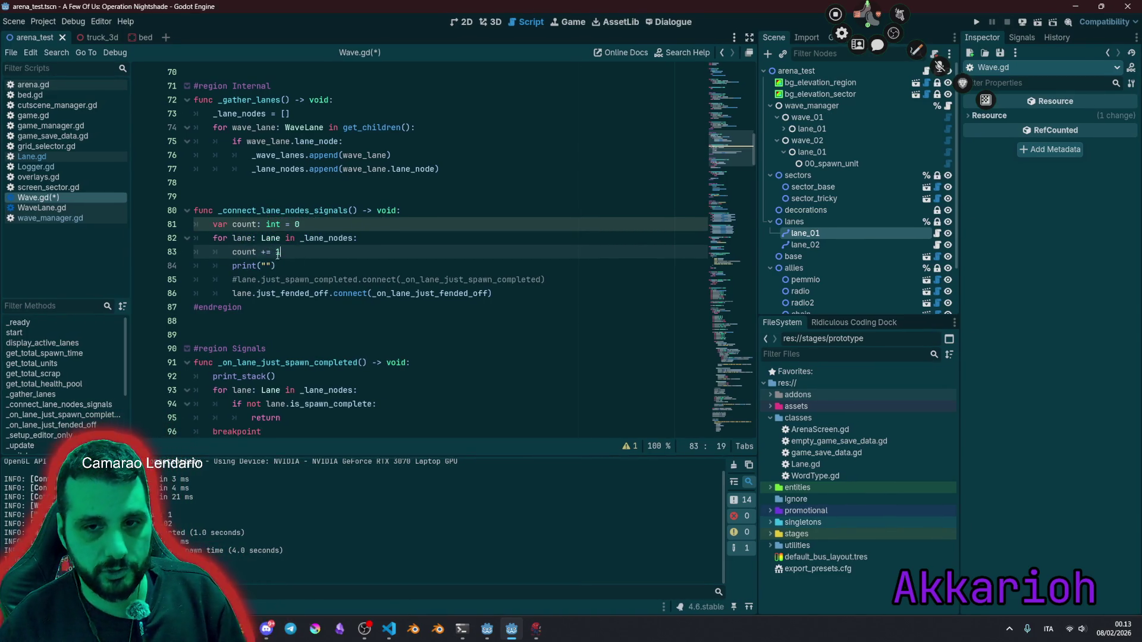
# Step: Make the print output "COUNTTNTNTNN: %d" % count
pyautogui.click(267, 265)
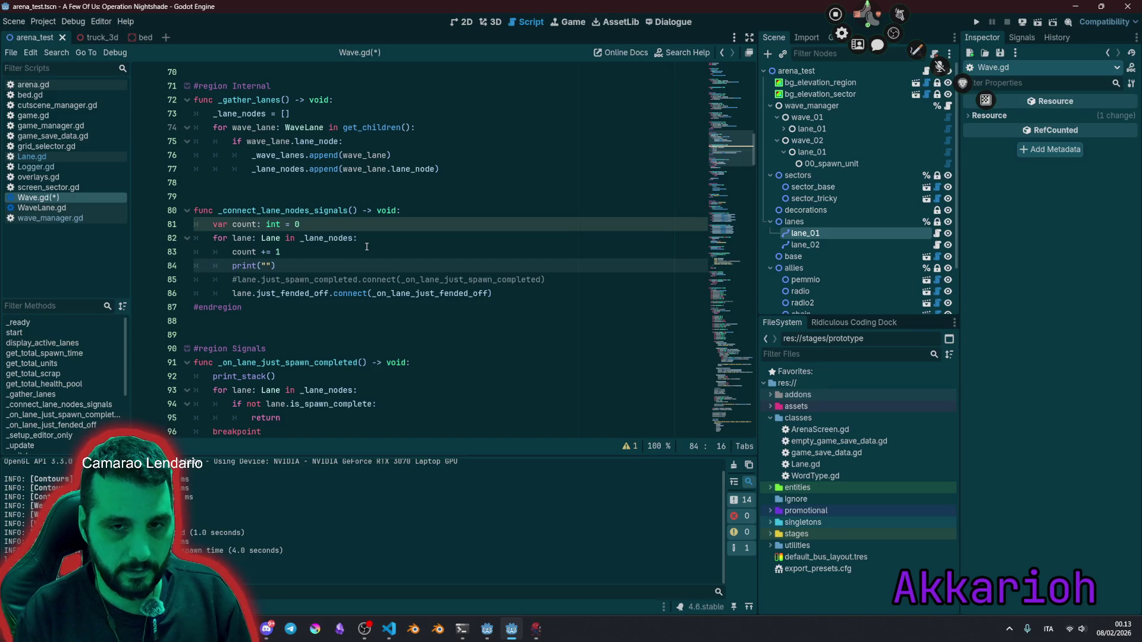
pyautogui.write('COUD')
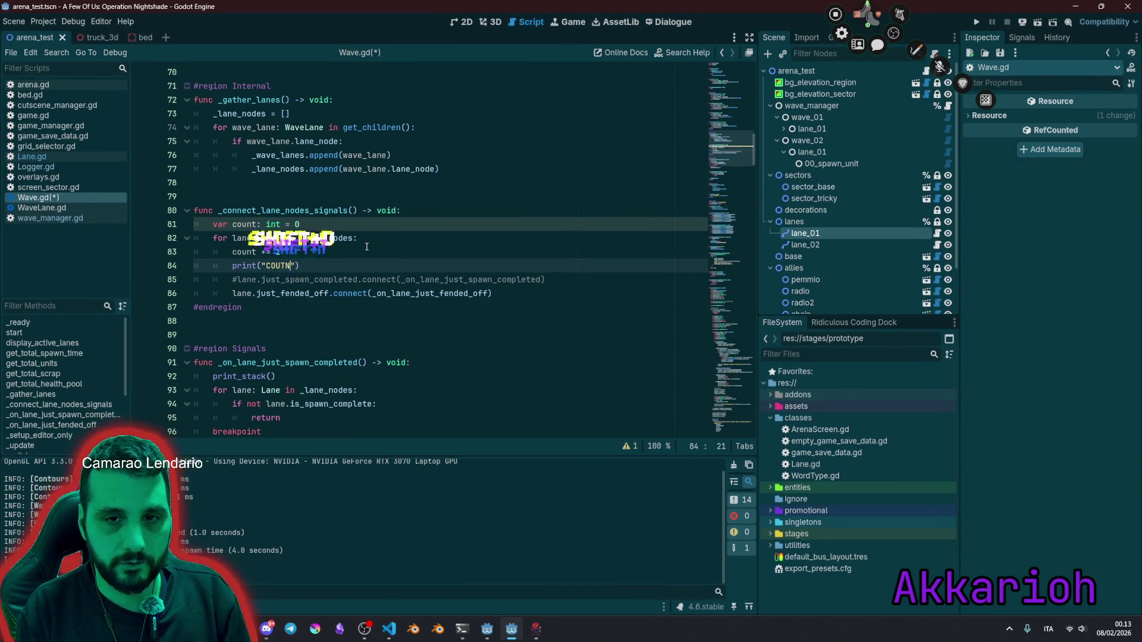
pyautogui.hotkey('shift', 'BackSpace')
pyautogui.write('NTTNTNTNN: ')
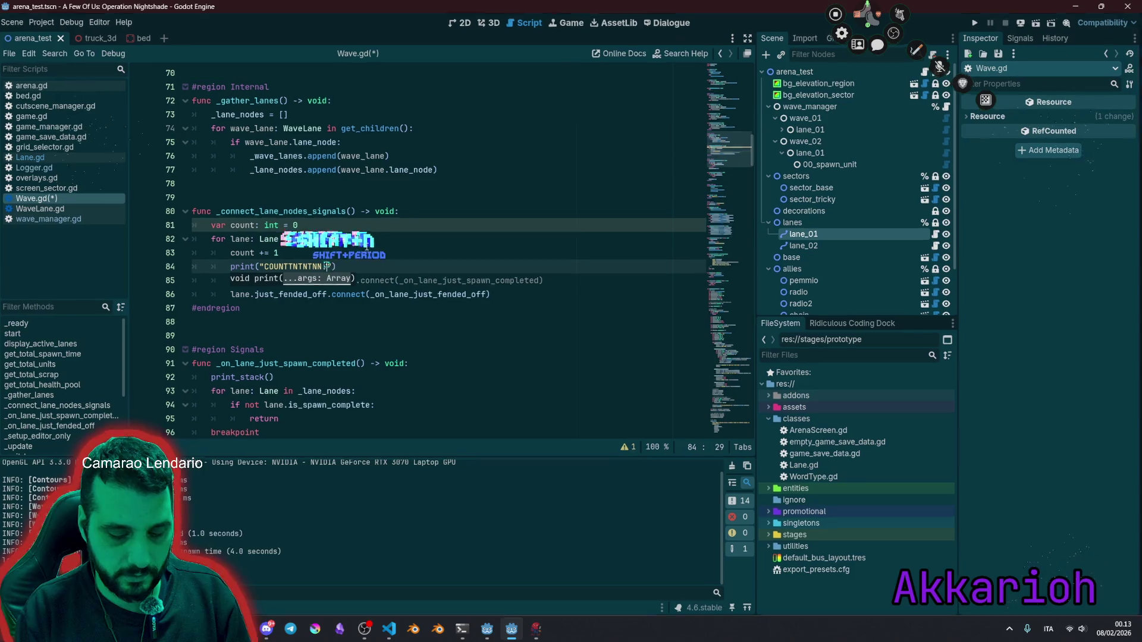
pyautogui.write('%d" ')
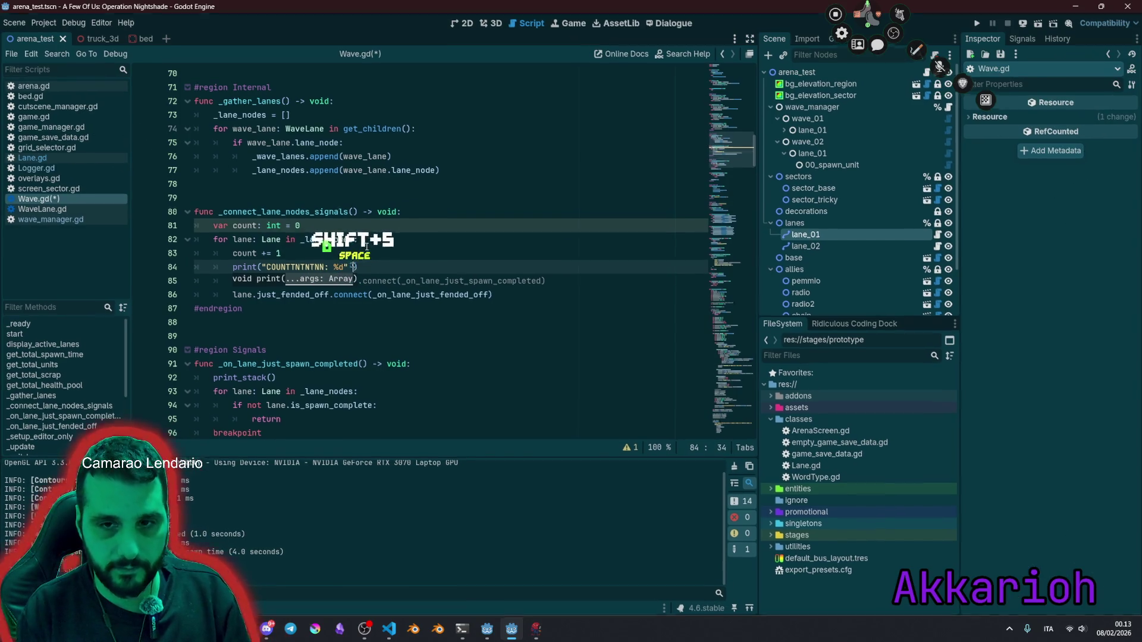
pyautogui.write('% count')
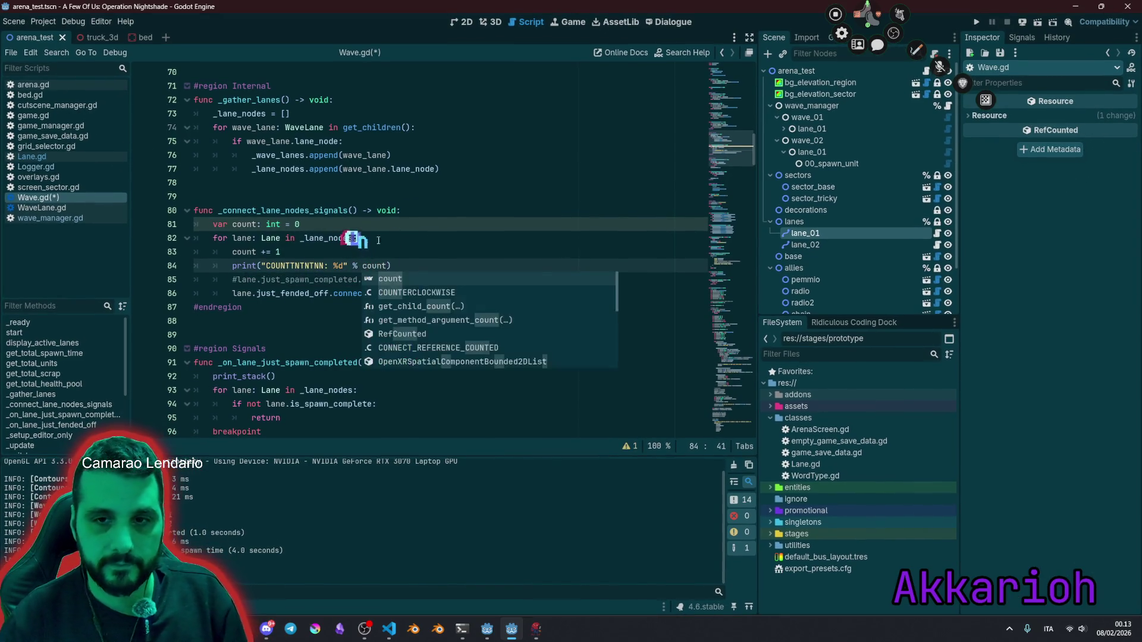
pyautogui.click(425, 229)
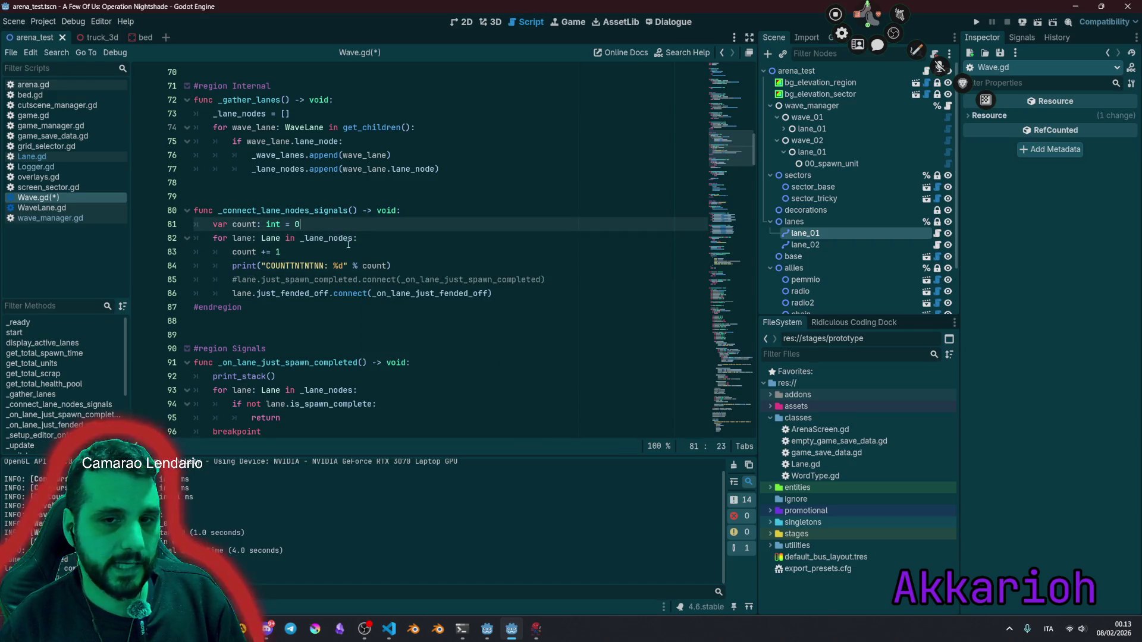
# Step: Review the two lane signal connection lines, then run the project with F5
pyautogui.click(359, 279)
pyautogui.moveTo(359, 279); pyautogui.dragTo(493, 293)
pyautogui.click(445, 294)
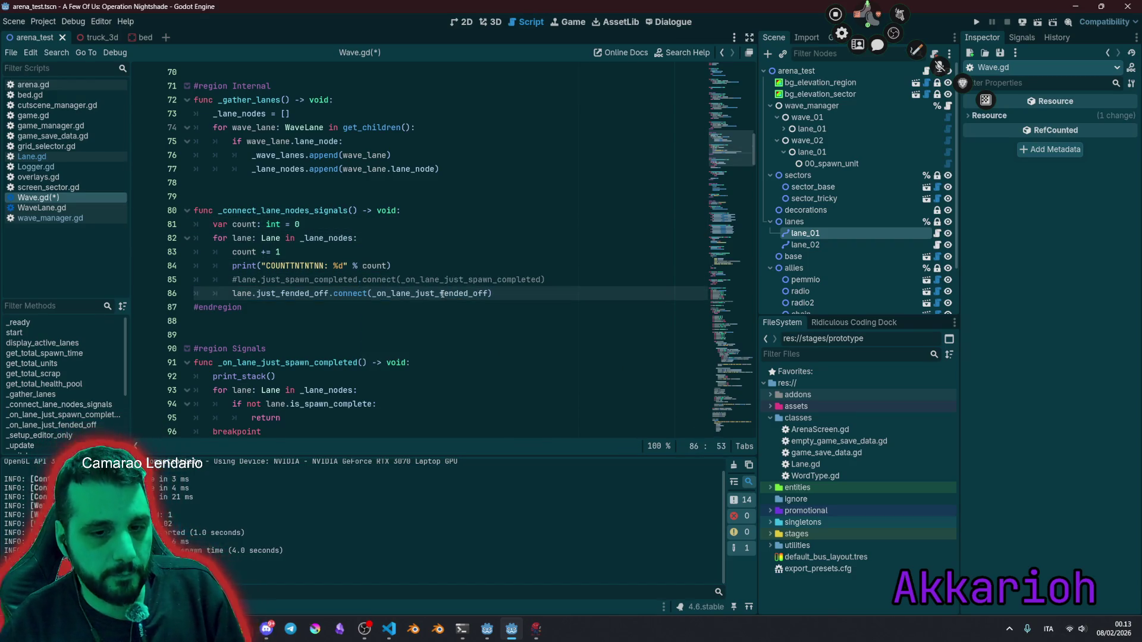
pyautogui.doubleClick(440, 283)
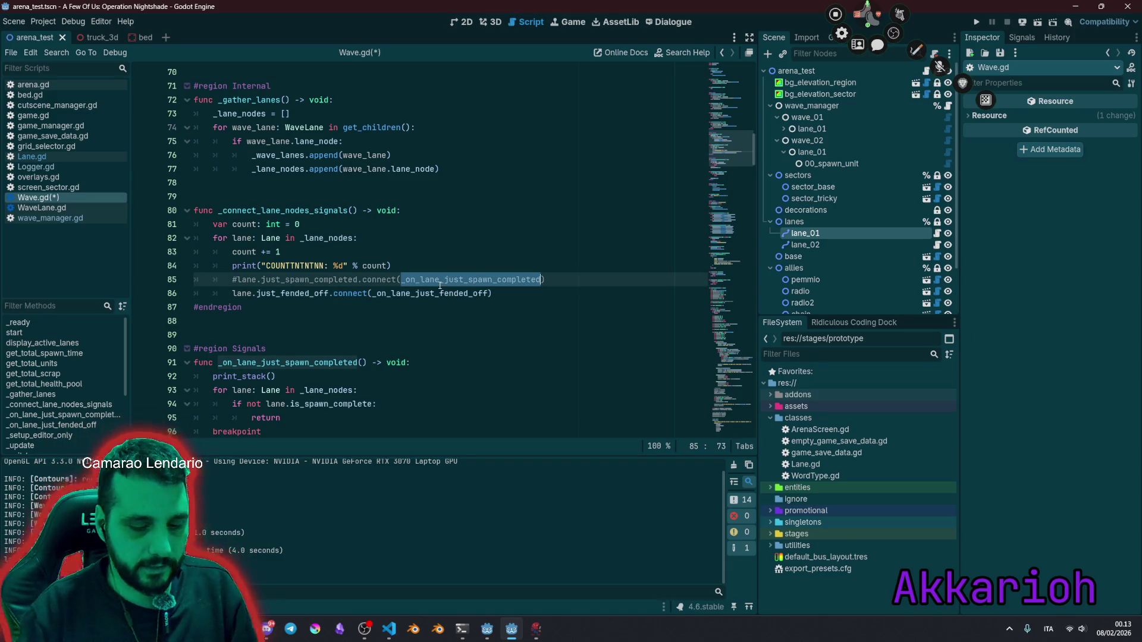
pyautogui.press('F5')
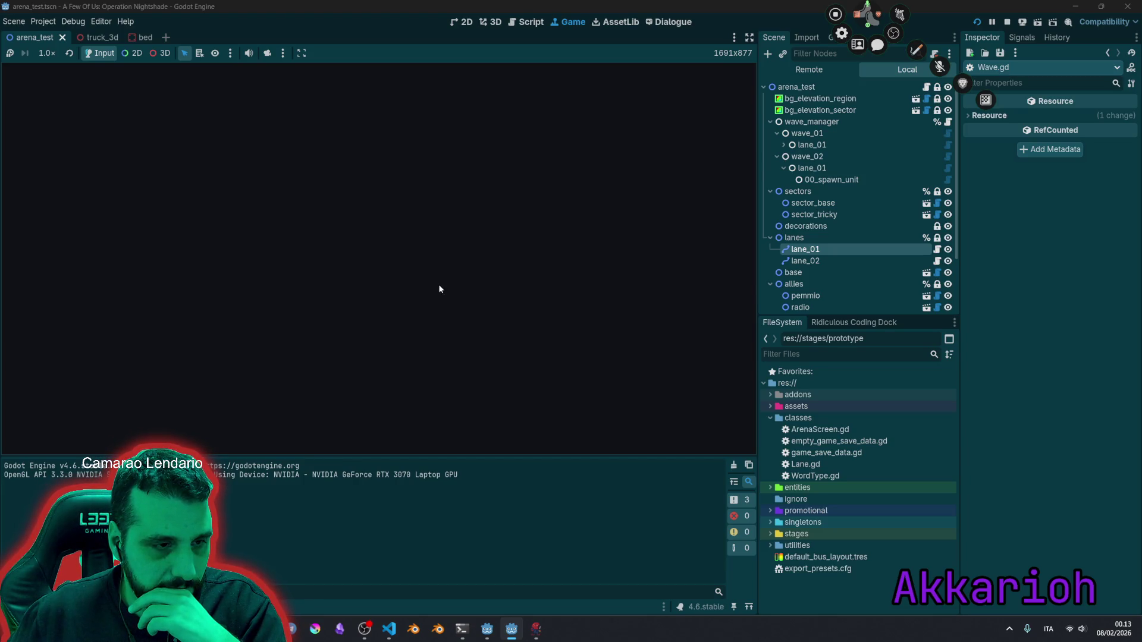
# Step: Type 'test' in the running game to get past the title screen
pyautogui.write('test')
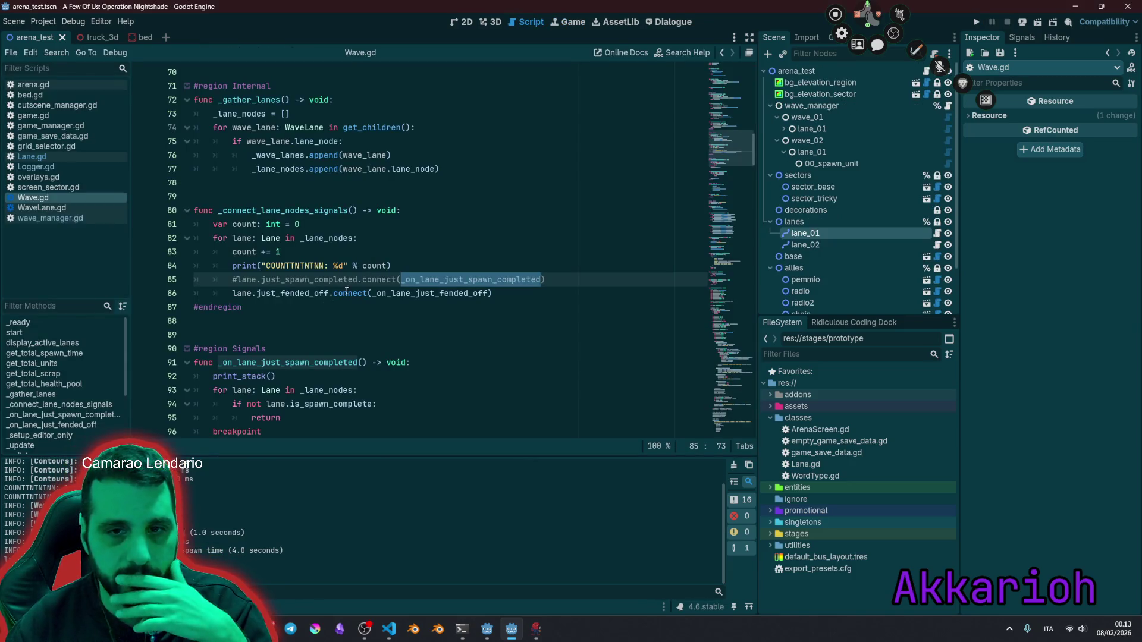
# Step: Enlarge the Output panel to read the COUNTTNTNTNN: 1 lines and review the count references
pyautogui.doubleClick(292, 265)
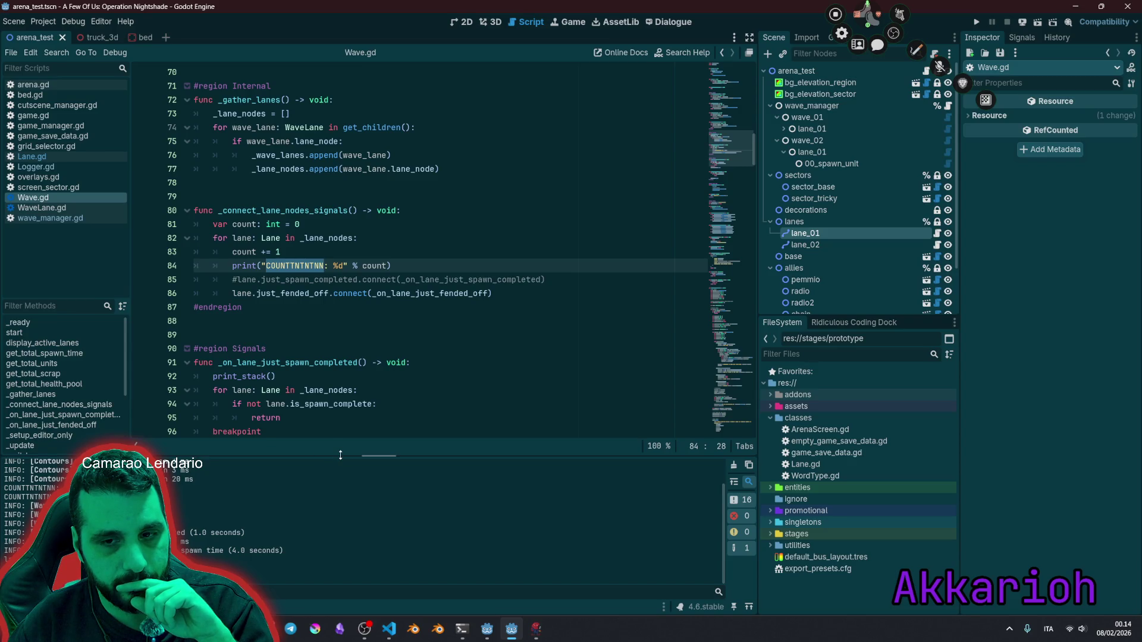
pyautogui.moveTo(338, 455); pyautogui.dragTo(347, 390)
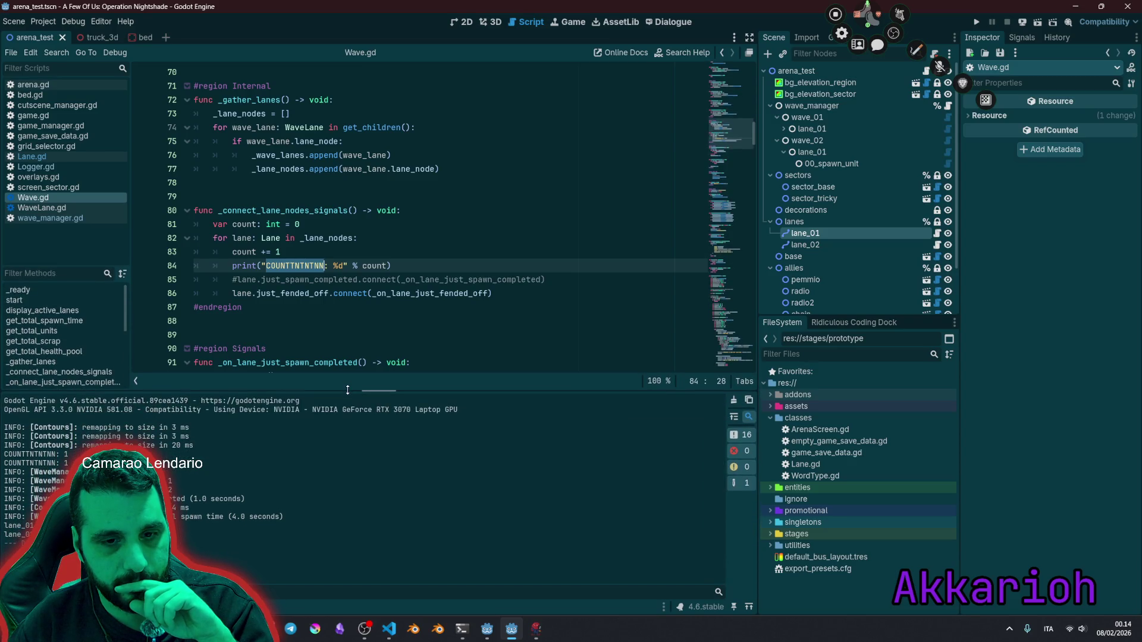
pyautogui.click(232, 266)
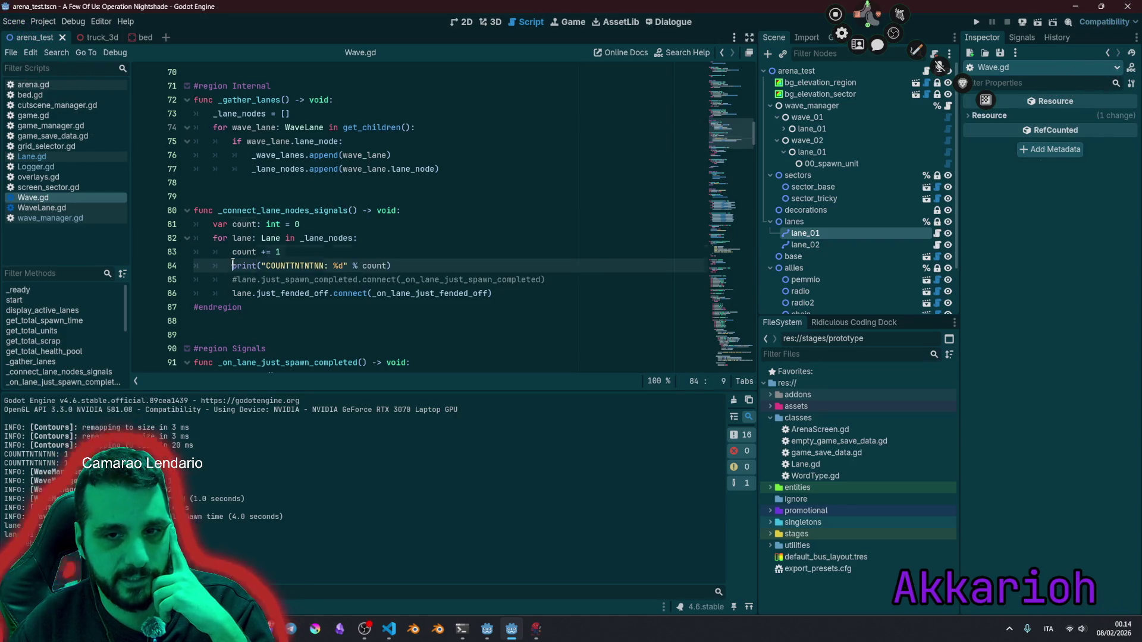
pyautogui.doubleClick(293, 264)
pyautogui.doubleClick(245, 252)
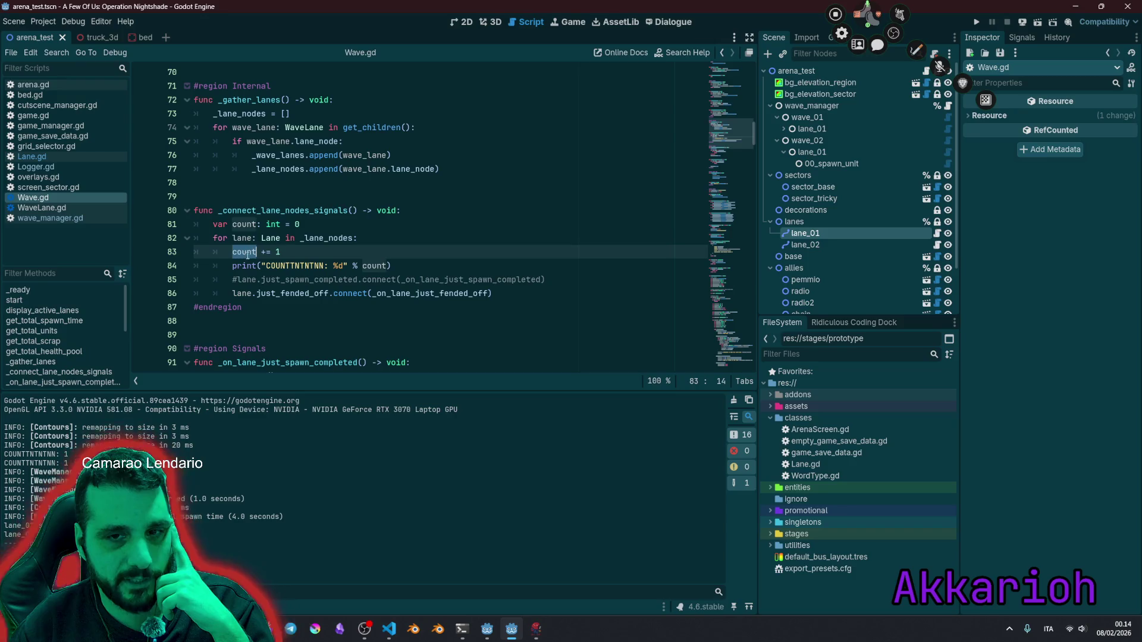
pyautogui.doubleClick(382, 265)
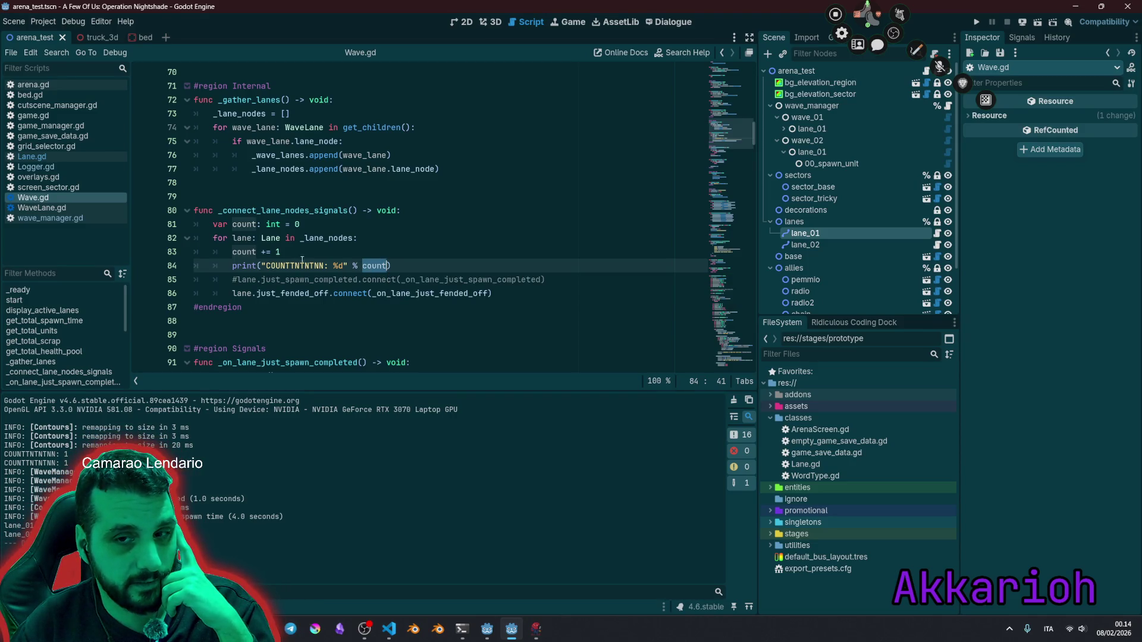
# Step: Recheck the count increment and print call, then select wave_01 in the Scene dock
pyautogui.click(264, 256)
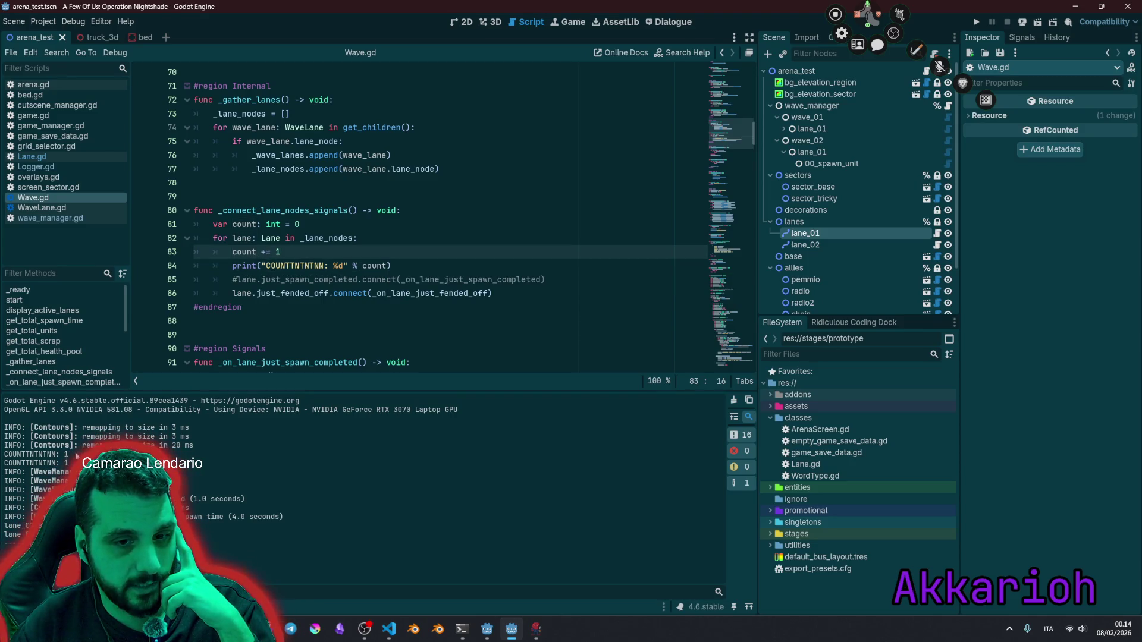
pyautogui.doubleClick(364, 267)
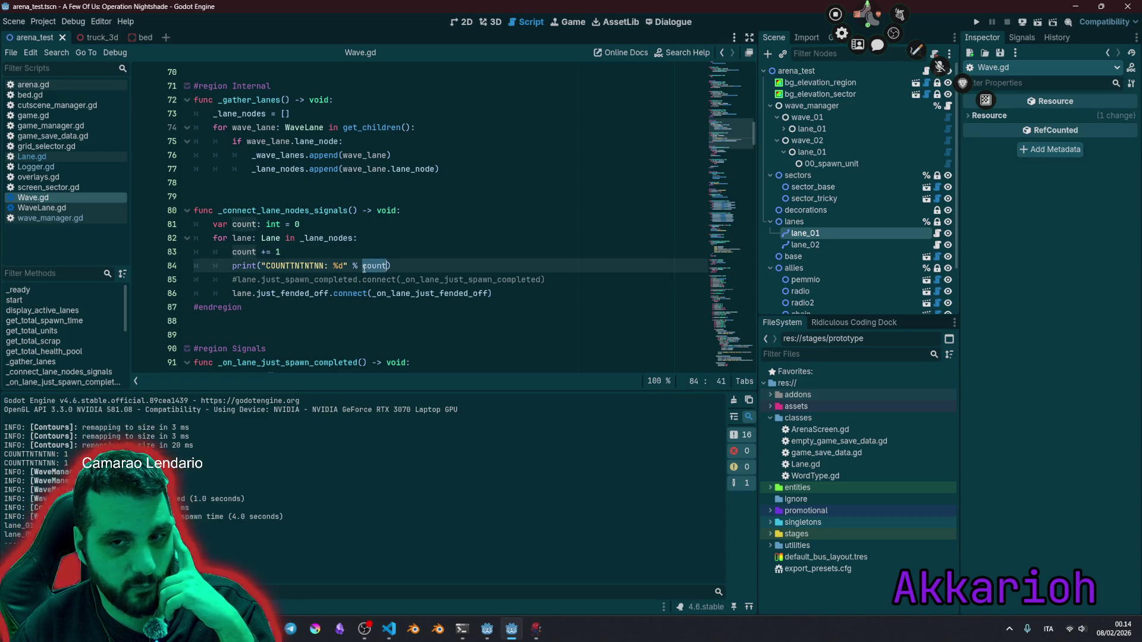
pyautogui.click(275, 252)
pyautogui.moveTo(309, 149)
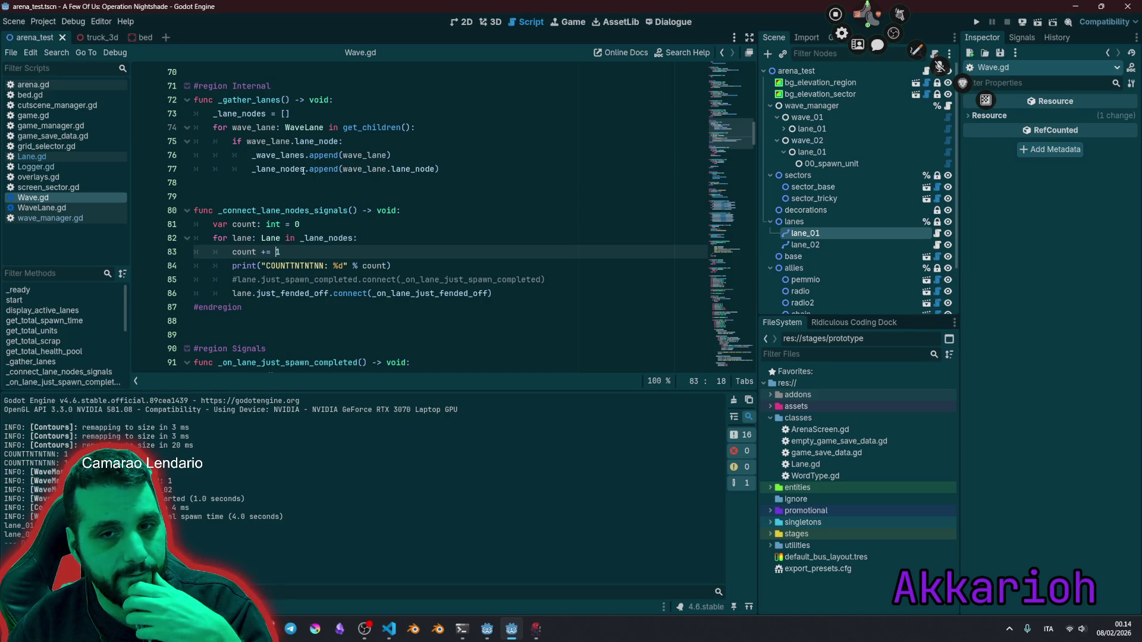
pyautogui.moveTo(304, 169)
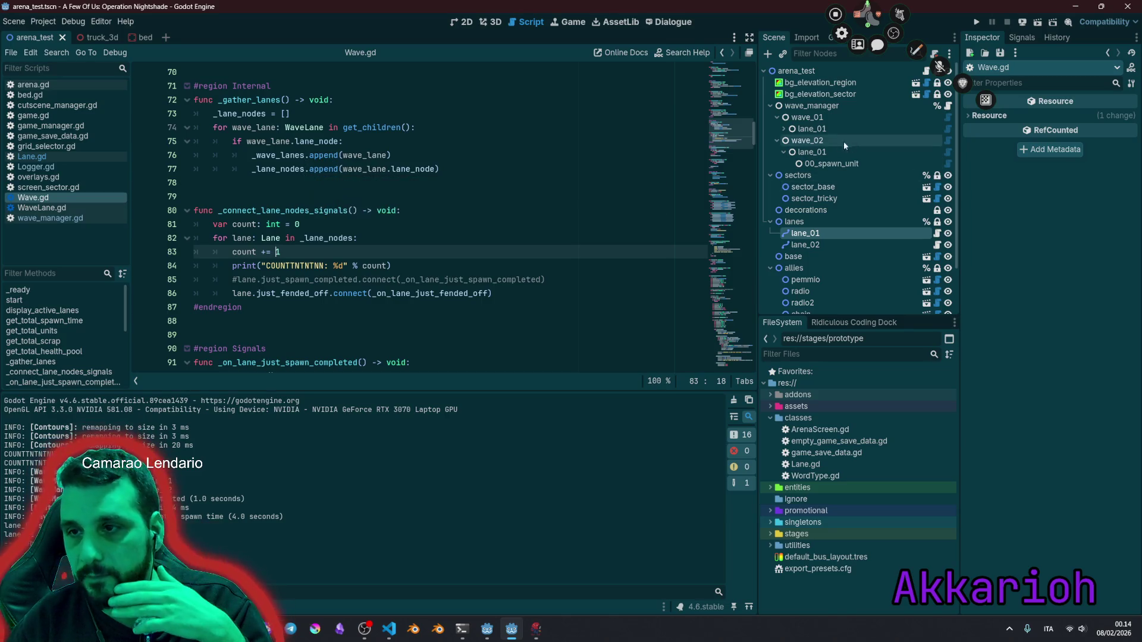
pyautogui.click(808, 118)
pyautogui.click(807, 141)
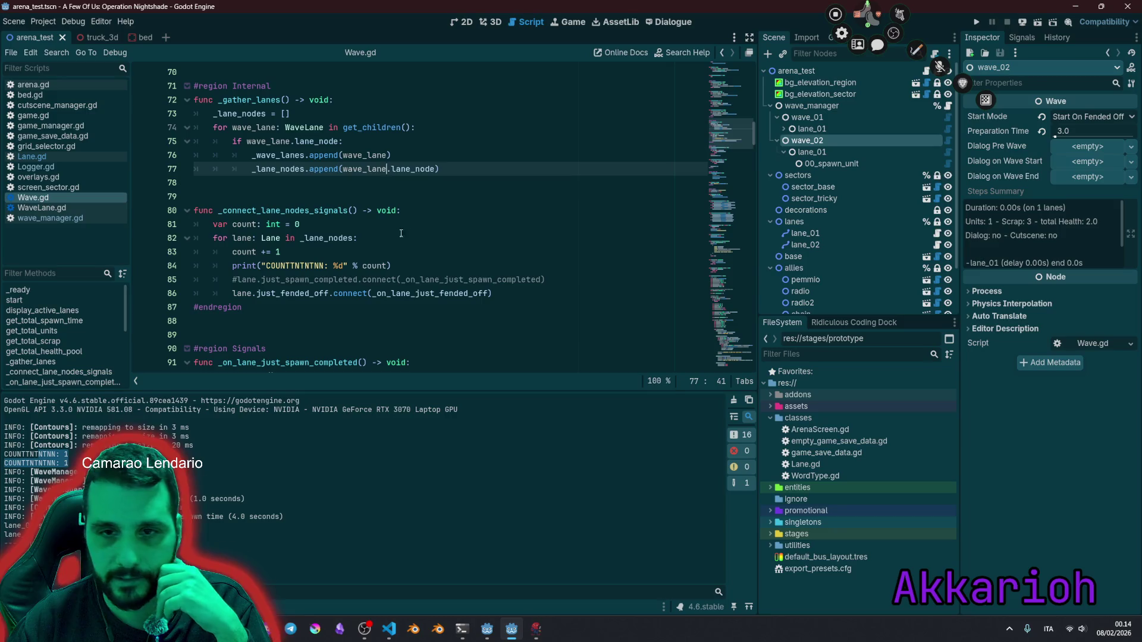
pyautogui.click(304, 224)
pyautogui.moveTo(283, 212); pyautogui.dragTo(283, 266)
pyautogui.click(283, 211)
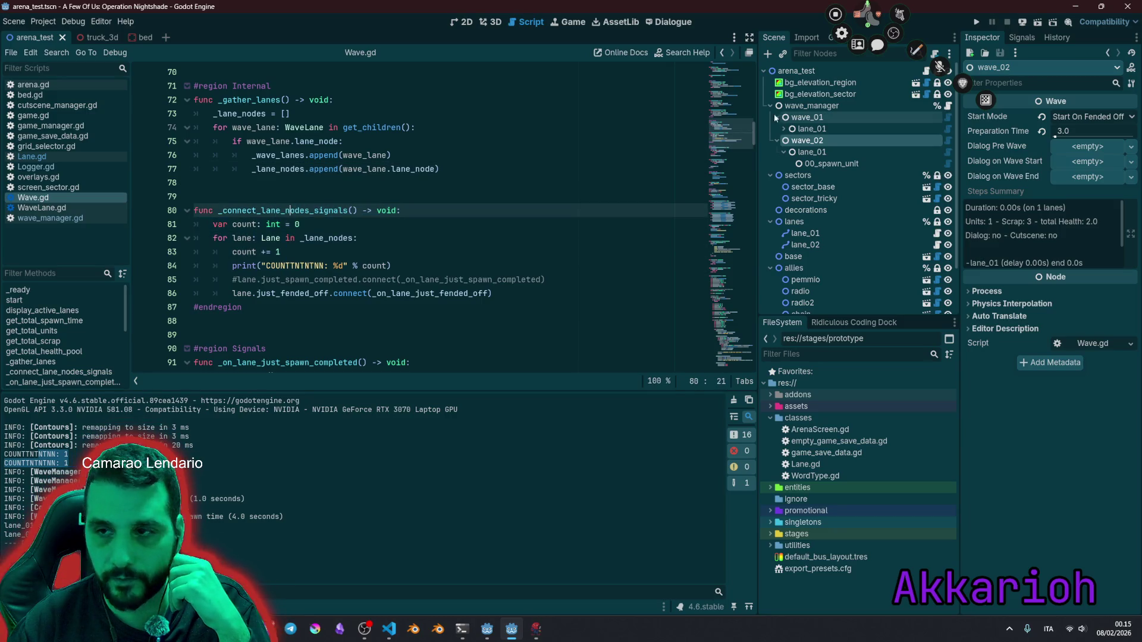
pyautogui.click(807, 118)
pyautogui.click(810, 140)
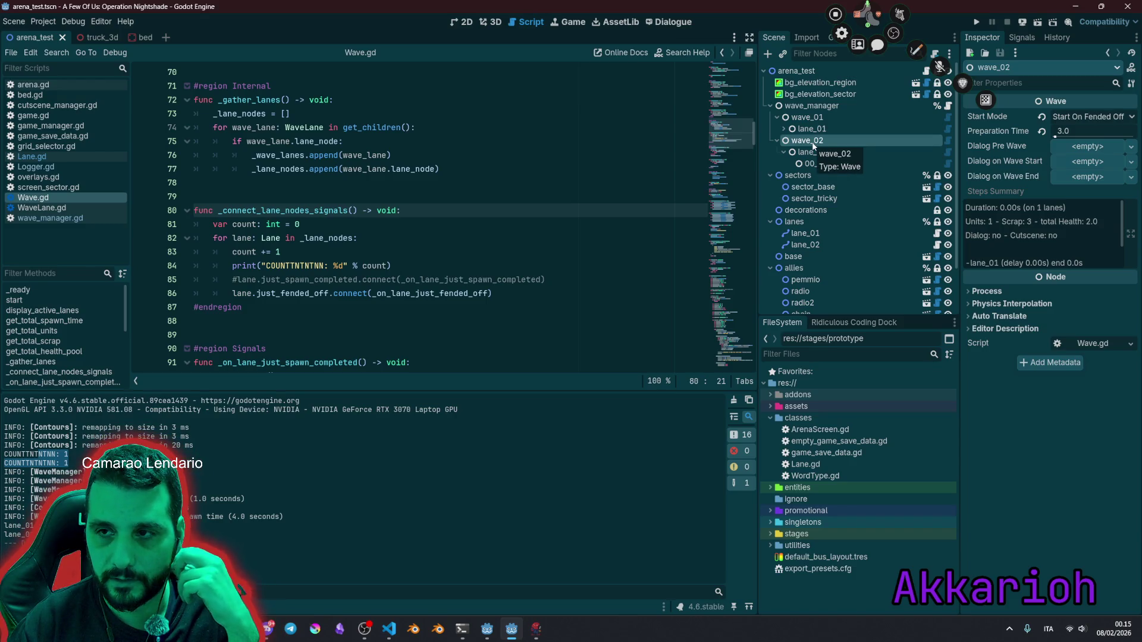
pyautogui.click(401, 252)
pyautogui.scroll(-2, 400, 252)
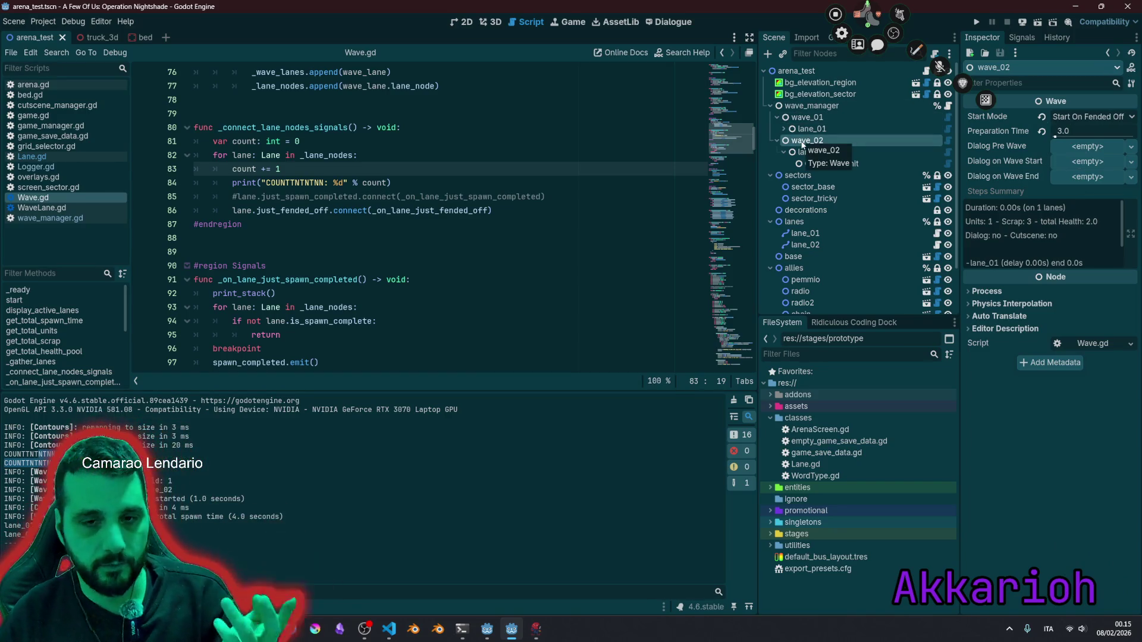
pyautogui.doubleClick(244, 343)
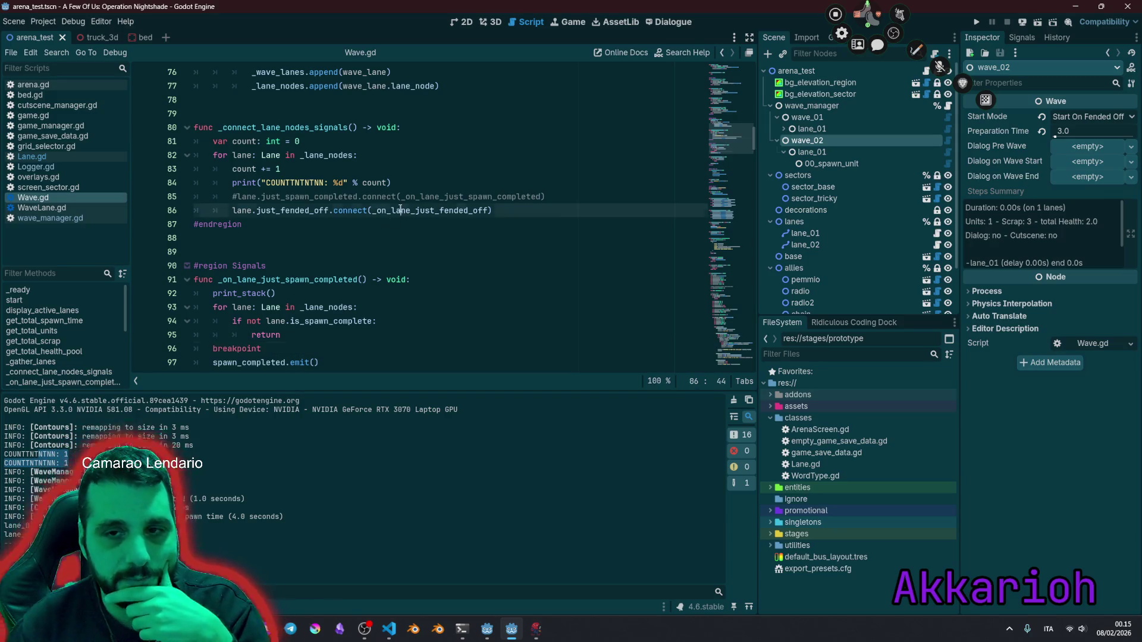
pyautogui.doubleClick(428, 211)
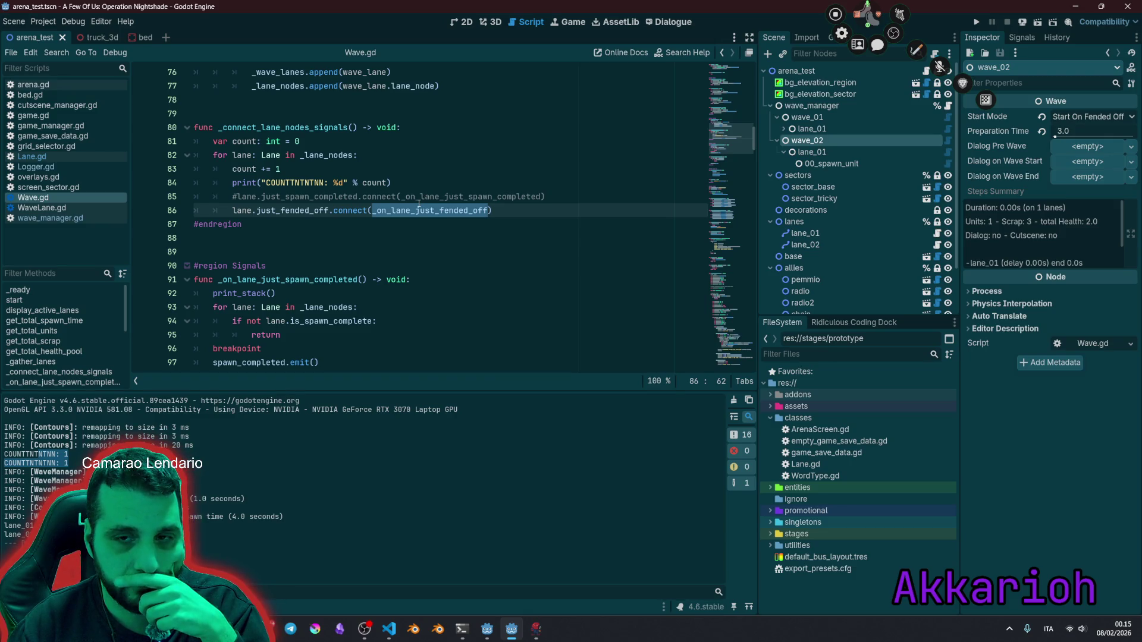
pyautogui.press('Left')
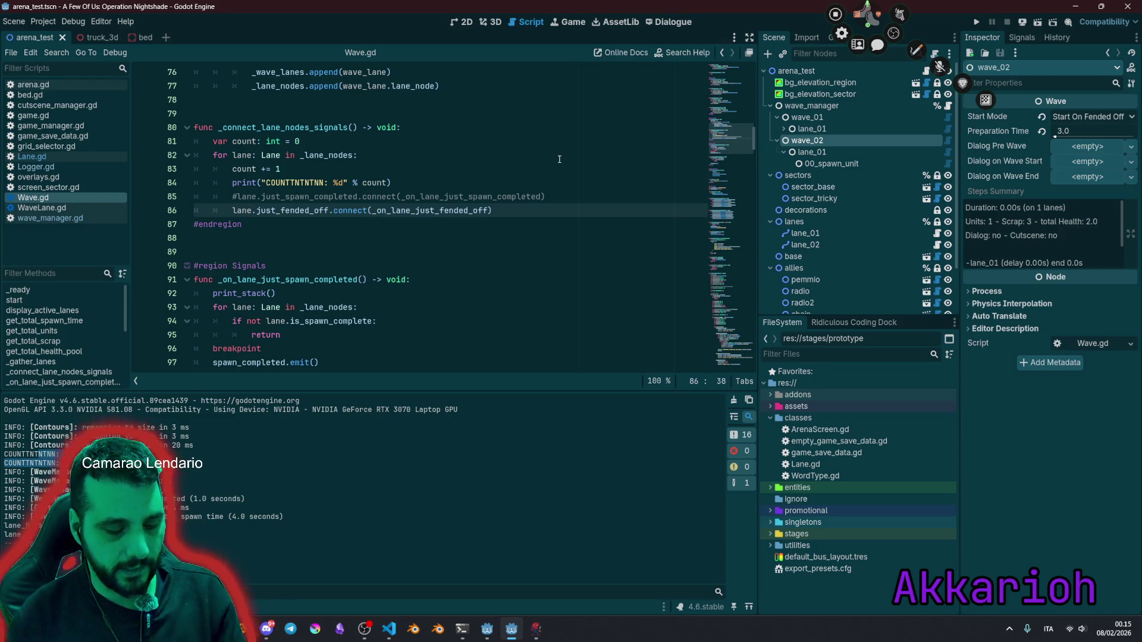
# Step: Try a 'self.' prefix on the fended-off handler connection, then remove it
pyautogui.write('self.')
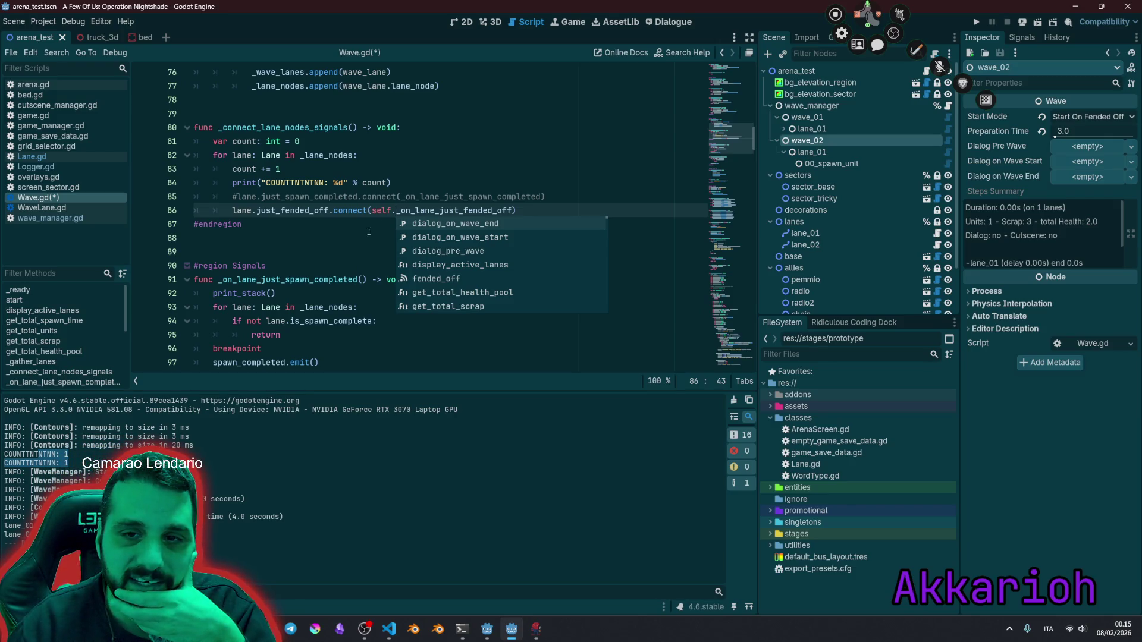
pyautogui.doubleClick(381, 211)
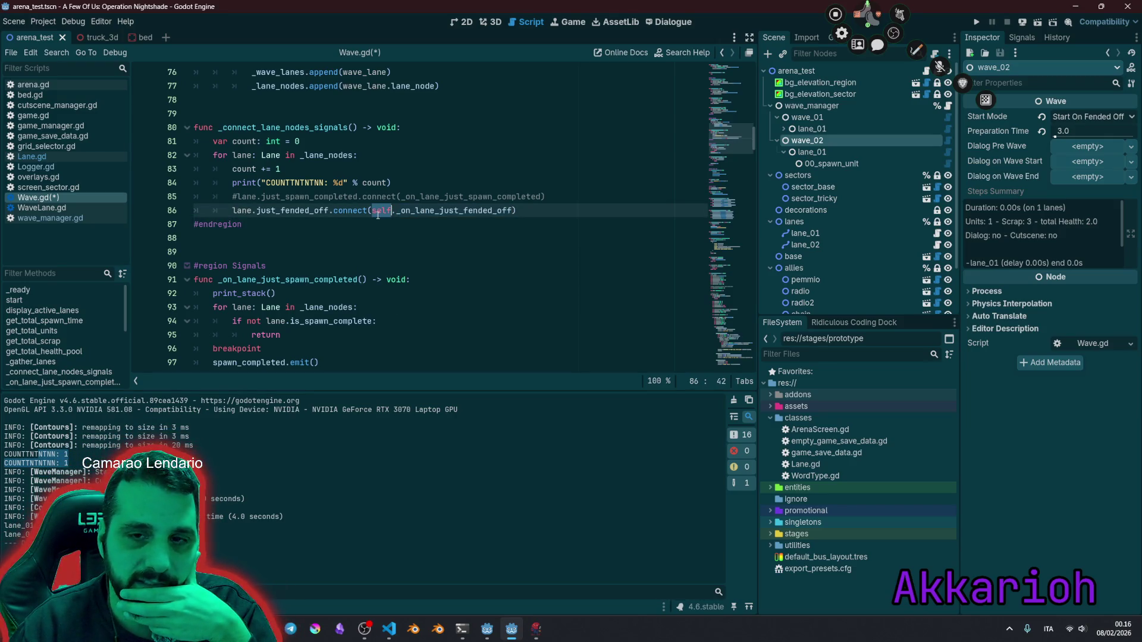
pyautogui.press('Right')
pyautogui.press('Right')
pyautogui.hotkey('ctrl', 'shift', 'Right')
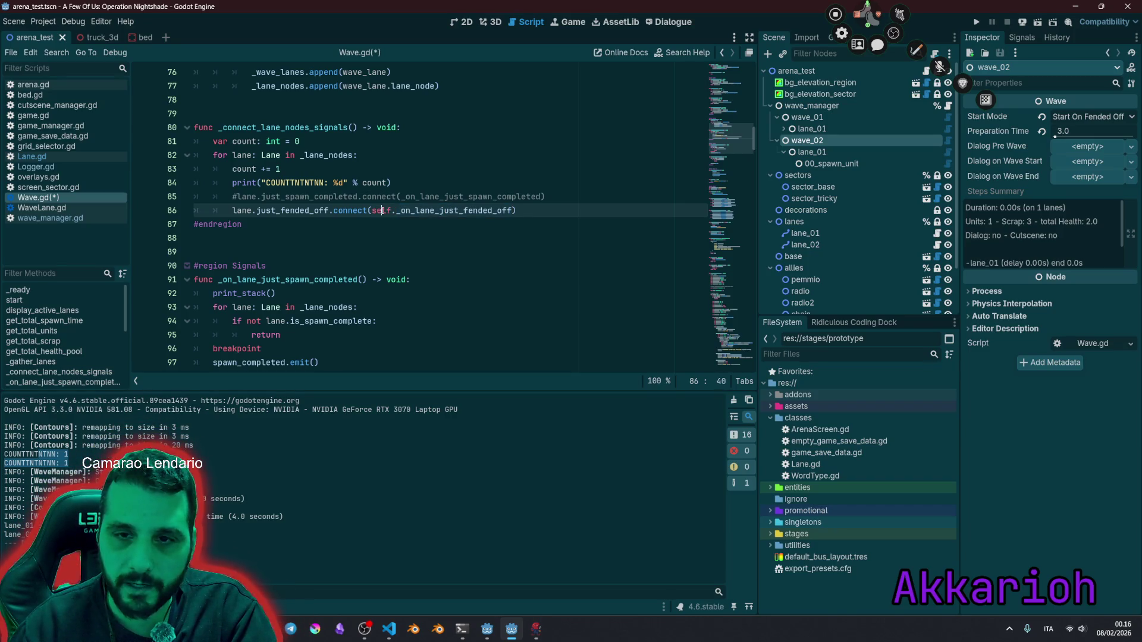
pyautogui.doubleClick(382, 211)
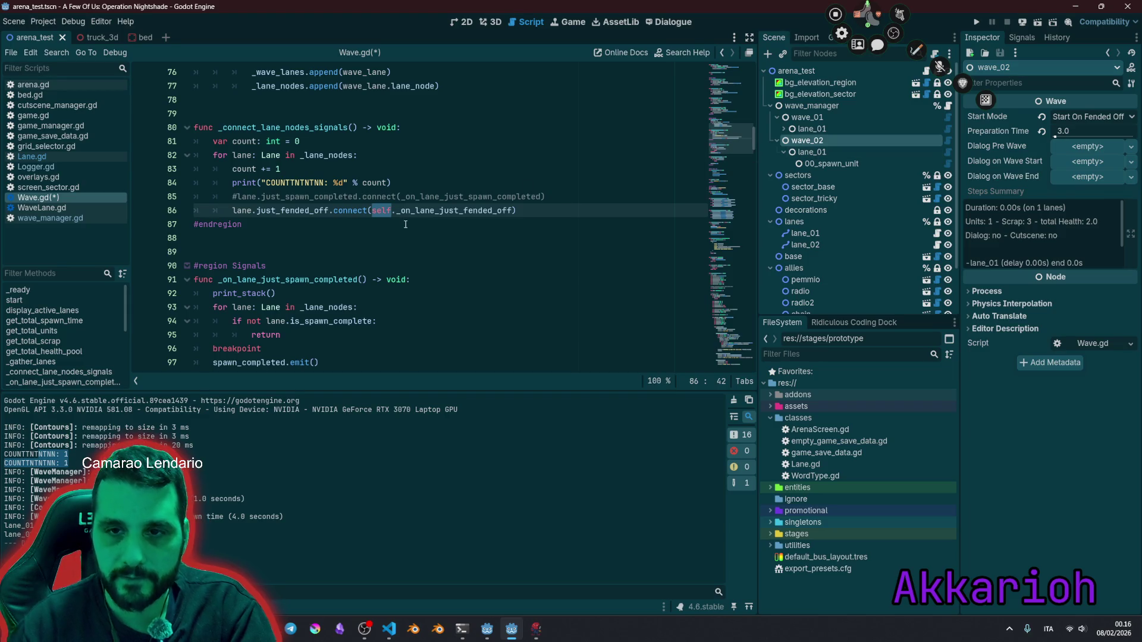
pyautogui.press('Delete')
pyautogui.press('Delete')
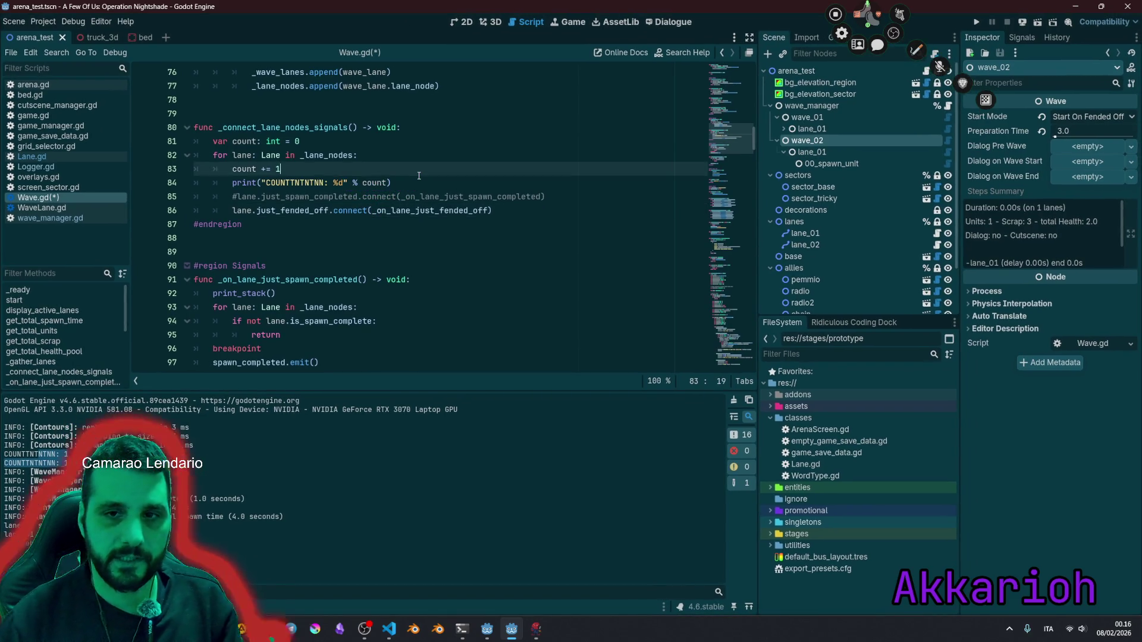
# Step: Delete the count increment, debug print and 'var count' lines
pyautogui.click(418, 176)
pyautogui.hotkey('shift', 'Up')
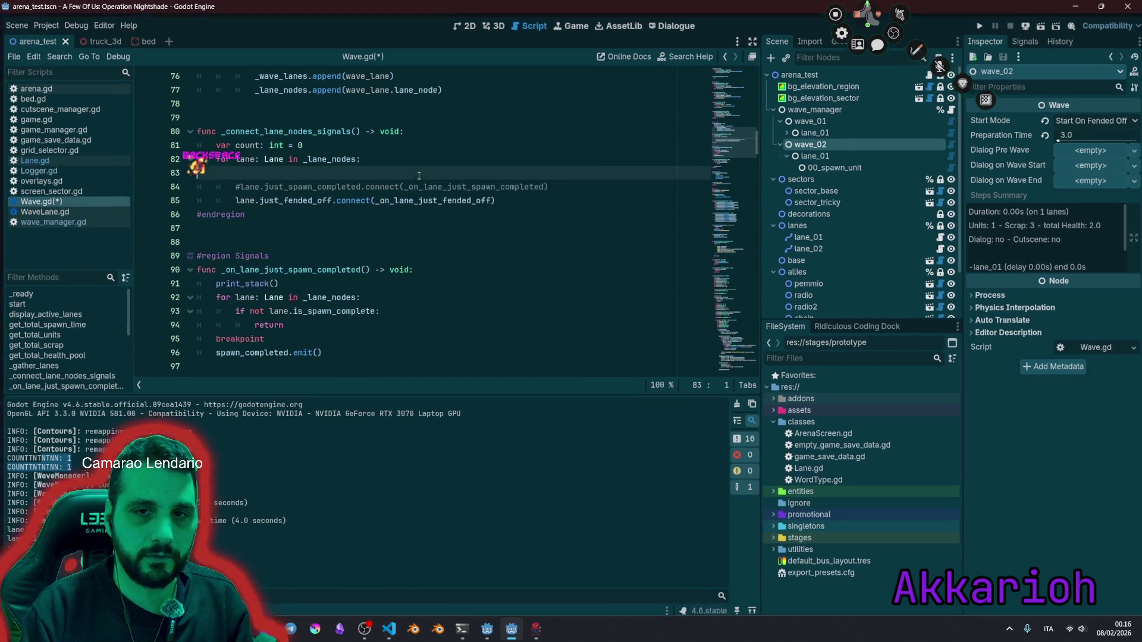
pyautogui.press('BackSpace')
pyautogui.press('BackSpace')
pyautogui.hotkey('shift', 'Up')
pyautogui.press('BackSpace')
pyautogui.press('BackSpace')
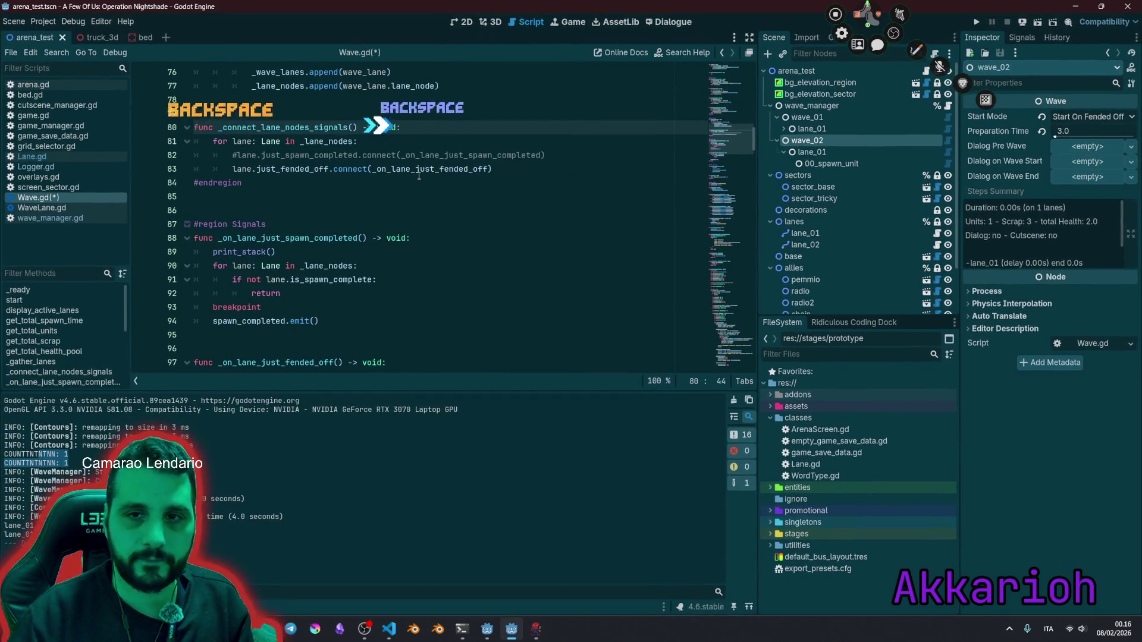
# Step: Uncomment the spawn-completed signal connection and save Wave.gd
pyautogui.click(425, 156)
pyautogui.hotkey('ctrl', 'k')
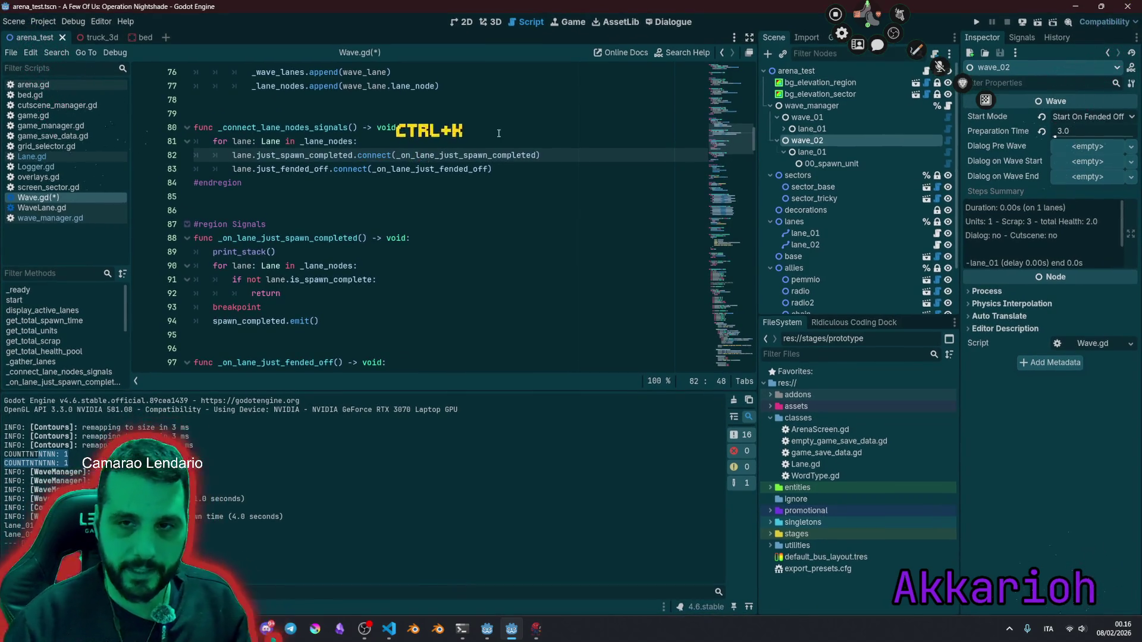
pyautogui.press('Up')
pyautogui.press('Up')
pyautogui.hotkey('ctrl', 's')
pyautogui.click(427, 224)
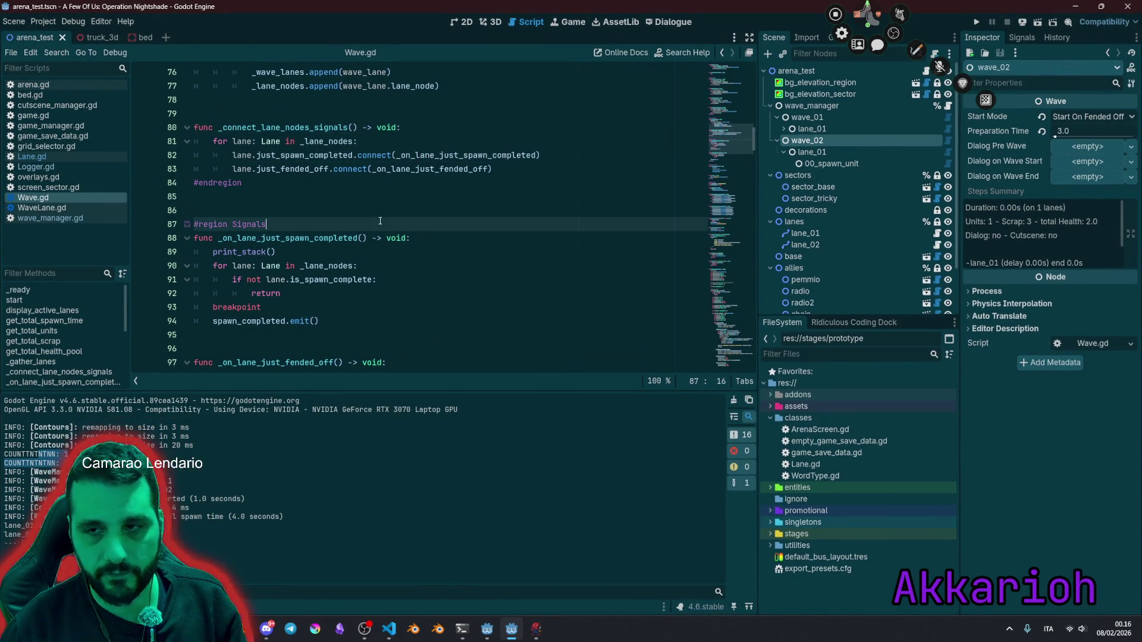
# Step: Compare the wave settings of wave_01, wave_02 and the 00_spawn_unit step in the Inspector
pyautogui.click(810, 144)
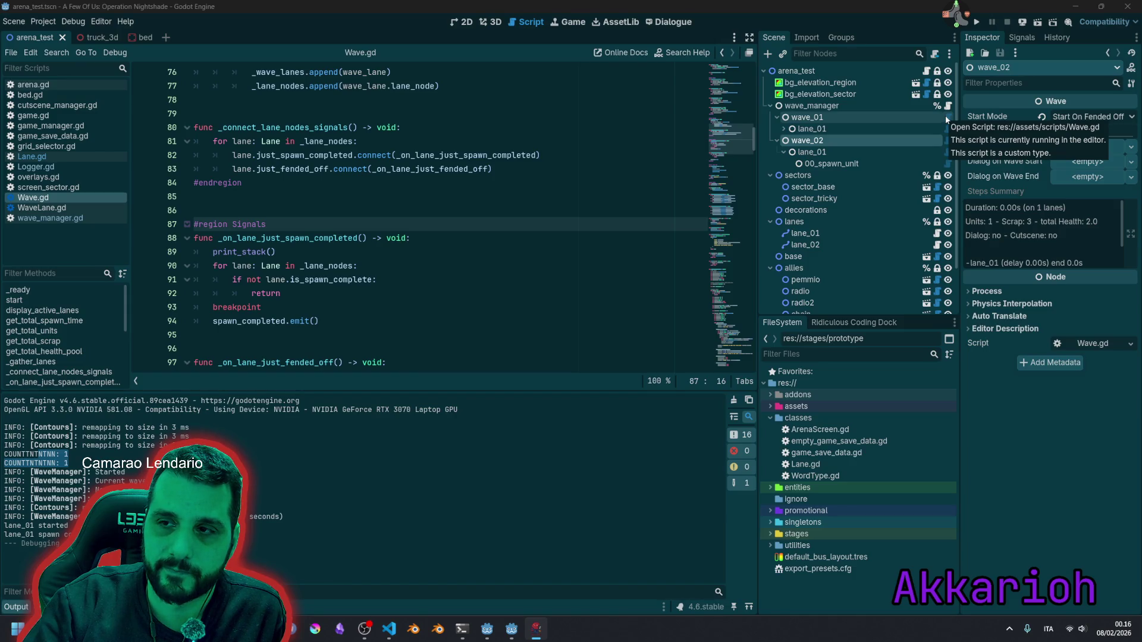
pyautogui.click(809, 117)
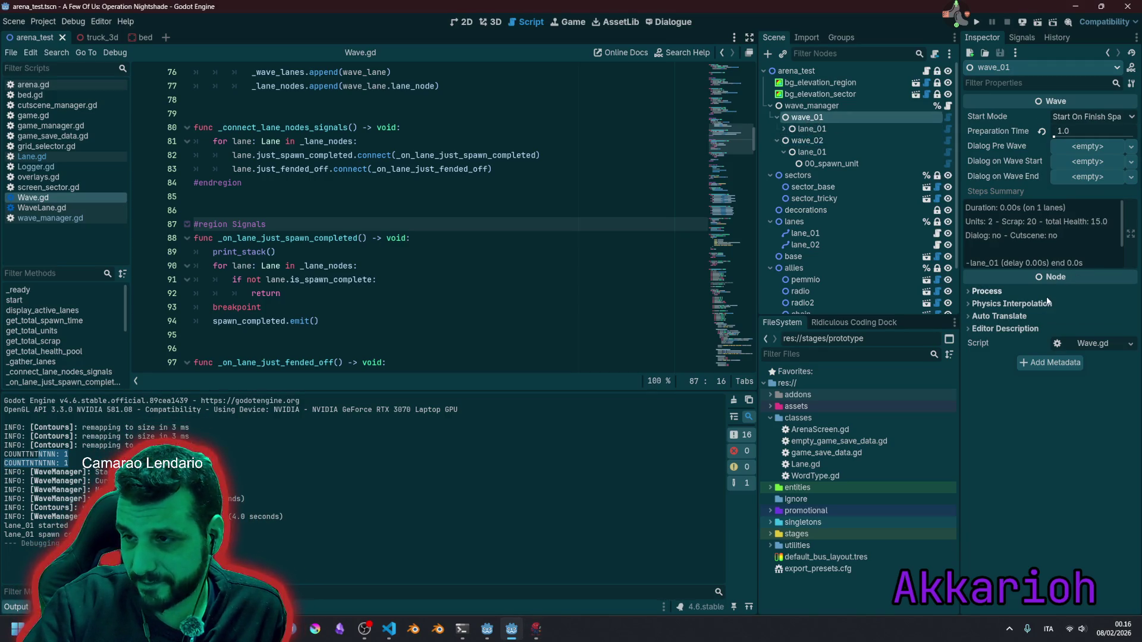
pyautogui.click(844, 140)
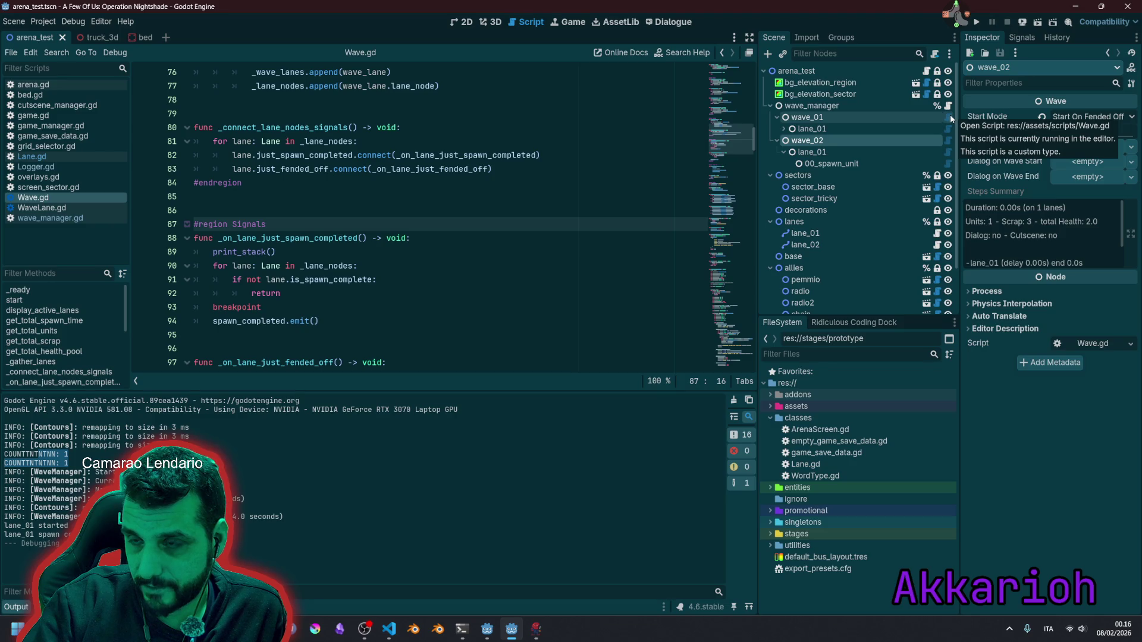
pyautogui.click(827, 164)
# Step: Duplicate wave_02 as wave_03 and delete its copied lane_01
pyautogui.click(823, 142)
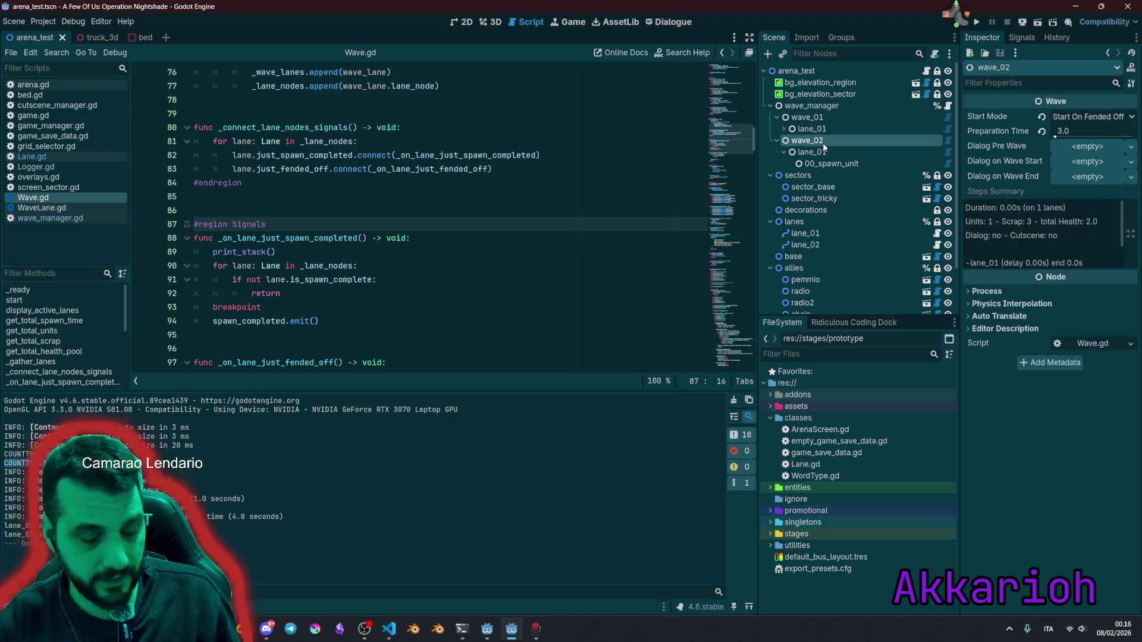
pyautogui.hotkey('ctrl', 'd')
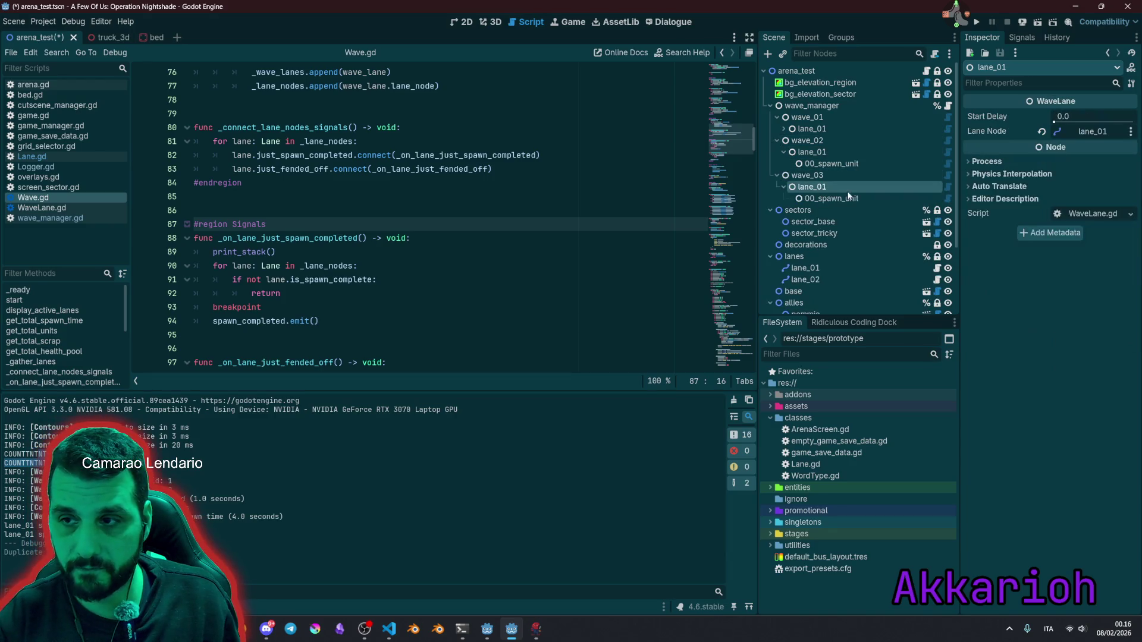
pyautogui.click(820, 187)
pyautogui.press('Delete')
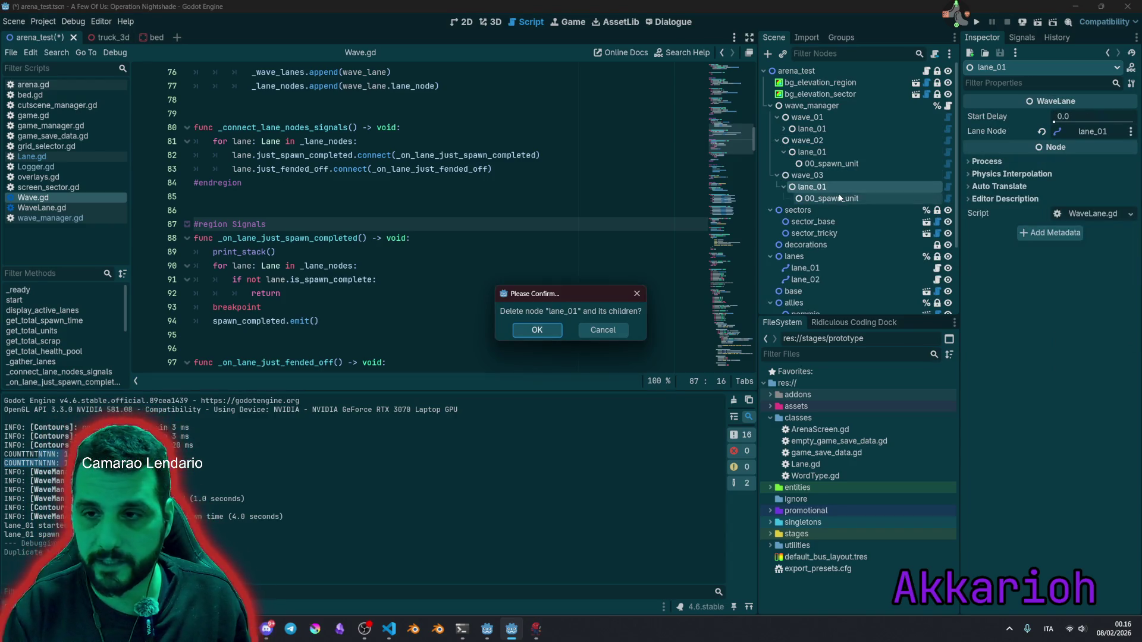
pyautogui.press('Return')
pyautogui.click(818, 174)
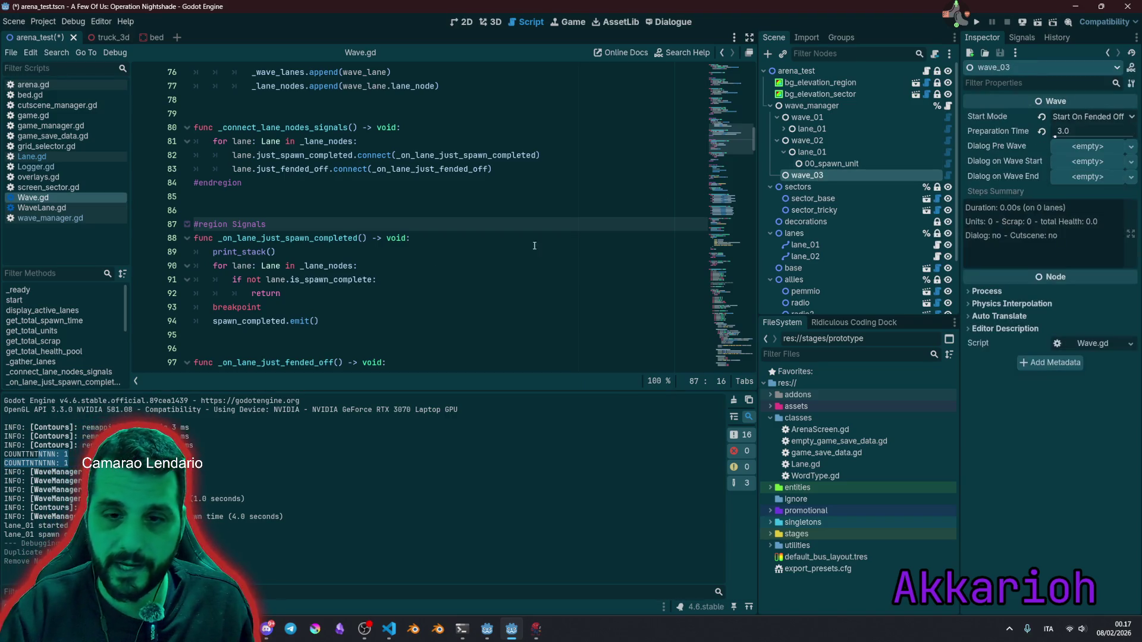
pyautogui.scroll(-4, 534, 246)
pyautogui.doubleClick(231, 141)
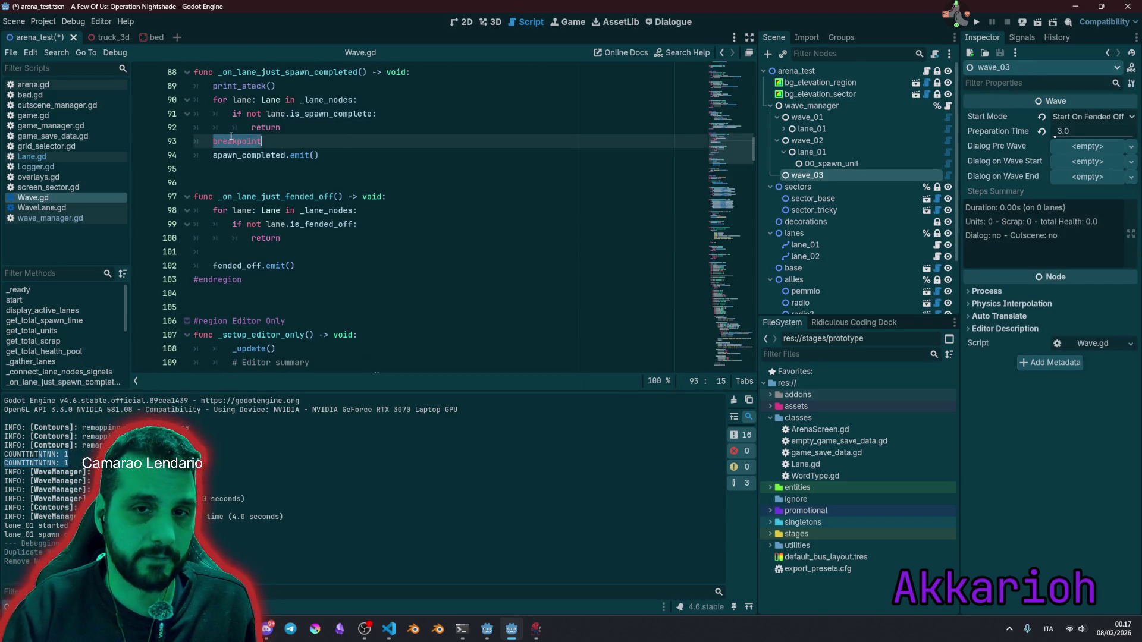
# Step: Delete the breakpoint and print_stack() lines above spawn_completed.emit() in the handler
pyautogui.click(370, 143)
pyautogui.hotkey('shift', 'Home')
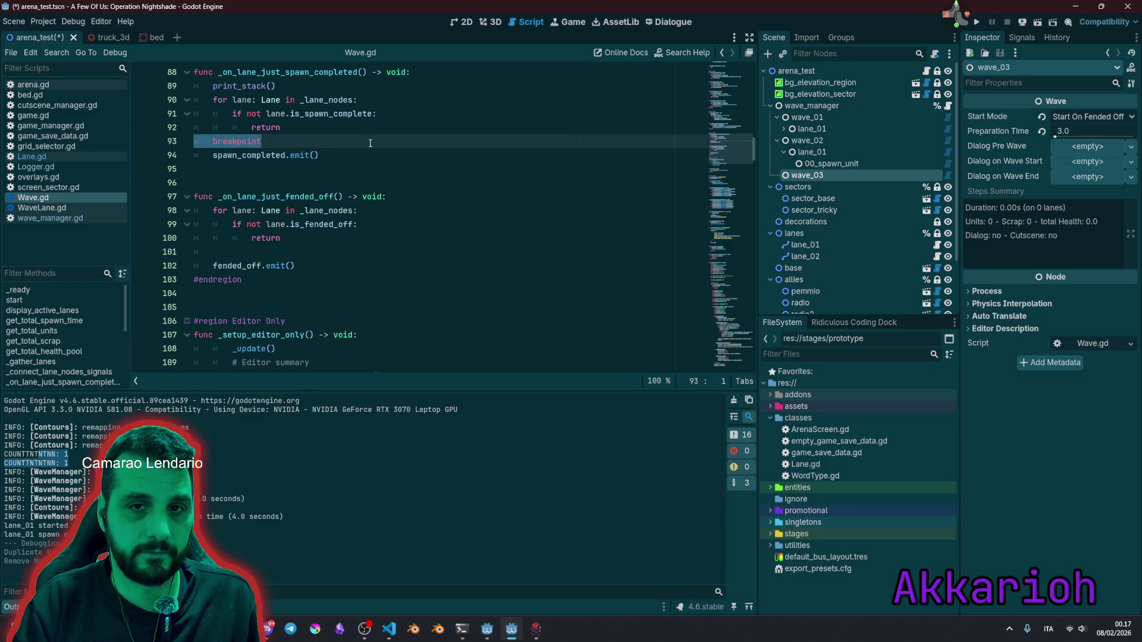
pyautogui.press('BackSpace')
pyautogui.press('BackSpace')
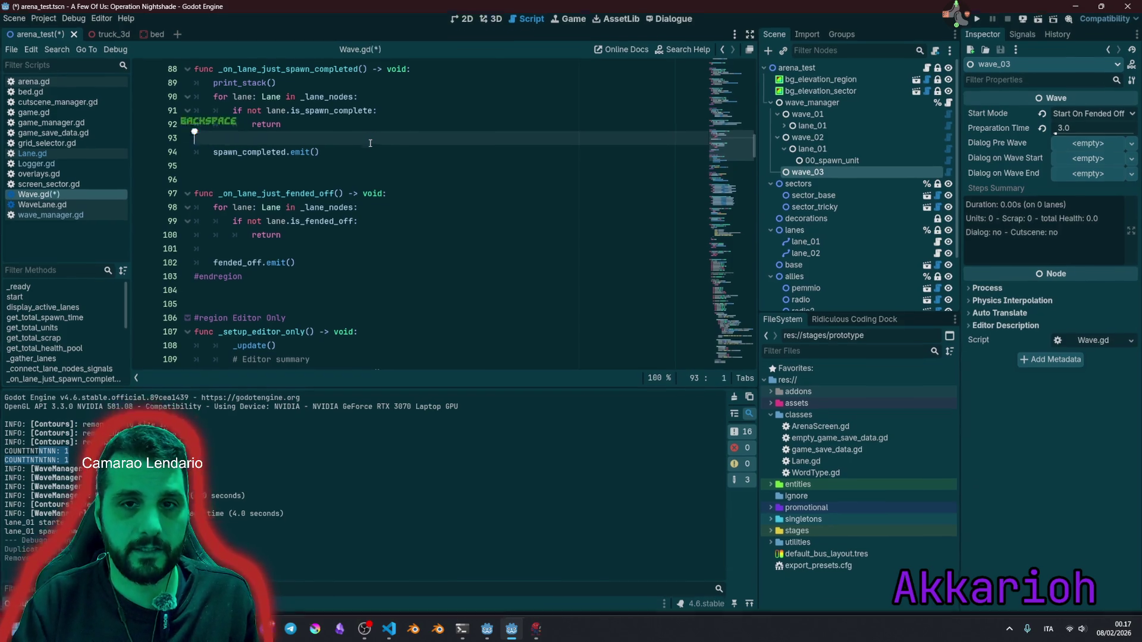
pyautogui.press('Up')
pyautogui.press('Up')
pyautogui.press('Up')
pyautogui.hotkey('shift', 'Home')
pyautogui.press('BackSpace')
pyautogui.press('BackSpace')
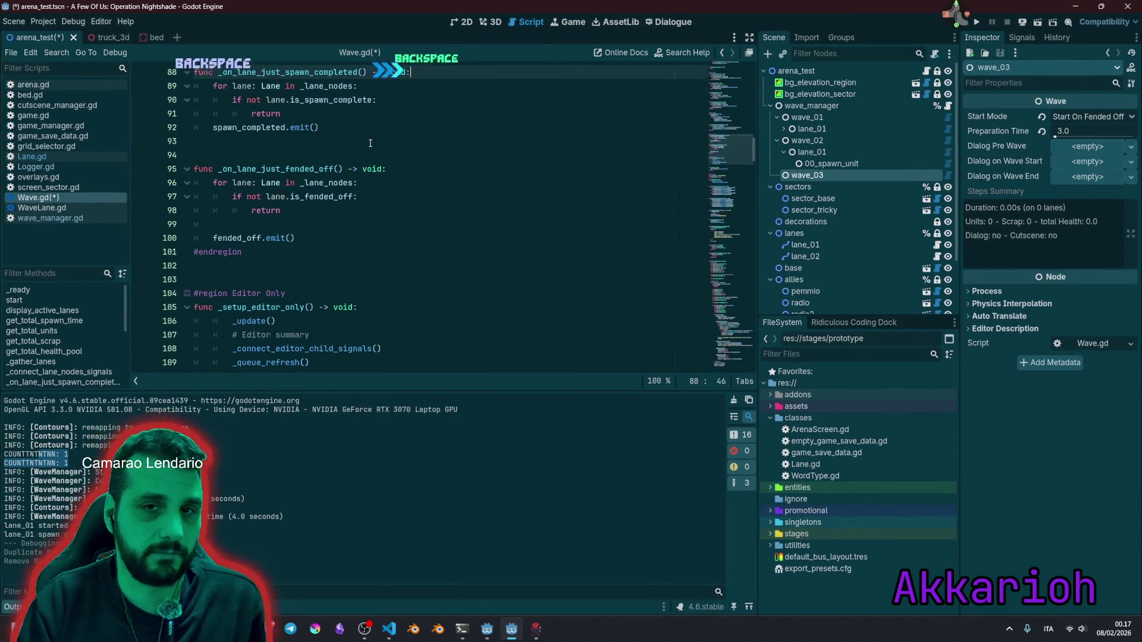
pyautogui.press('Down')
pyautogui.press('Down')
pyautogui.press('Down')
pyautogui.press('Home')
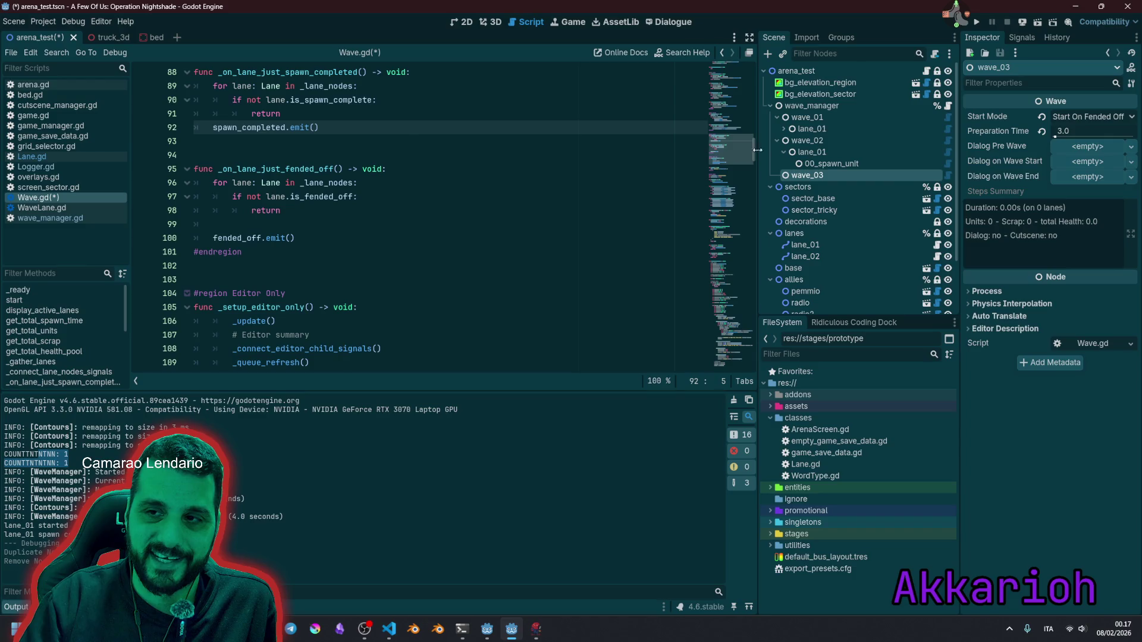
pyautogui.click(830, 142)
# Step: Review the start_mode variable and start() function in Wave.gd
pyautogui.moveTo(724, 147); pyautogui.dragTo(726, 68)
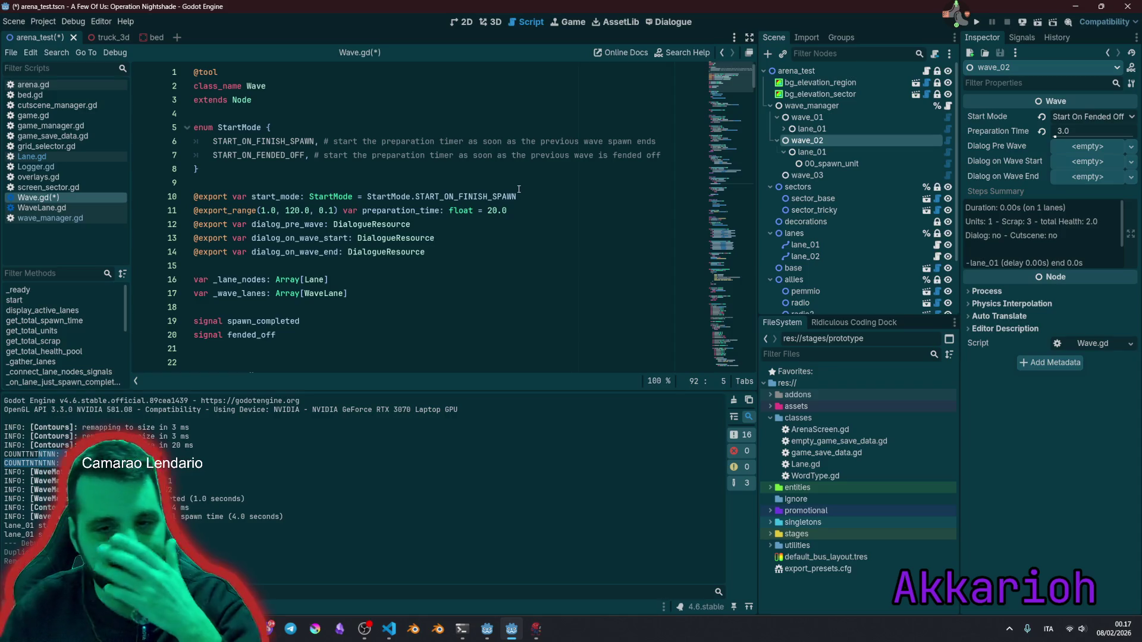
pyautogui.scroll(-1, 370, 230)
pyautogui.scroll(3, 370, 230)
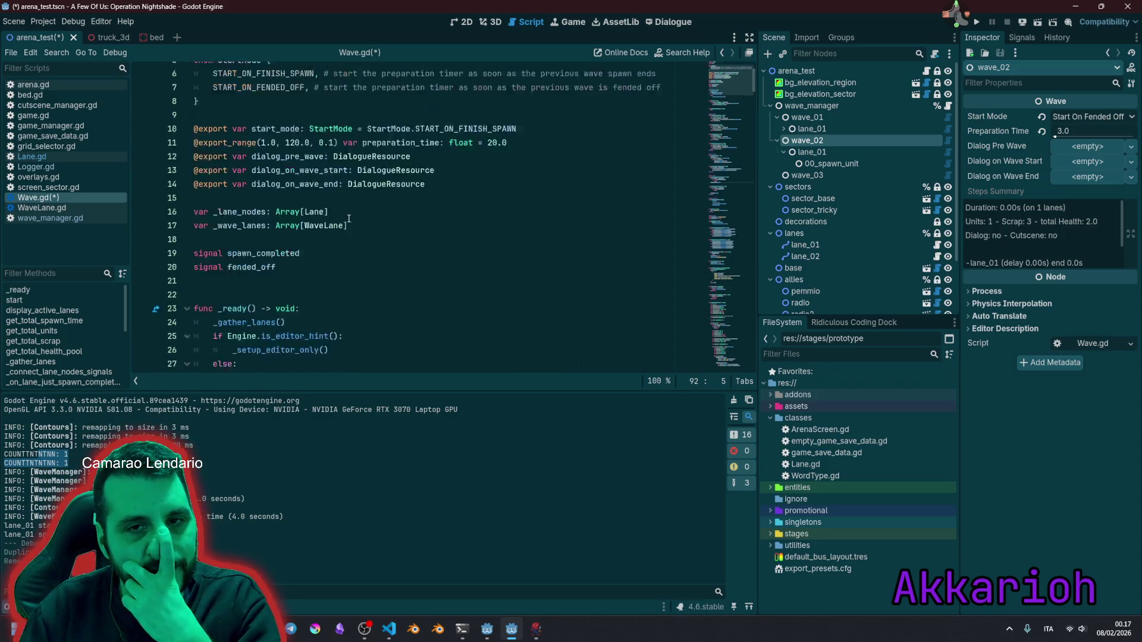
pyautogui.doubleClick(276, 196)
pyautogui.scroll(-7, 311, 164)
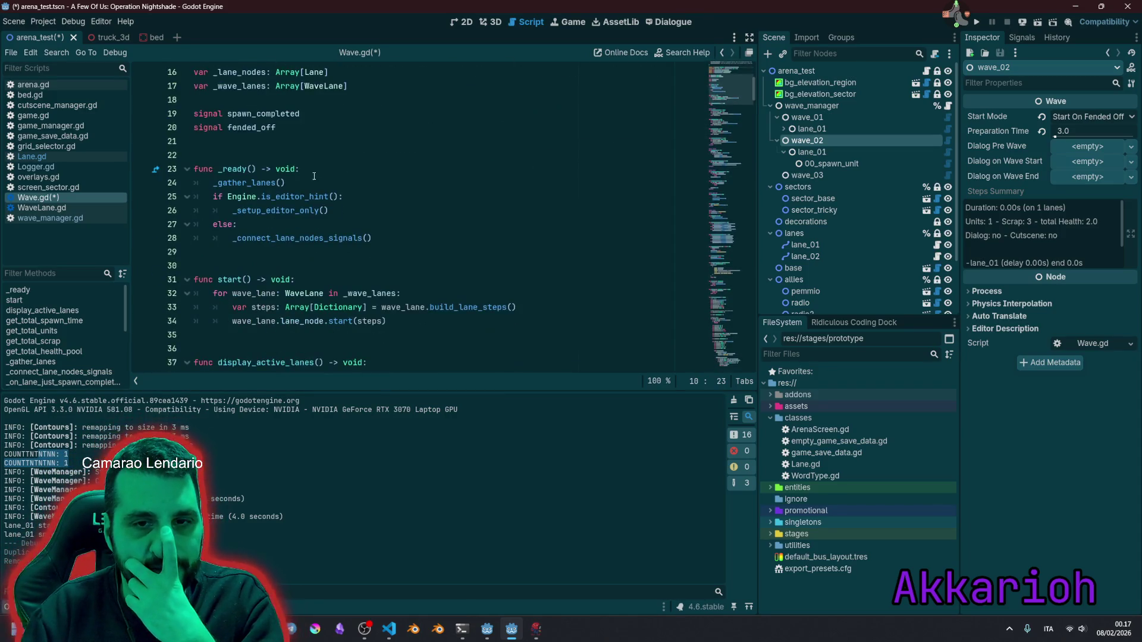
pyautogui.doubleClick(235, 197)
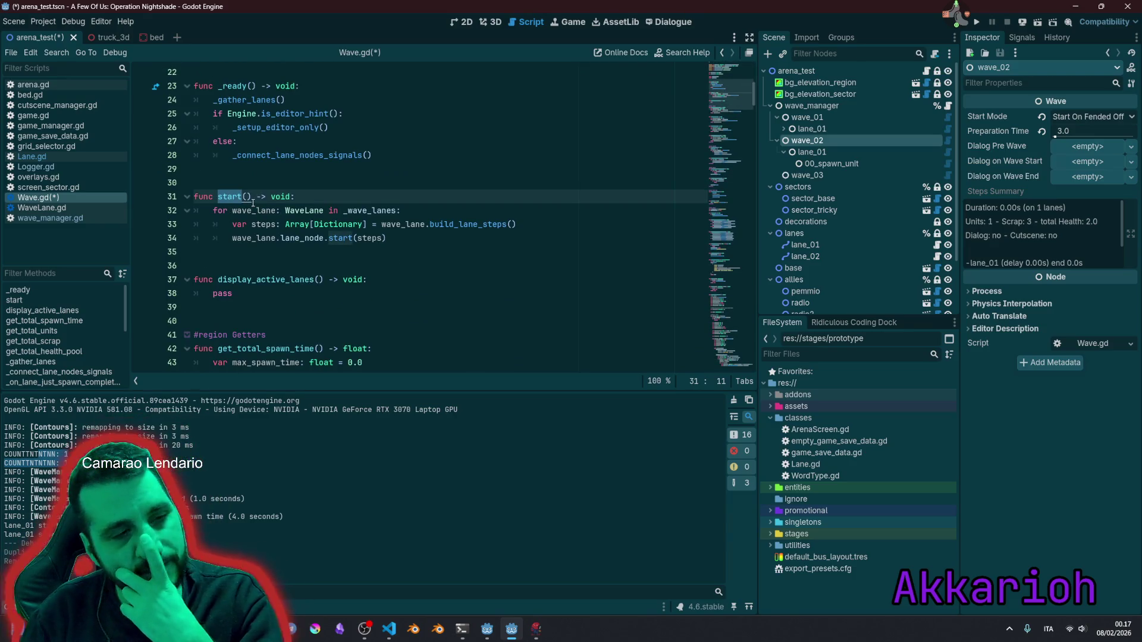
# Step: Inspect wave_01, its lane_01 and wave_02 settings in the Inspector
pyautogui.click(839, 116)
pyautogui.click(832, 140)
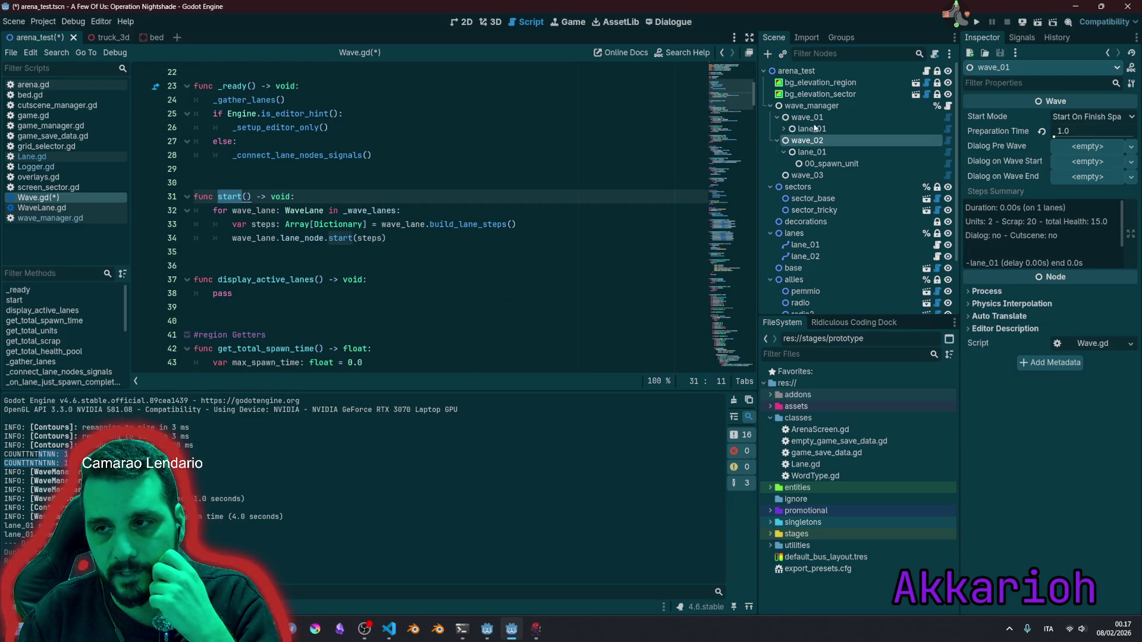
pyautogui.click(813, 119)
pyautogui.click(813, 129)
pyautogui.click(784, 128)
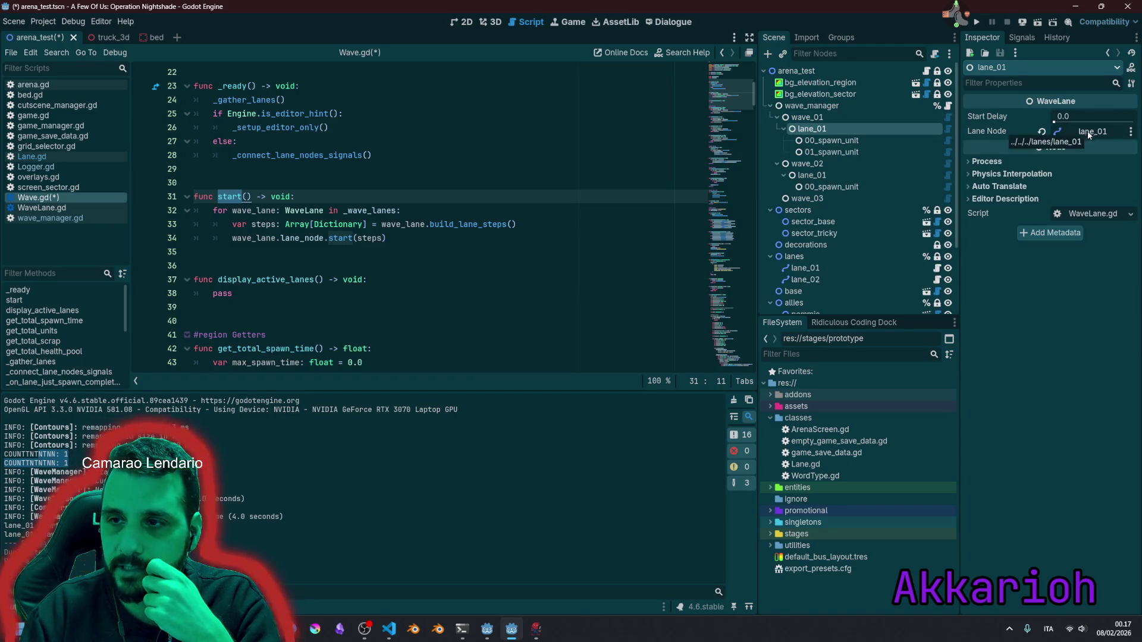
pyautogui.click(826, 165)
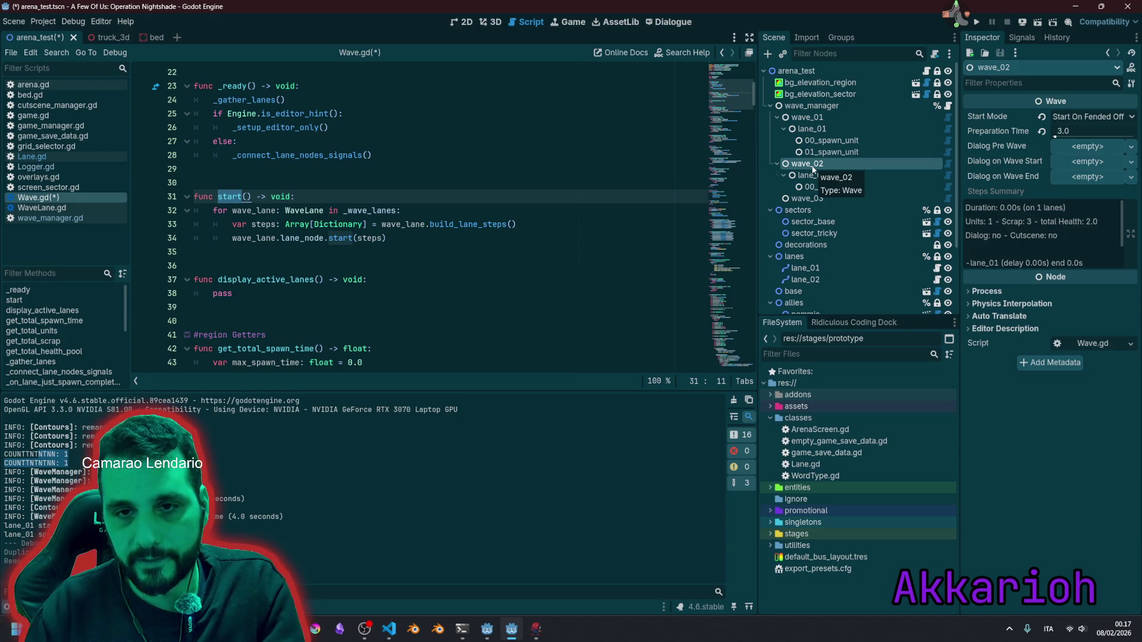
pyautogui.click(410, 128)
# Step: Delete the unused wave_03 node from wave_manager
pyautogui.scroll(7, 407, 269)
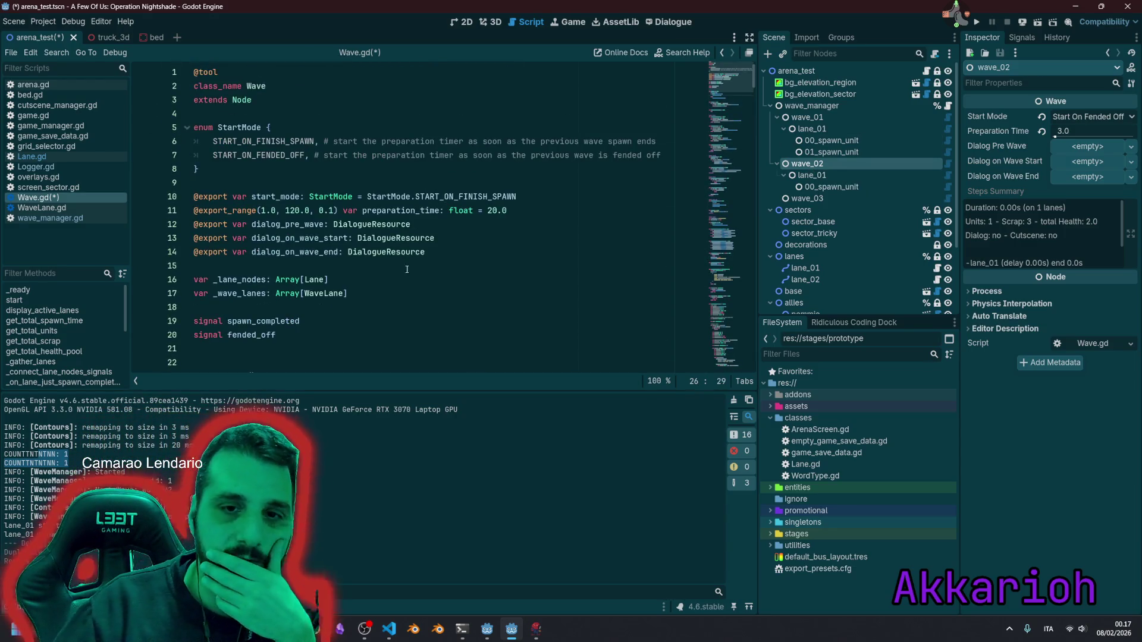
pyautogui.click(808, 198)
pyautogui.press('Delete')
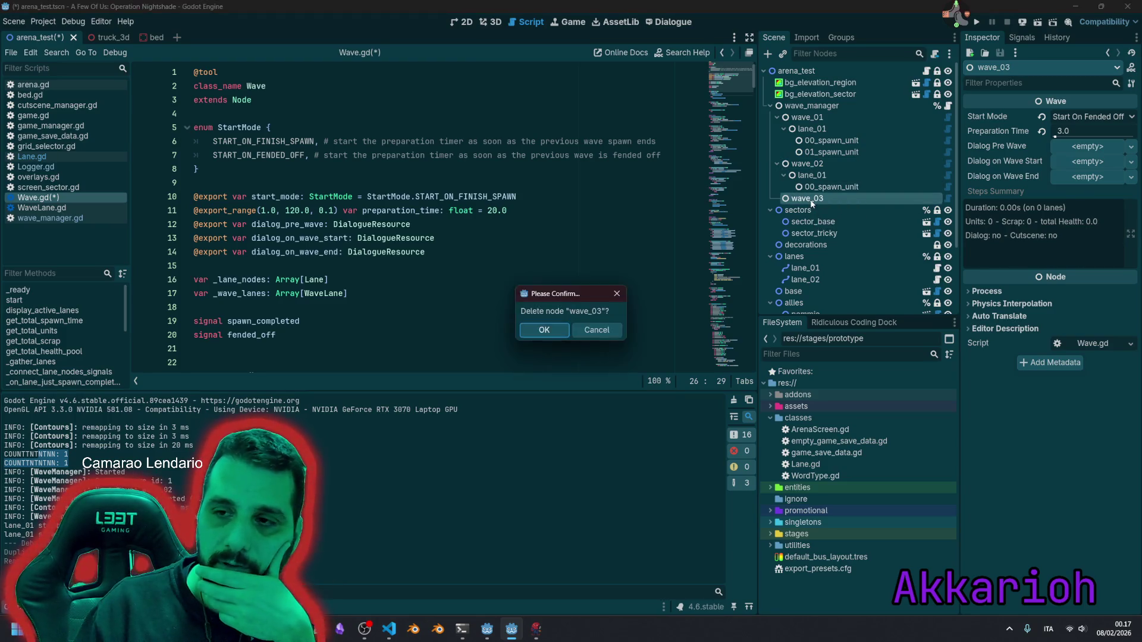
pyautogui.press('Return')
pyautogui.click(407, 267)
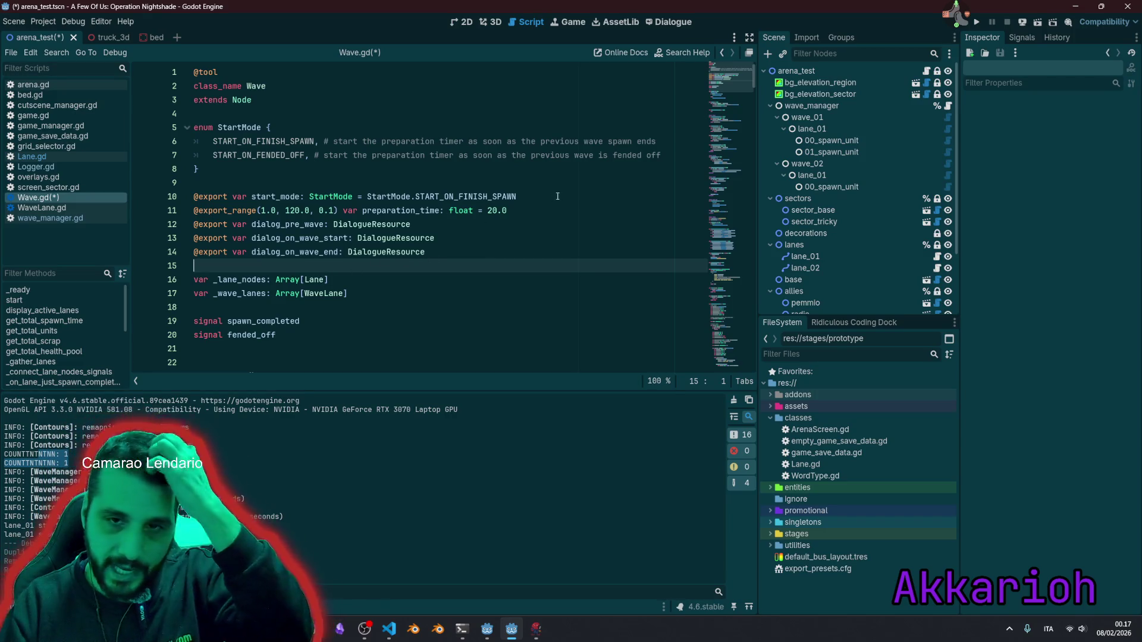
# Step: Select wave_01, recheck start_mode, and place the caret on the spawn_completed signal line
pyautogui.click(807, 117)
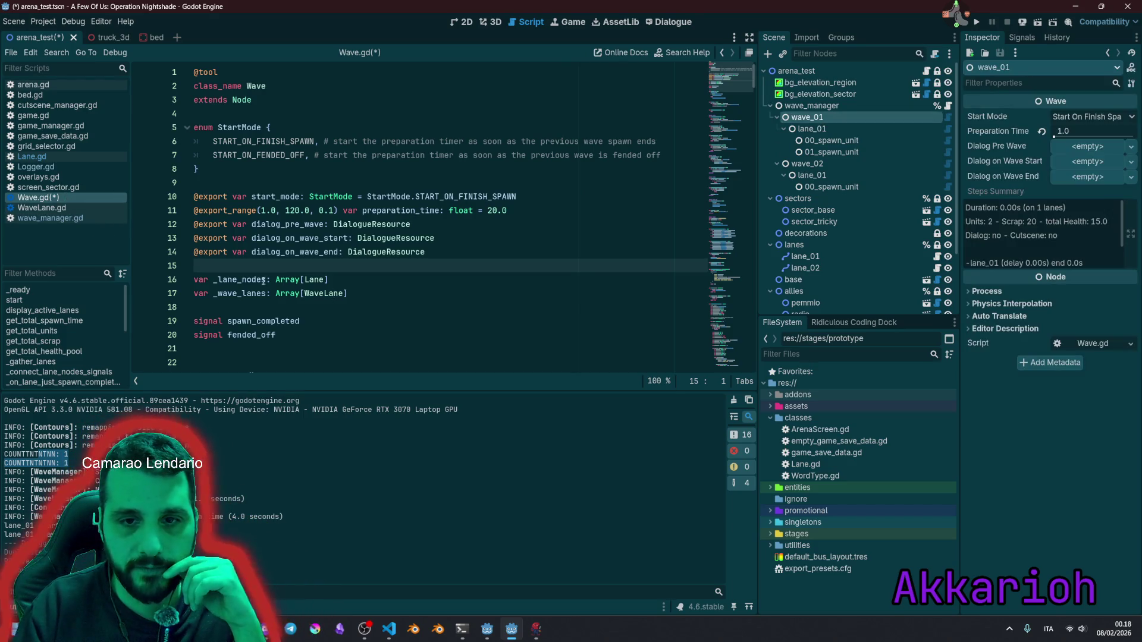
pyautogui.doubleClick(266, 198)
pyautogui.scroll(-3, 288, 252)
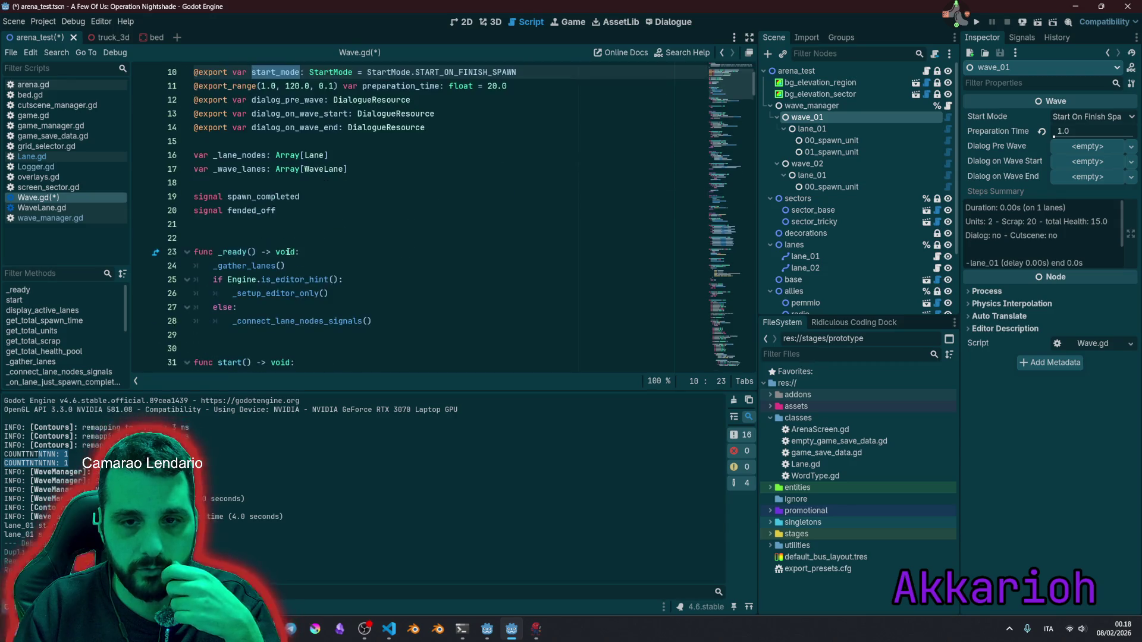
pyautogui.scroll(-2, 283, 217)
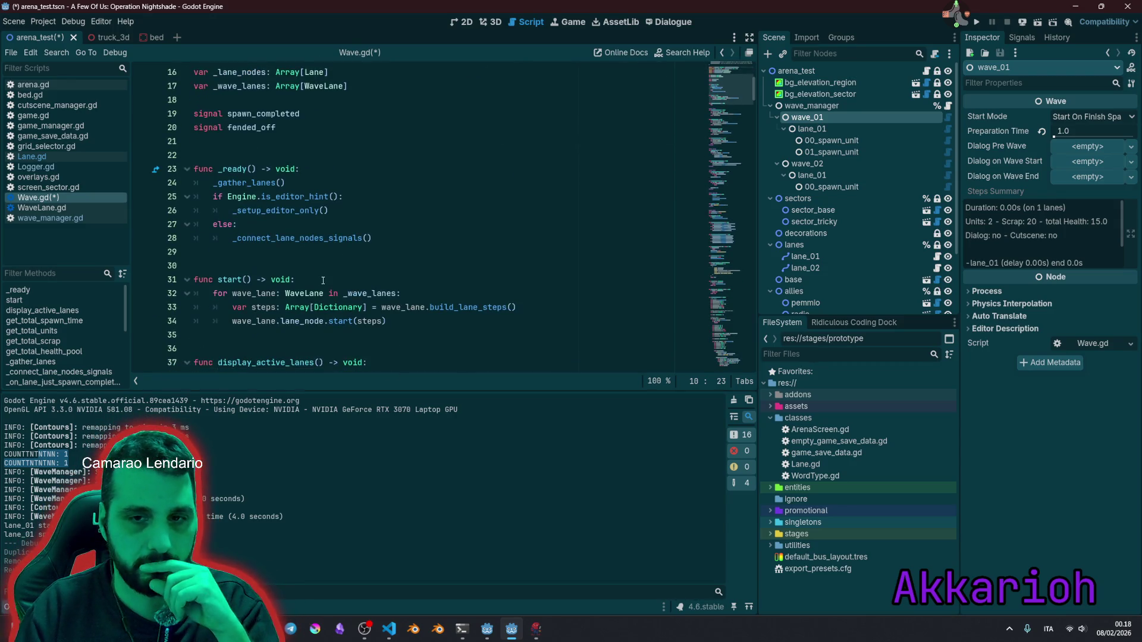
pyautogui.scroll(4, 323, 280)
pyautogui.click(312, 273)
# Step: Declare 'var is_started: bool = false' above the signal definitions
pyautogui.press('Home')
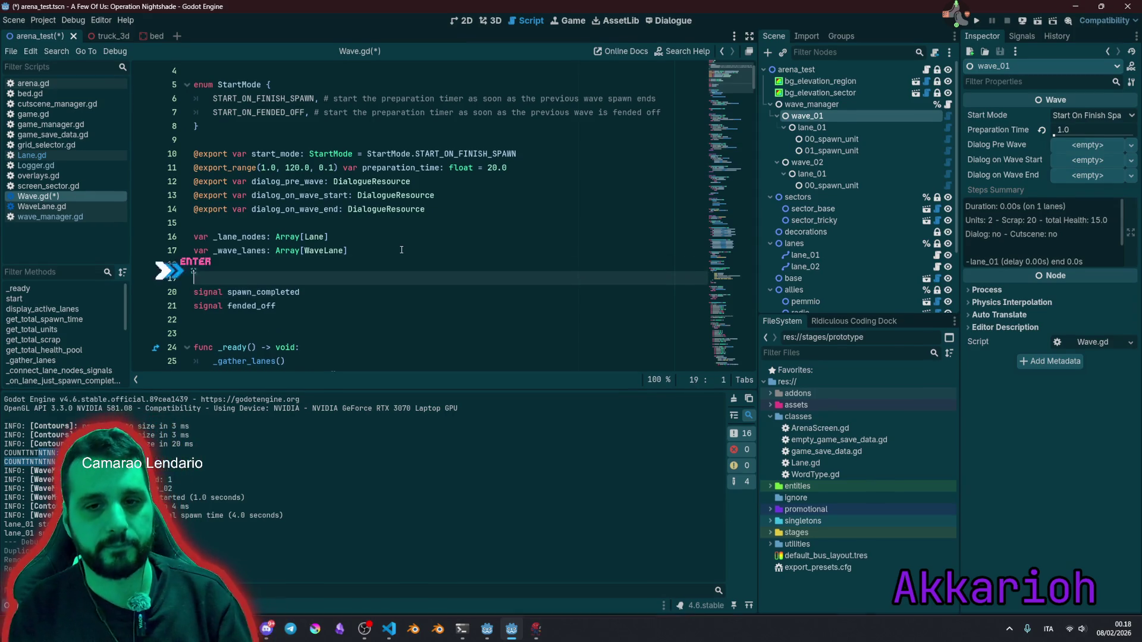
pyautogui.press('Return')
pyautogui.press('Return')
pyautogui.press('Up')
pyautogui.press('Up')
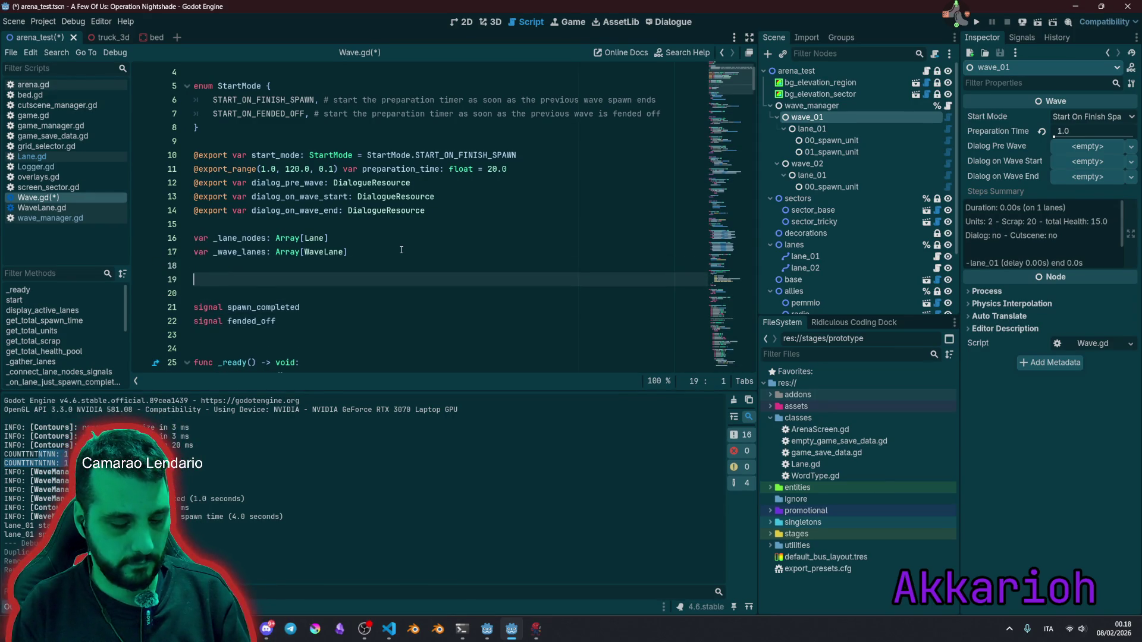
pyautogui.write('var i')
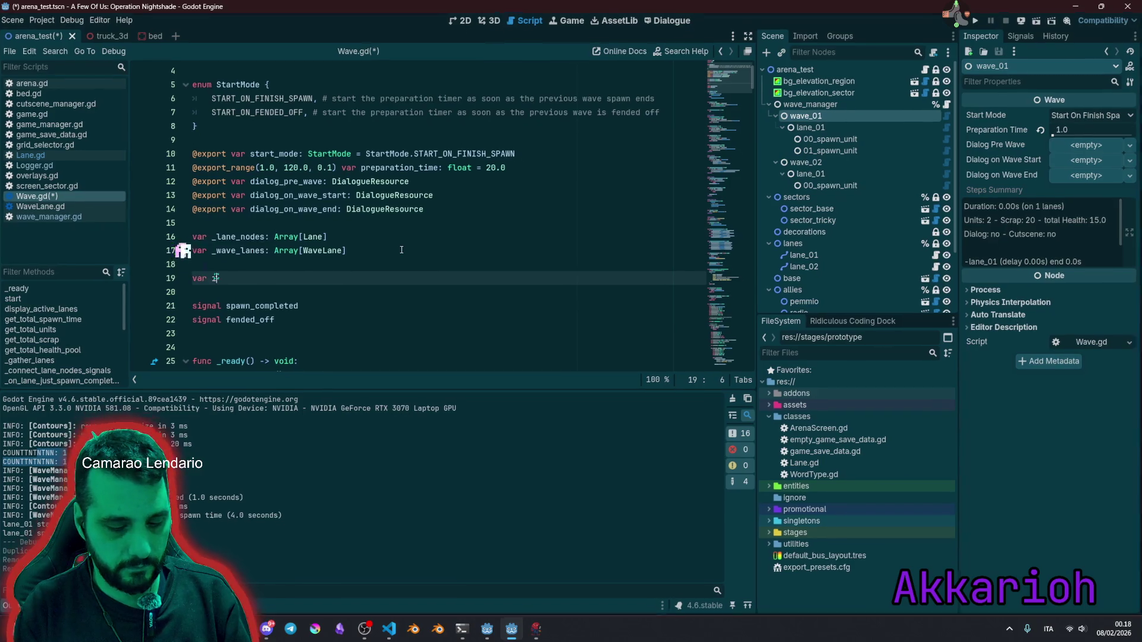
pyautogui.write('s_start_')
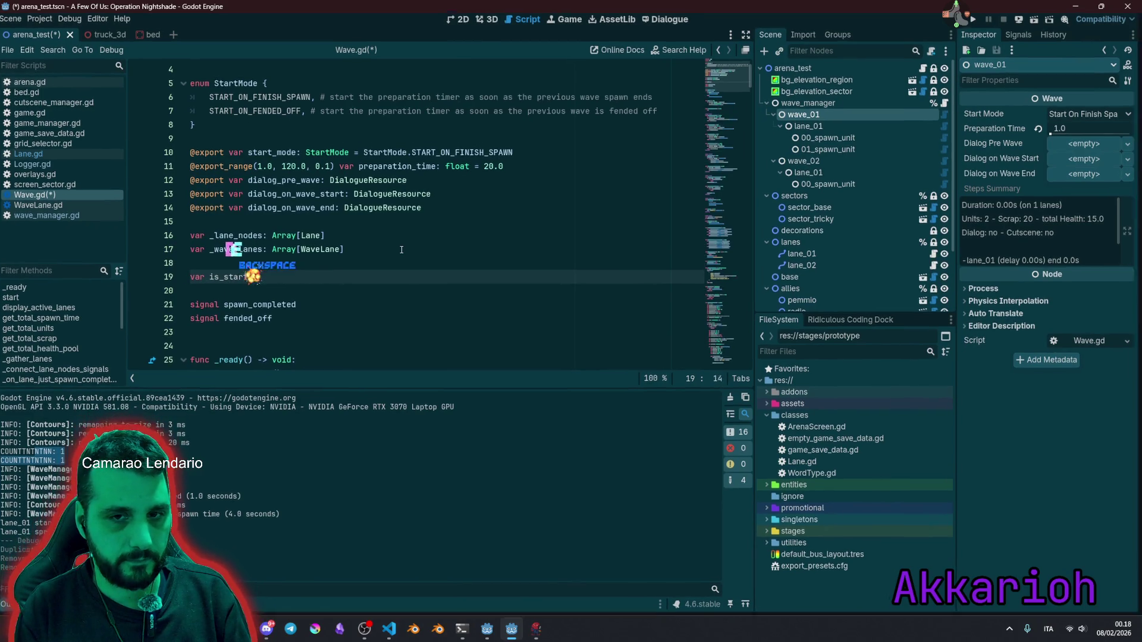
pyautogui.press('BackSpace')
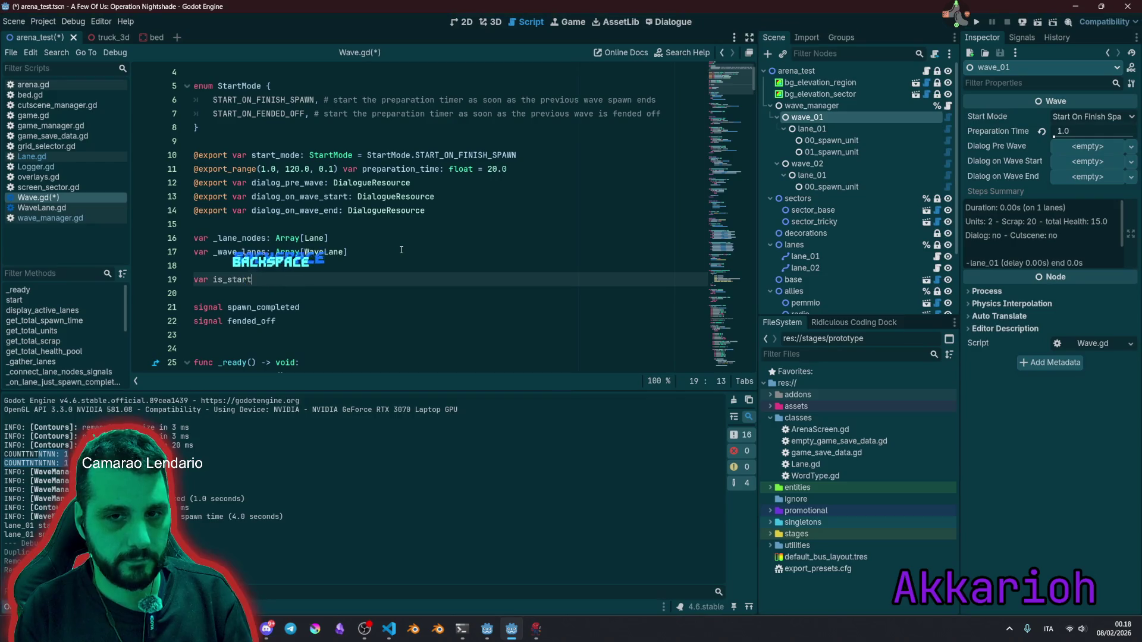
pyautogui.write('ed')
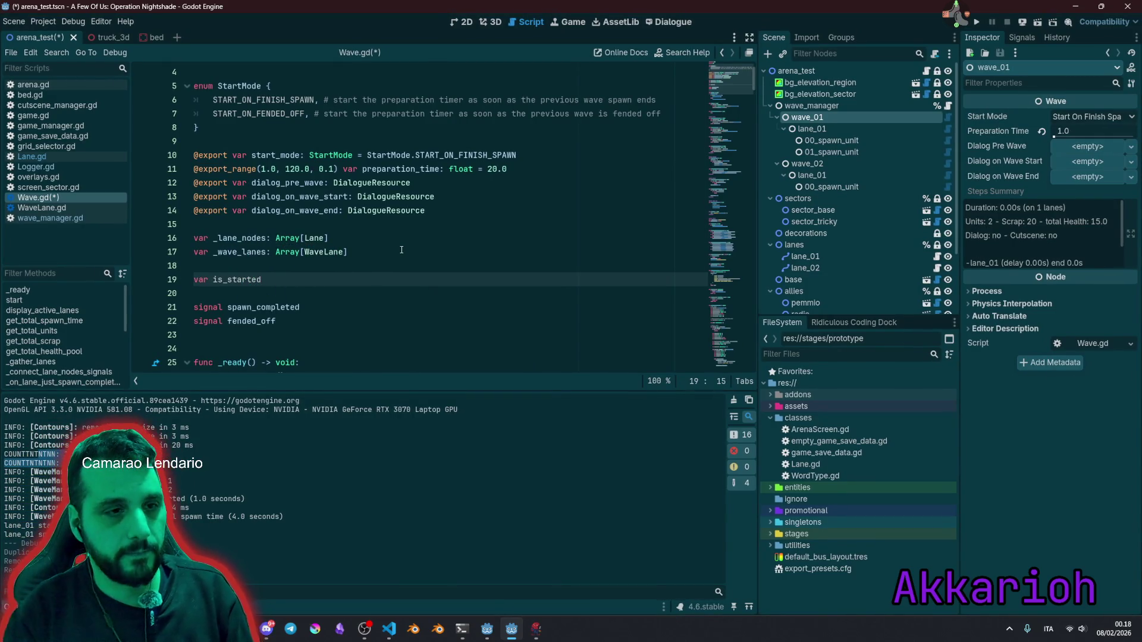
pyautogui.write(':')
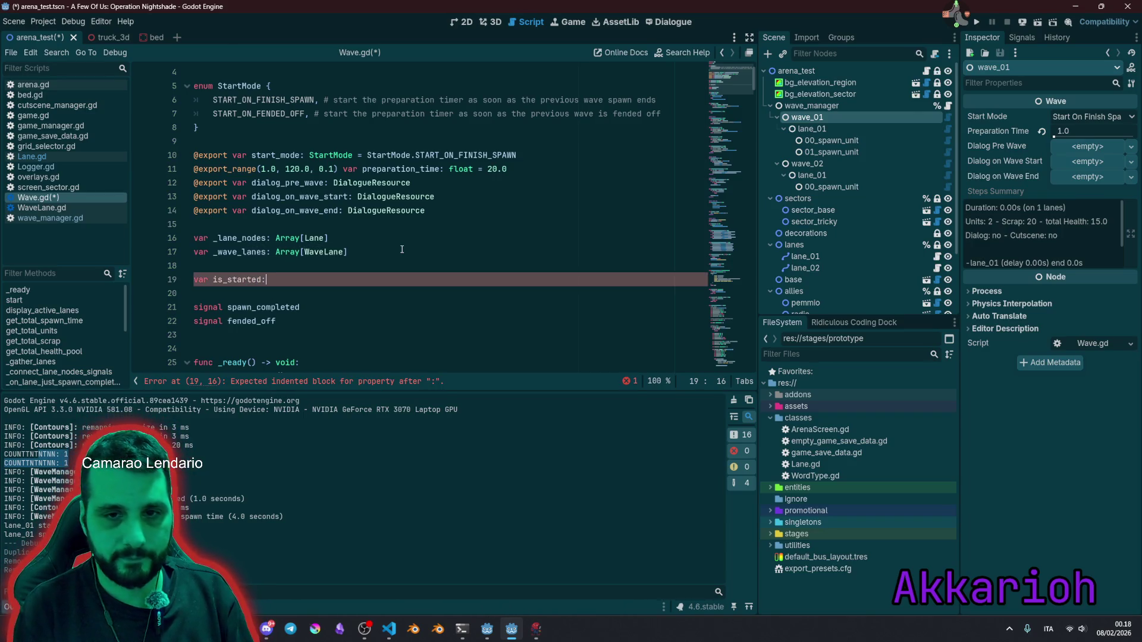
pyautogui.write(' bool = false')
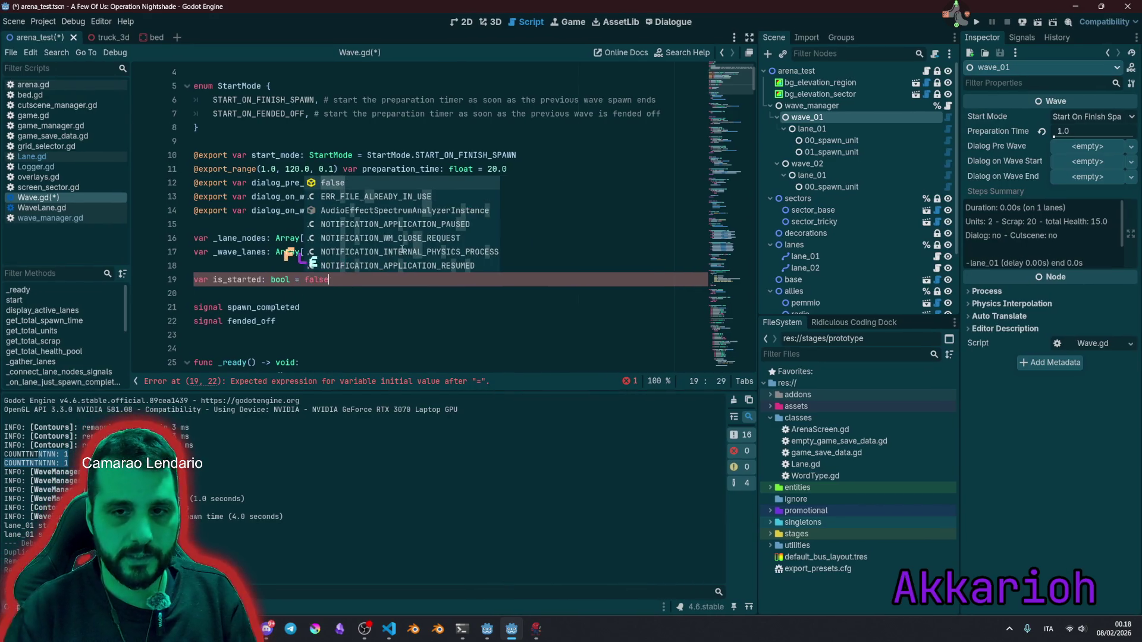
pyautogui.press('Return')
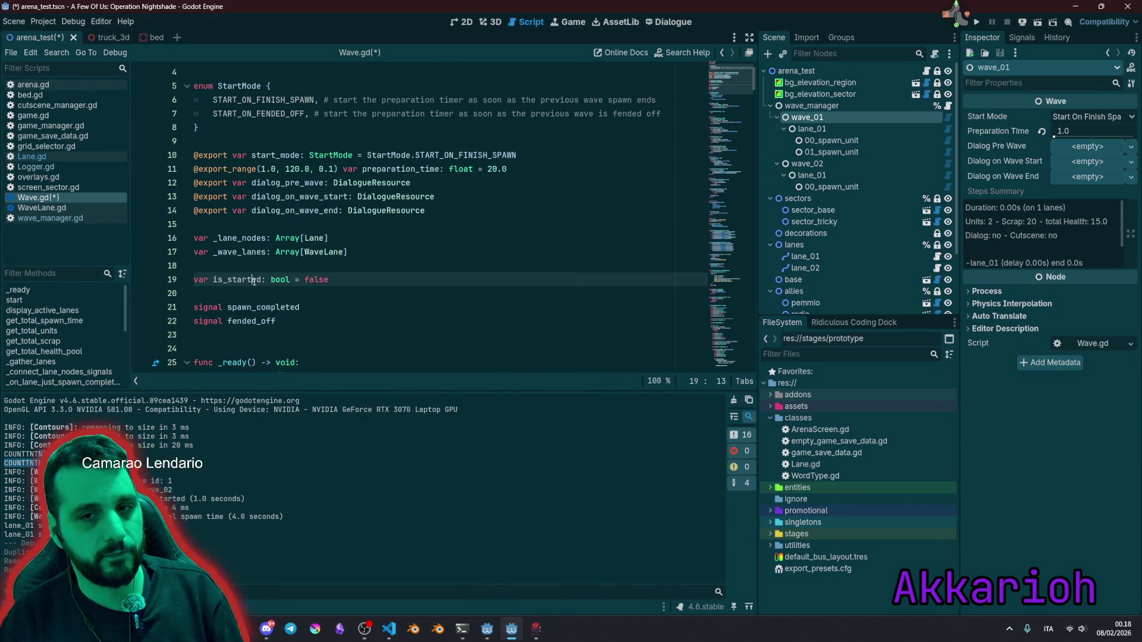
# Step: Add 'is_started = true' as the first line of start()
pyautogui.doubleClick(254, 280)
pyautogui.hotkey('ctrl', 'c')
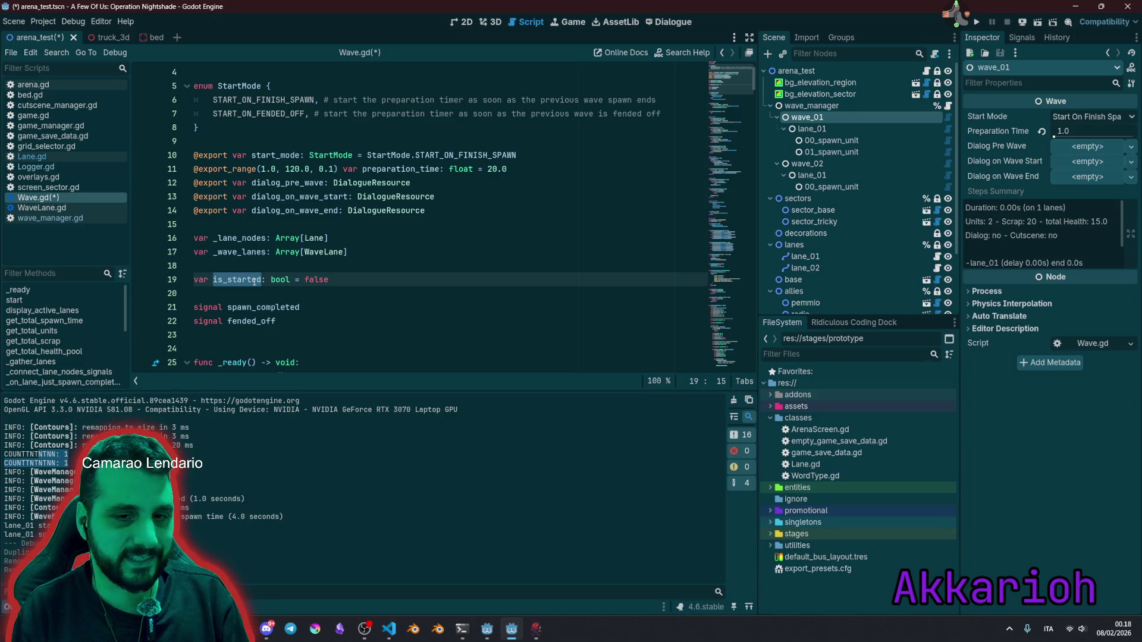
pyautogui.click(295, 292)
pyautogui.scroll(-2, 303, 298)
pyautogui.scroll(-1, 321, 286)
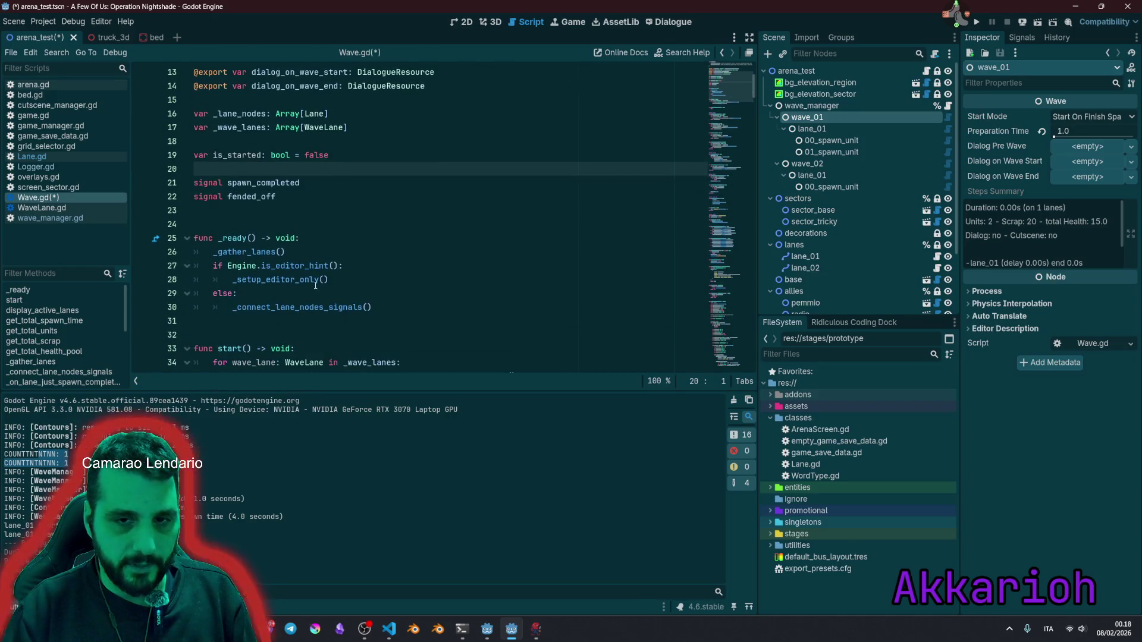
pyautogui.scroll(-3, 246, 265)
pyautogui.click(305, 229)
pyautogui.press('Return')
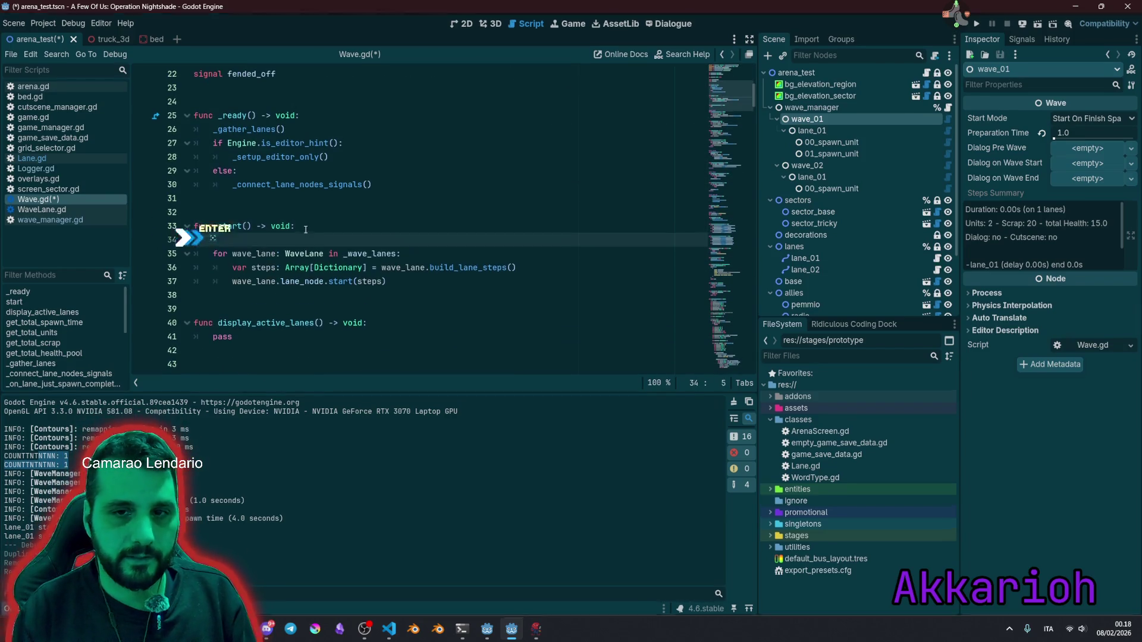
pyautogui.hotkey('ctrl', 'v')
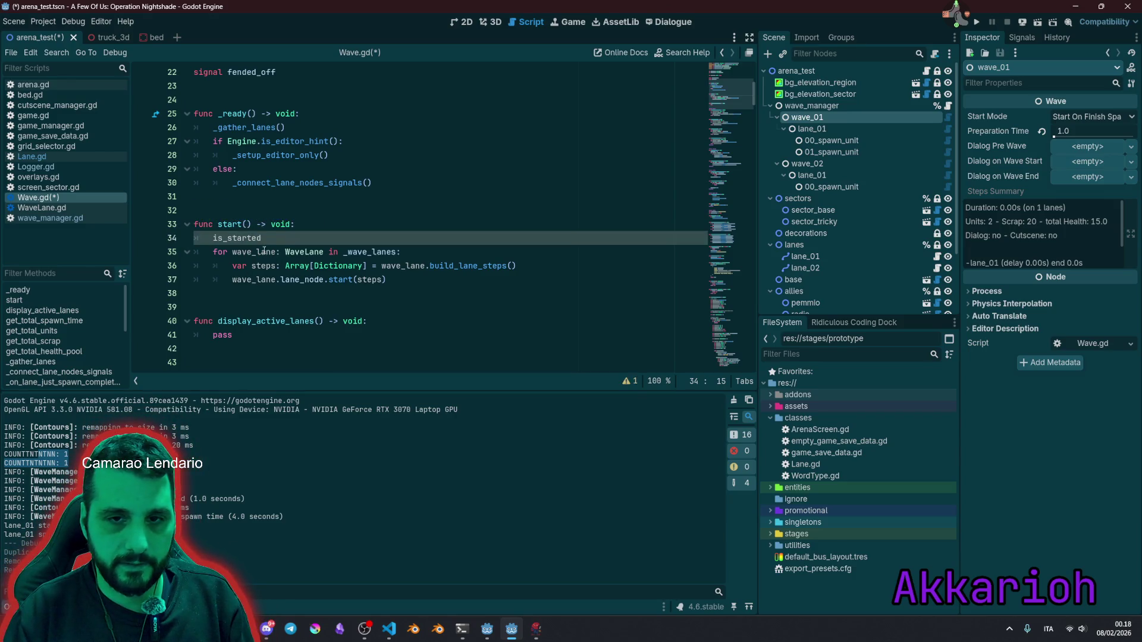
pyautogui.write(' = true')
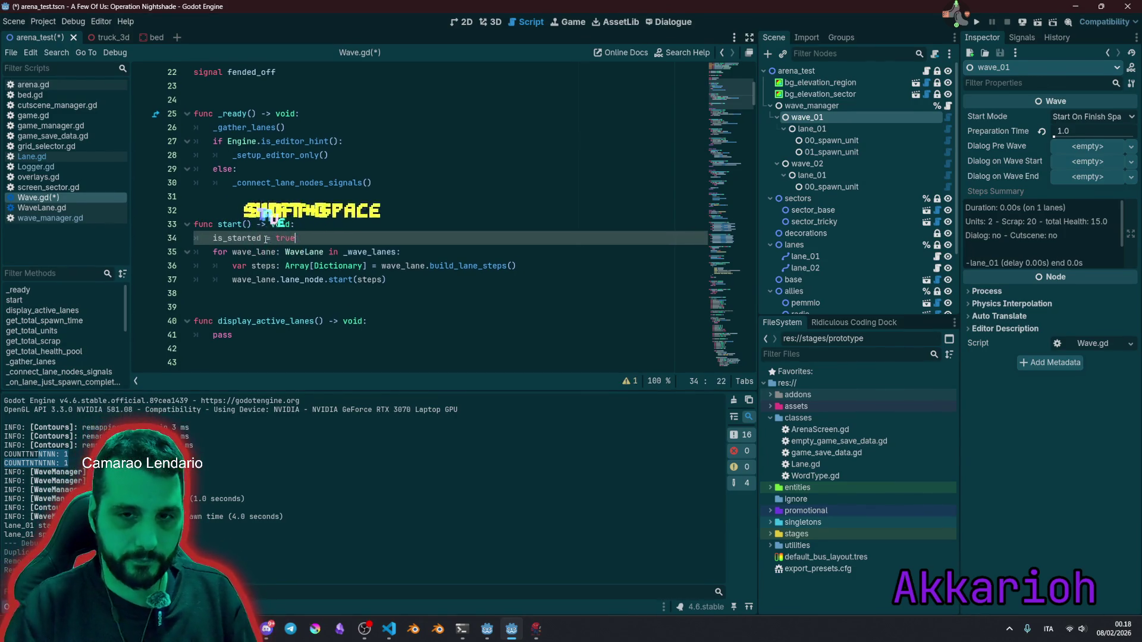
pyautogui.click(301, 224)
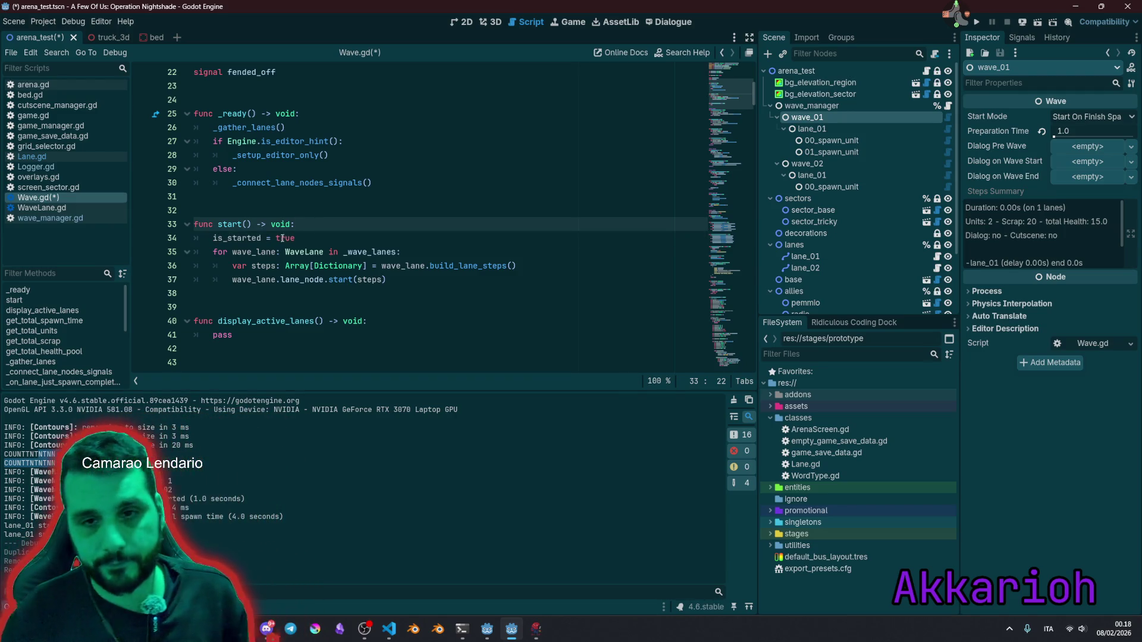
# Step: Check the is_started assignment and select the fended_off signal name
pyautogui.doubleClick(236, 237)
pyautogui.click(340, 243)
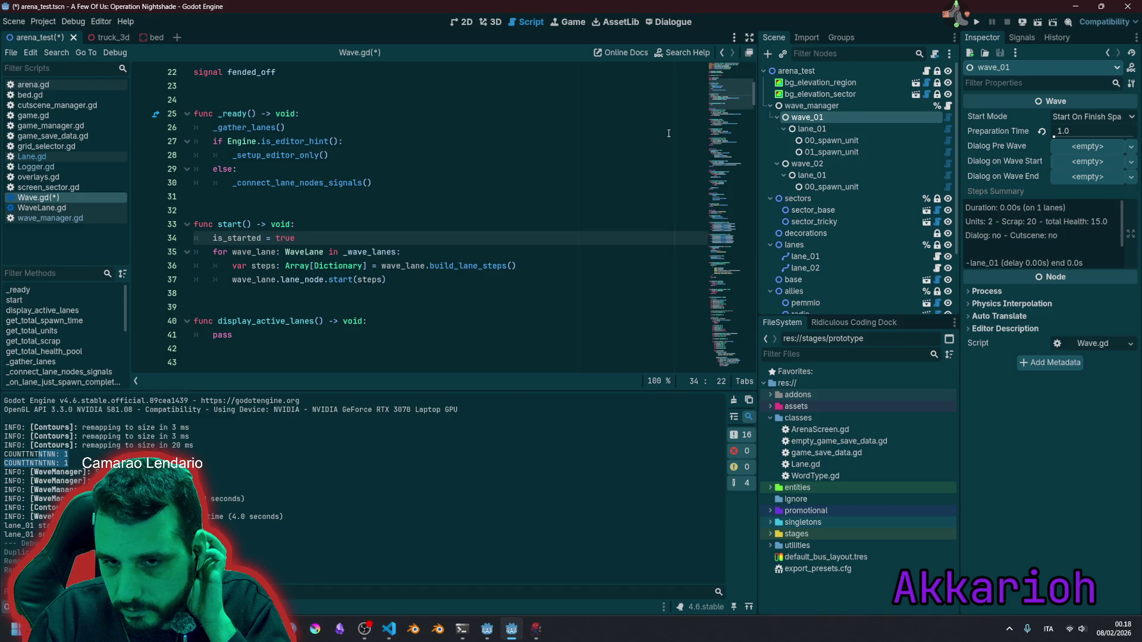
pyautogui.scroll(4, 327, 250)
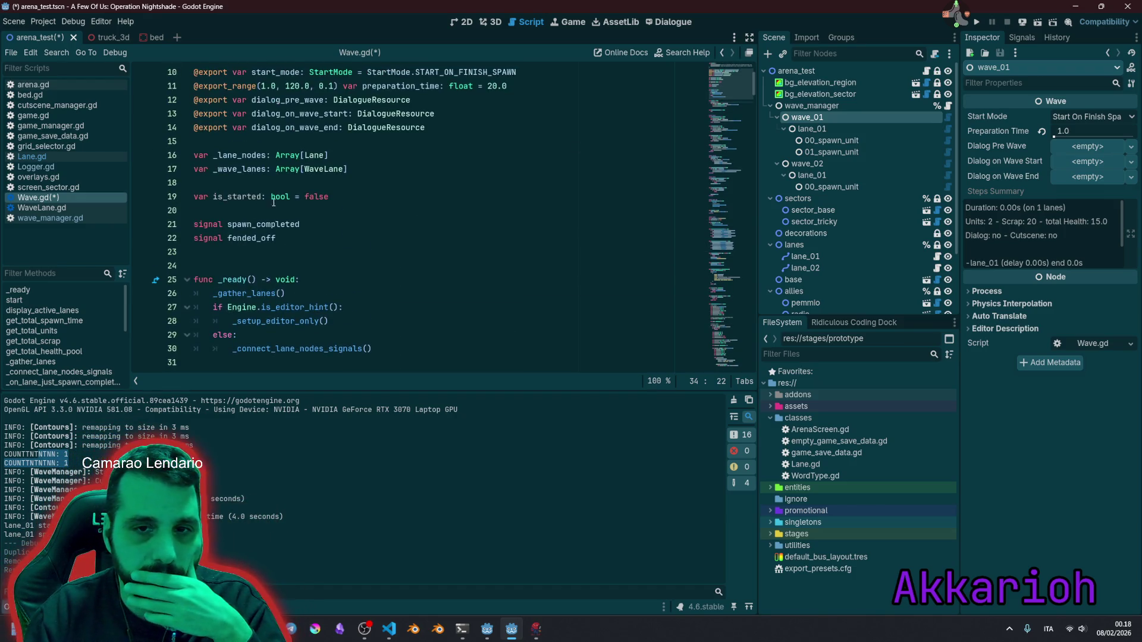
pyautogui.click(252, 240)
pyautogui.doubleClick(252, 237)
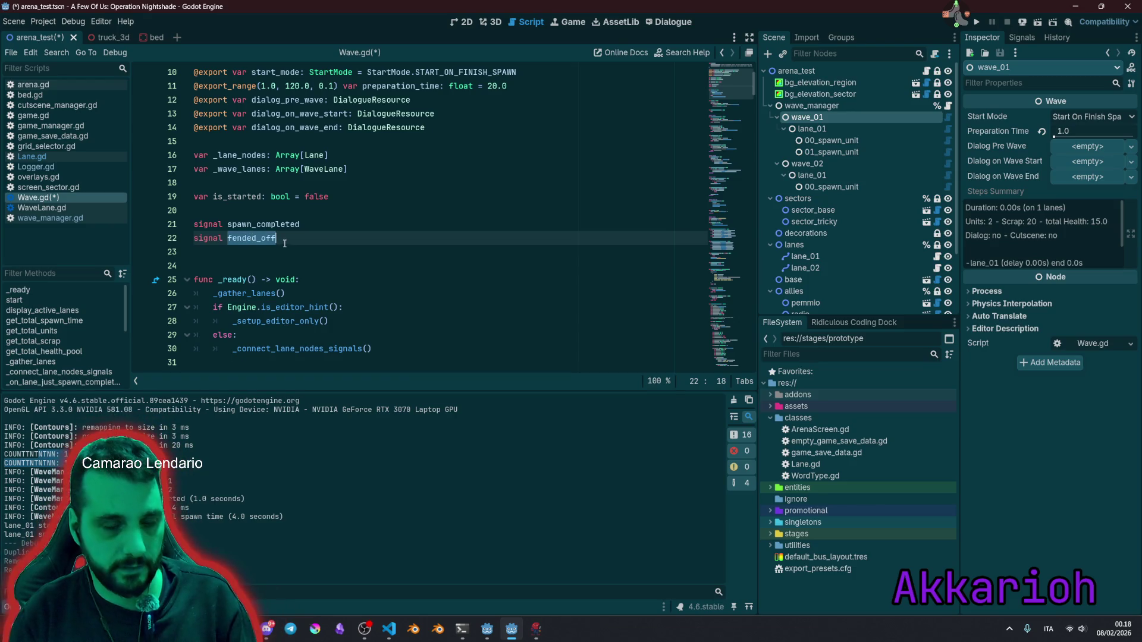
# Step: Find _on_lane_just_fended_off and type 'is_started = false' before fended_off.emit()
pyautogui.hotkey('ctrl', 'f')
pyautogui.click(606, 382)
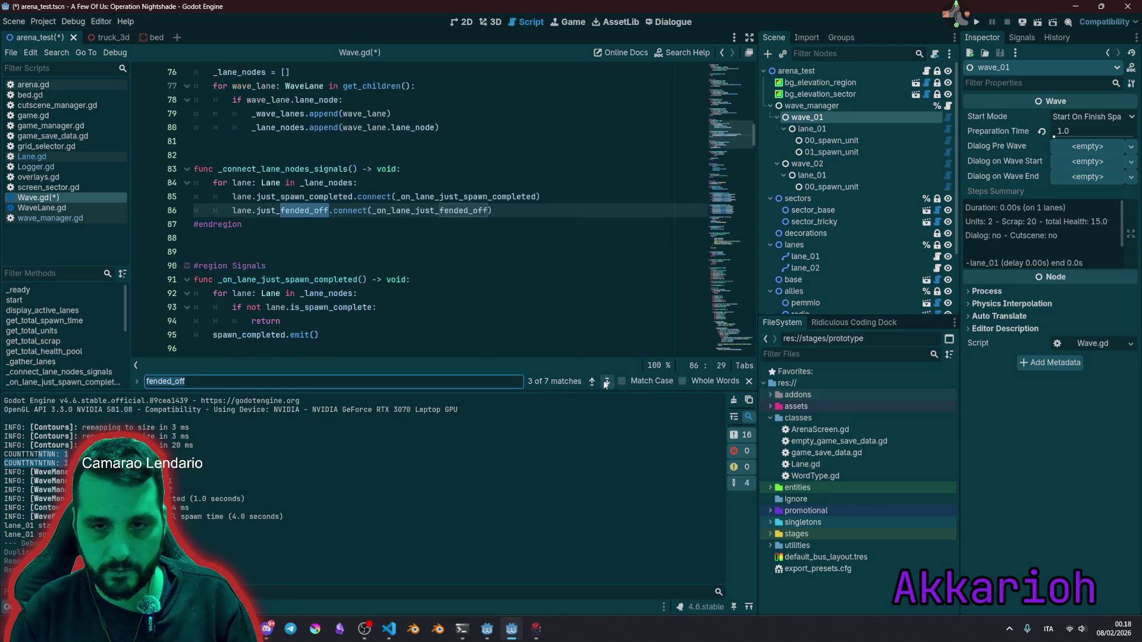
pyautogui.click(606, 381)
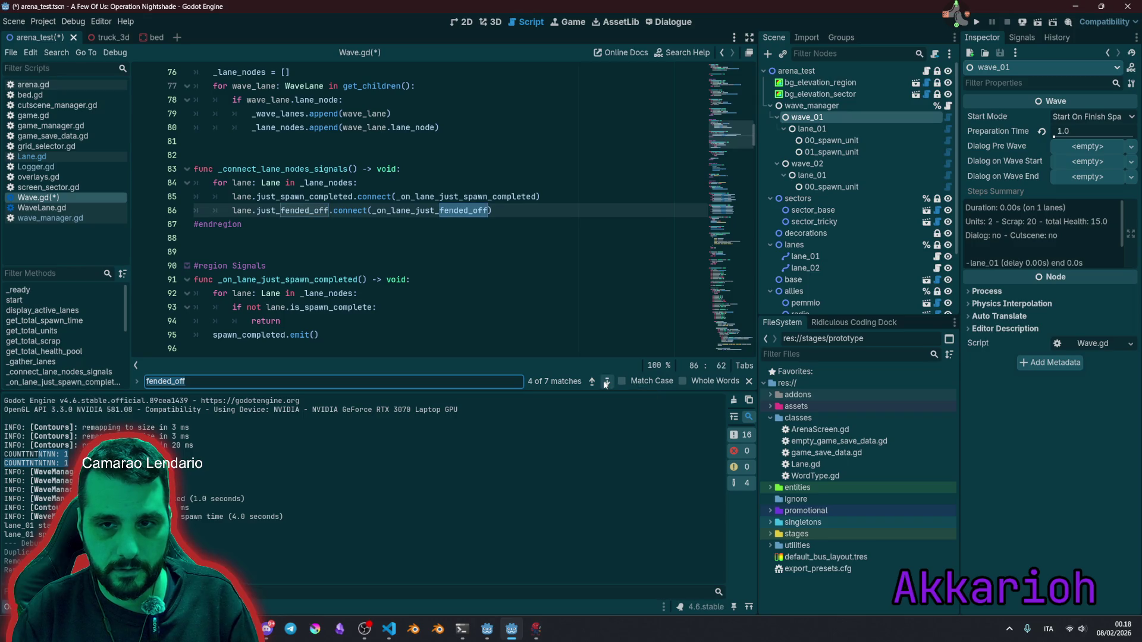
pyautogui.click(606, 381)
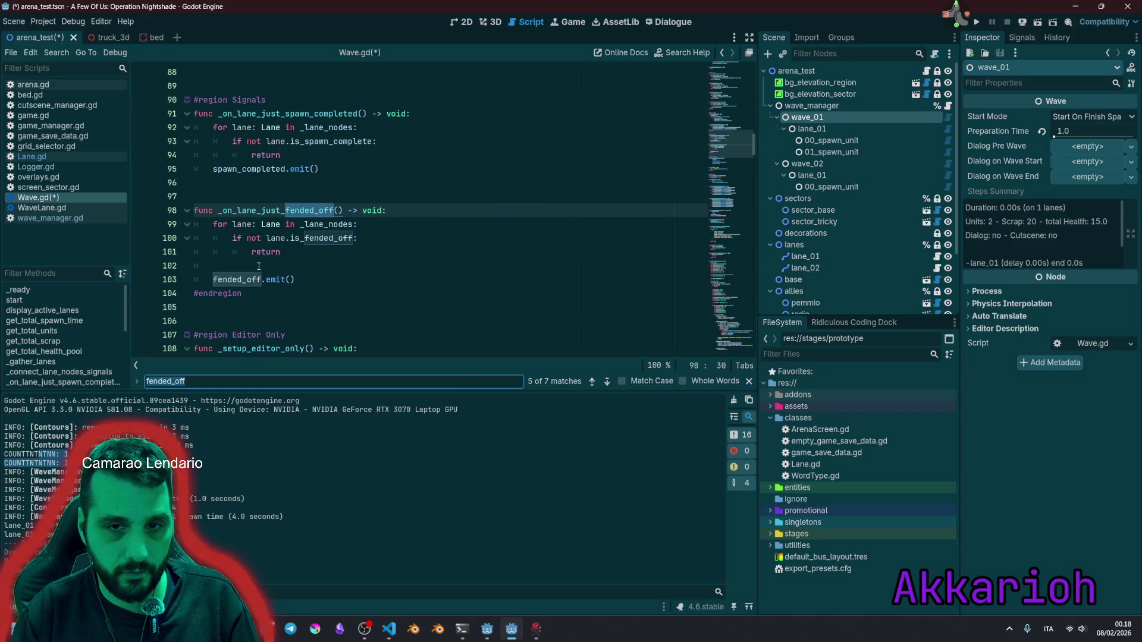
pyautogui.click(393, 265)
pyautogui.write('is_started =')
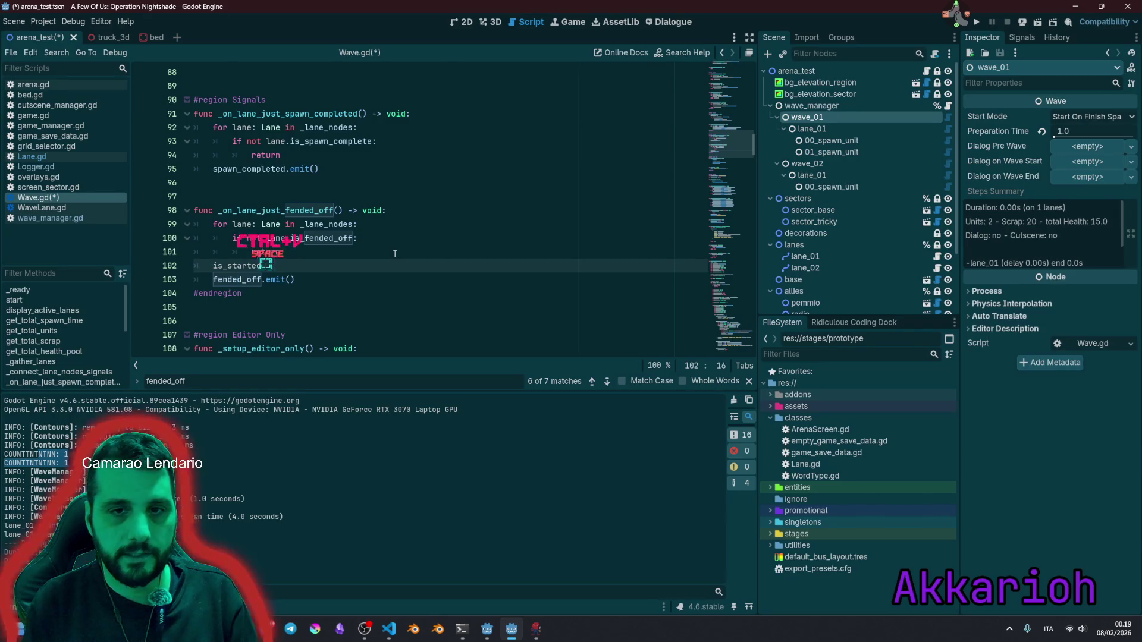
pyautogui.hotkey('shift', 'space')
pyautogui.write('false')
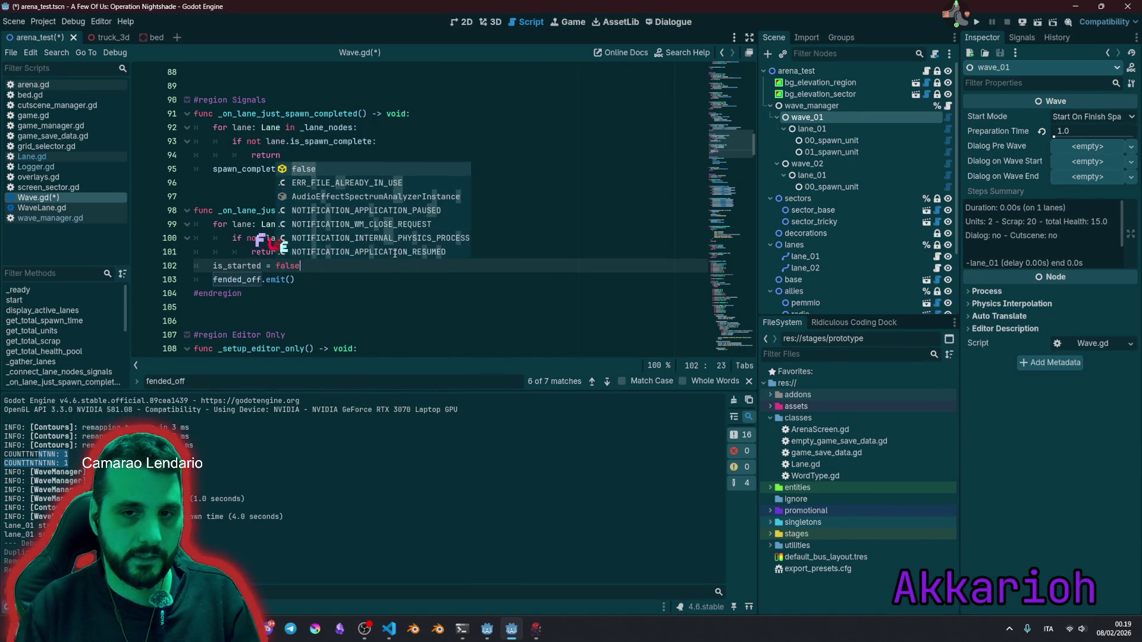
# Step: Add a blank line around the is_started reset and review the lane signal connection code
pyautogui.doubleClick(246, 267)
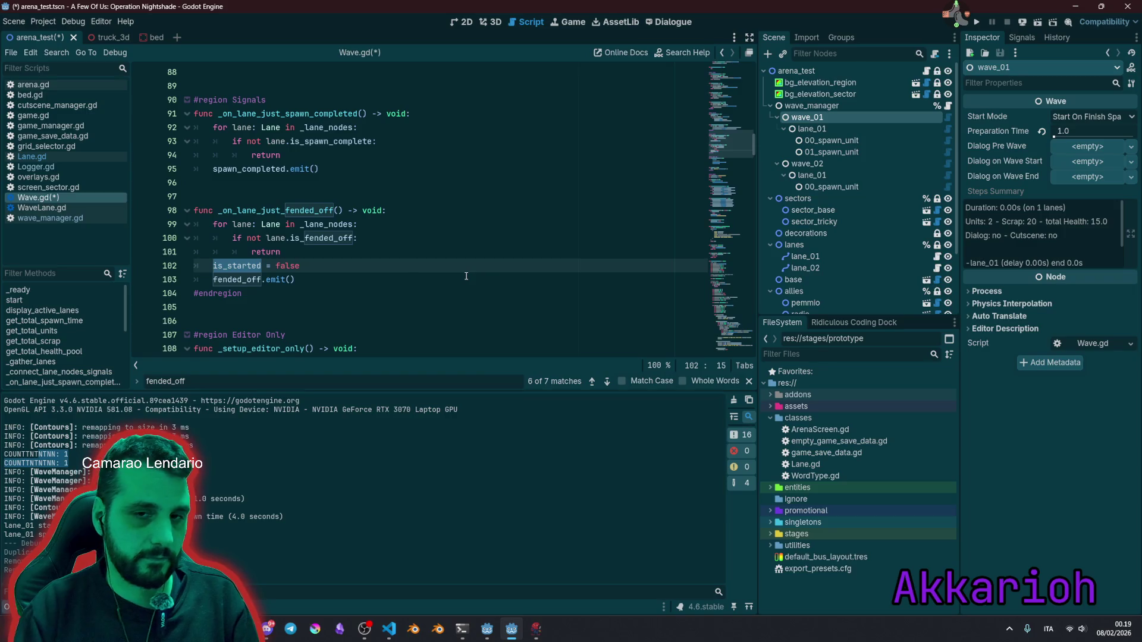
pyautogui.click(449, 271)
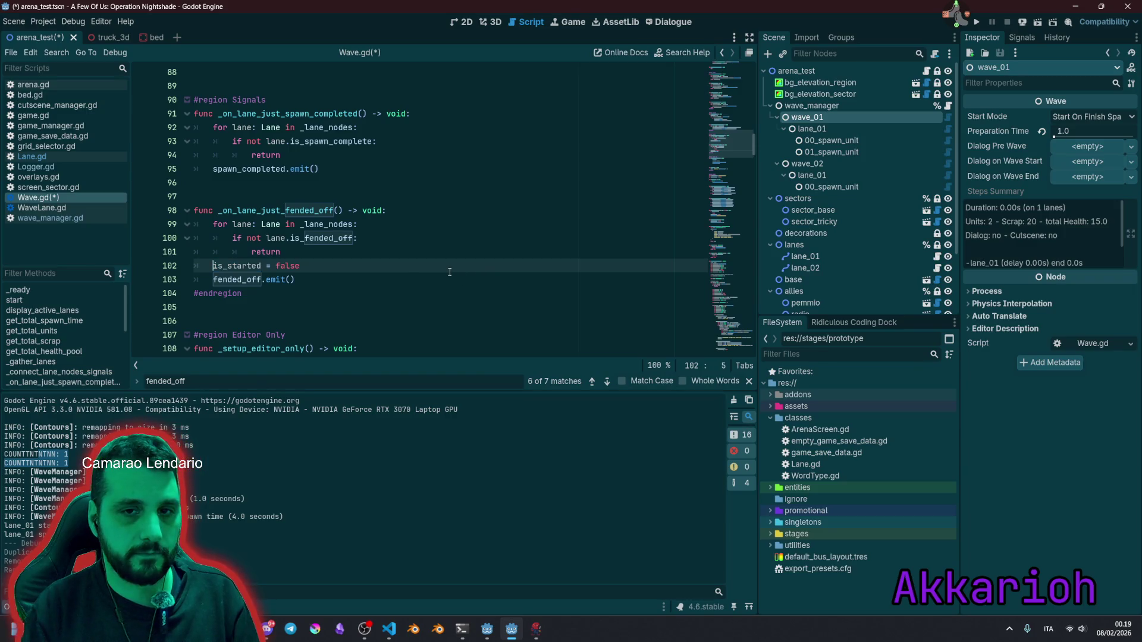
pyautogui.press('Return')
pyautogui.click(428, 195)
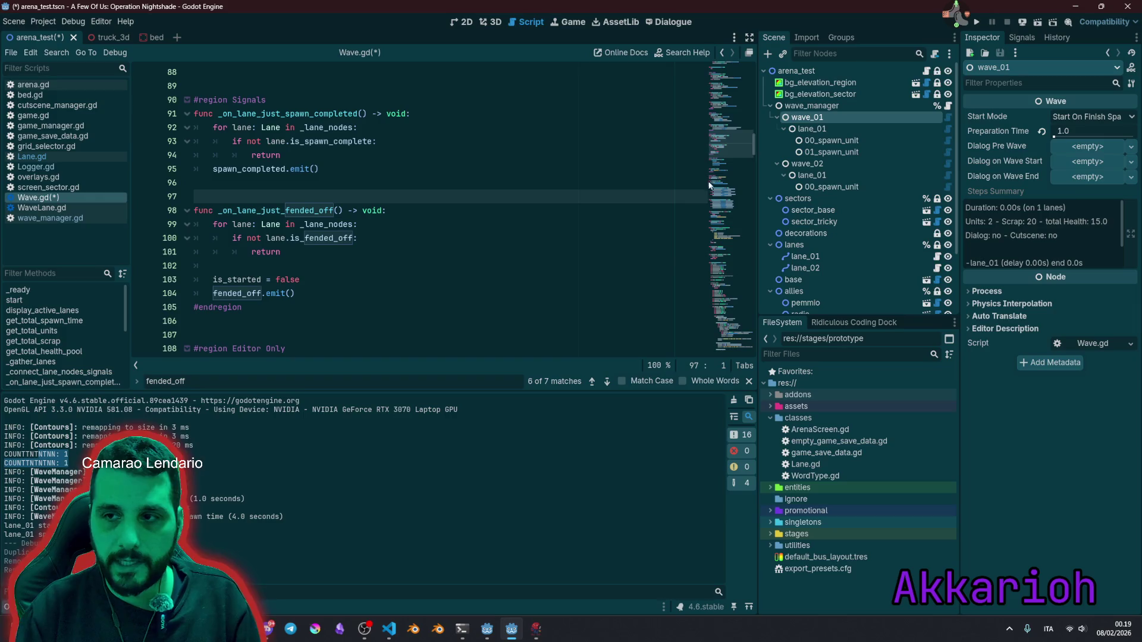
pyautogui.moveTo(291, 146)
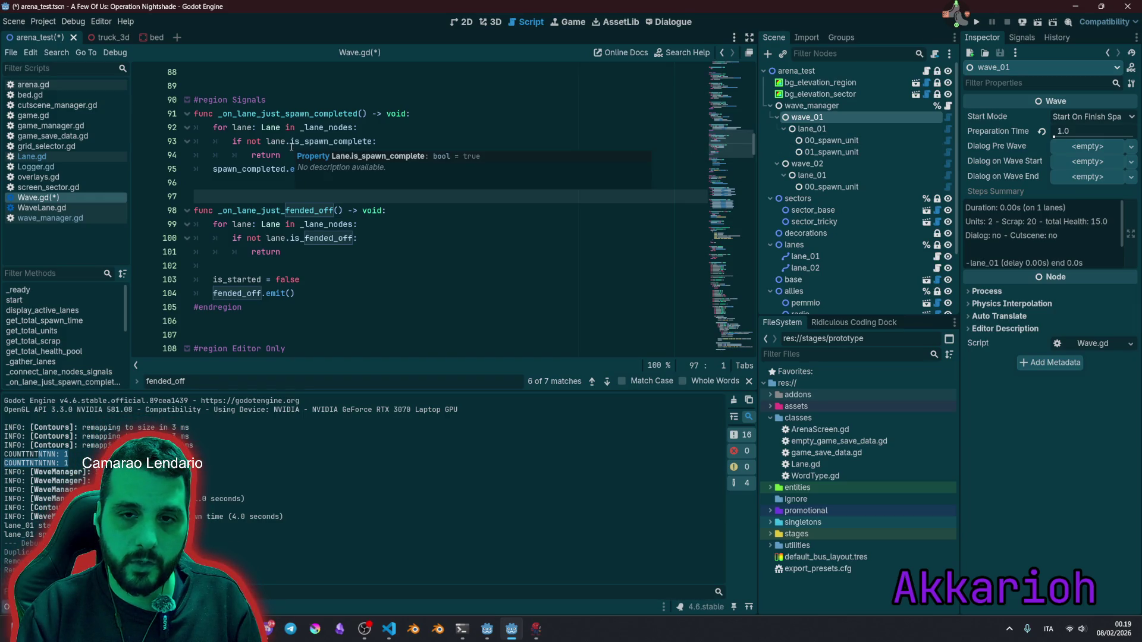
pyautogui.scroll(2, 297, 166)
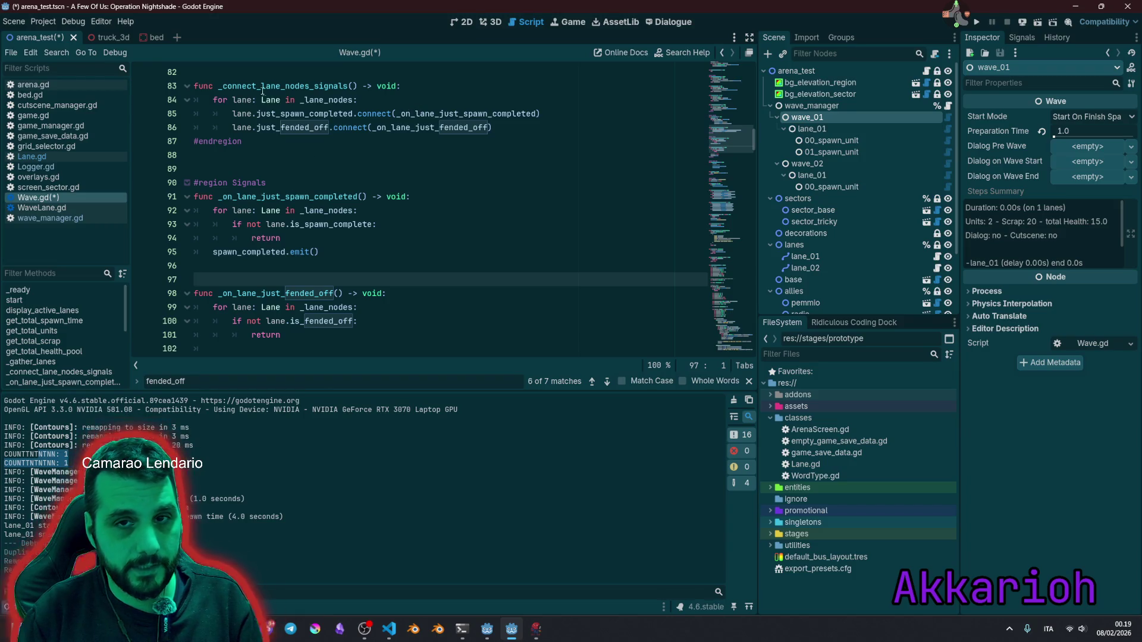
pyautogui.moveTo(263, 90); pyautogui.dragTo(242, 141)
pyautogui.click(242, 141)
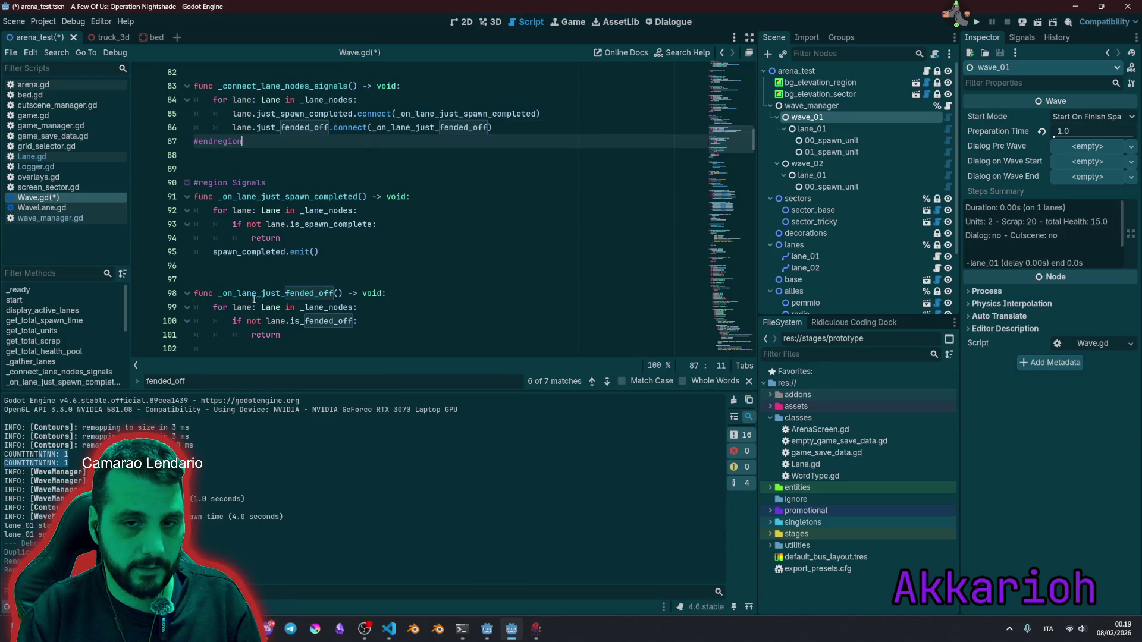
pyautogui.scroll(-2, 254, 301)
pyautogui.doubleClick(244, 279)
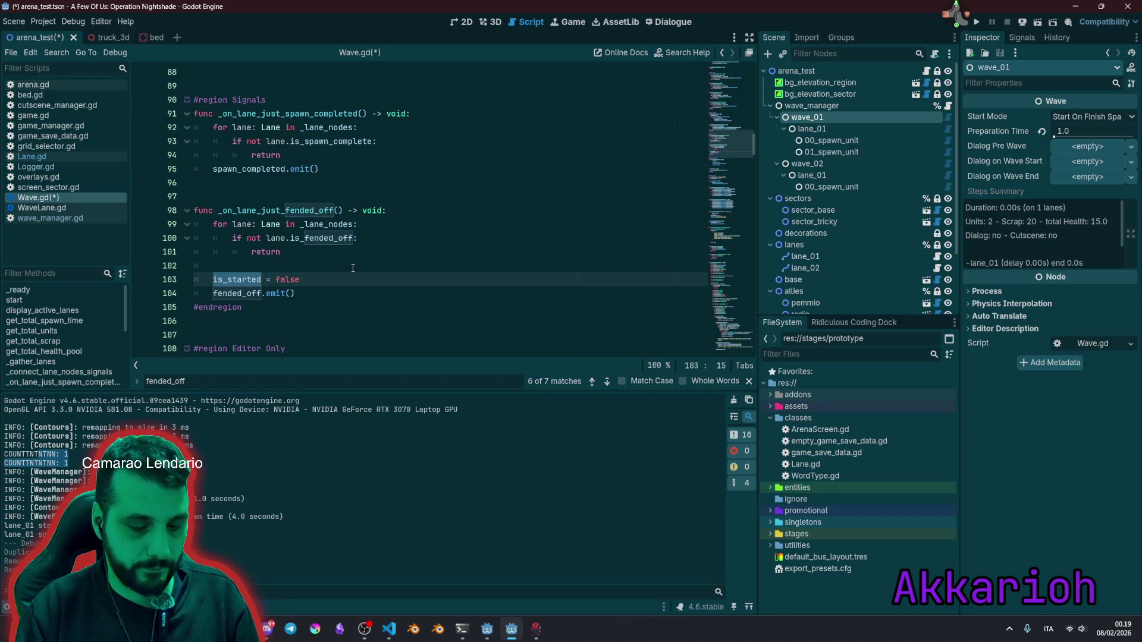
# Step: Insert 'if not is_started:' with an indented 'return' above the lane loop in _on_lane_just_fended_off
pyautogui.press('Up')
pyautogui.press('Up')
pyautogui.press('Up')
pyautogui.hotkey('ctrl', 'shift', 'Return')
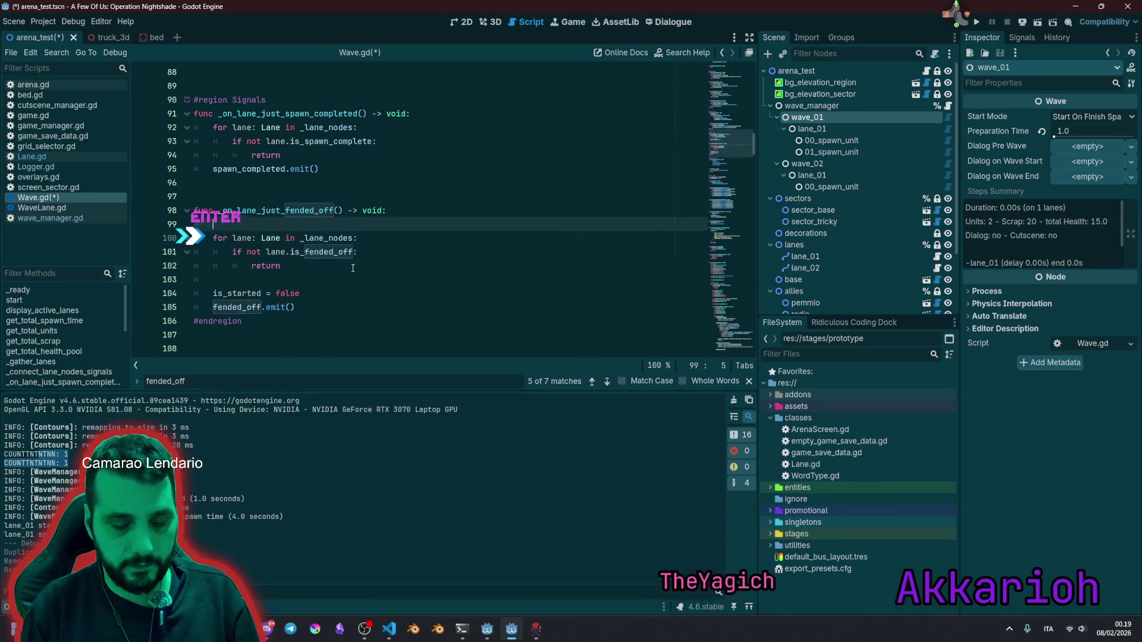
pyautogui.write('if not is')
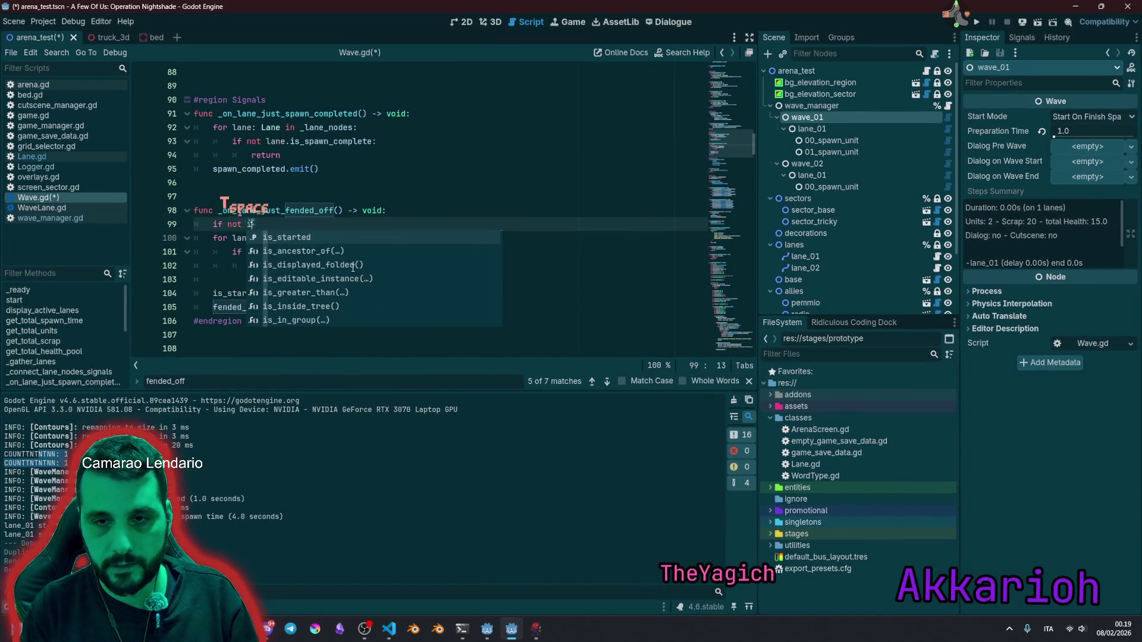
pyautogui.press('Return')
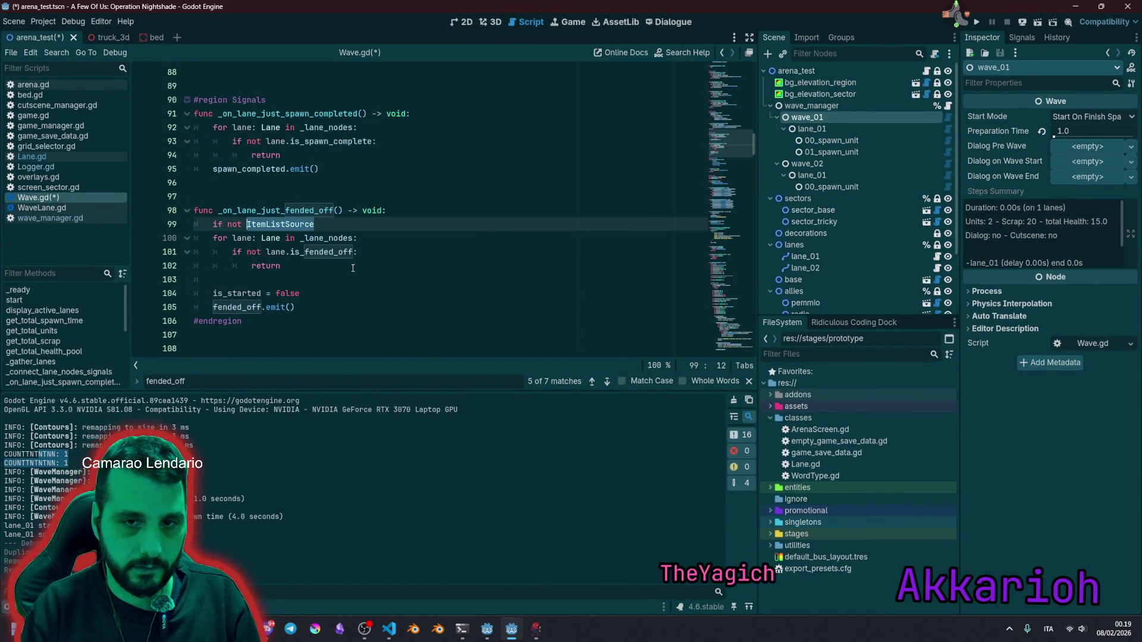
pyautogui.hotkey('ctrl', 'BackSpace')
pyautogui.write('is_started:')
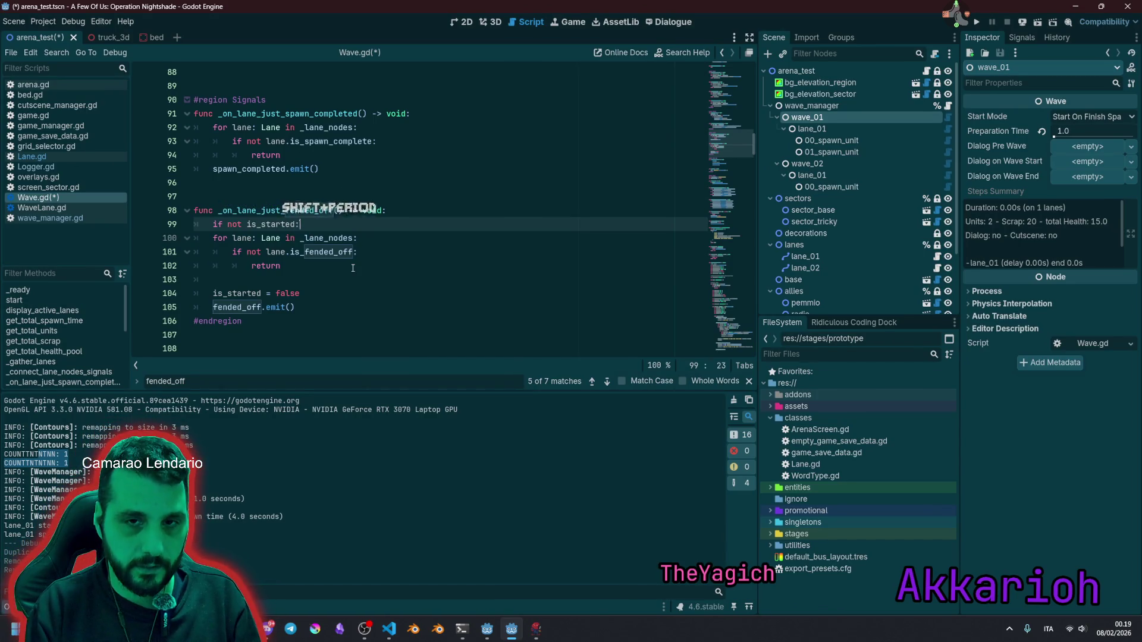
pyautogui.press('Return')
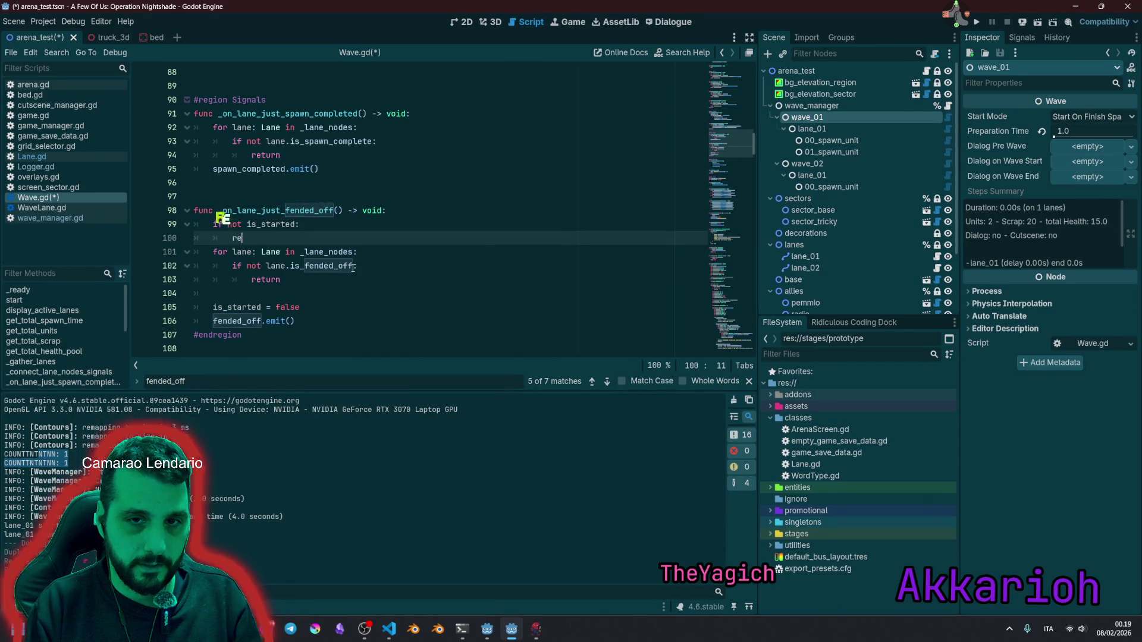
pyautogui.write('re')
pyautogui.press('Down')
pyautogui.press('Down')
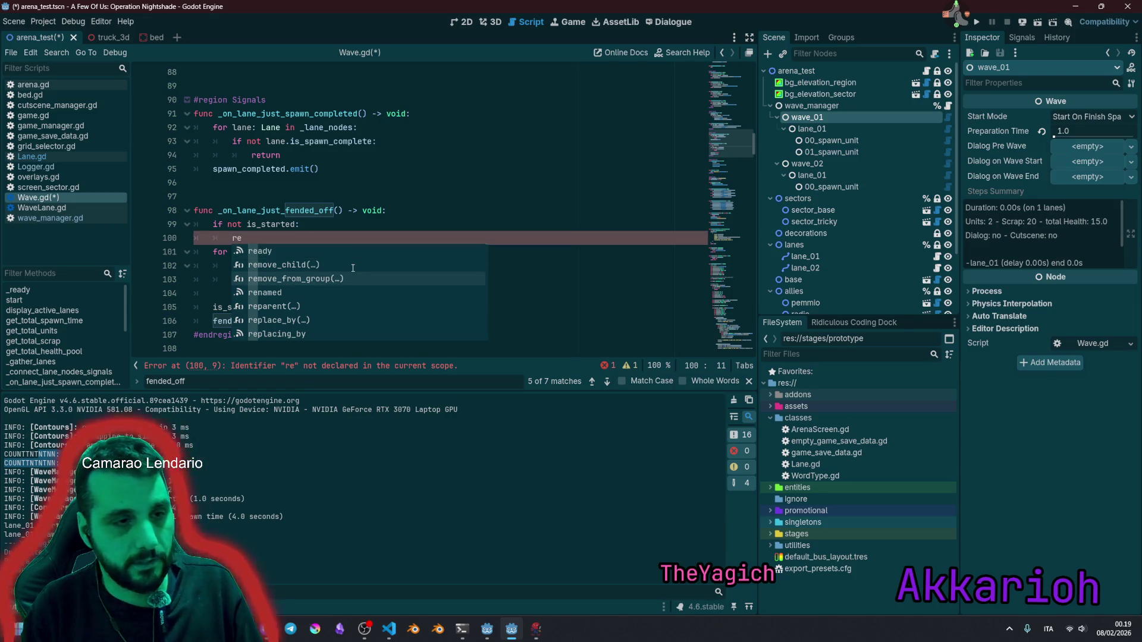
pyautogui.write('tu')
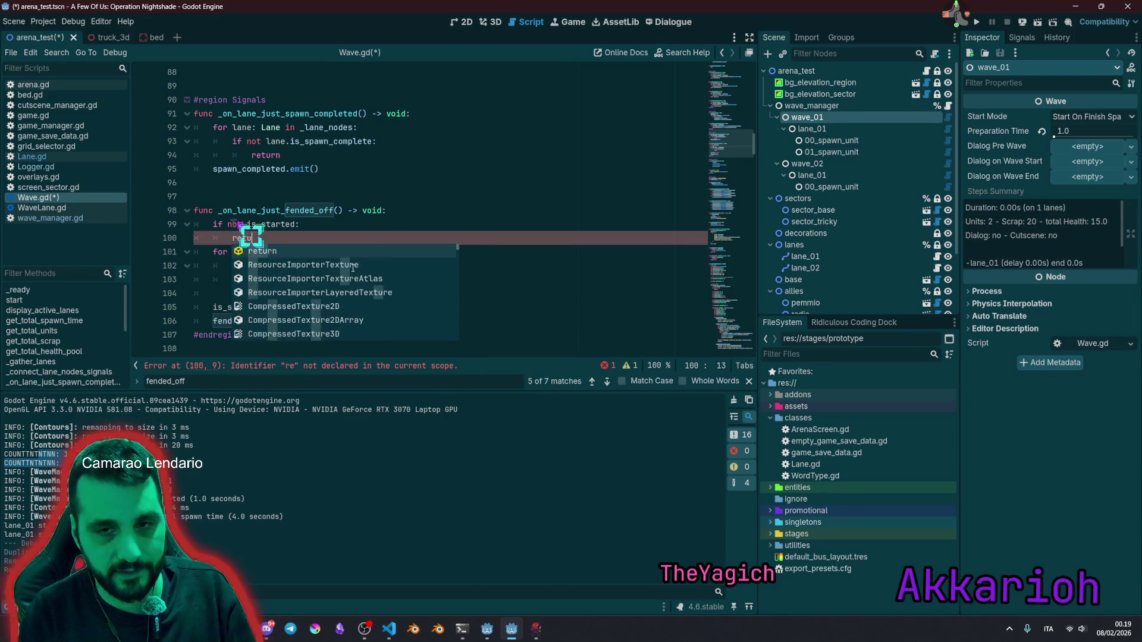
pyautogui.press('Return')
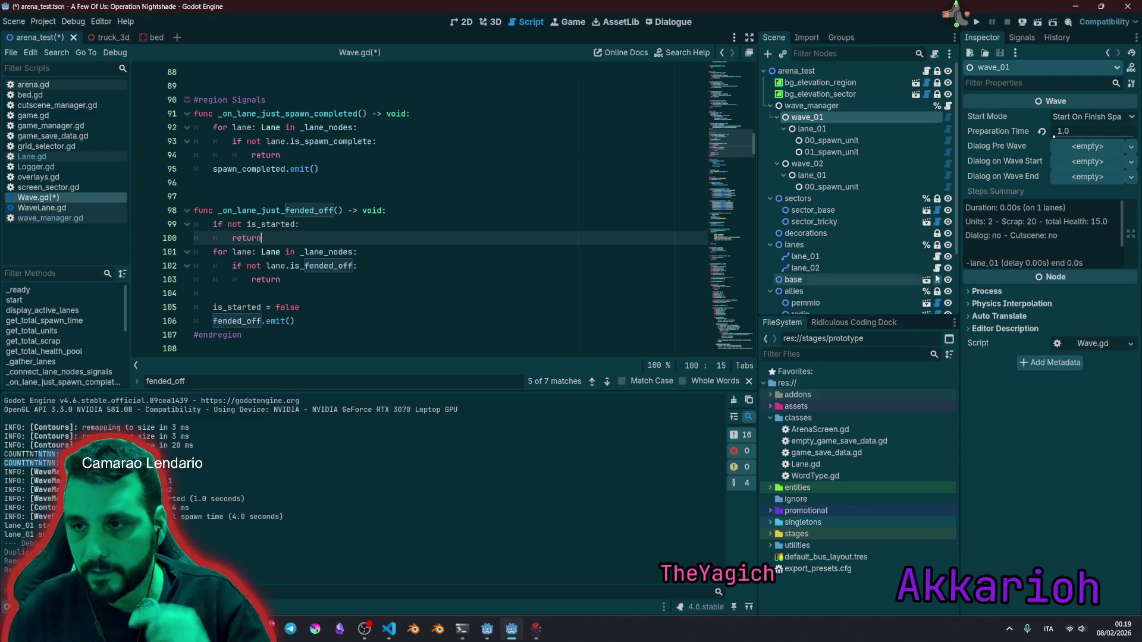
# Step: Compare lane and wave_01 nodes, ending on wave_02's fended-off start mode and 3.0 preparation time
pyautogui.click(844, 256)
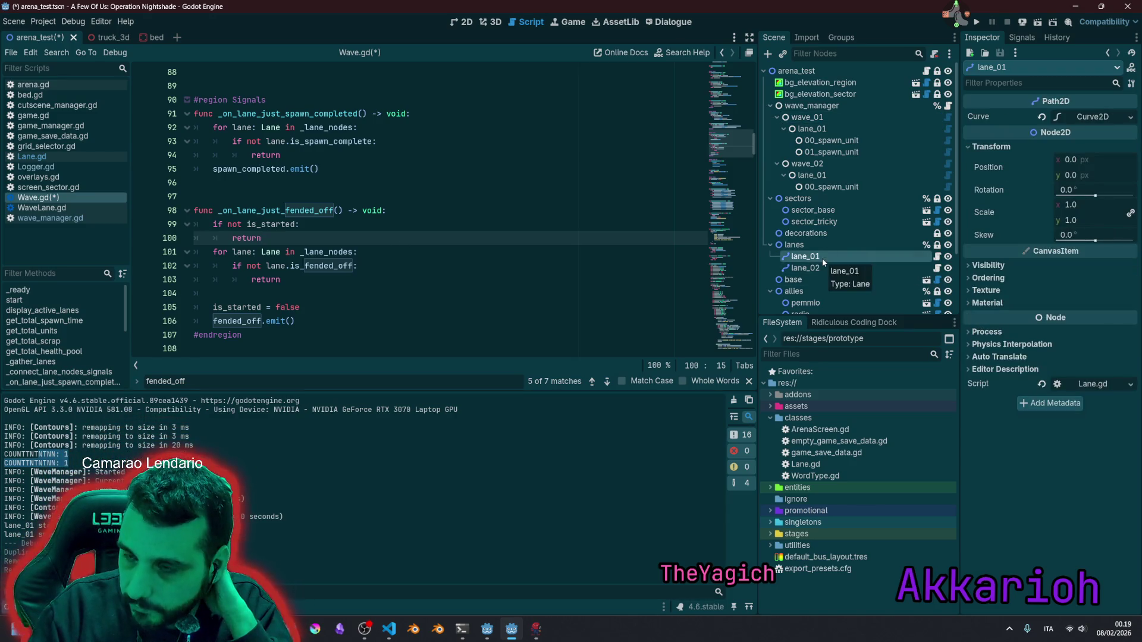
pyautogui.click(804, 129)
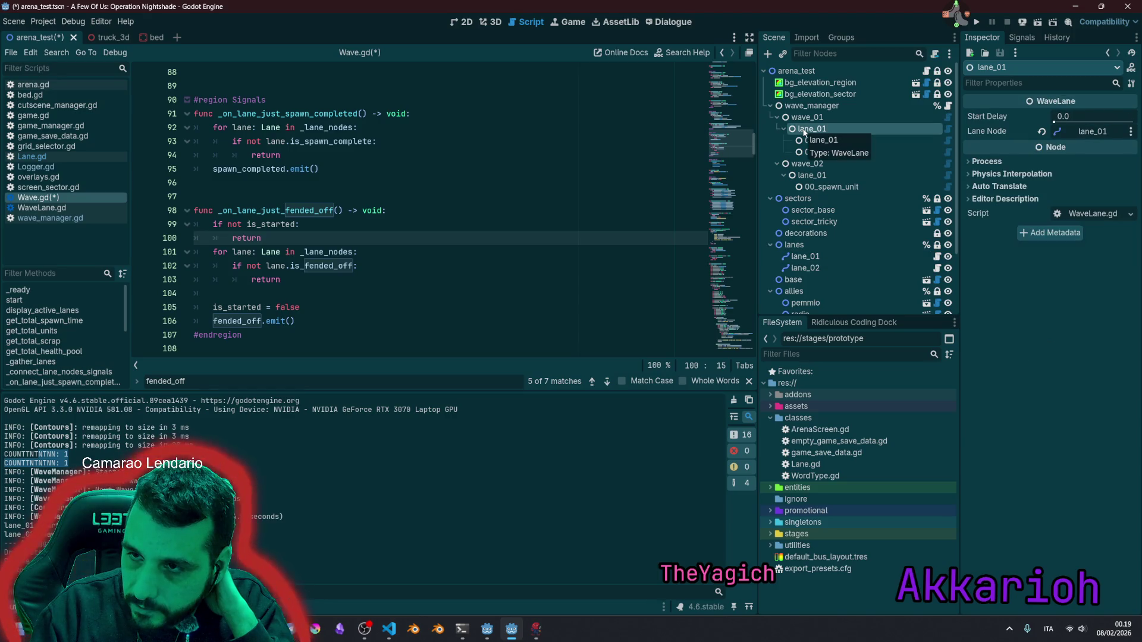
pyautogui.click(808, 117)
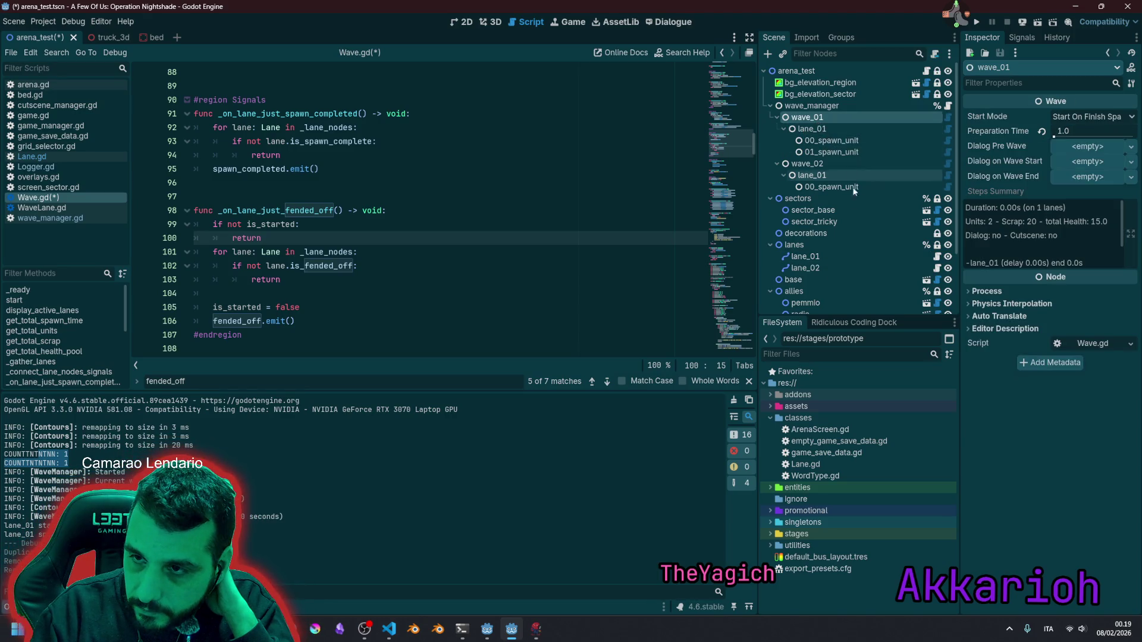
pyautogui.click(804, 256)
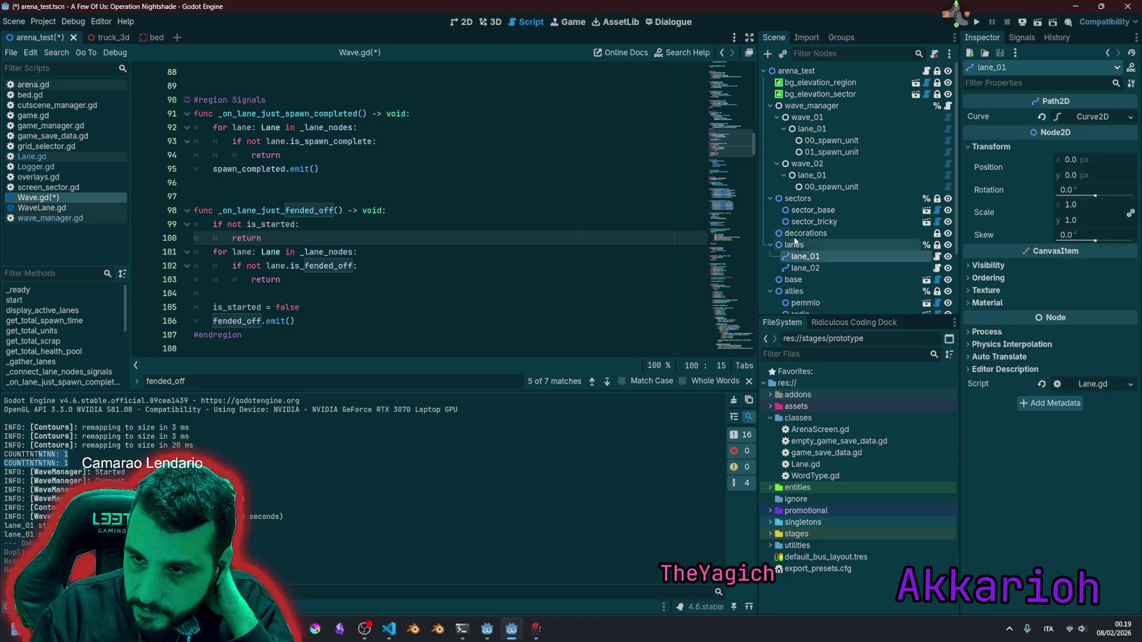
pyautogui.click(768, 198)
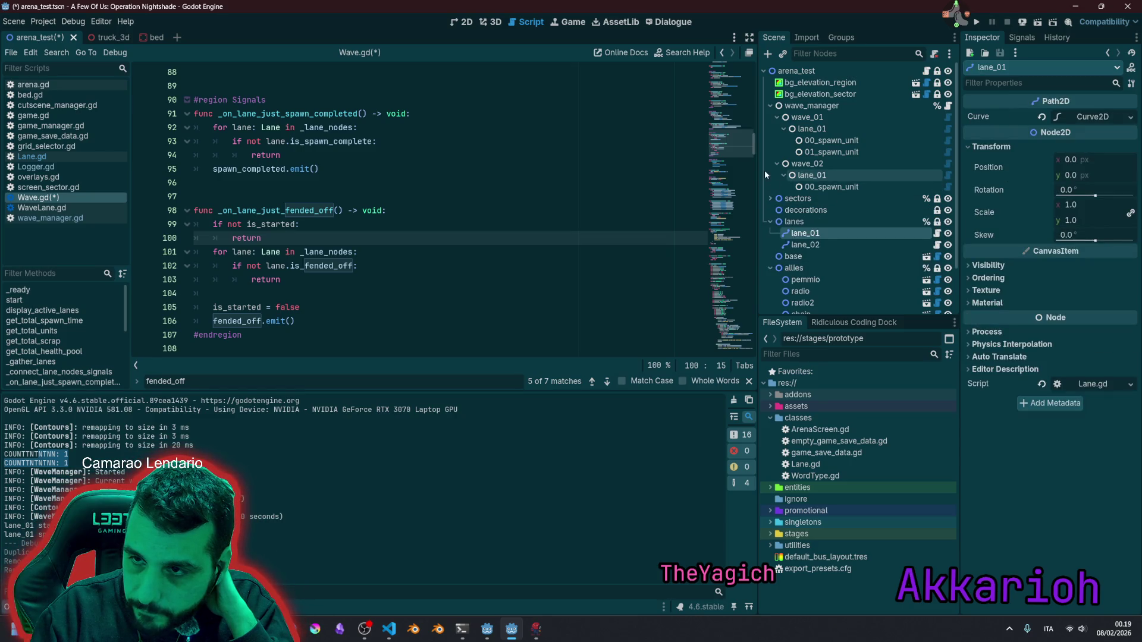
pyautogui.click(818, 176)
pyautogui.click(823, 165)
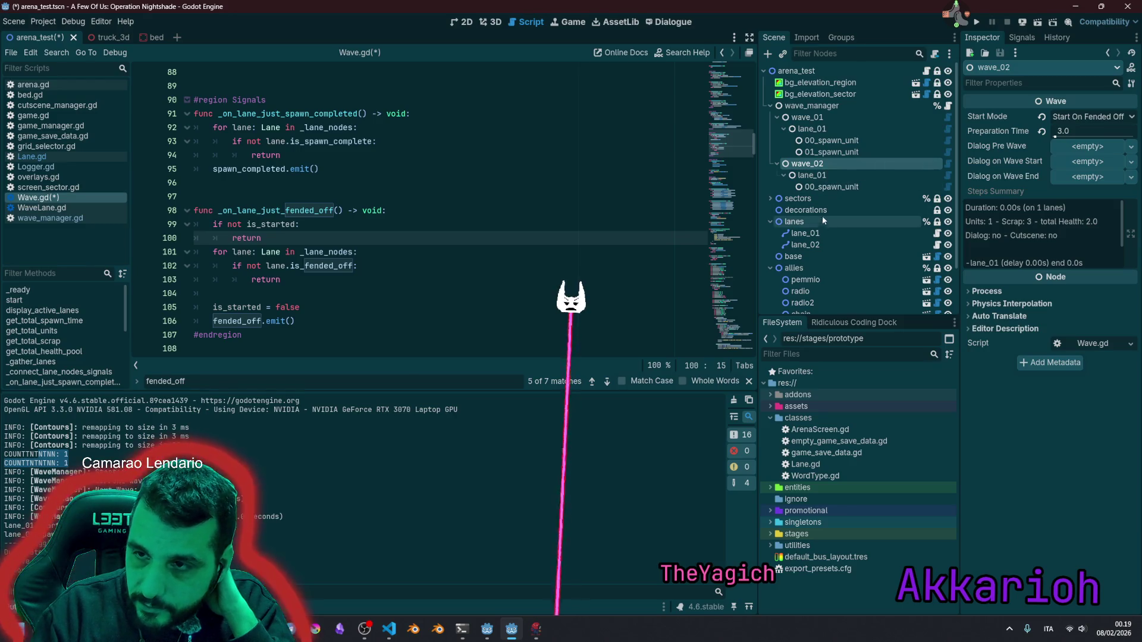
pyautogui.click(809, 118)
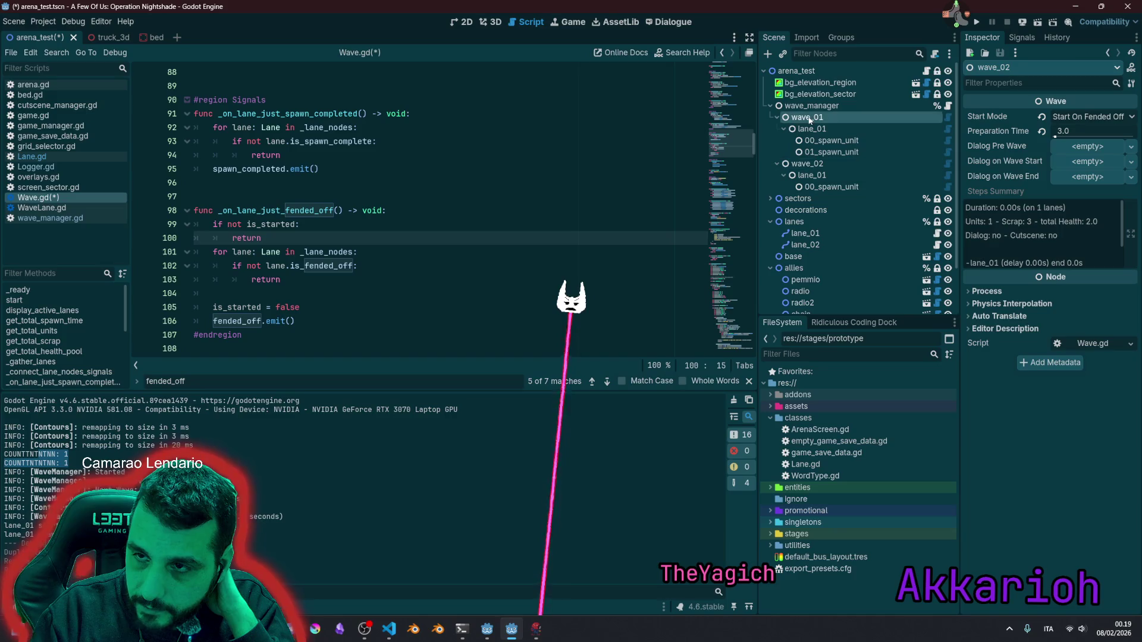
pyautogui.click(812, 234)
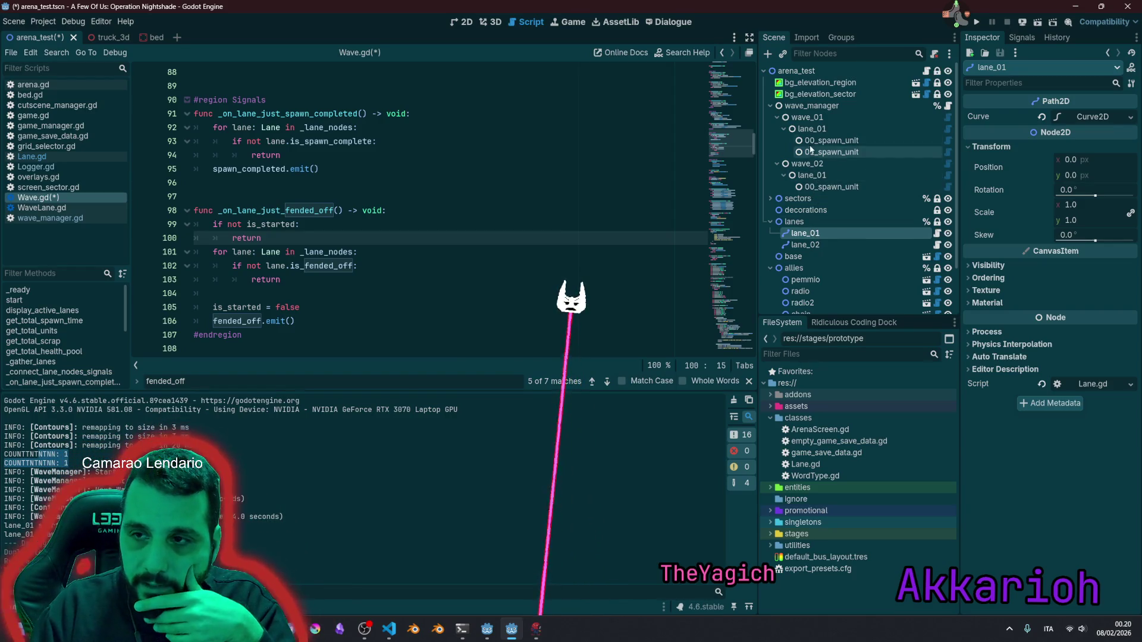
pyautogui.click(803, 119)
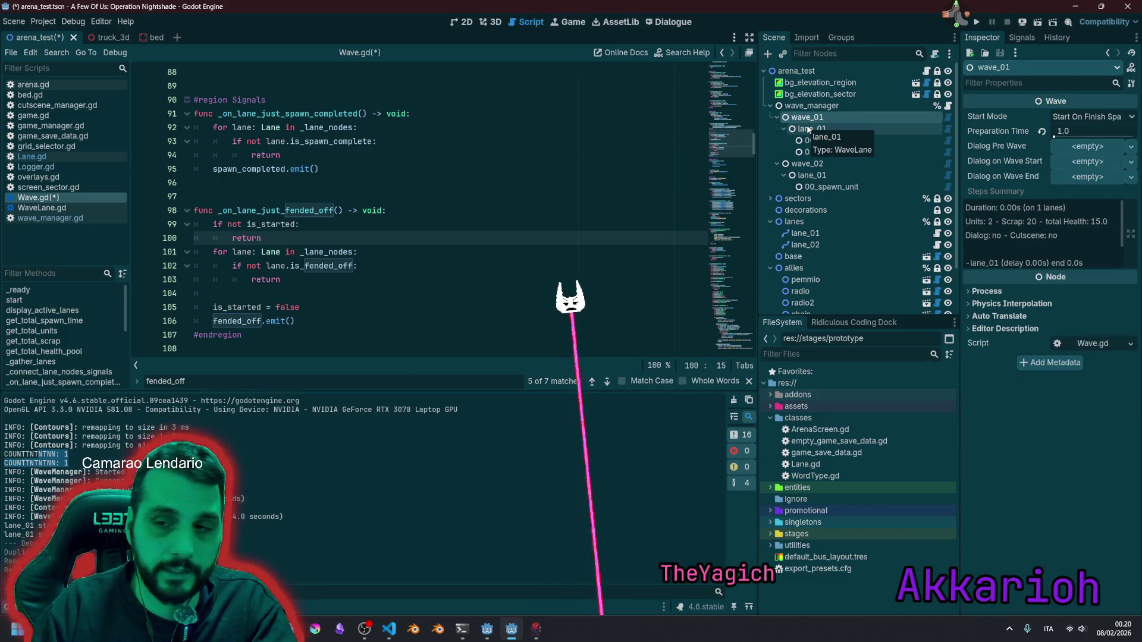
pyautogui.click(807, 163)
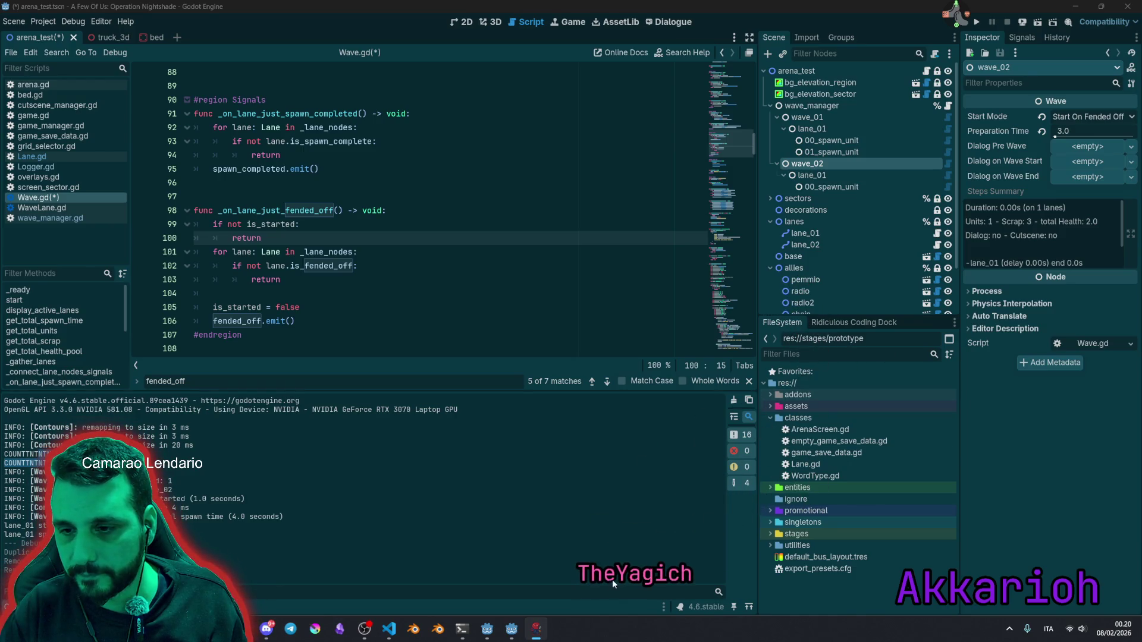
pyautogui.moveTo(612, 579)
pyautogui.mouseDown()
pyautogui.moveTo(705, 279)
pyautogui.moveTo(810, 320)
pyautogui.moveTo(814, 345)
pyautogui.moveTo(889, 428)
pyautogui.moveTo(898, 416)
pyautogui.moveTo(925, 517)
pyautogui.mouseUp()
pyautogui.moveTo(1094, 589)
pyautogui.mouseDown()
pyautogui.moveTo(1034, 476)
pyautogui.moveTo(1011, 470)
pyautogui.moveTo(976, 416)
pyautogui.moveTo(898, 464)
pyautogui.mouseUp()
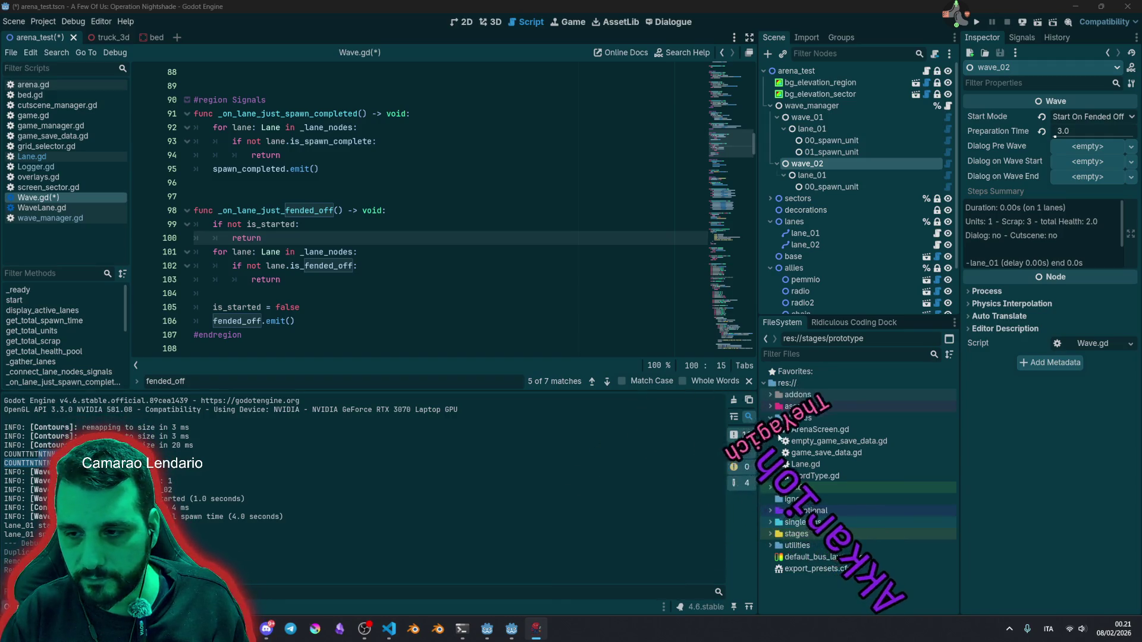
pyautogui.click(300, 211)
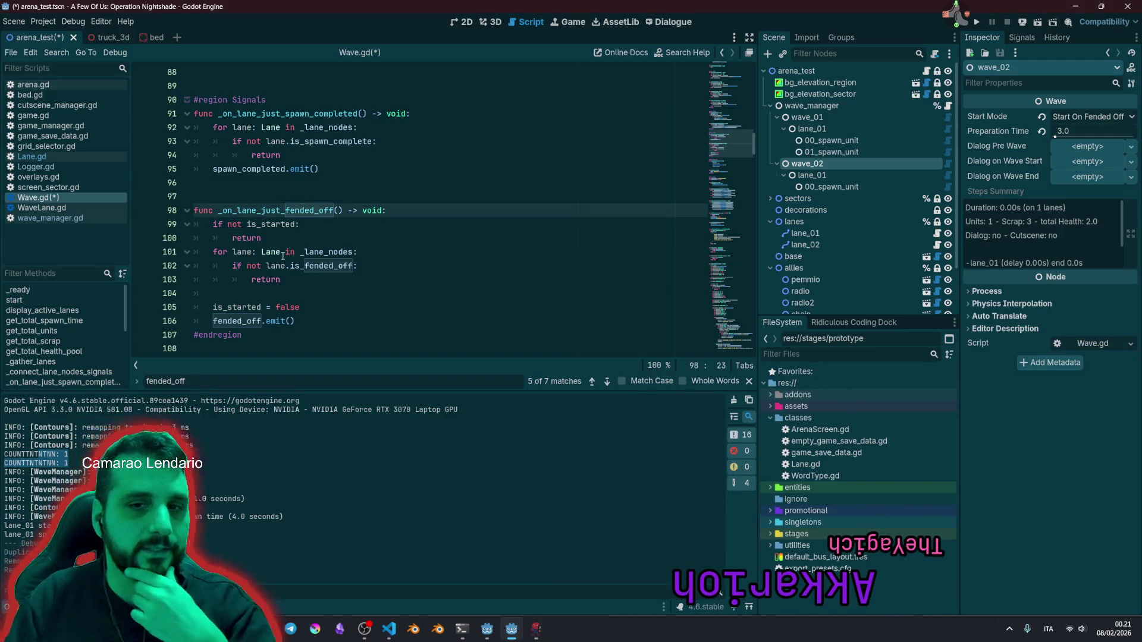
# Step: Open unindented blank lines after the just_fended_off connect call, above #endregion
pyautogui.press('Down')
pyautogui.press('Down')
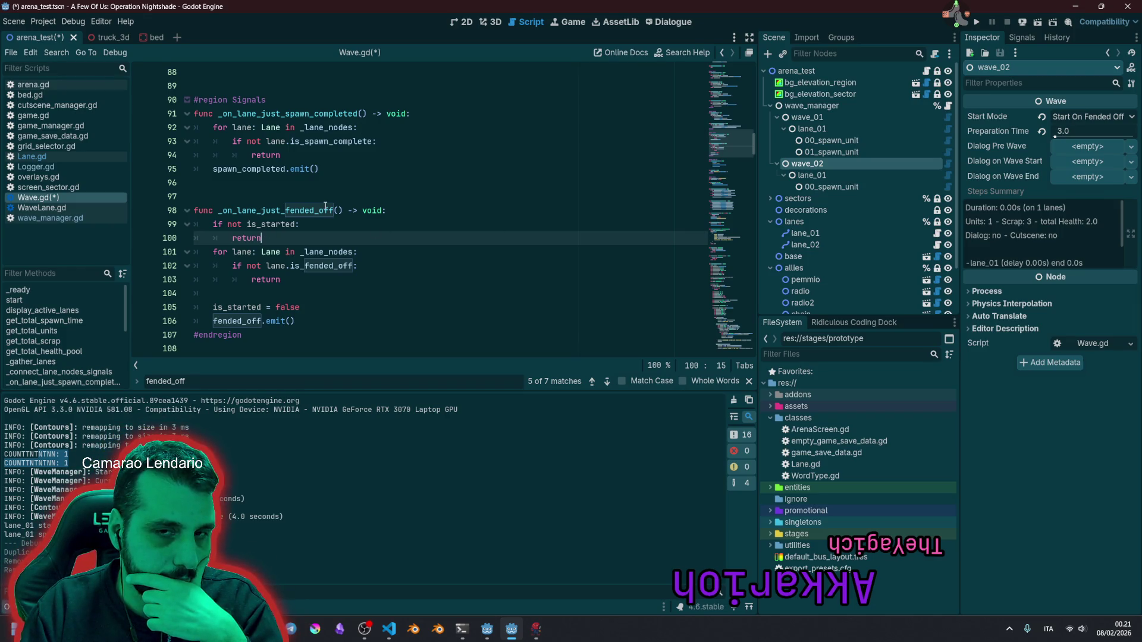
pyautogui.scroll(3, 326, 206)
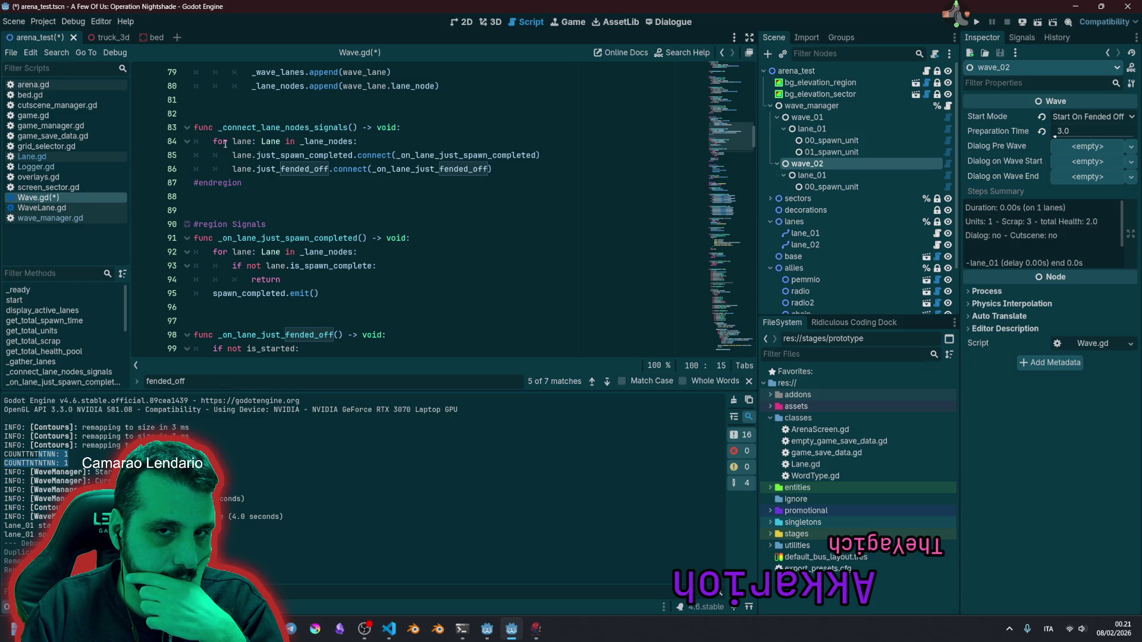
pyautogui.moveTo(219, 129)
pyautogui.mouseDown()
pyautogui.moveTo(315, 141)
pyautogui.moveTo(350, 128)
pyautogui.mouseUp()
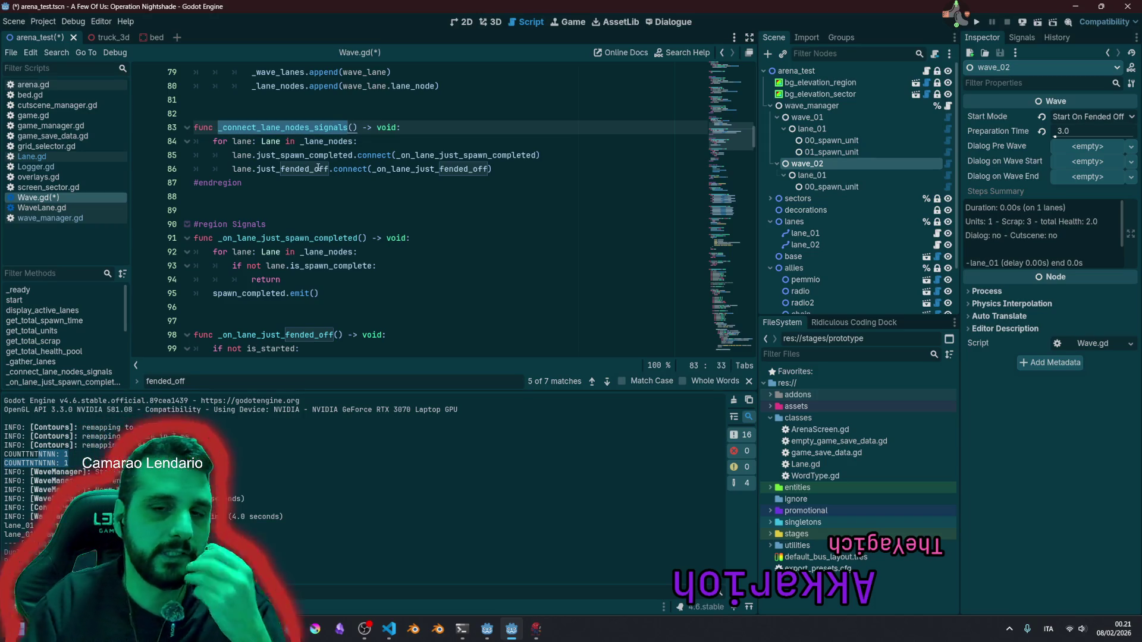
pyautogui.moveTo(320, 171)
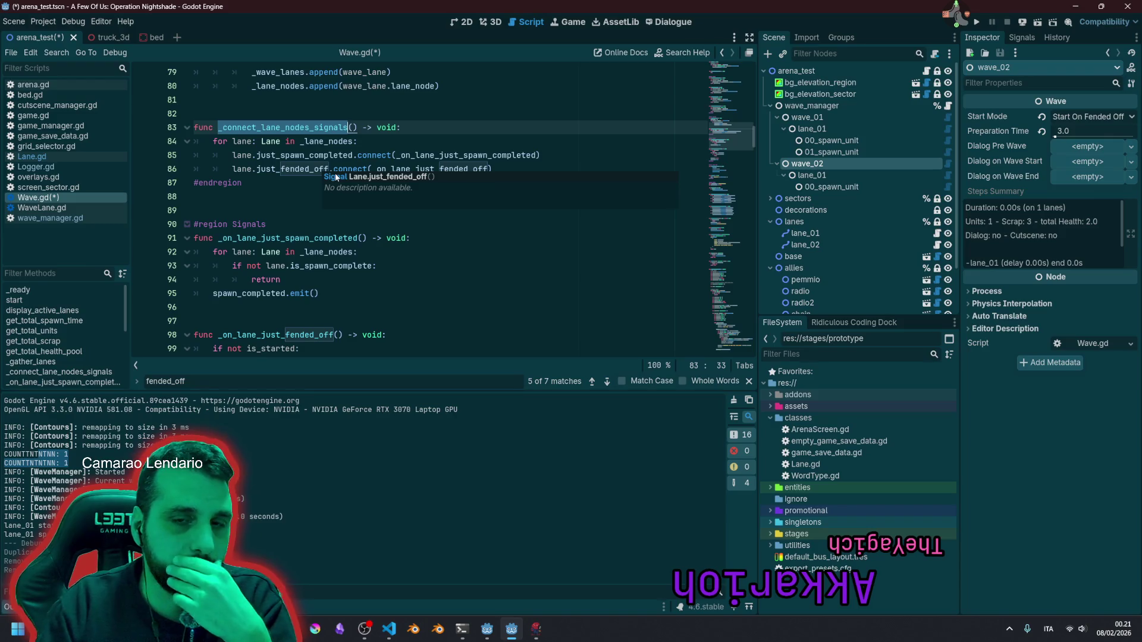
pyautogui.scroll(2, 327, 181)
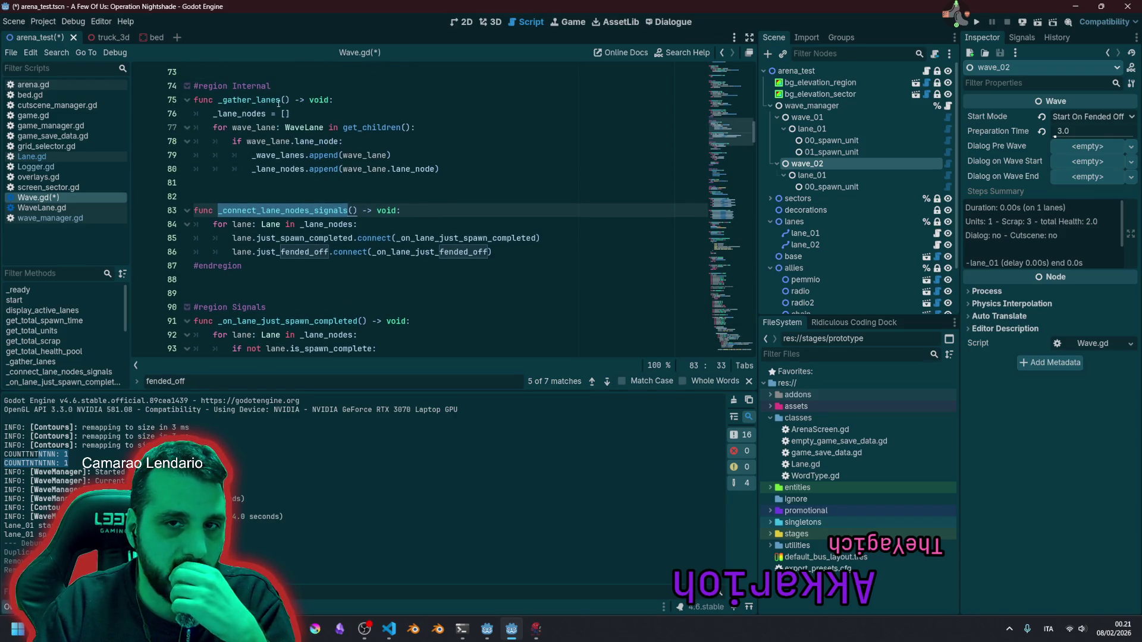
pyautogui.click(494, 251)
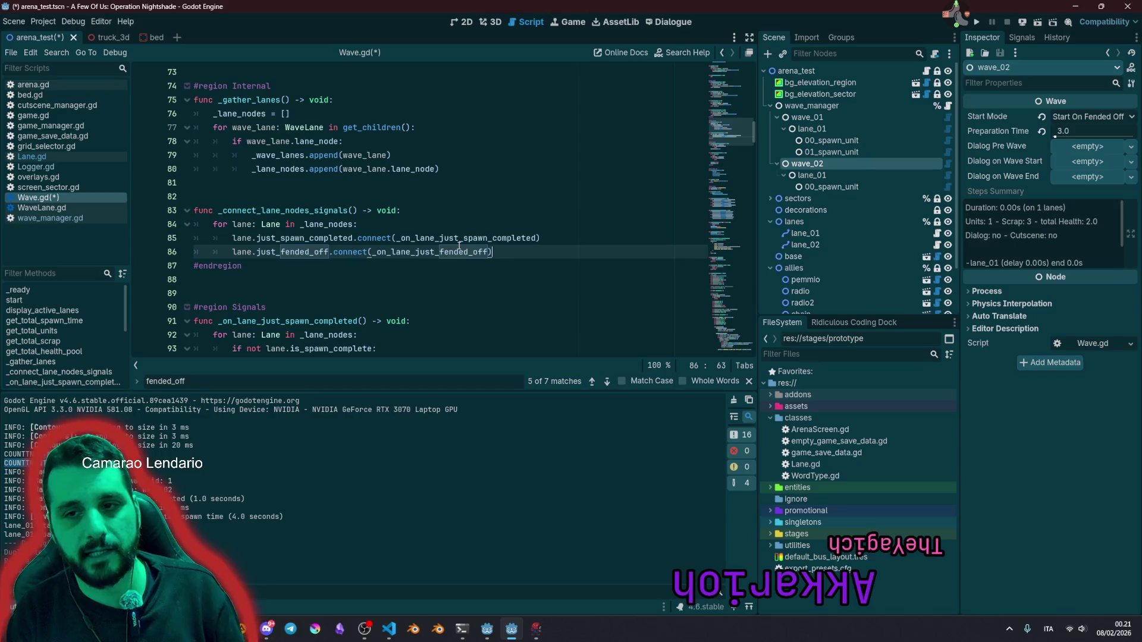
pyautogui.press('Return')
pyautogui.press('BackSpace')
pyautogui.press('BackSpace')
pyautogui.press('Return')
pyautogui.press('Return')
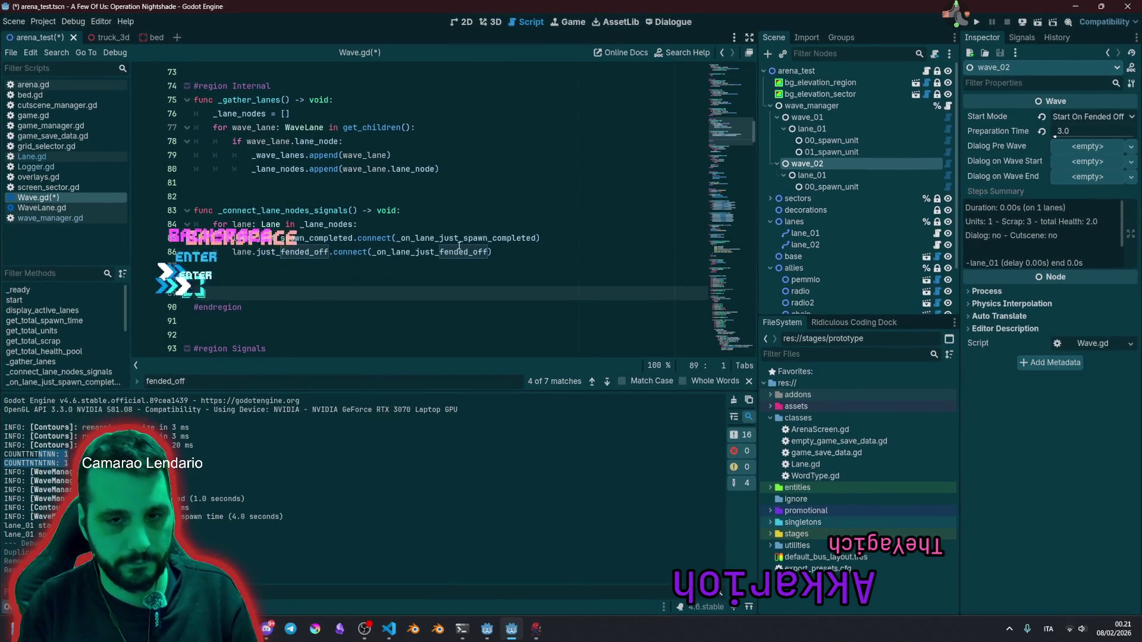
# Step: Declare 'func _disconnect_lane_nodes_signals() -> void:' below the connect function
pyautogui.write('func _di')
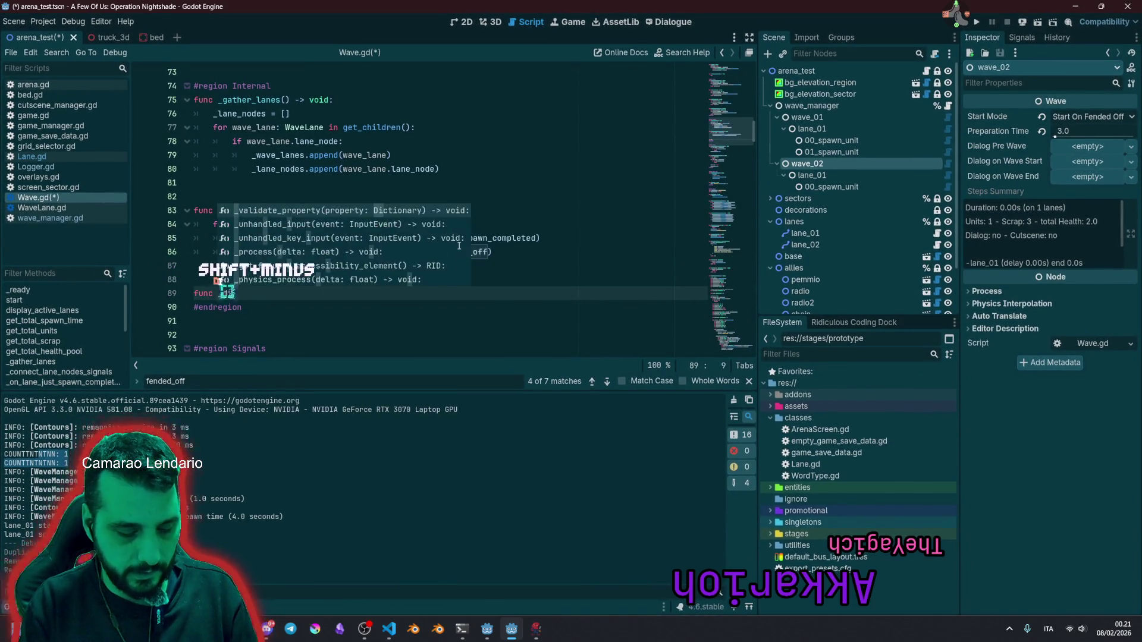
pyautogui.write('sconnect(')
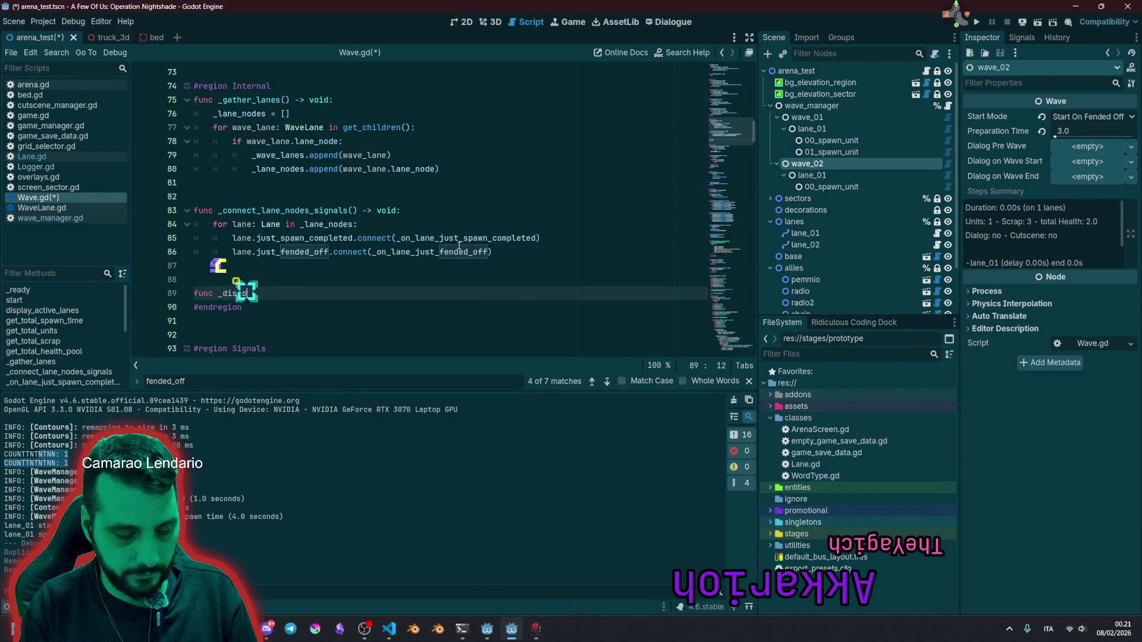
pyautogui.press('BackSpace')
pyautogui.write('_')
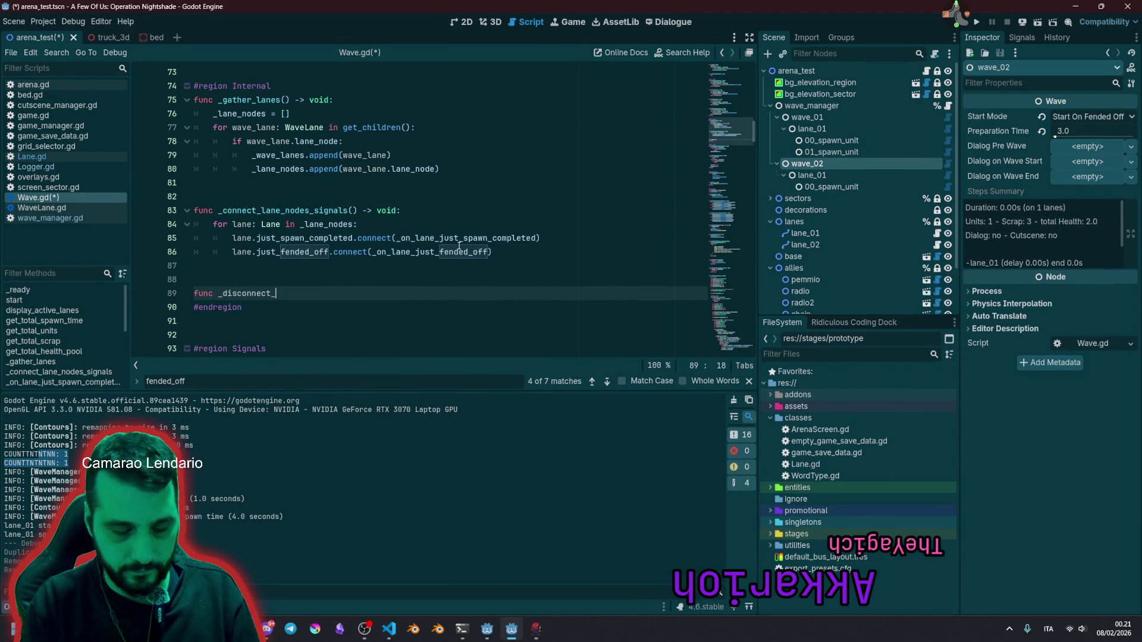
pyautogui.write('lane_node')
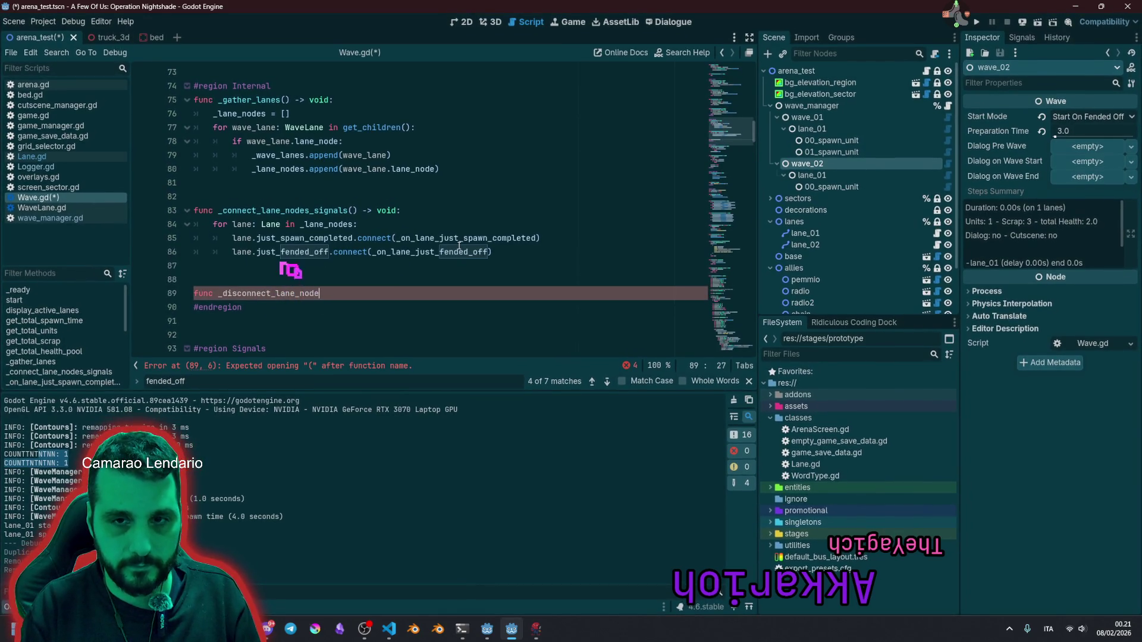
pyautogui.write('s_')
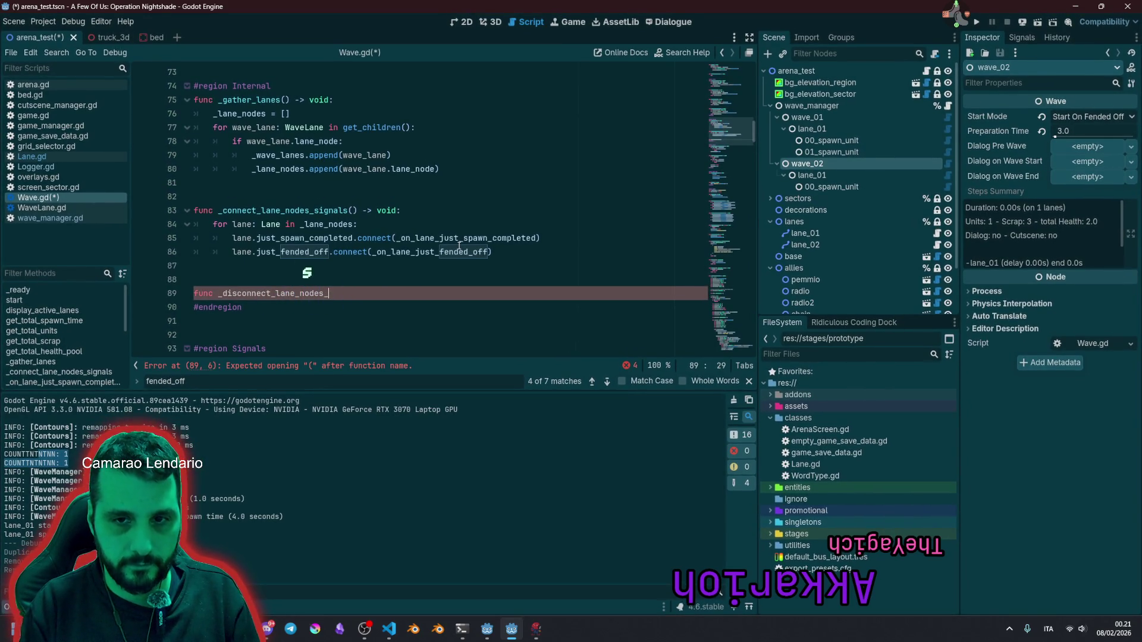
pyautogui.write('signals')
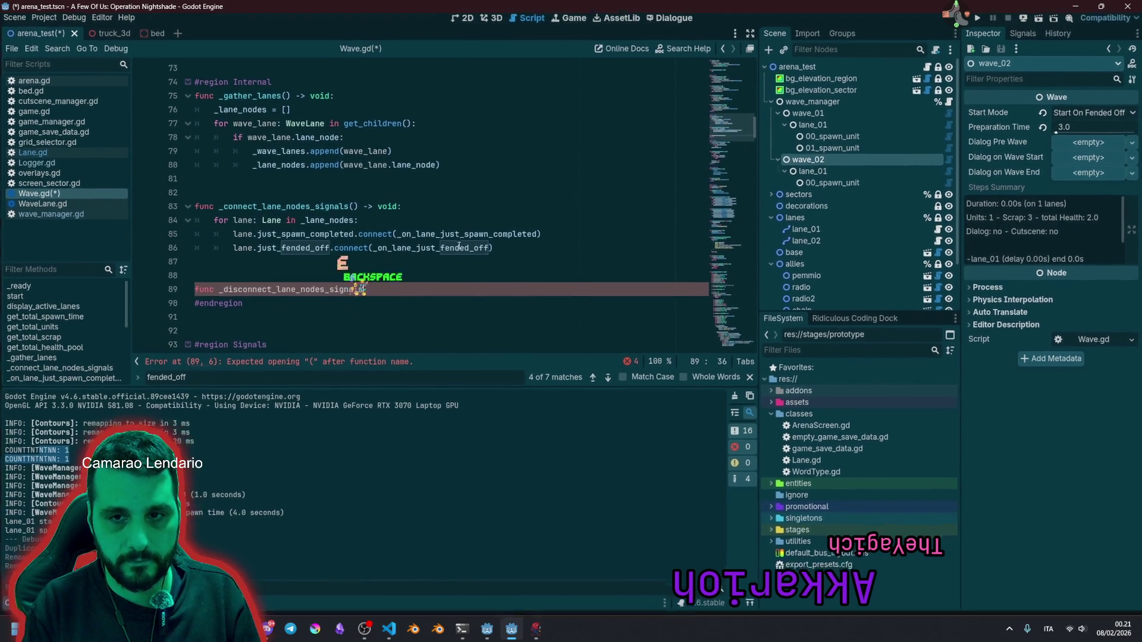
pyautogui.write('() -> vo')
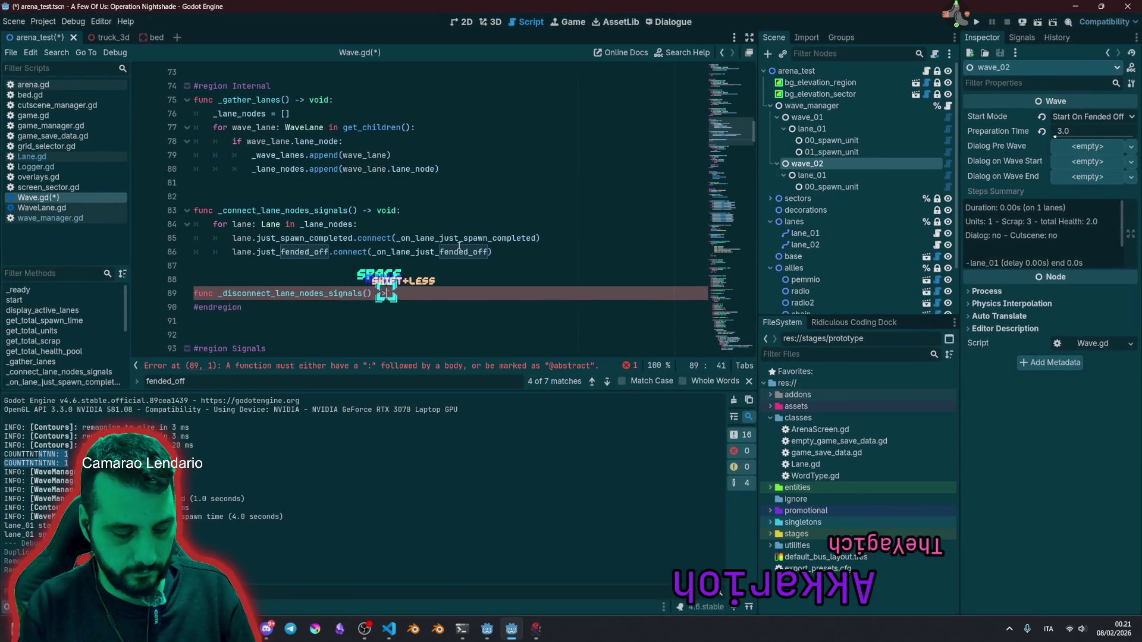
pyautogui.write('id:')
pyautogui.press('Return')
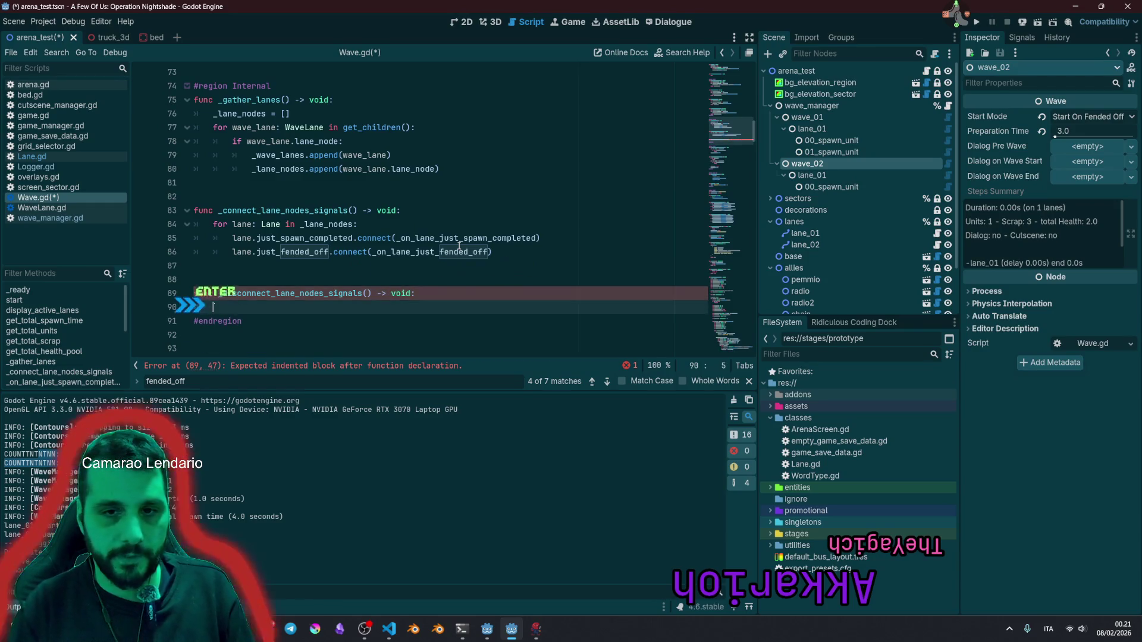
# Step: Paste the lane loop from _connect_lane_nodes_signals as the new function's body
pyautogui.doubleClick(281, 210)
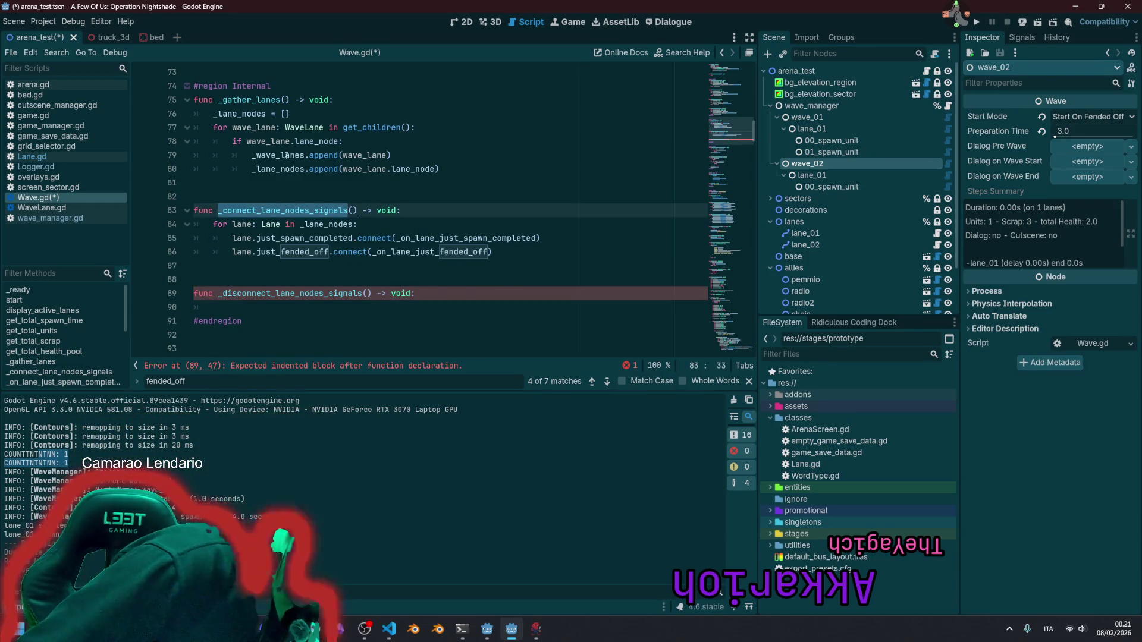
pyautogui.scroll(-1, 281, 267)
pyautogui.scroll(-4, 281, 272)
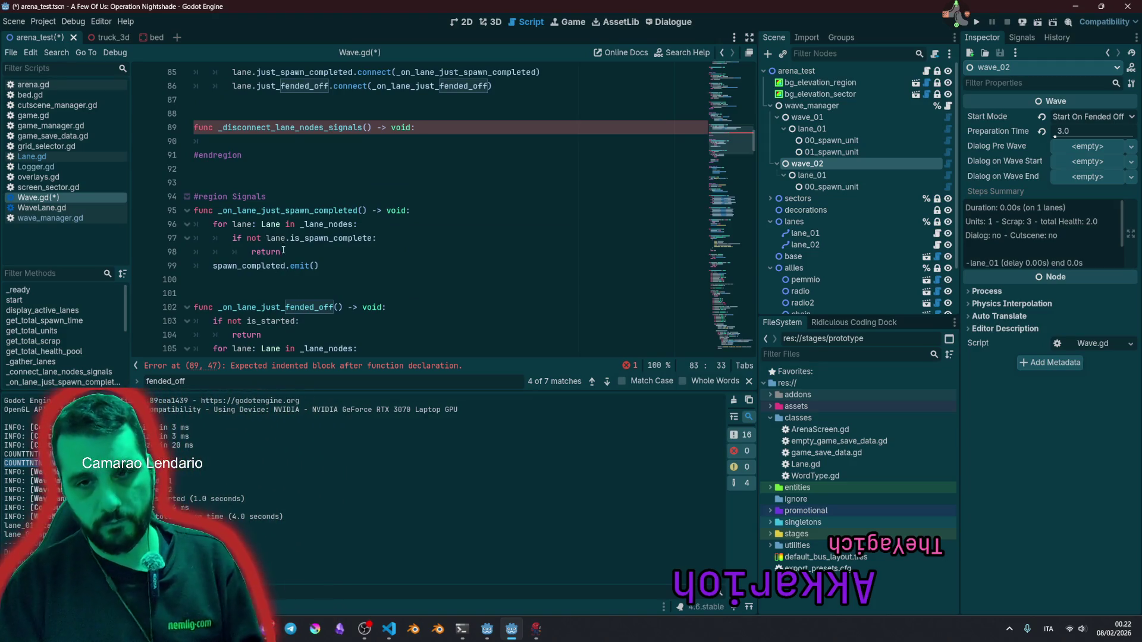
pyautogui.scroll(3, 259, 211)
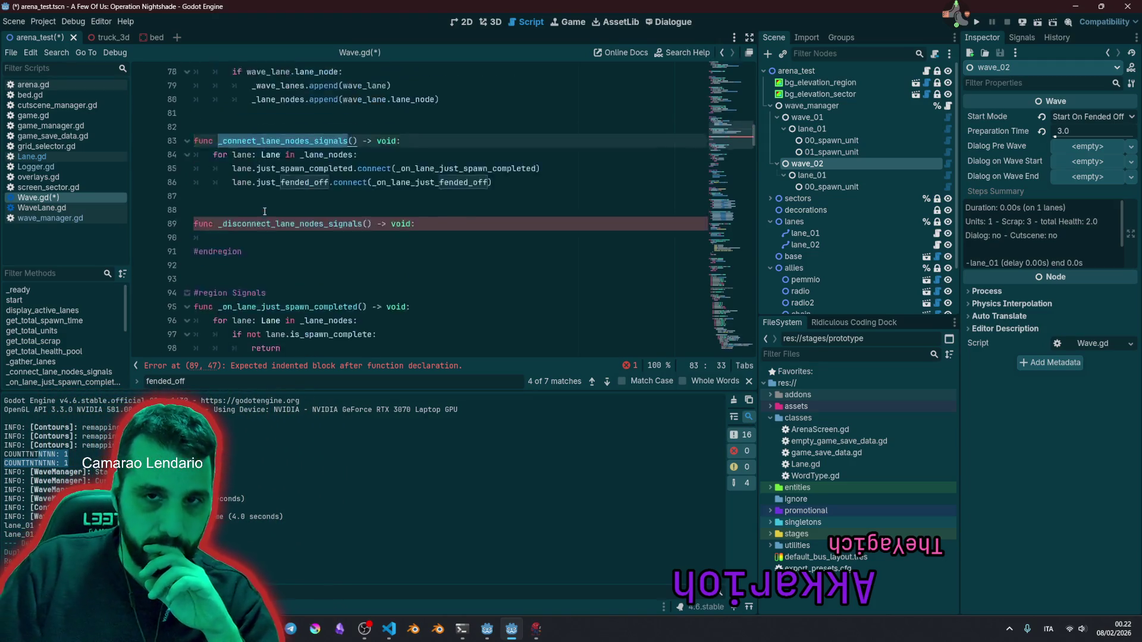
pyautogui.moveTo(214, 182); pyautogui.dragTo(525, 212)
pyautogui.hotkey('ctrl', 'c')
pyautogui.click(272, 265)
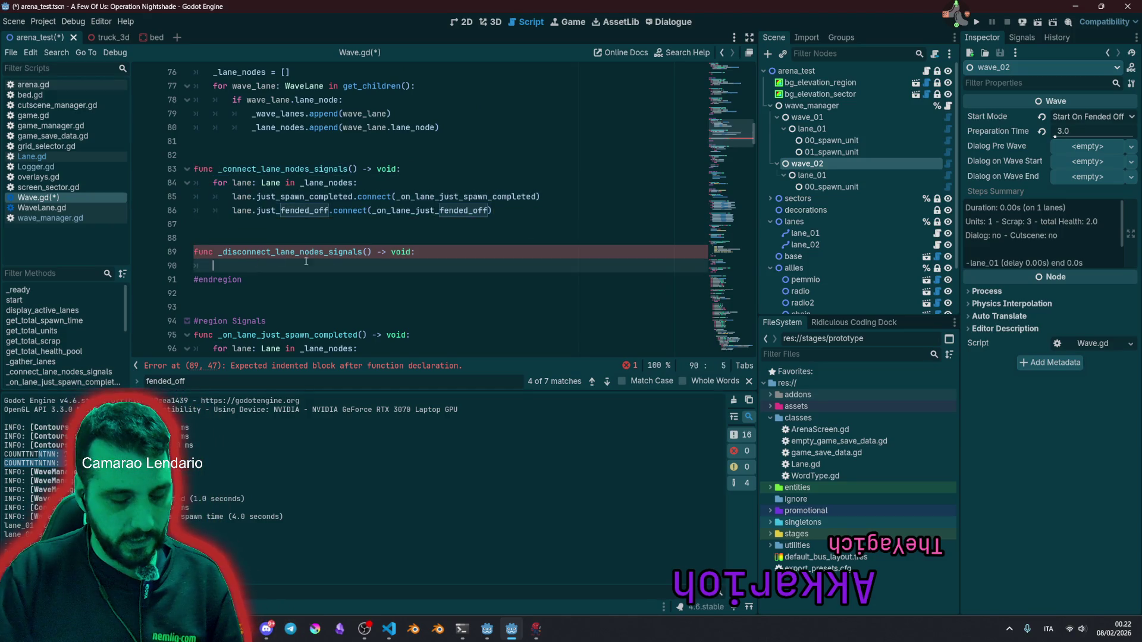
pyautogui.hotkey('ctrl', 'v')
pyautogui.doubleClick(269, 169)
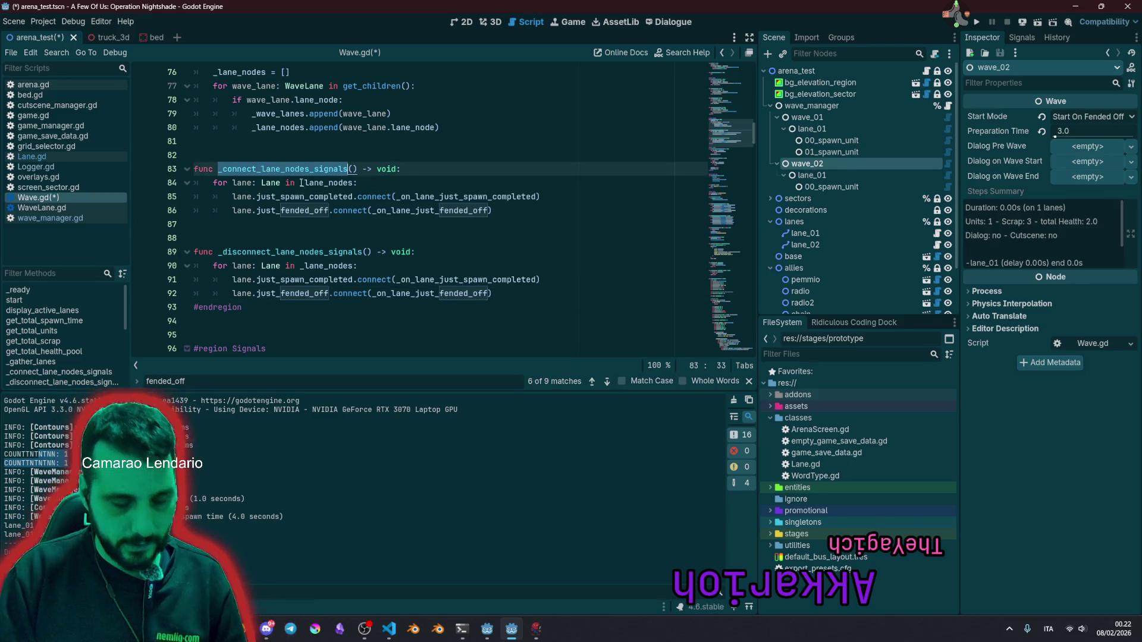
pyautogui.moveTo(715, 175); pyautogui.dragTo(715, 65)
pyautogui.click(246, 183)
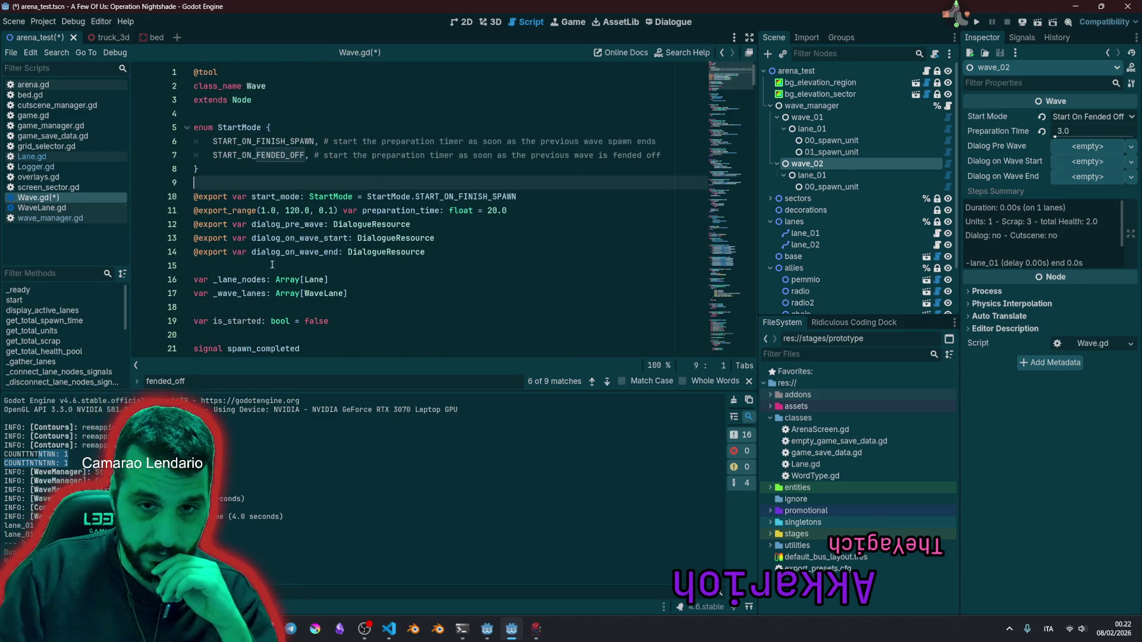
# Step: Move the _connect_lane_nodes_signals call from _ready into start() and delete the empty else branch
pyautogui.scroll(-4, 246, 309)
pyautogui.click(233, 241)
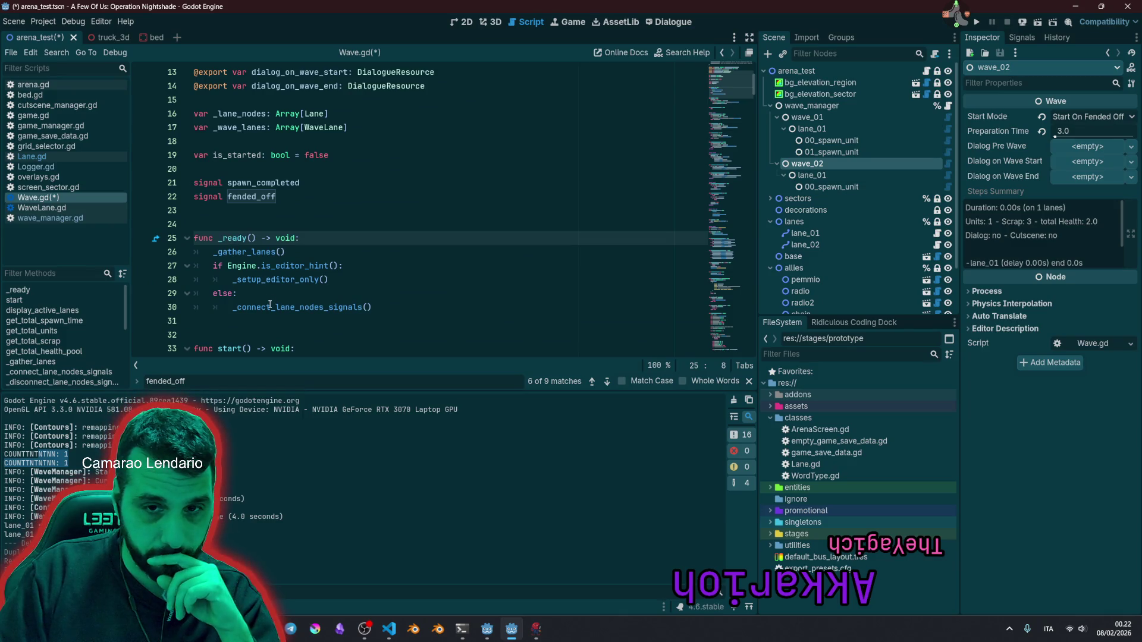
pyautogui.click(395, 307)
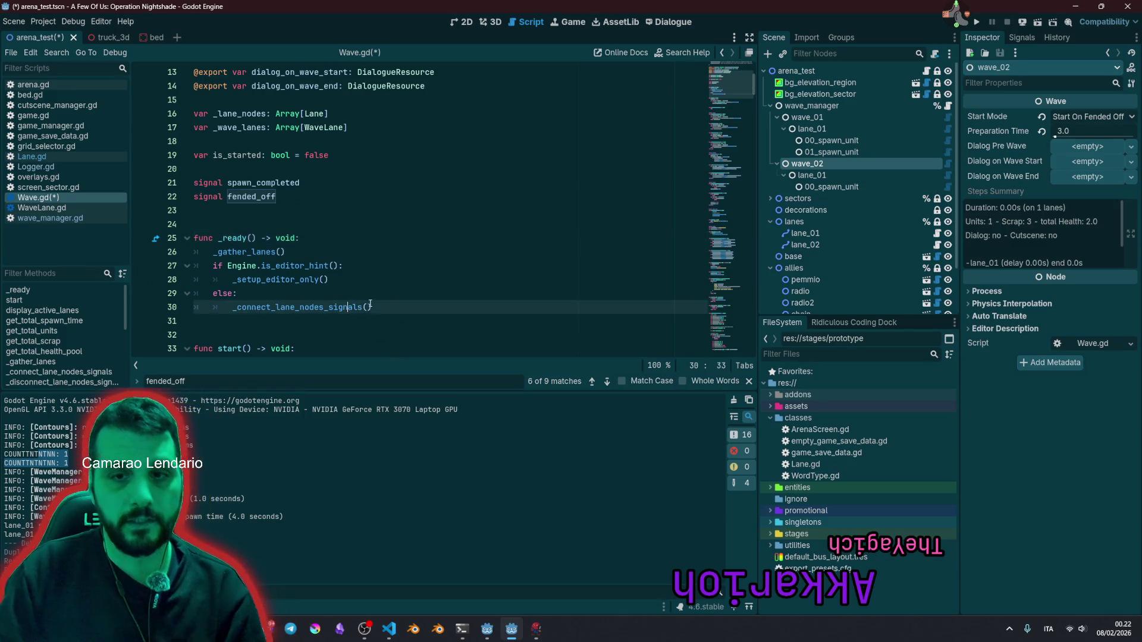
pyautogui.scroll(-5, 405, 282)
pyautogui.hotkey('alt', 'Down')
pyautogui.hotkey('alt', 'Down')
pyautogui.hotkey('alt', 'Down')
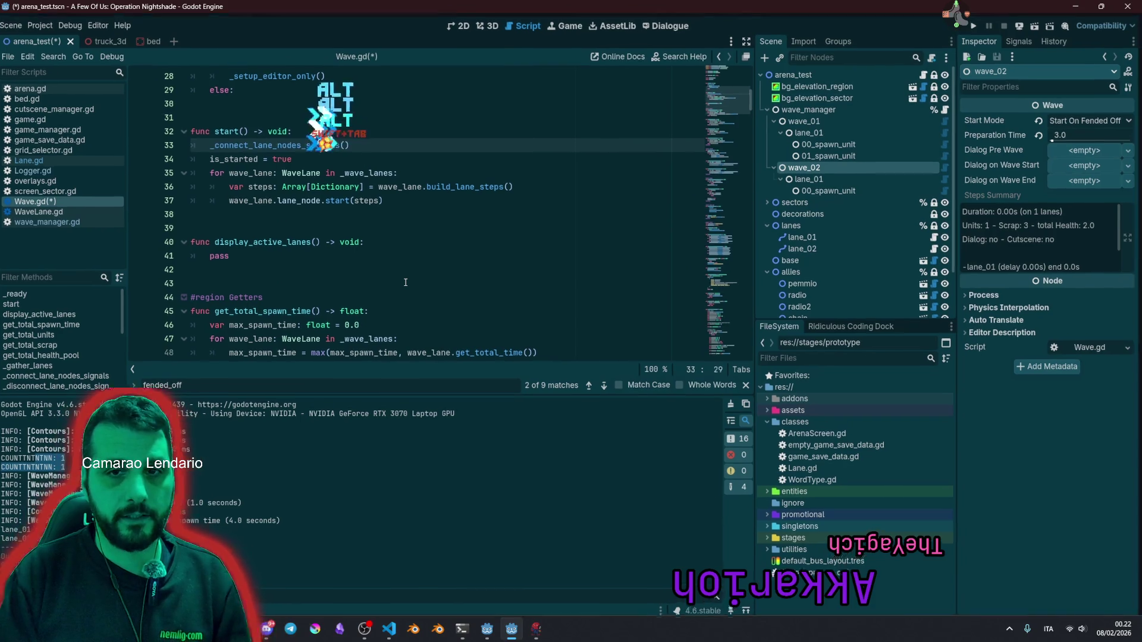
pyautogui.hotkey('shift', 'Tab')
pyautogui.doubleClick(255, 143)
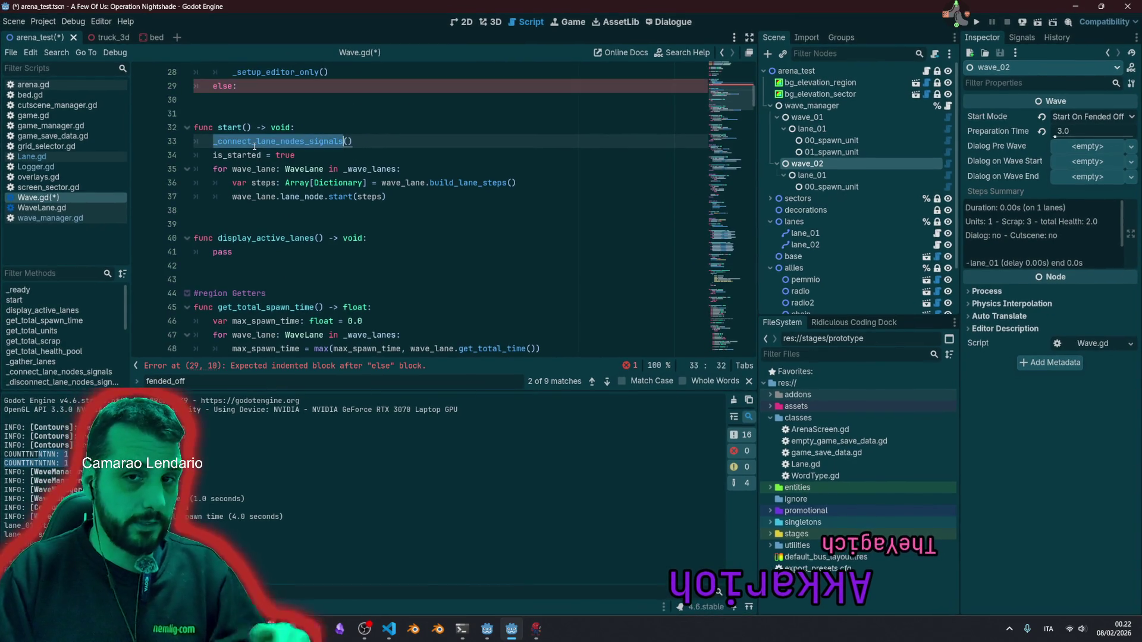
pyautogui.scroll(3, 285, 181)
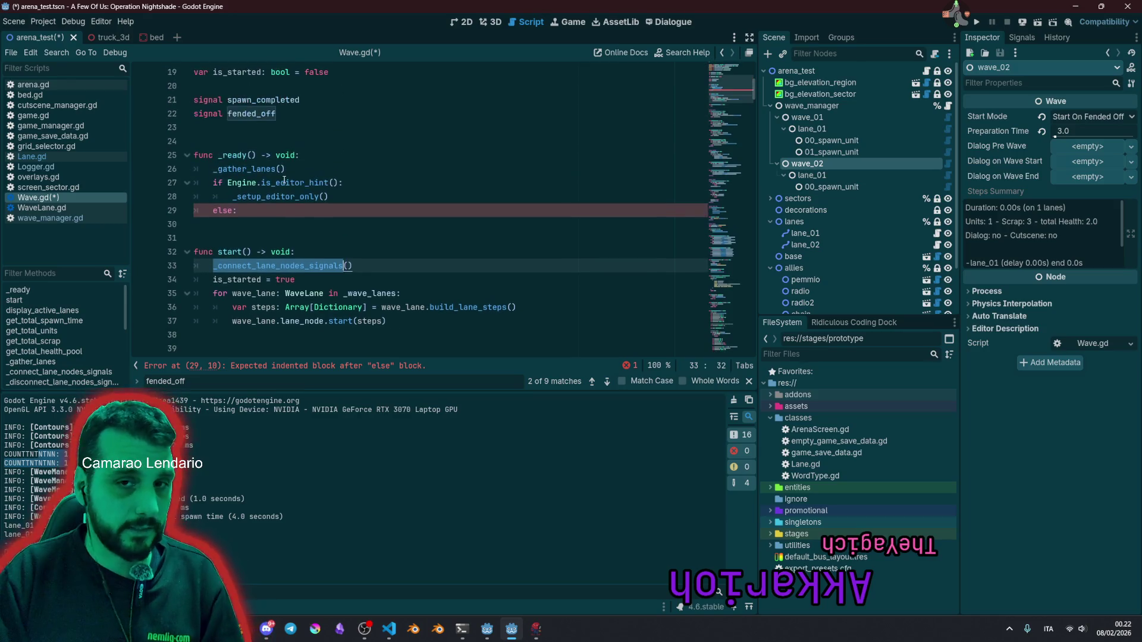
pyautogui.click(286, 210)
pyautogui.press('BackSpace')
pyautogui.press('BackSpace')
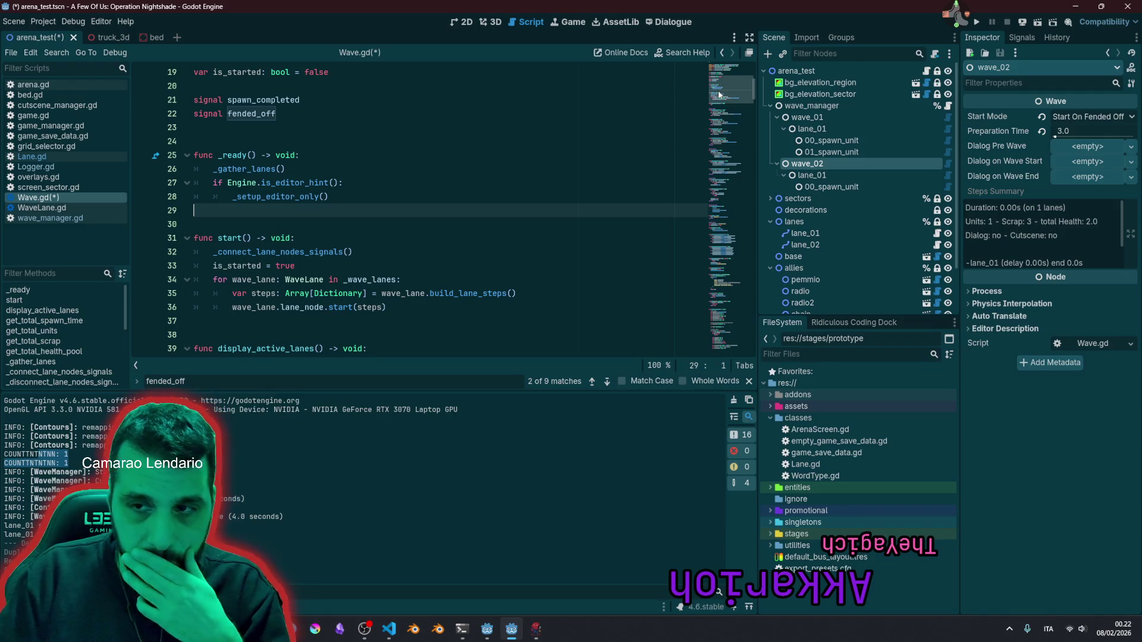
# Step: Close the find bar and fold _build_steps_summary, _get_enemy_stats_cached and _get
pyautogui.scroll(-3, 720, 95)
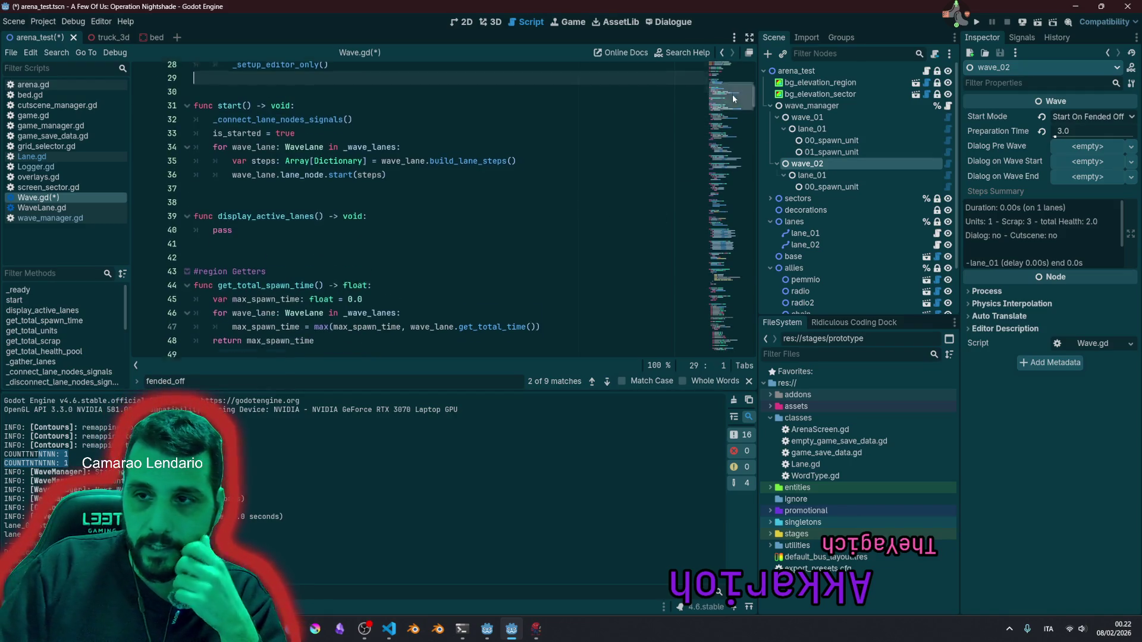
pyautogui.moveTo(733, 94); pyautogui.dragTo(742, 230)
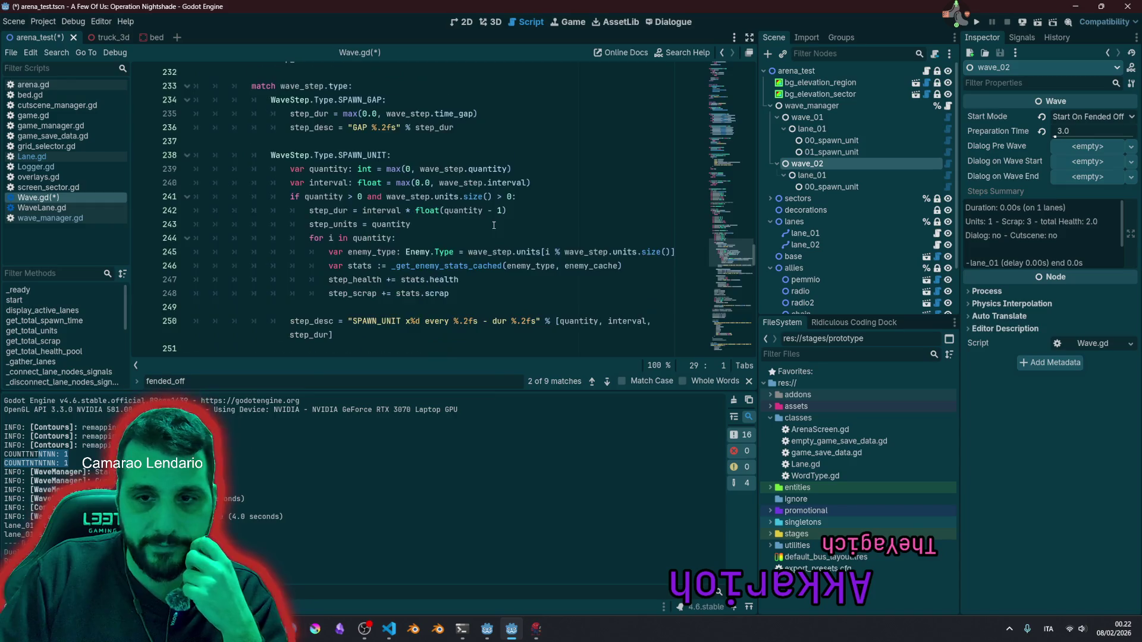
pyautogui.scroll(-15, 494, 225)
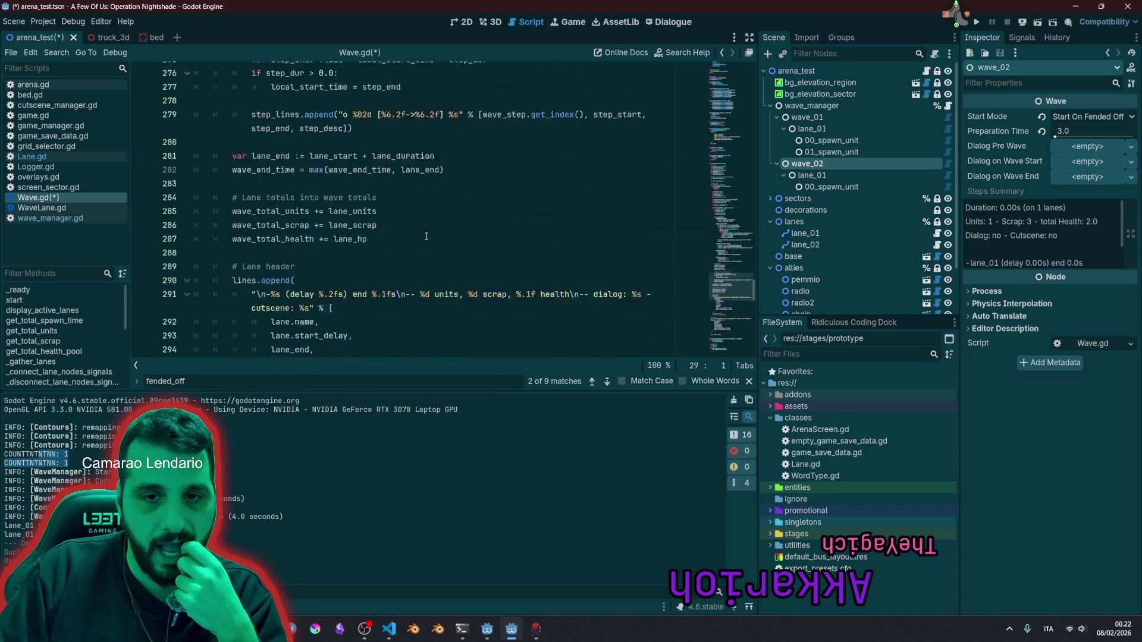
pyautogui.scroll(-2, 426, 237)
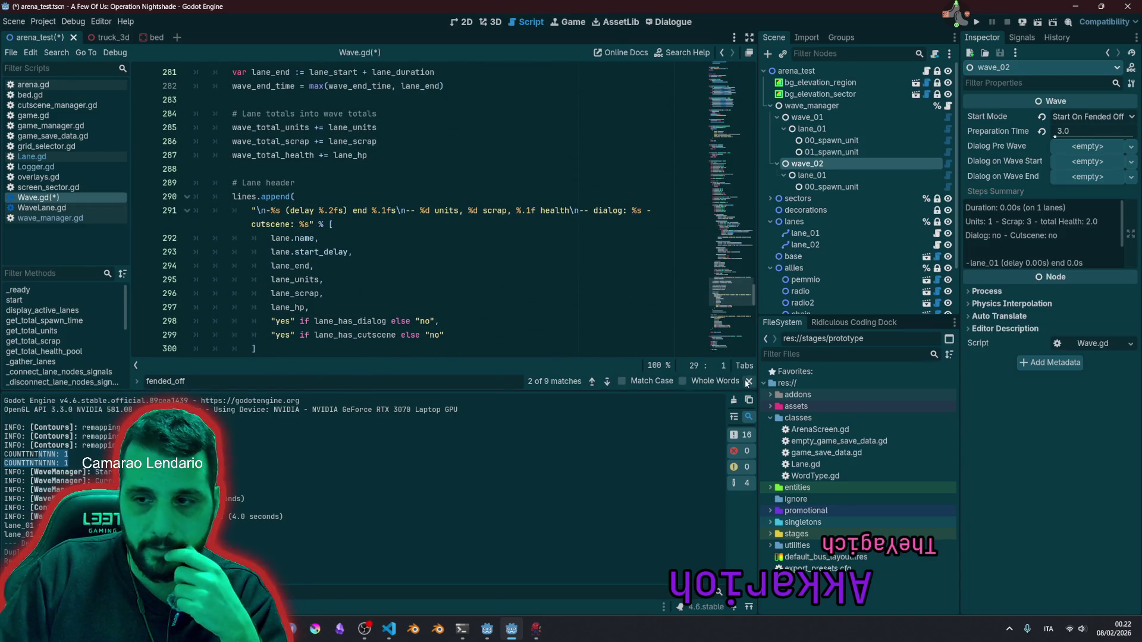
pyautogui.click(748, 381)
pyautogui.scroll(20, 411, 320)
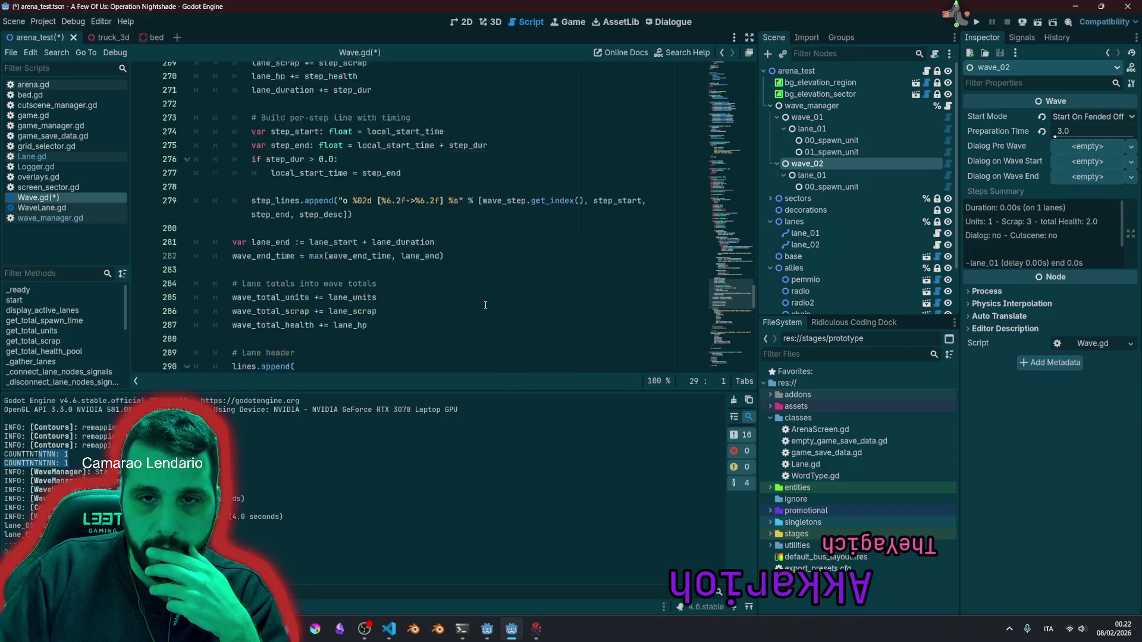
pyautogui.scroll(13, 255, 280)
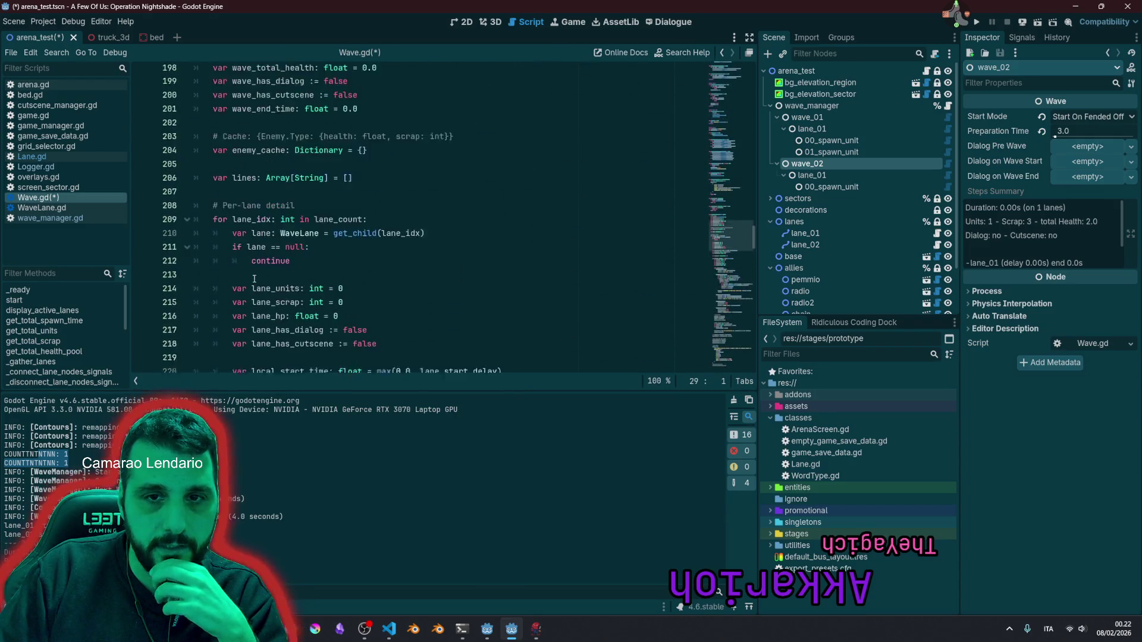
pyautogui.click(187, 294)
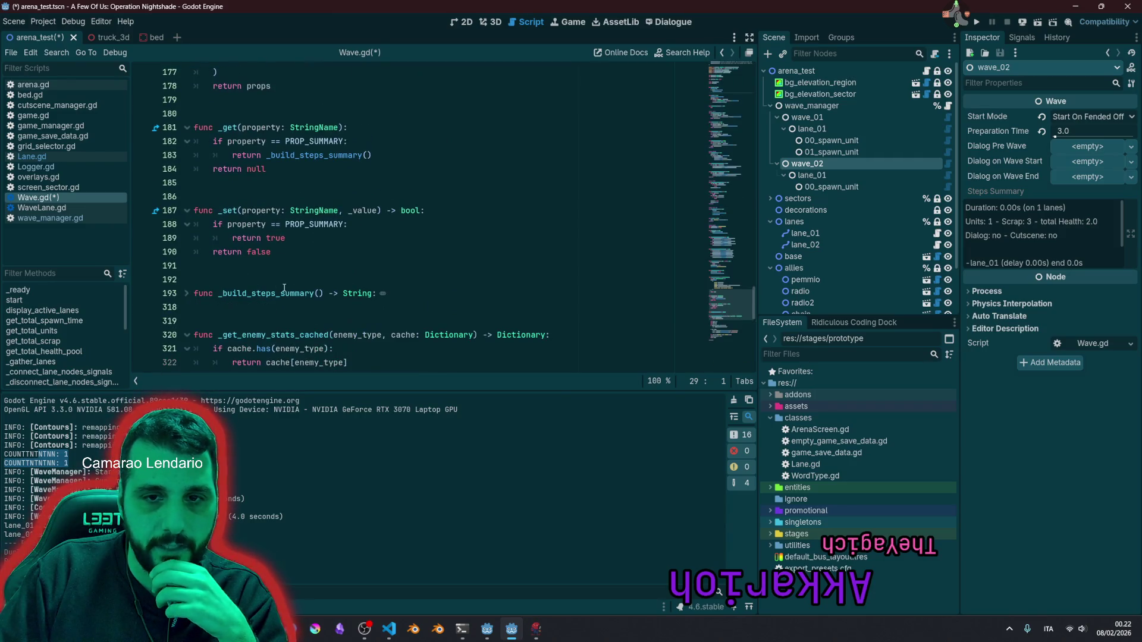
pyautogui.click(188, 334)
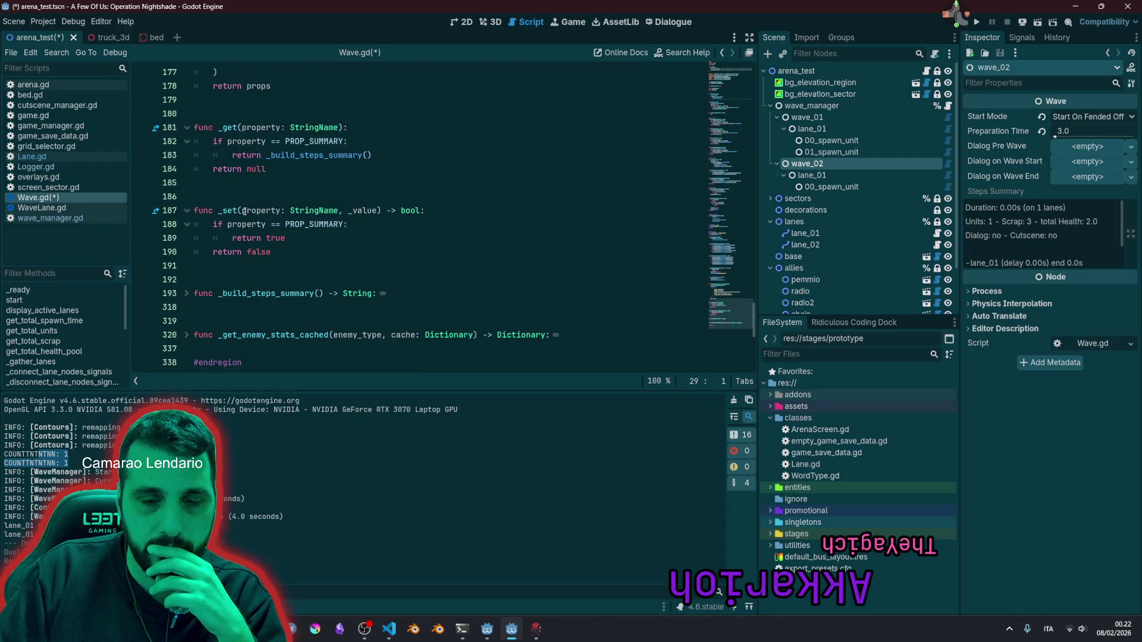
pyautogui.click(187, 127)
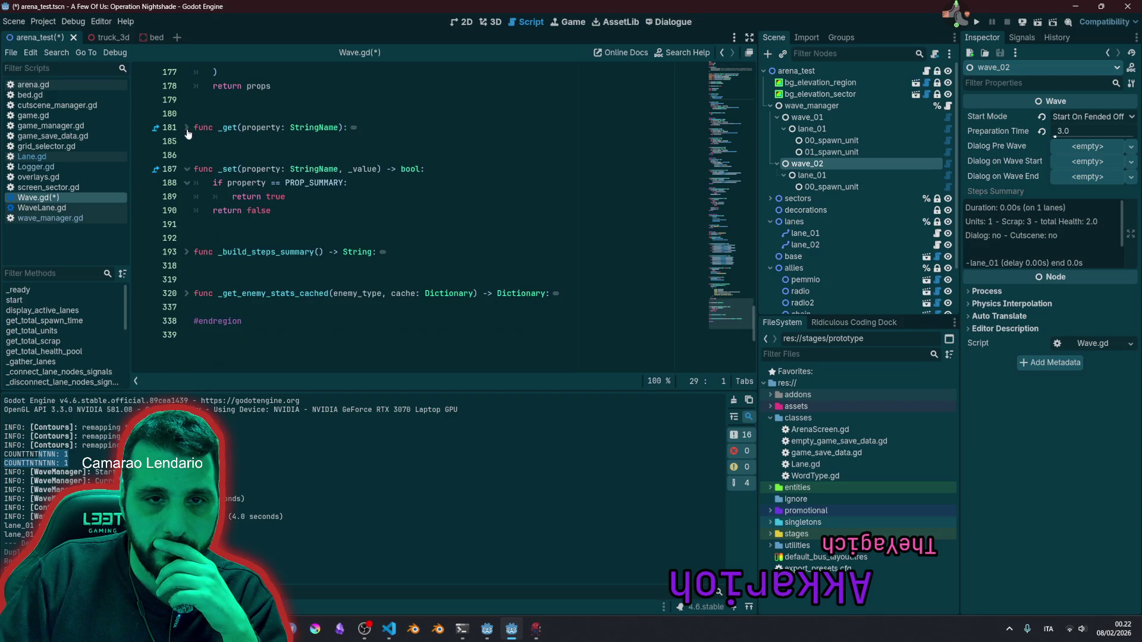
pyautogui.click(191, 322)
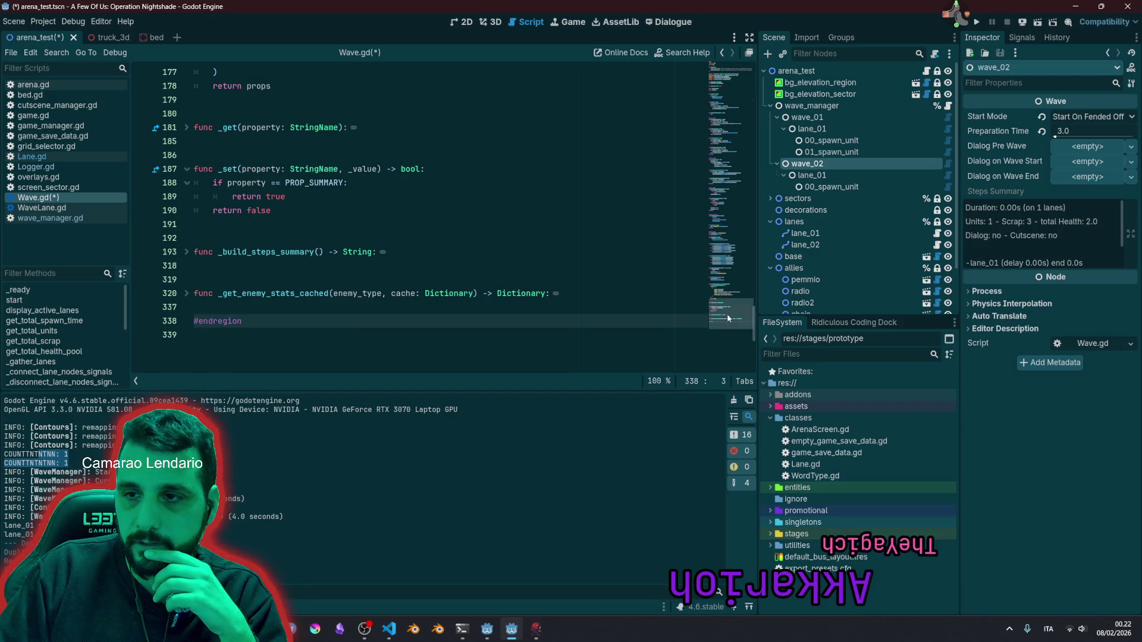
pyautogui.moveTo(727, 312); pyautogui.dragTo(723, 240)
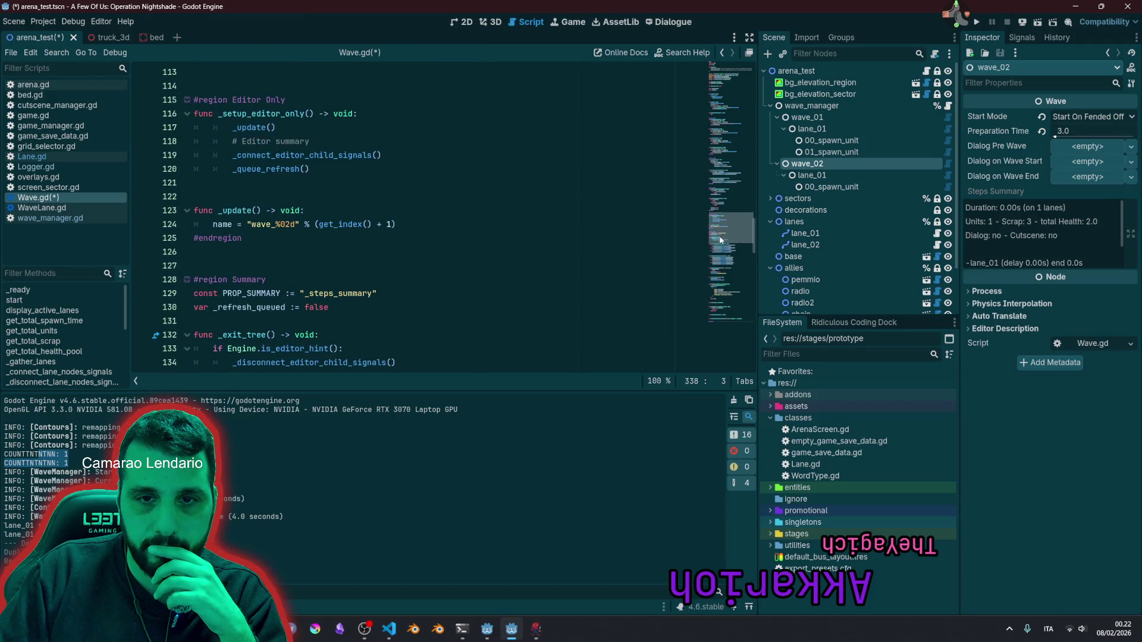
# Step: Fold the Summary and Editor Only regions to bring the lane signal functions into view
pyautogui.click(186, 280)
pyautogui.click(387, 235)
pyautogui.scroll(1, 387, 233)
pyautogui.press('Up')
pyautogui.press('Up')
pyautogui.press('Up')
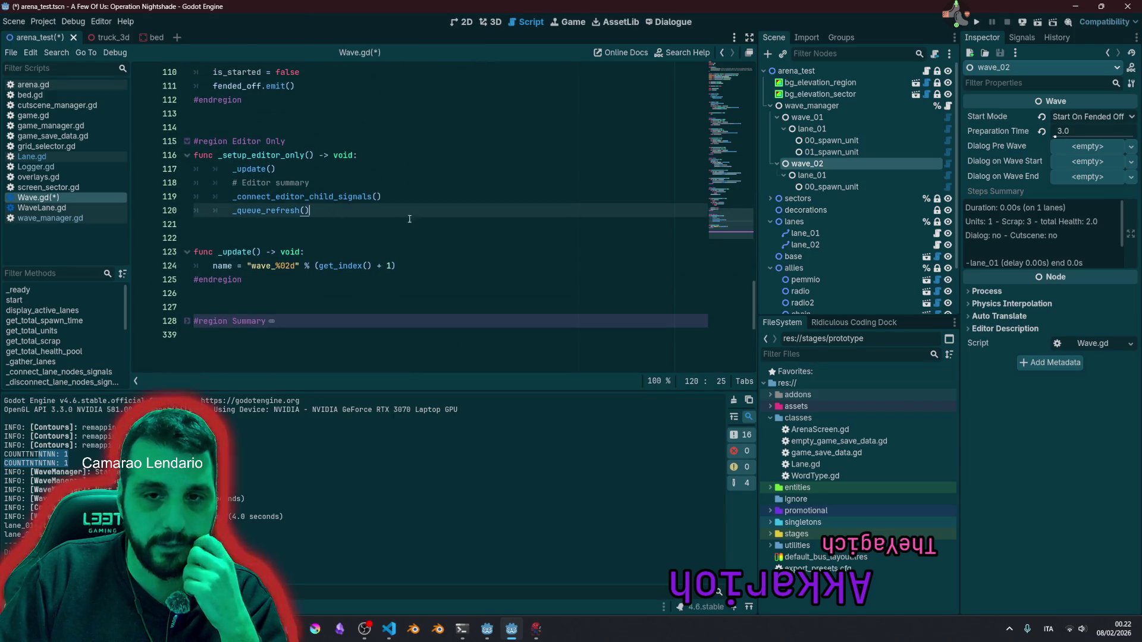
pyautogui.scroll(2, 368, 253)
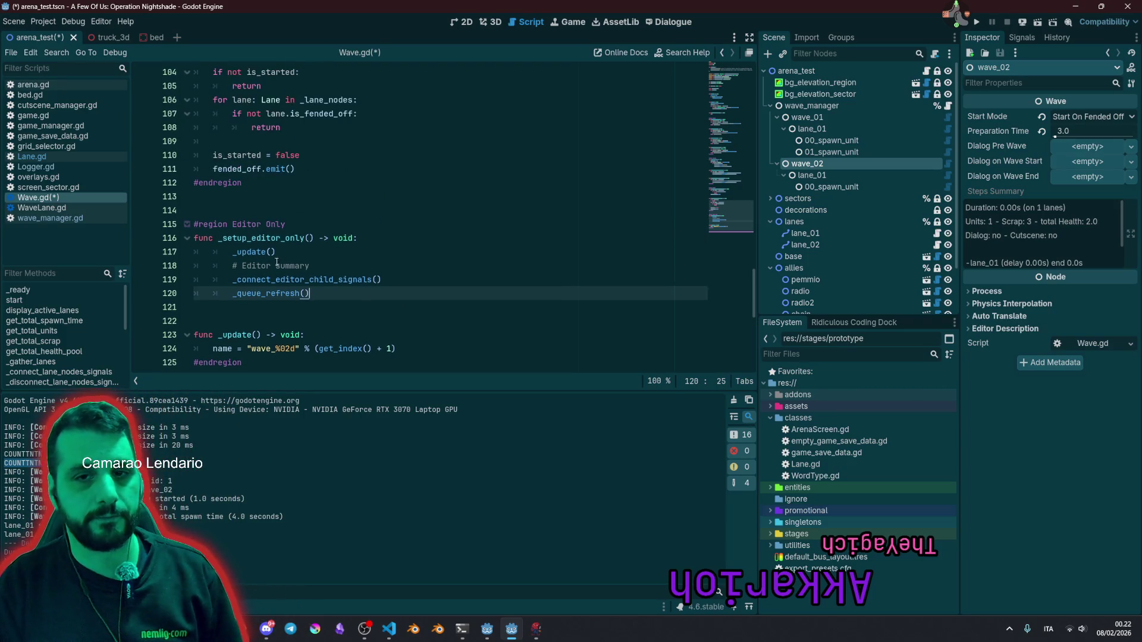
pyautogui.click(186, 224)
pyautogui.scroll(3, 238, 232)
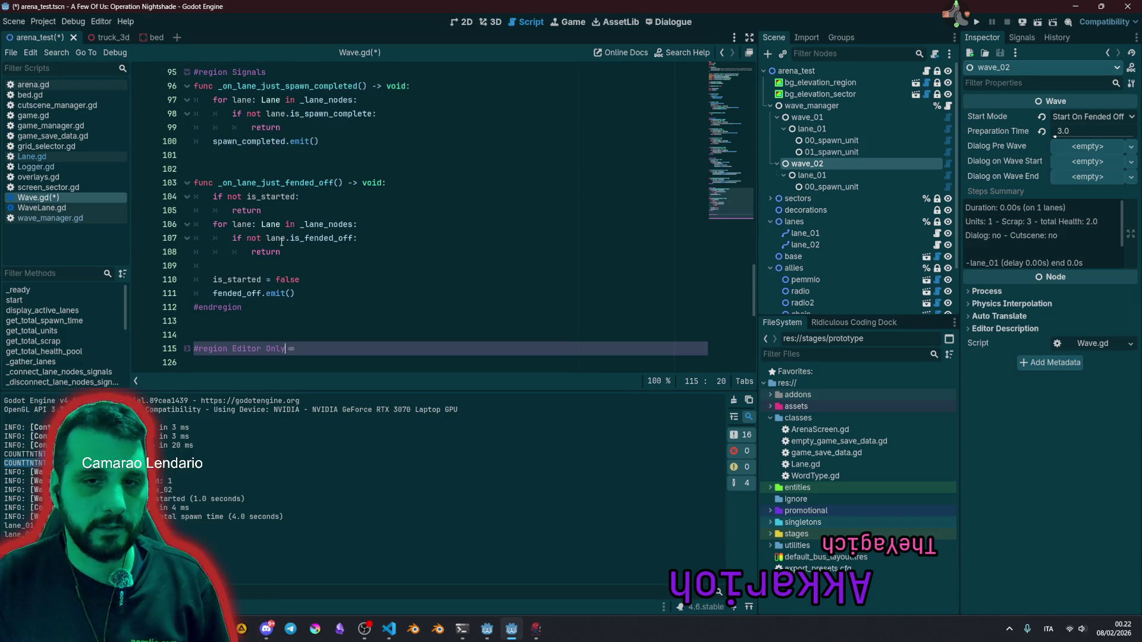
pyautogui.click(274, 211)
pyautogui.scroll(6, 300, 239)
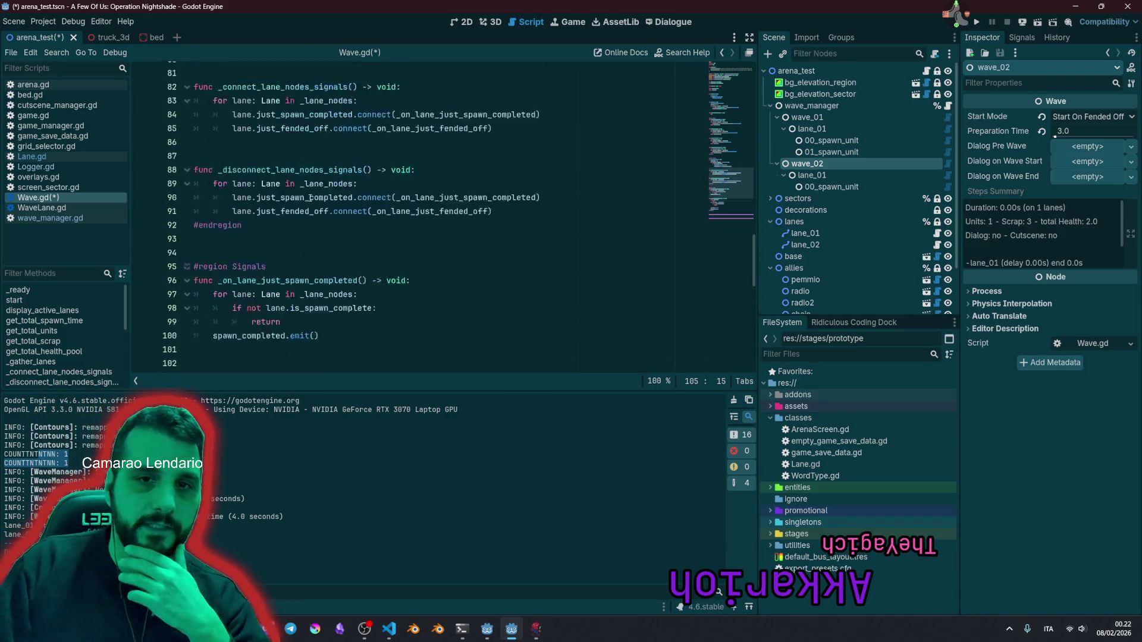
# Step: Change both connect calls in _disconnect_lane_nodes_signals to disconnect
pyautogui.moveTo(416, 224); pyautogui.dragTo(374, 252)
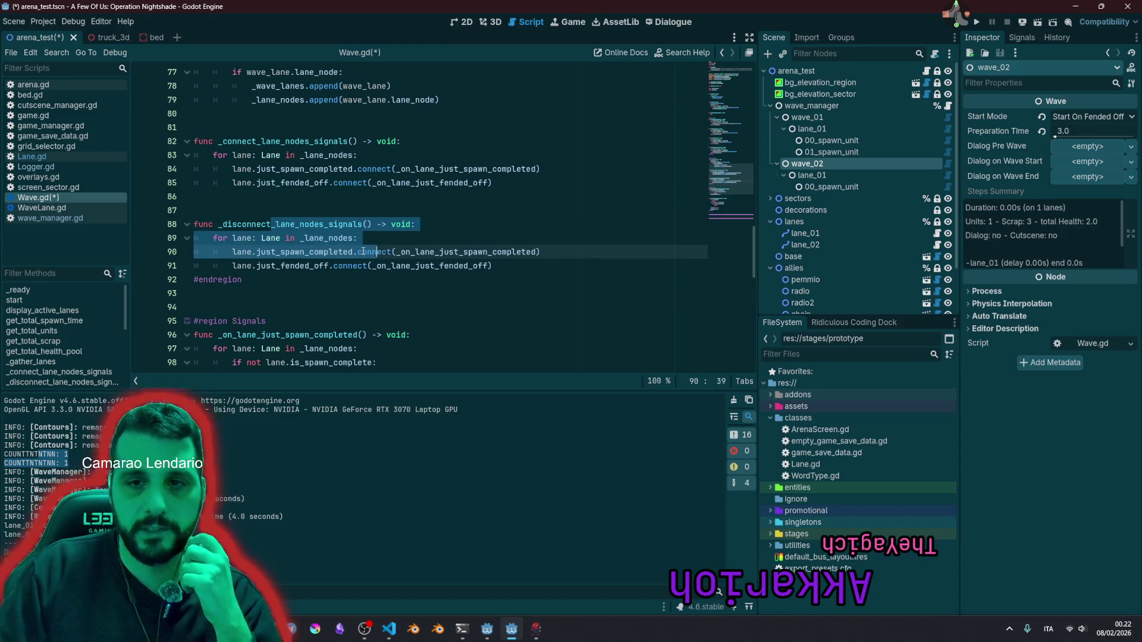
pyautogui.click(375, 252)
pyautogui.doubleClick(374, 251)
pyautogui.write('disc')
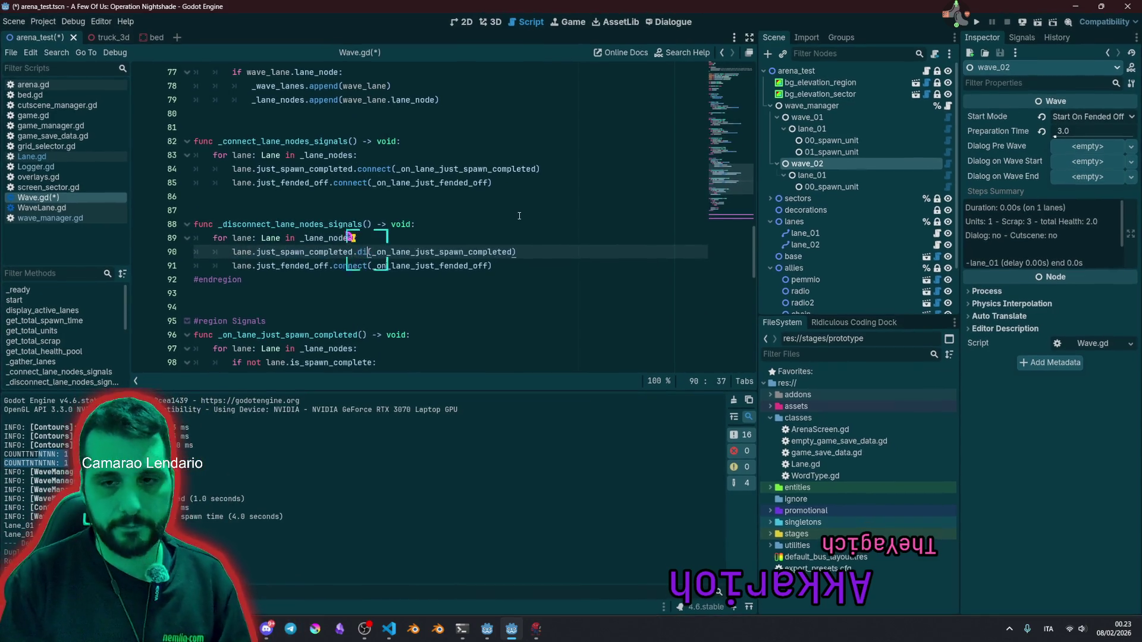
pyautogui.press('Return')
pyautogui.press('Left')
pyautogui.hotkey('ctrl', 'shift', 'Left')
pyautogui.hotkey('ctrl', 'c')
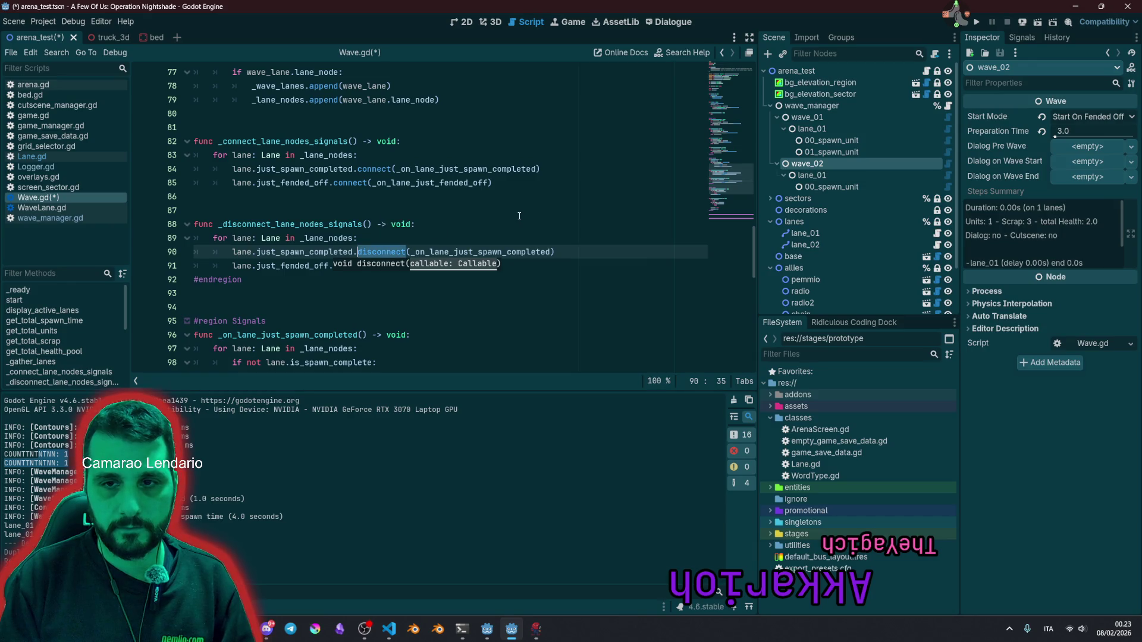
pyautogui.press('Down')
pyautogui.hotkey('ctrl', 'shift', 'Right')
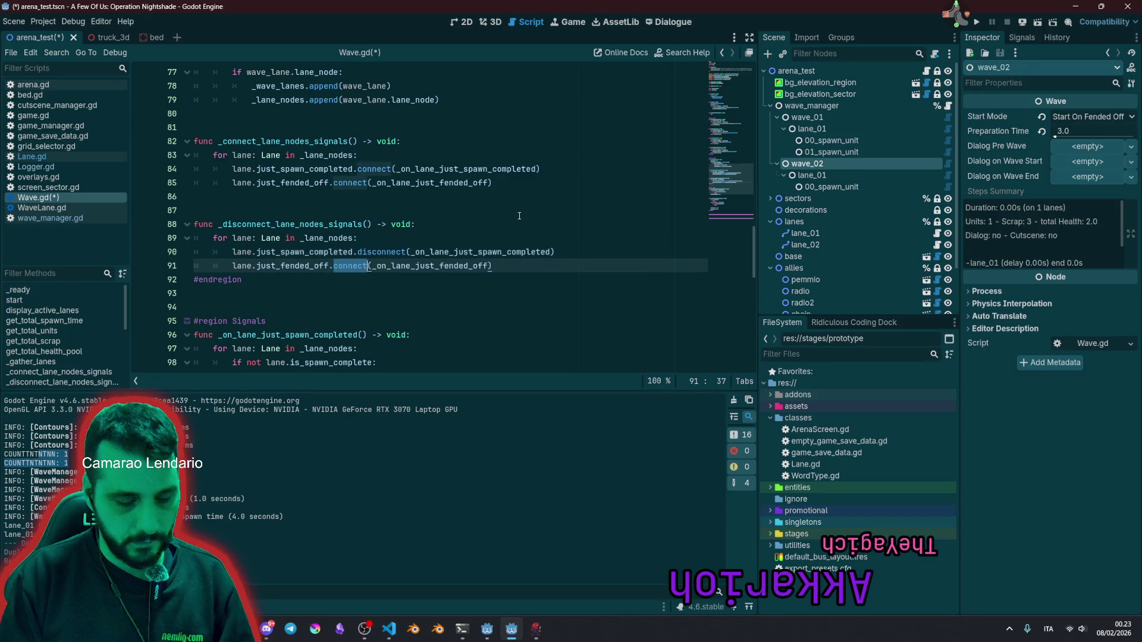
pyautogui.hotkey('ctrl', 'v')
pyautogui.click(519, 213)
pyautogui.doubleClick(386, 252)
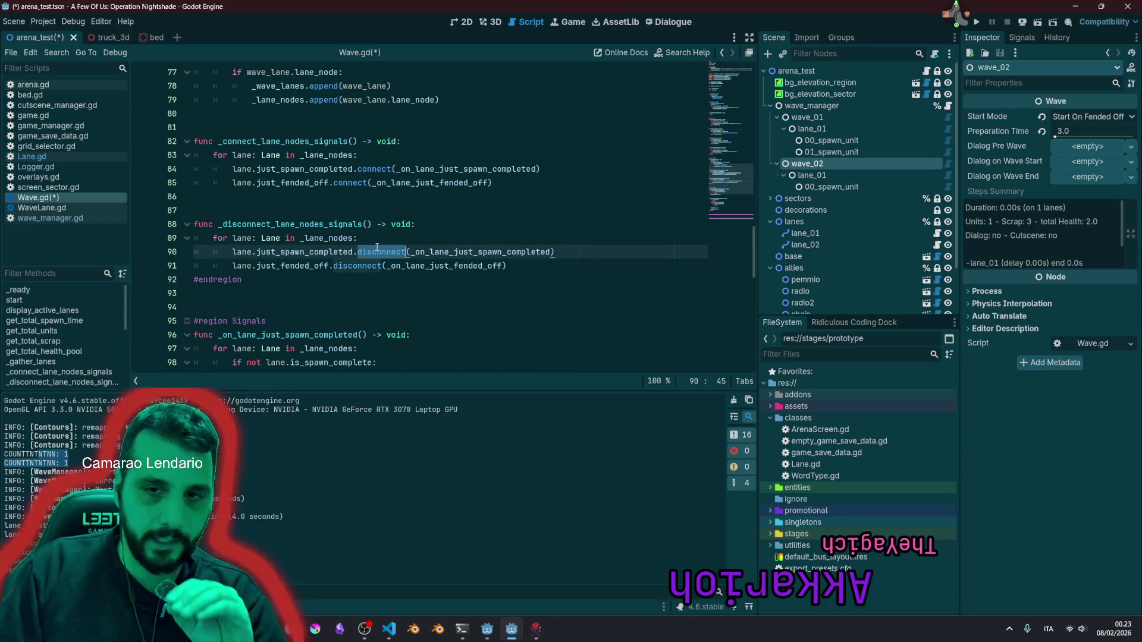
# Step: Review the _connect_lane_nodes_signals call in start() and the fended_off handler
pyautogui.click(709, 128)
pyautogui.scroll(10, 710, 128)
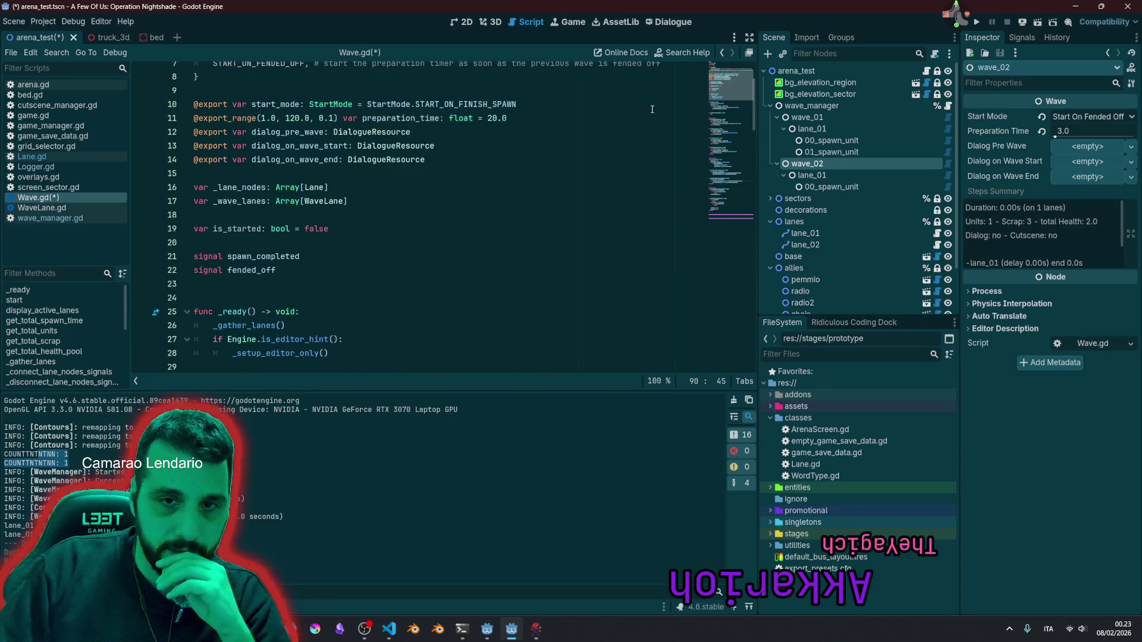
pyautogui.scroll(-3, 315, 288)
pyautogui.doubleClick(251, 203)
pyautogui.scroll(-2, 336, 232)
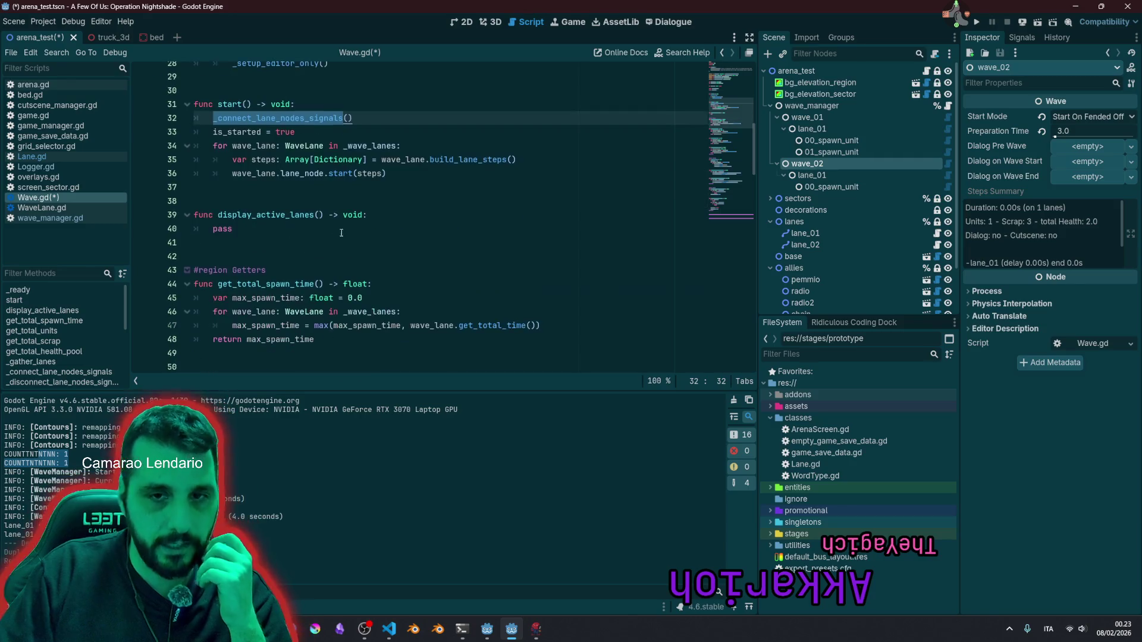
pyautogui.scroll(7, 270, 277)
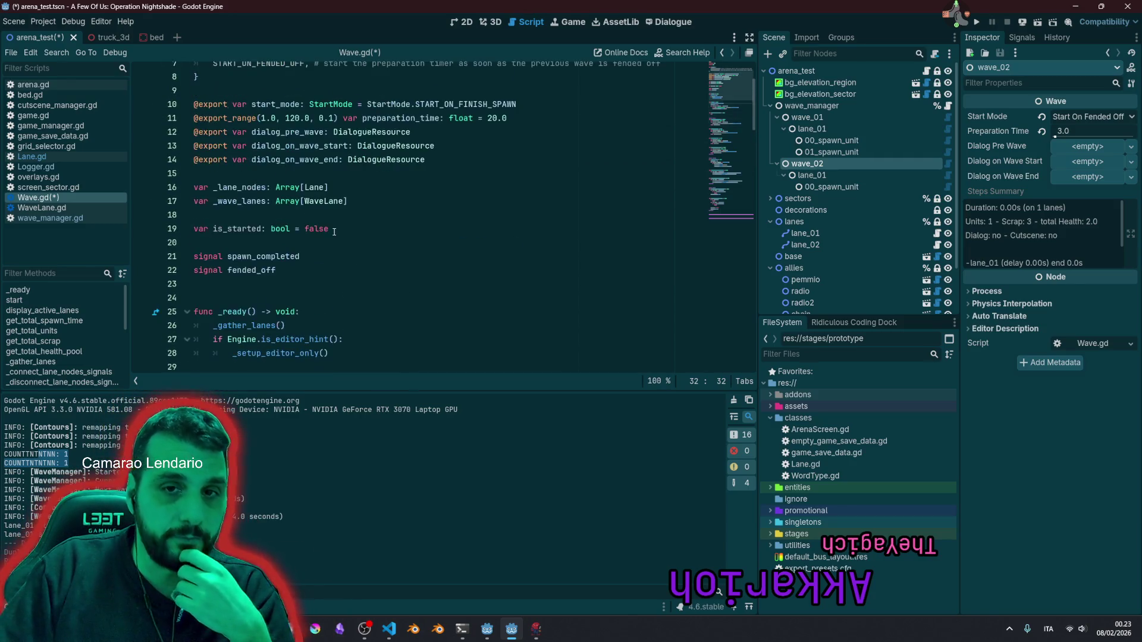
pyautogui.doubleClick(259, 271)
pyautogui.hotkey('ctrl', 'c')
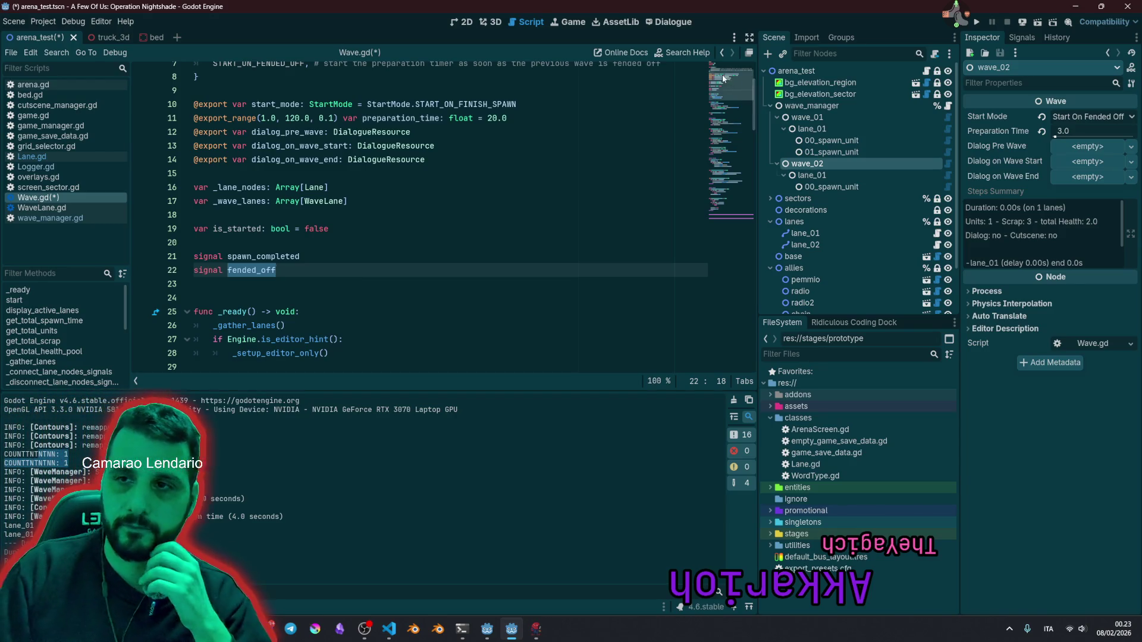
pyautogui.moveTo(723, 78); pyautogui.dragTo(732, 168)
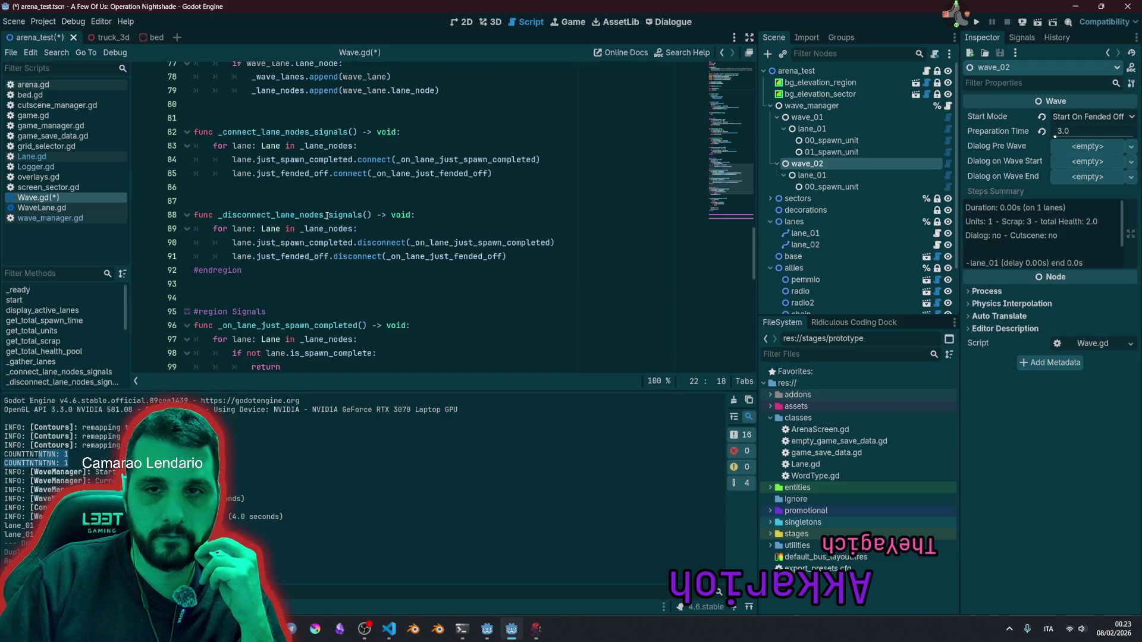
pyautogui.doubleClick(290, 133)
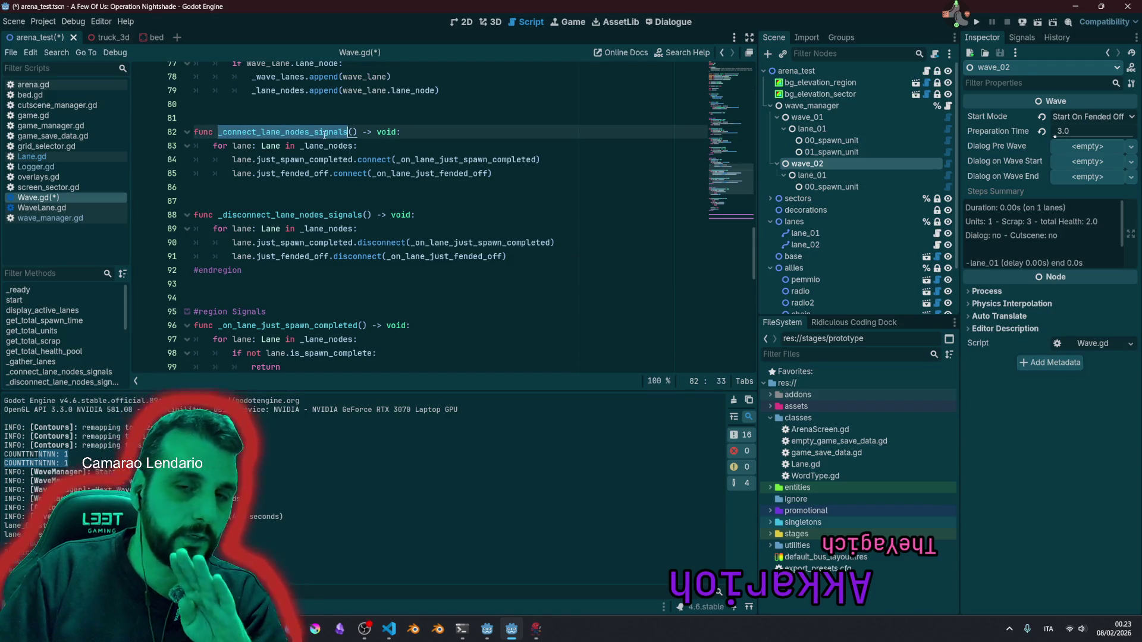
# Step: Rename the disconnect function to _disconnect_lane_nodes_spawn_signals
pyautogui.click(328, 214)
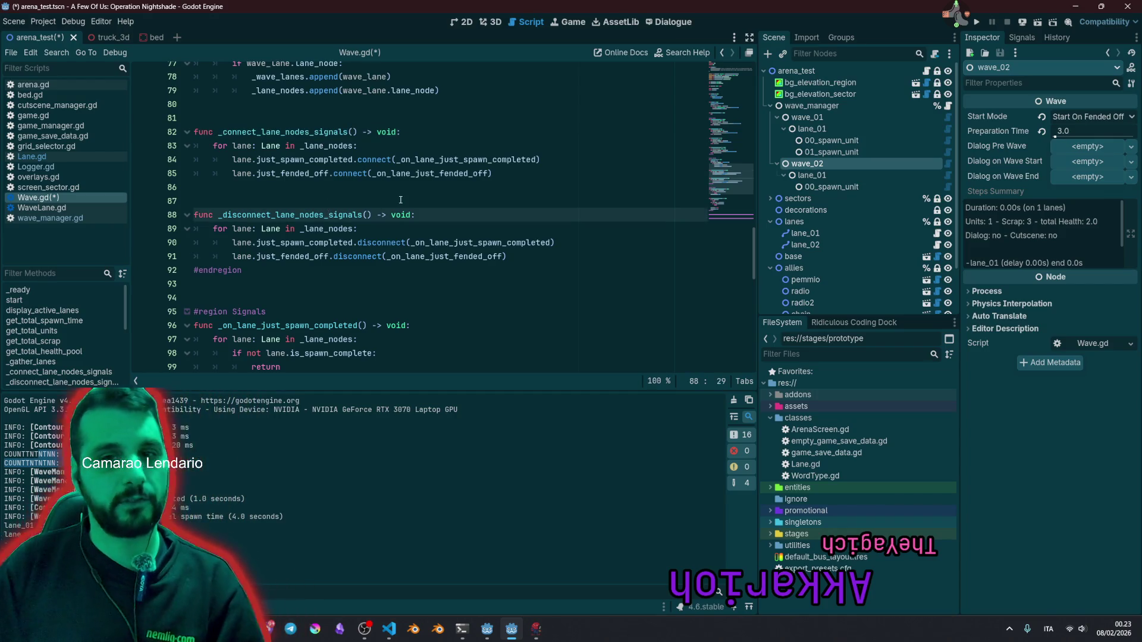
pyautogui.hotkey('ctrl', 'shift', 'Right')
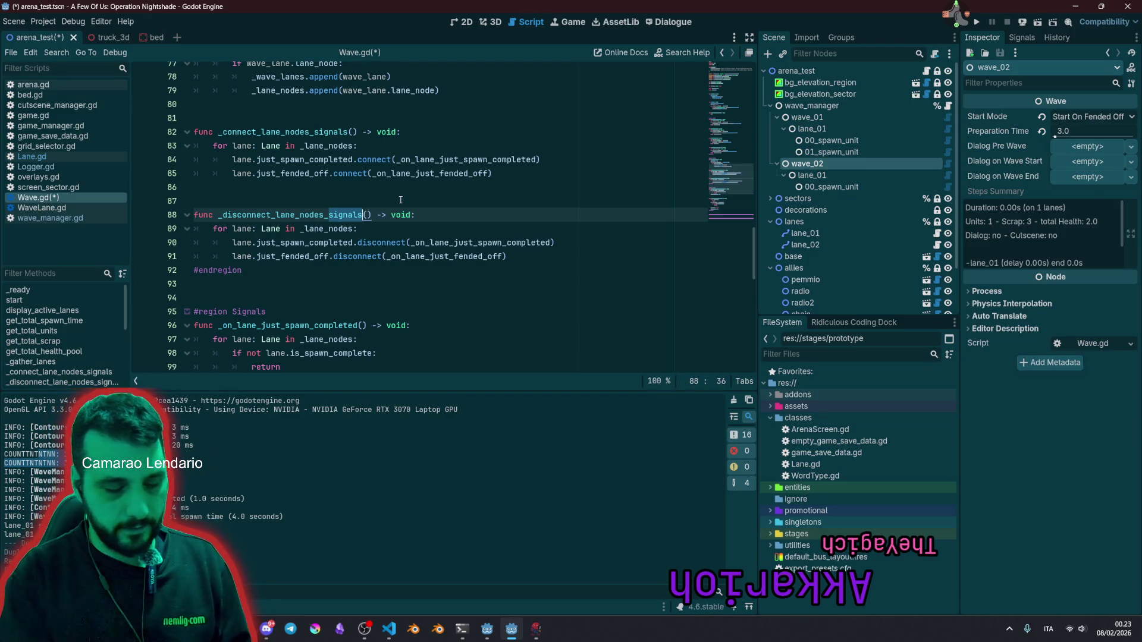
pyautogui.press('Left')
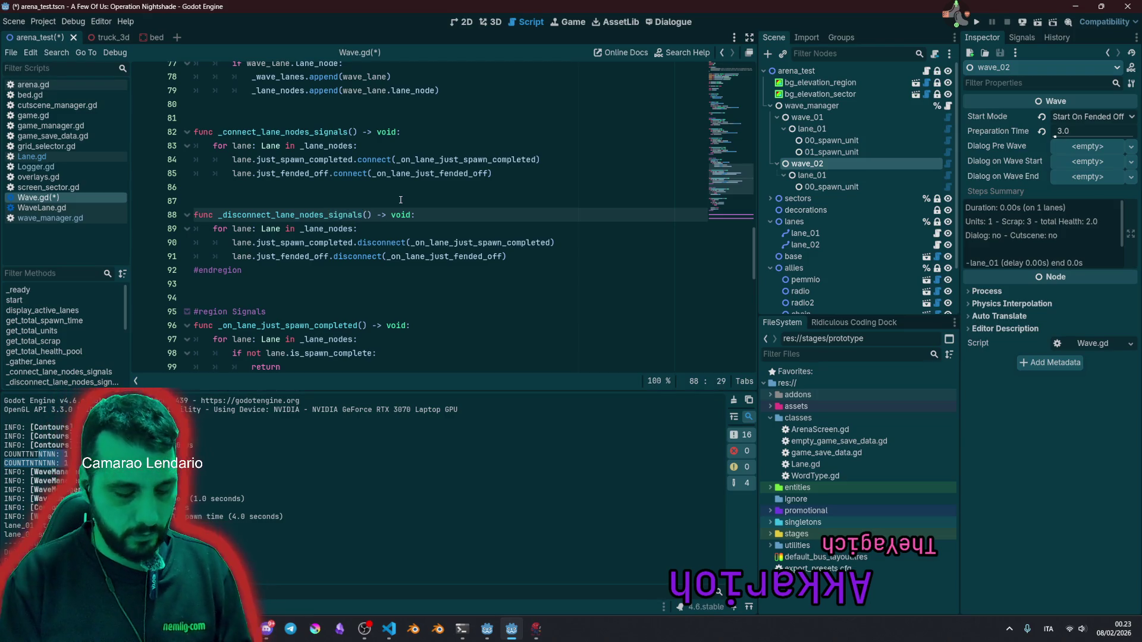
pyautogui.write('spawn')
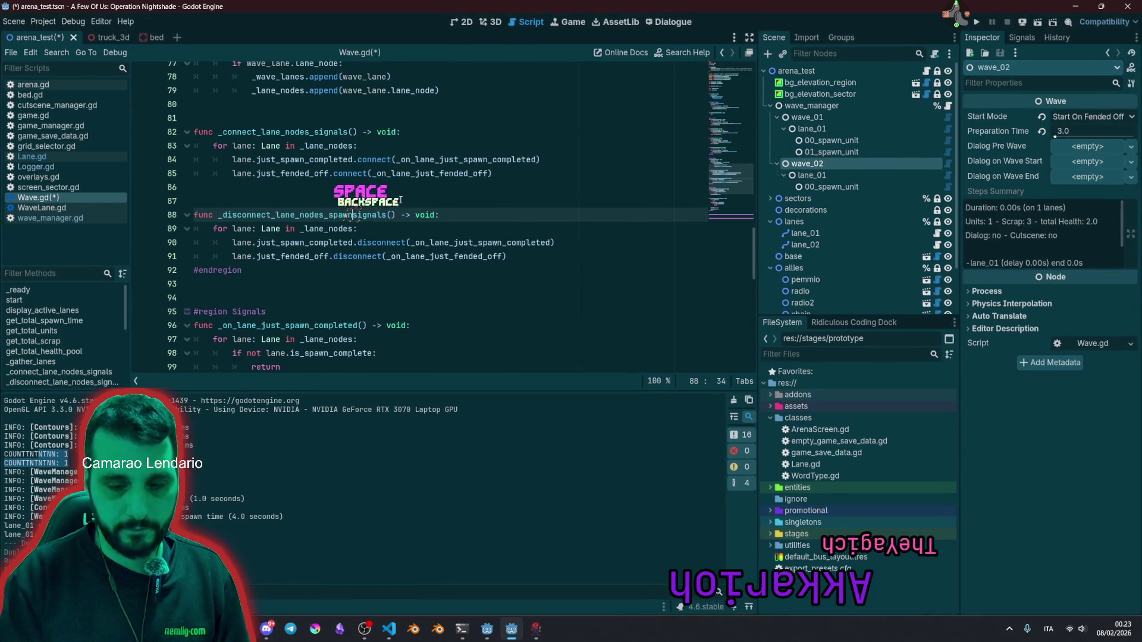
pyautogui.write('_')
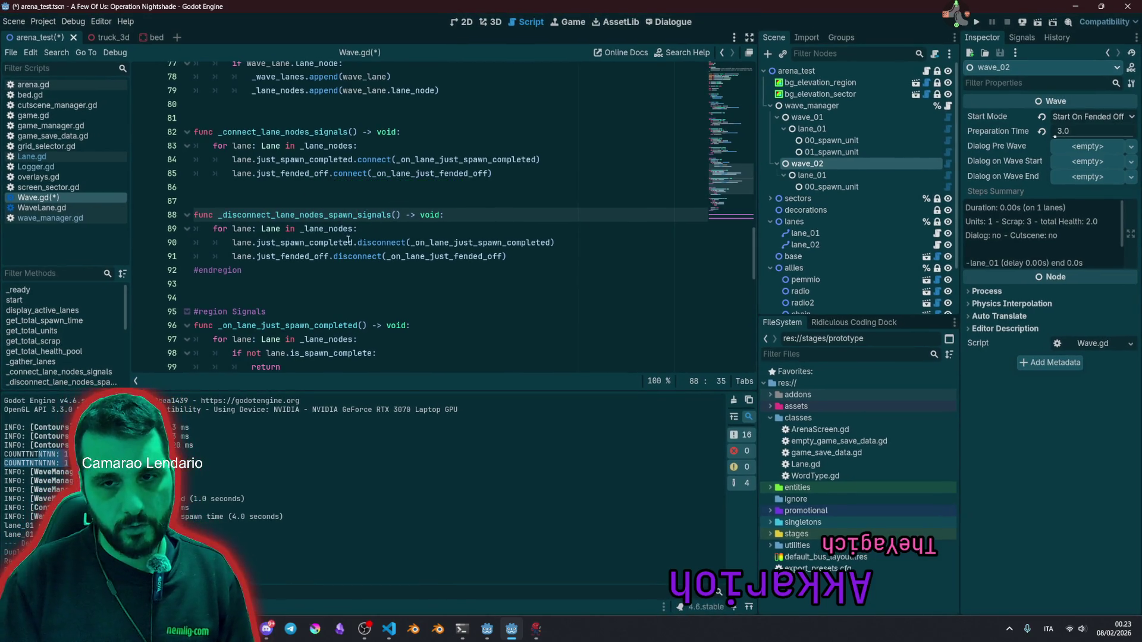
# Step: Duplicate the disconnect function and rename the copy _disconnect_lane_nodes_fended_off_signals
pyautogui.click(311, 256)
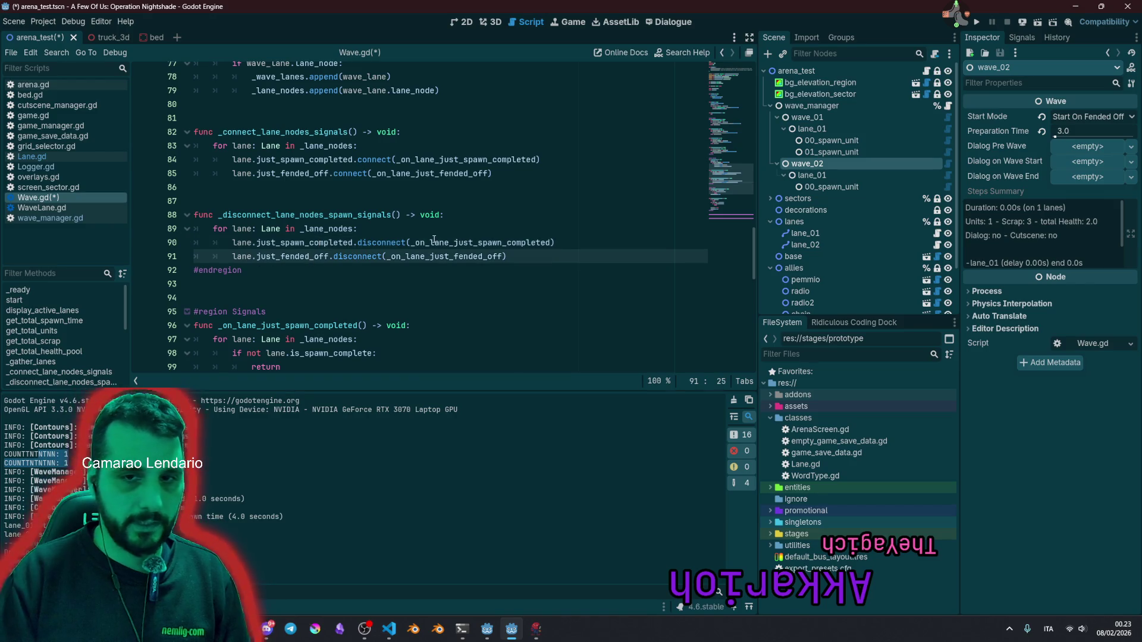
pyautogui.press('Up')
pyautogui.press('Up')
pyautogui.press('Up')
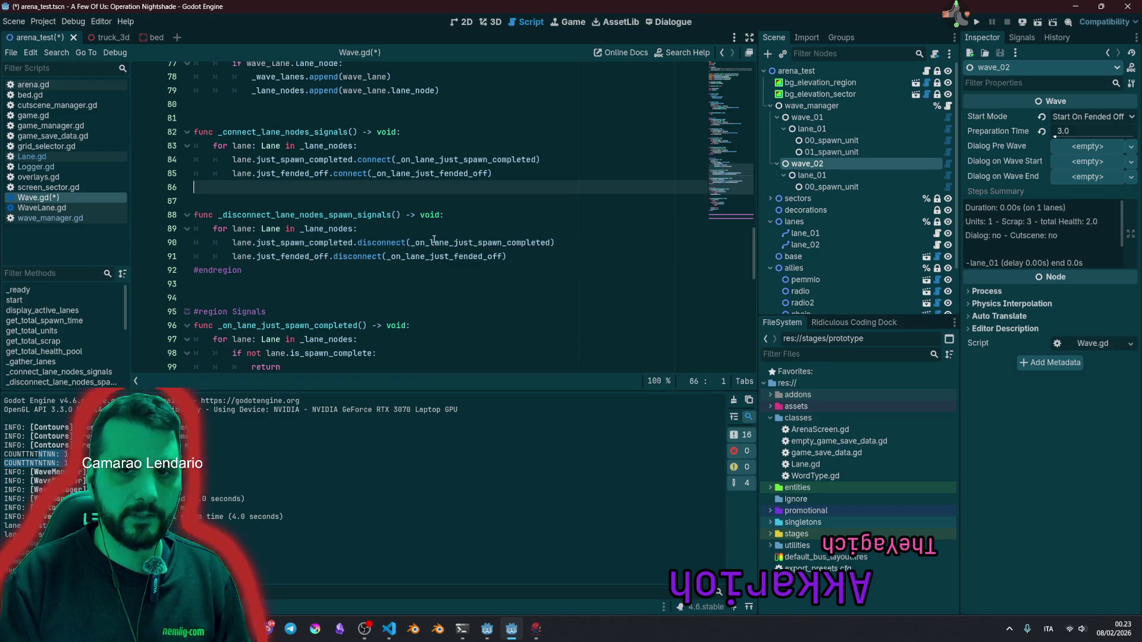
pyautogui.press('Up')
pyautogui.hotkey('shift', 'Down')
pyautogui.hotkey('shift', 'Down')
pyautogui.hotkey('shift', 'Down')
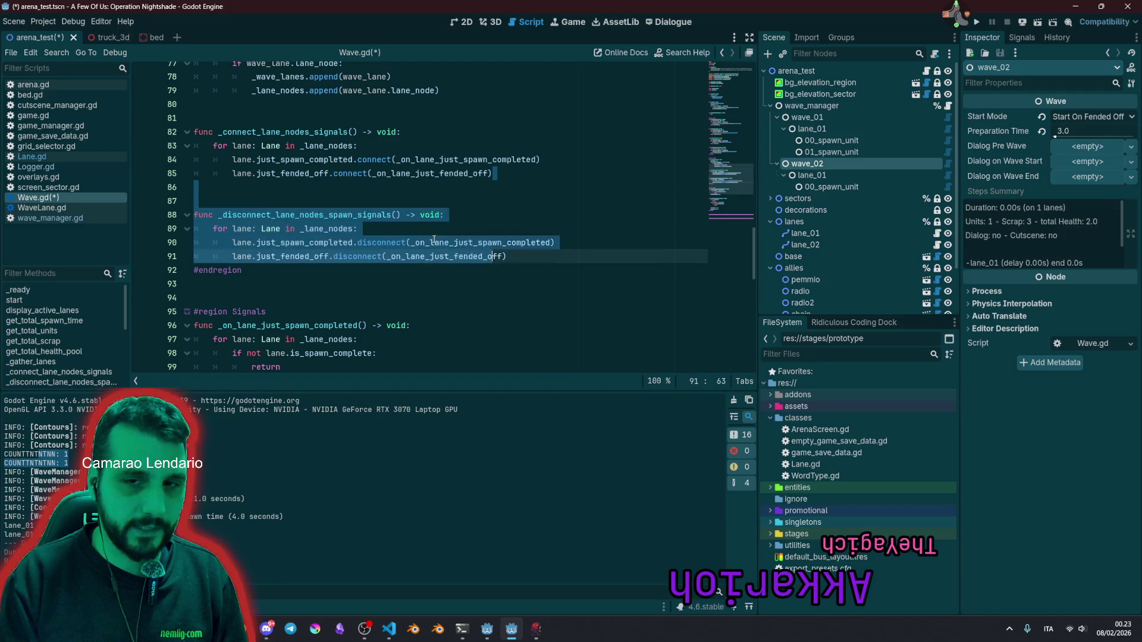
pyautogui.hotkey('ctrl', 'shift', 'd')
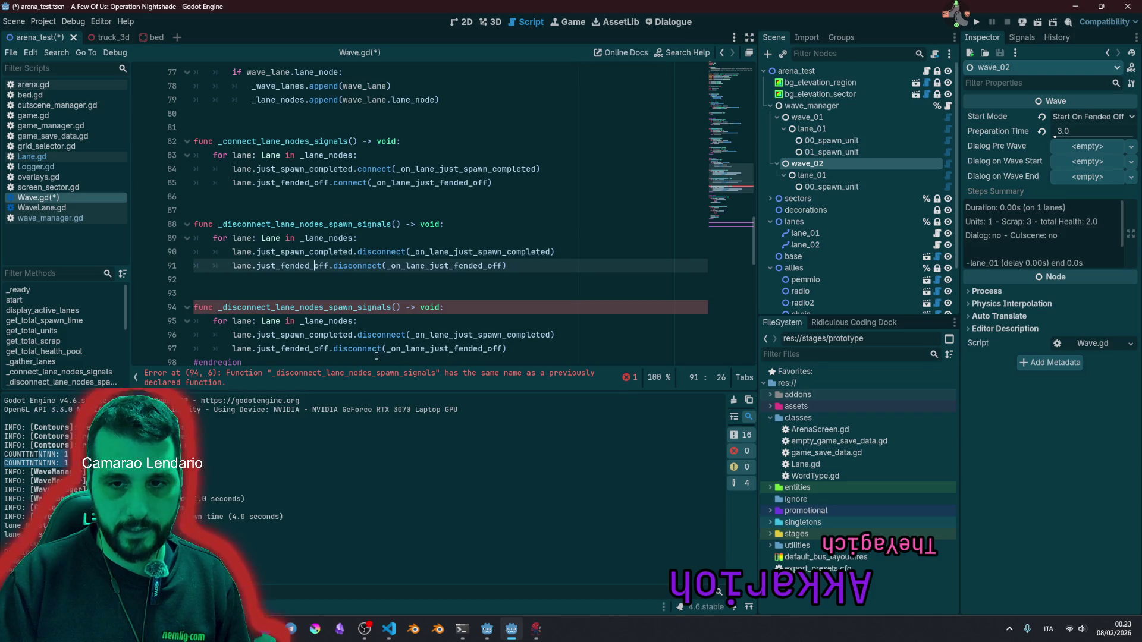
pyautogui.moveTo(282, 349); pyautogui.dragTo(315, 349)
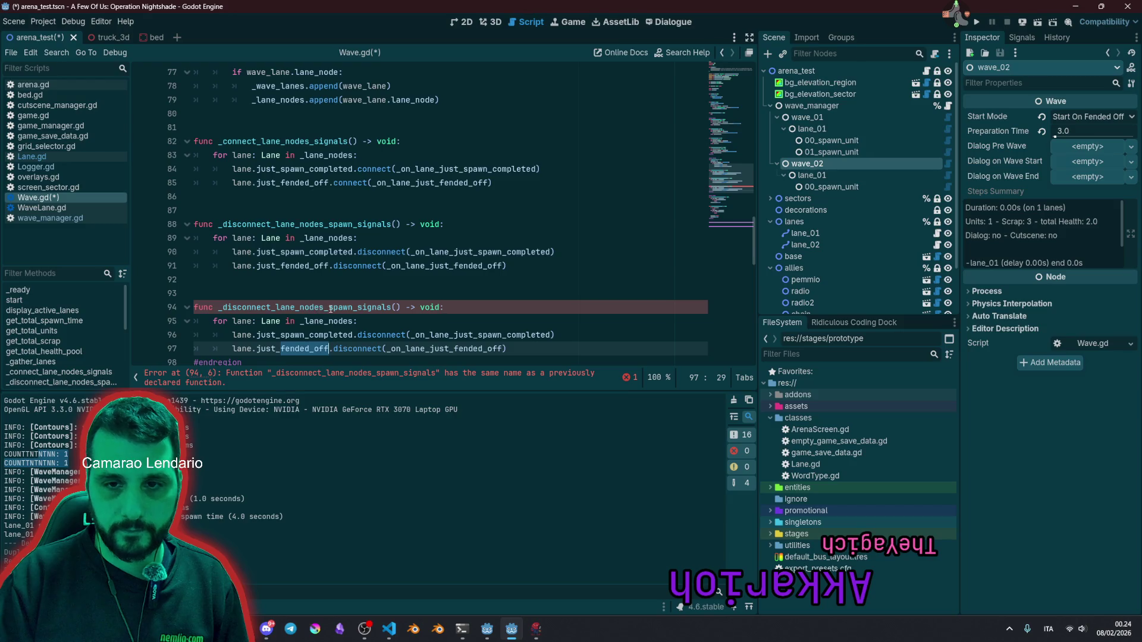
pyautogui.doubleClick(342, 307)
pyautogui.hotkey('ctrl', 'v')
# Step: Delete the spawn disconnect from the fended-off function and the fended_off disconnect from the spawn one
pyautogui.scroll(-2, 371, 238)
pyautogui.click(371, 216)
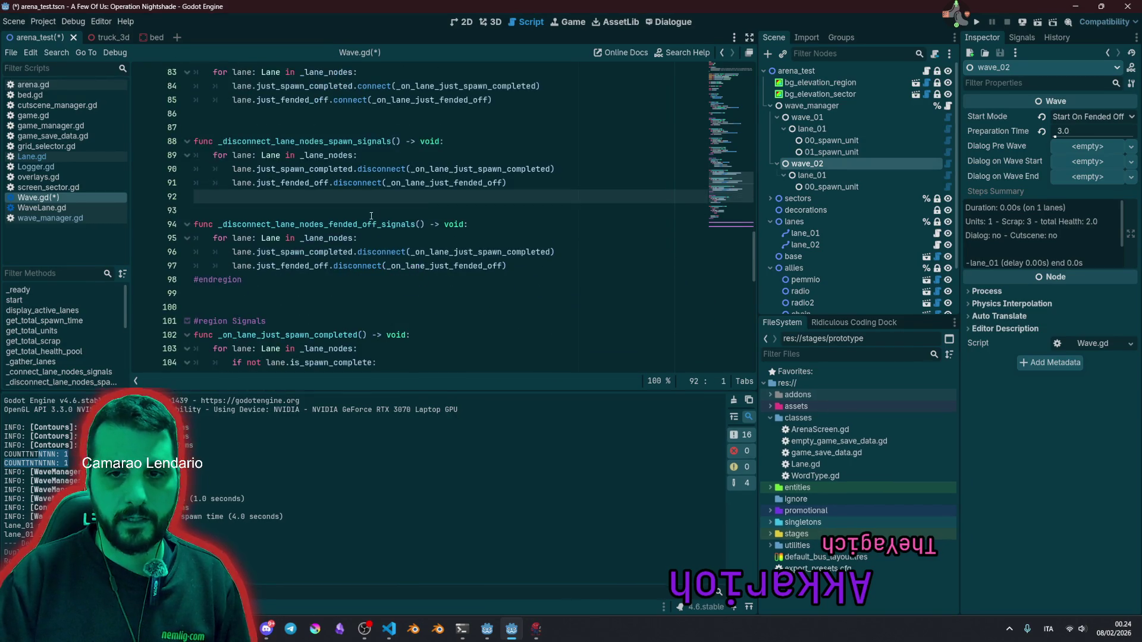
pyautogui.click(364, 251)
pyautogui.press('End')
pyautogui.hotkey('shift', 'Home')
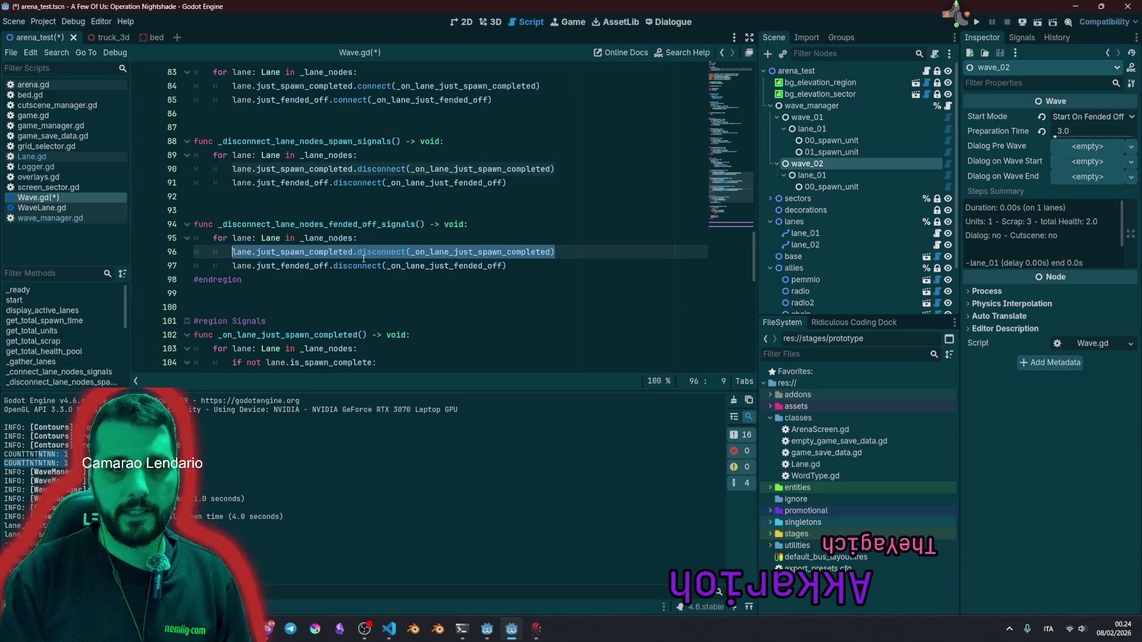
pyautogui.press('BackSpace')
pyautogui.press('BackSpace')
pyautogui.press('BackSpace')
pyautogui.press('Up')
pyautogui.press('Up')
pyautogui.press('Up')
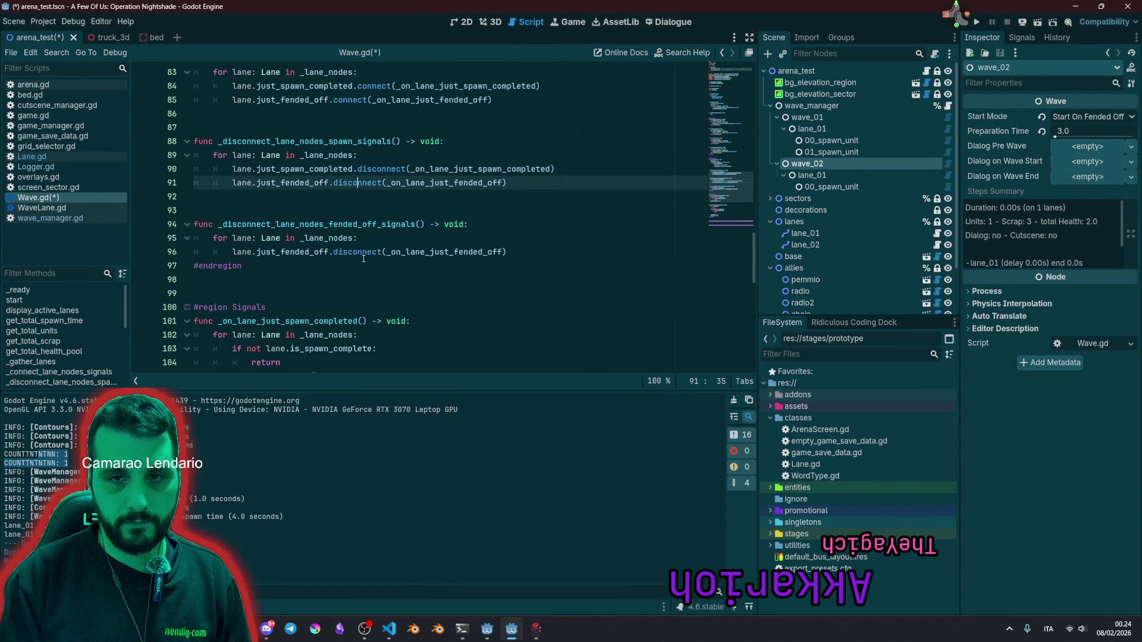
pyautogui.press('End')
pyautogui.hotkey('shift', 'Home')
pyautogui.press('BackSpace')
pyautogui.press('BackSpace')
pyautogui.press('BackSpace')
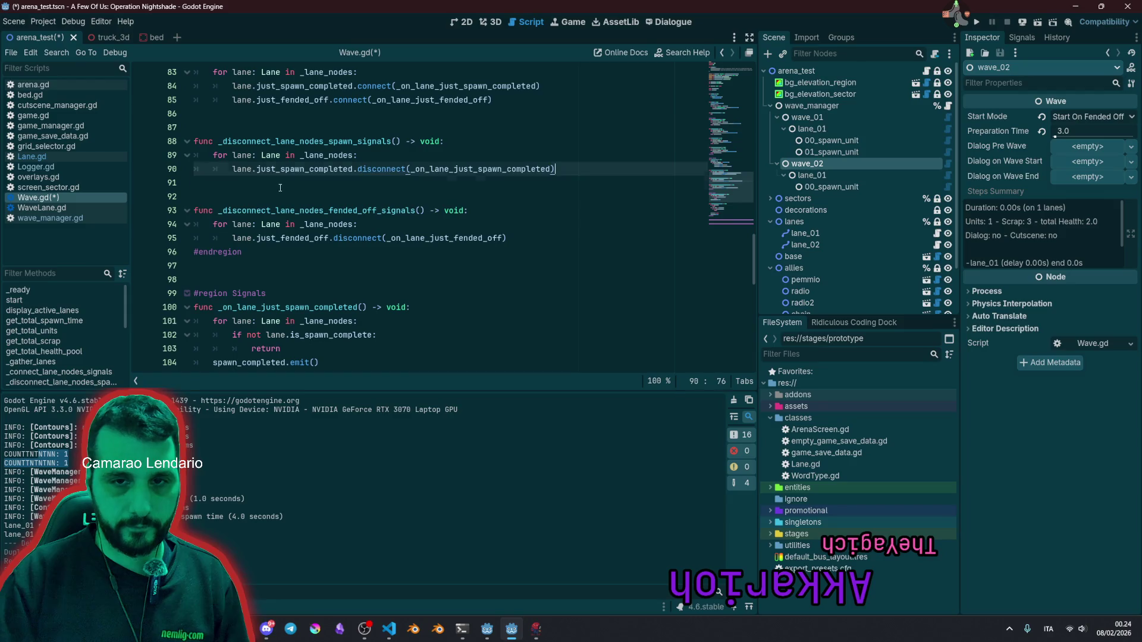
pyautogui.click(280, 188)
pyautogui.scroll(-1, 288, 214)
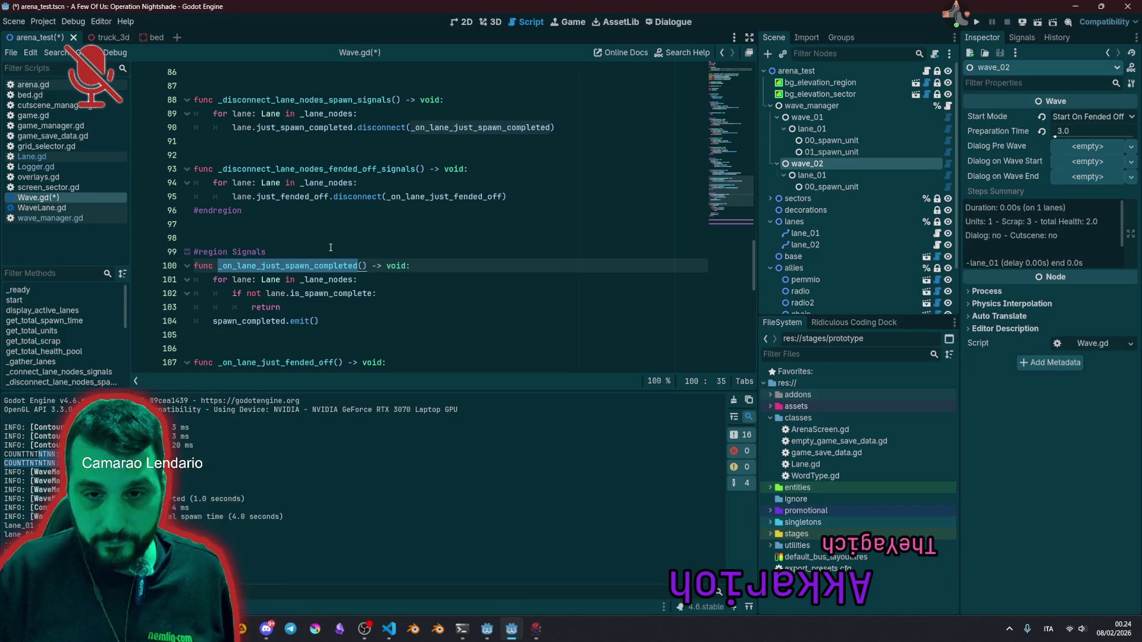
# Step: Insert a _disconnect_lane_nodes_spawn_signals() call just before spawn_completed.emit() in the spawn handler
pyautogui.press('Down')
pyautogui.press('Down')
pyautogui.press('Down')
pyautogui.press('Home')
pyautogui.hotkey('ctrl', 'shift', 'Right')
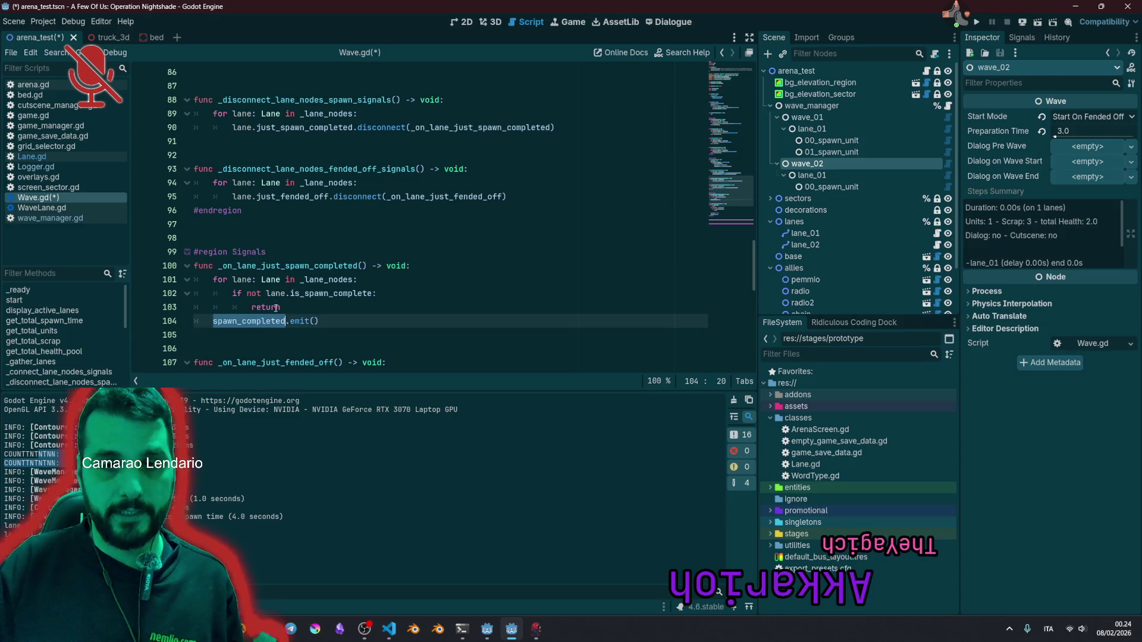
pyautogui.doubleClick(292, 169)
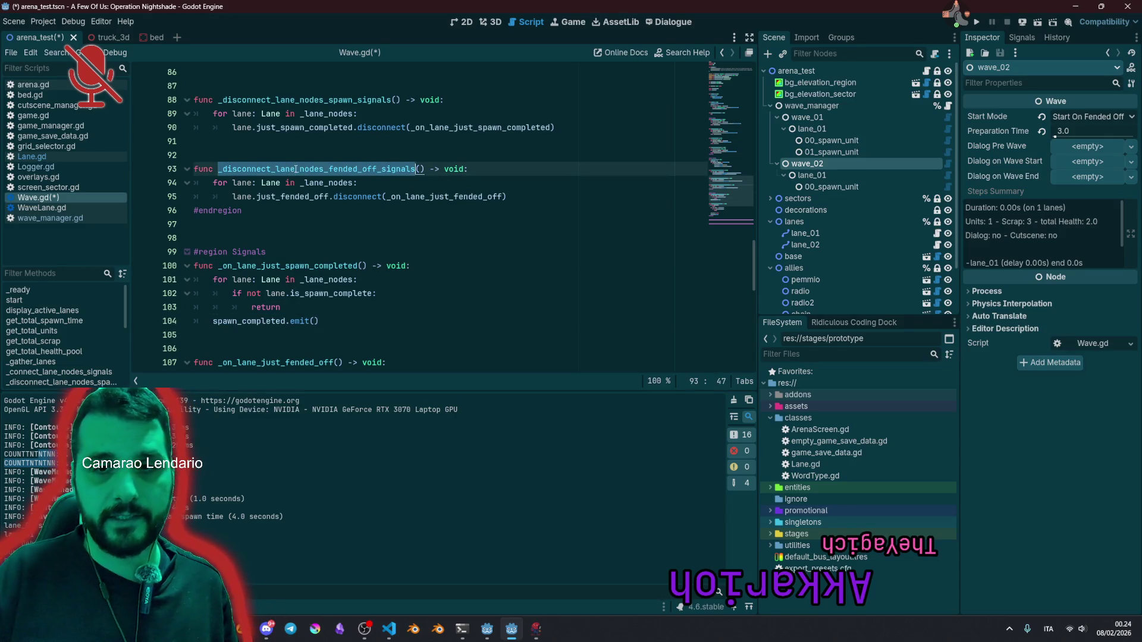
pyautogui.doubleClick(309, 104)
pyautogui.hotkey('ctrl', 'c')
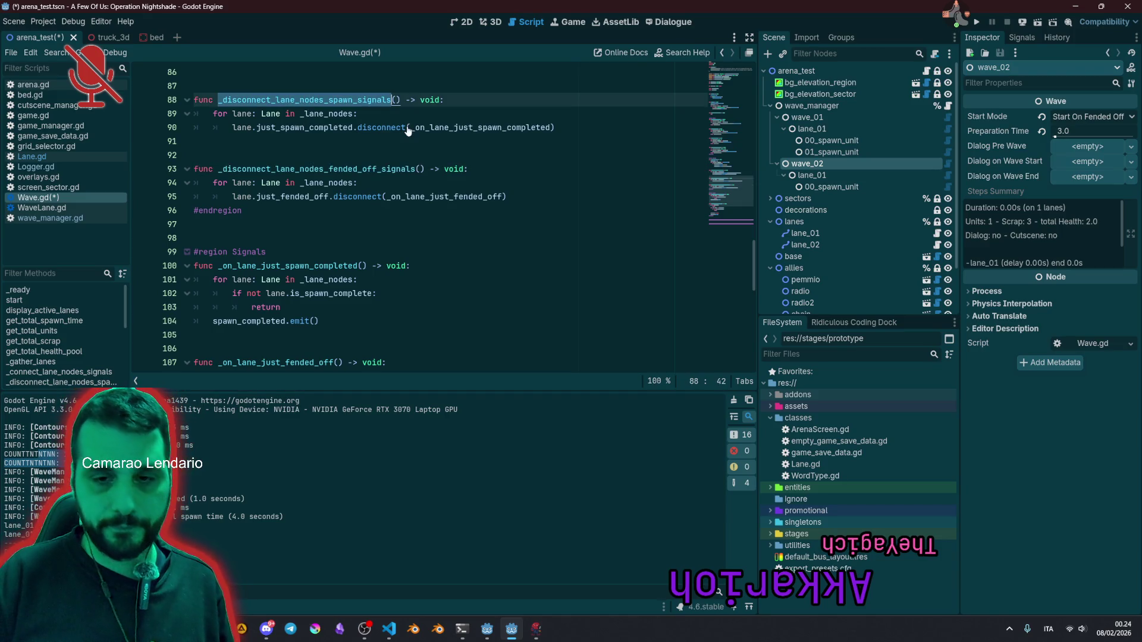
pyautogui.click(219, 320)
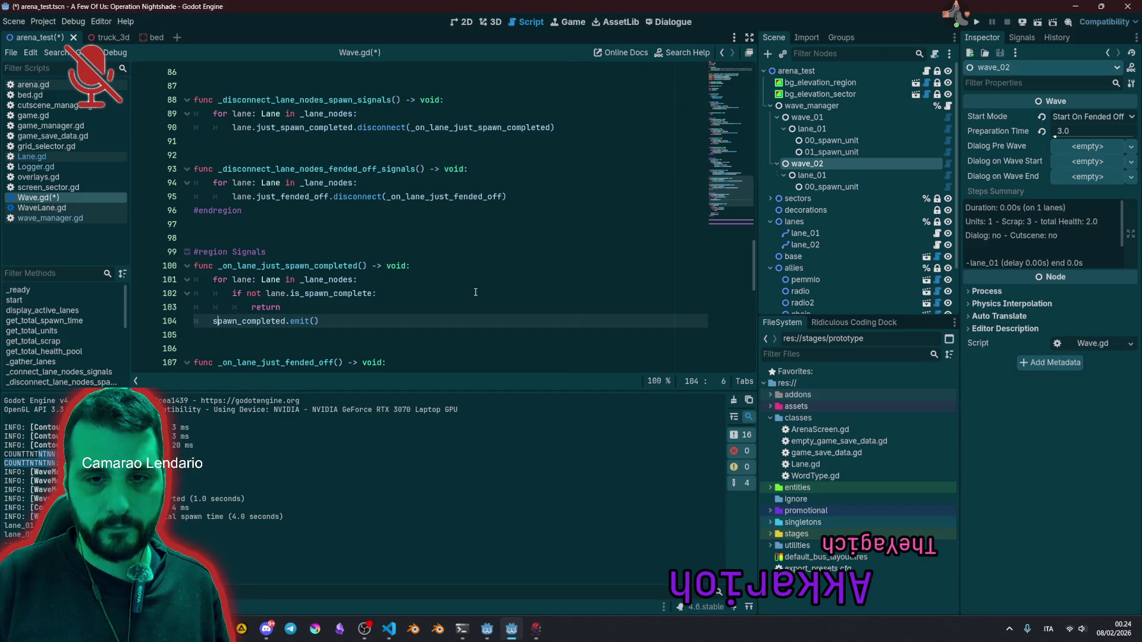
pyautogui.press('Return')
pyautogui.press('Up')
pyautogui.hotkey('ctrl', 'v')
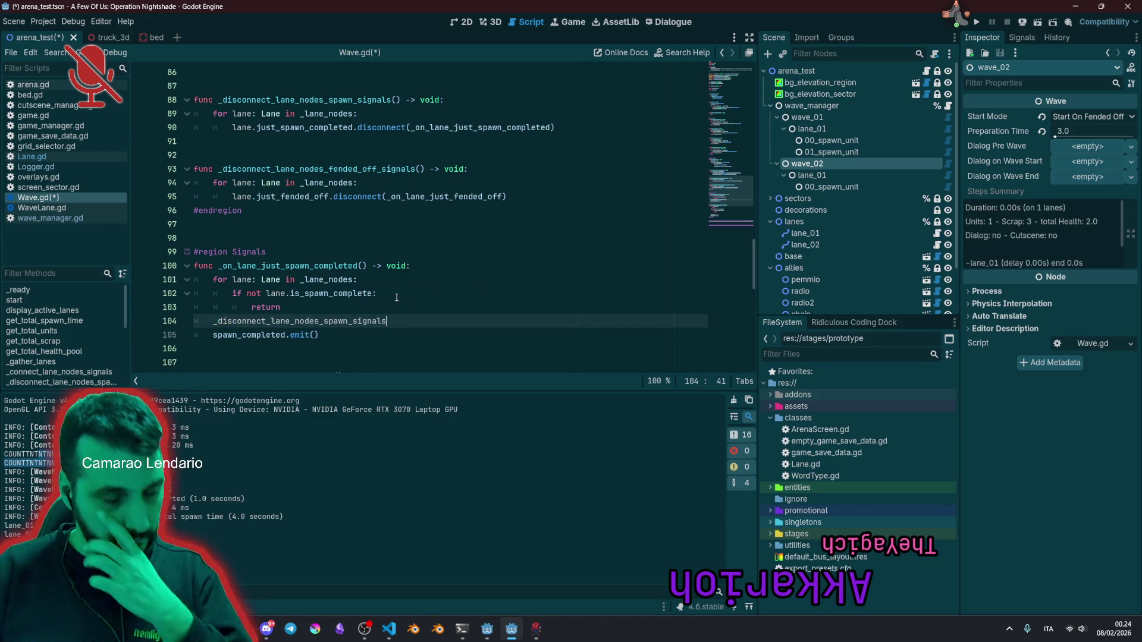
pyautogui.write('(')
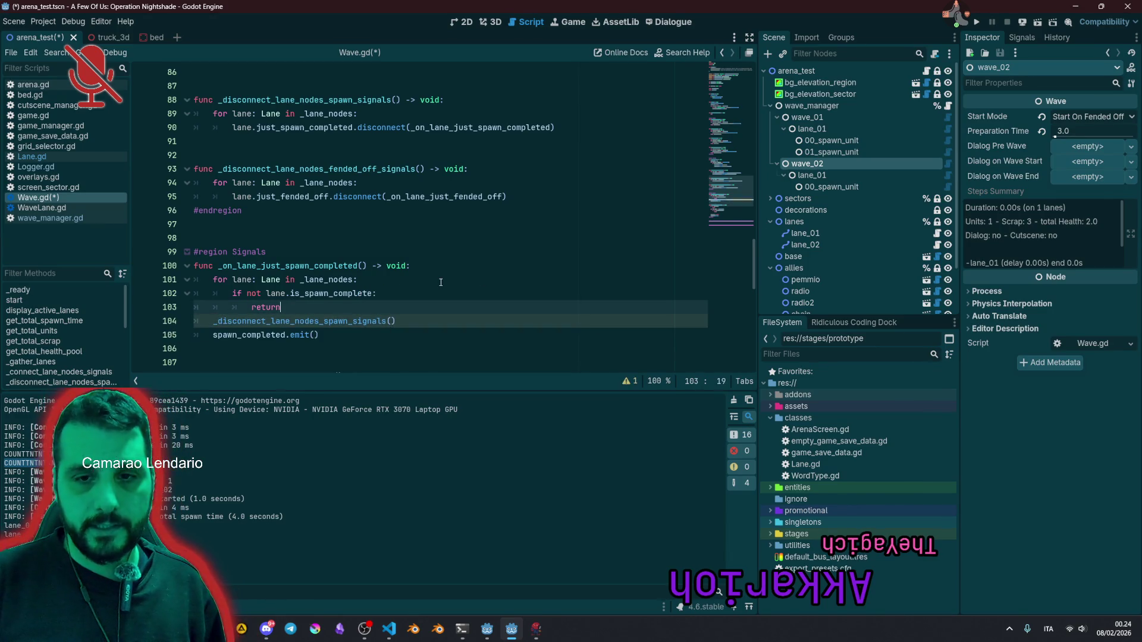
pyautogui.click(272, 321)
pyautogui.press('Home')
pyautogui.press('Return')
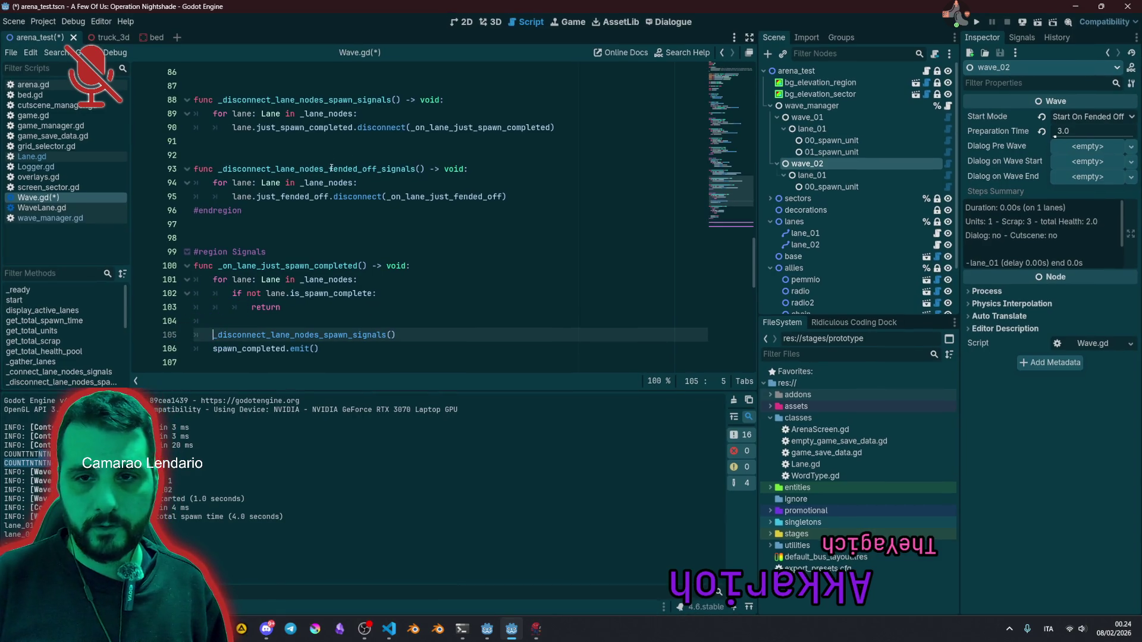
# Step: Replace is_started = false in the fended-off handler with the fended-off disconnect call
pyautogui.doubleClick(405, 169)
pyautogui.hotkey('shift', 'Right')
pyautogui.hotkey('shift', 'Right')
pyautogui.hotkey('ctrl', 'c')
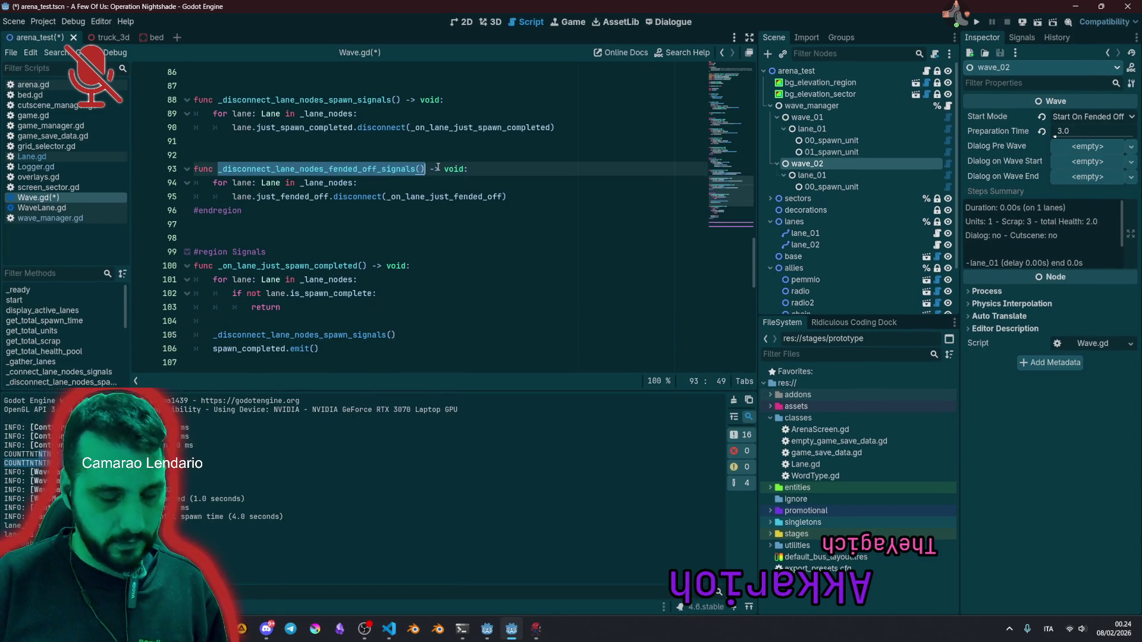
pyautogui.press('Down')
pyautogui.press('Down')
pyautogui.scroll(-5, 267, 276)
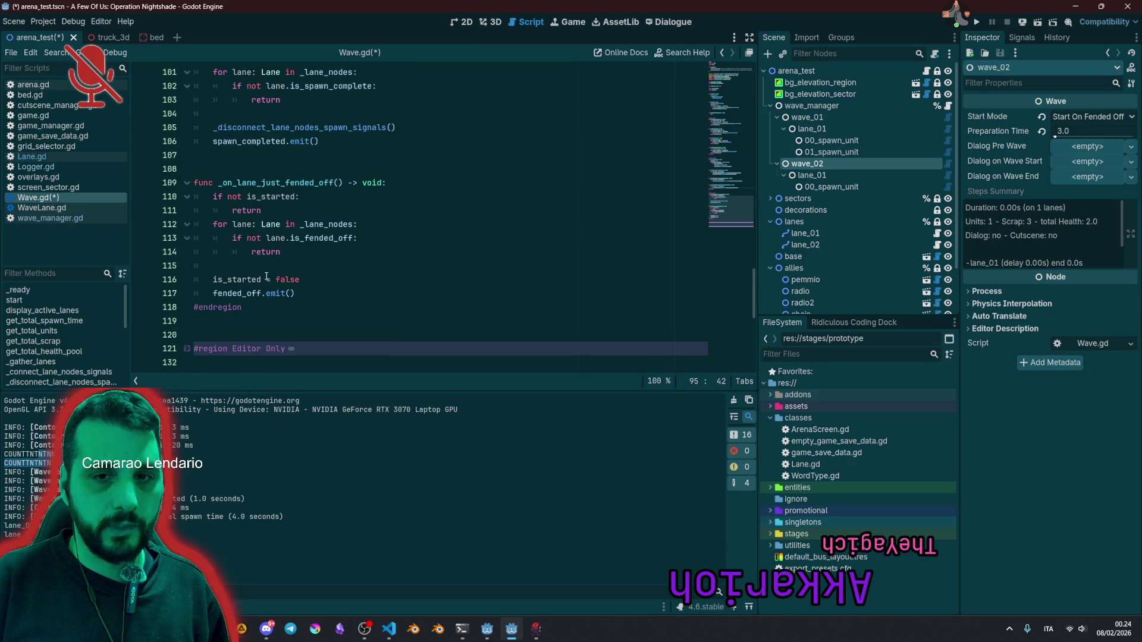
pyautogui.click(291, 272)
pyautogui.press('Down')
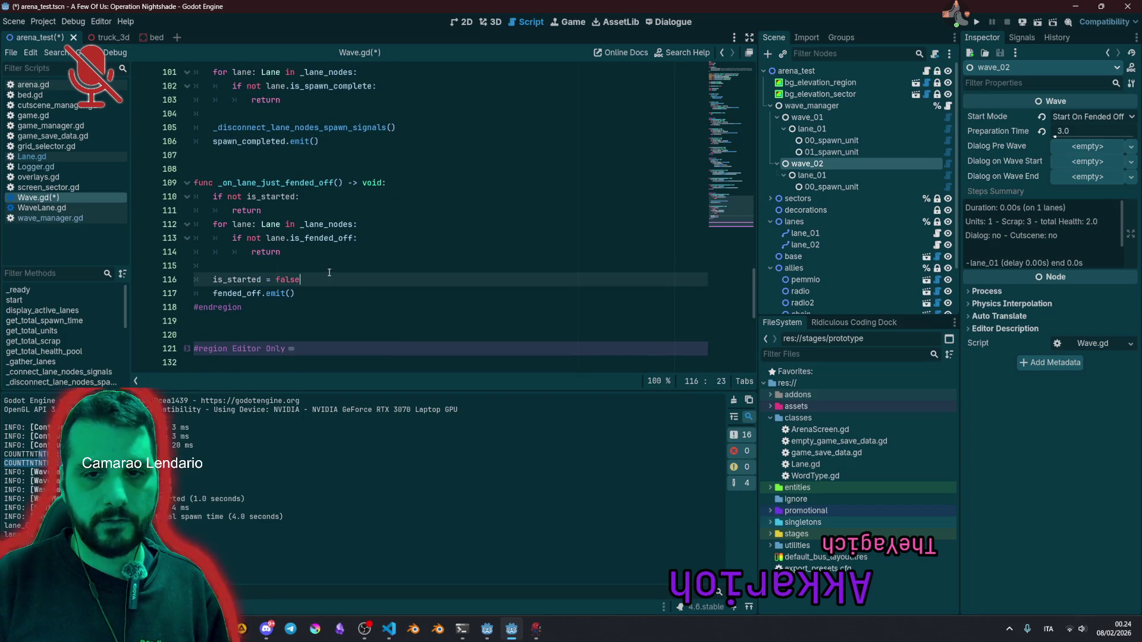
pyautogui.hotkey('shift', 'Home')
pyautogui.hotkey('ctrl', 'v')
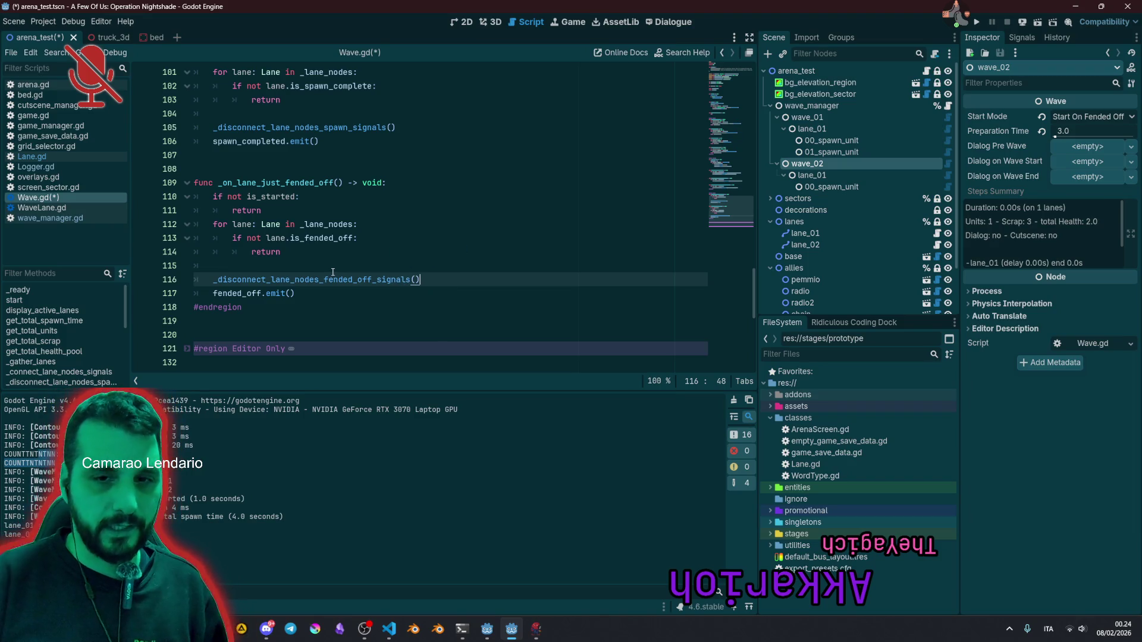
# Step: Delete the is_started guard and its early return from the fended-off handler
pyautogui.scroll(1, 343, 275)
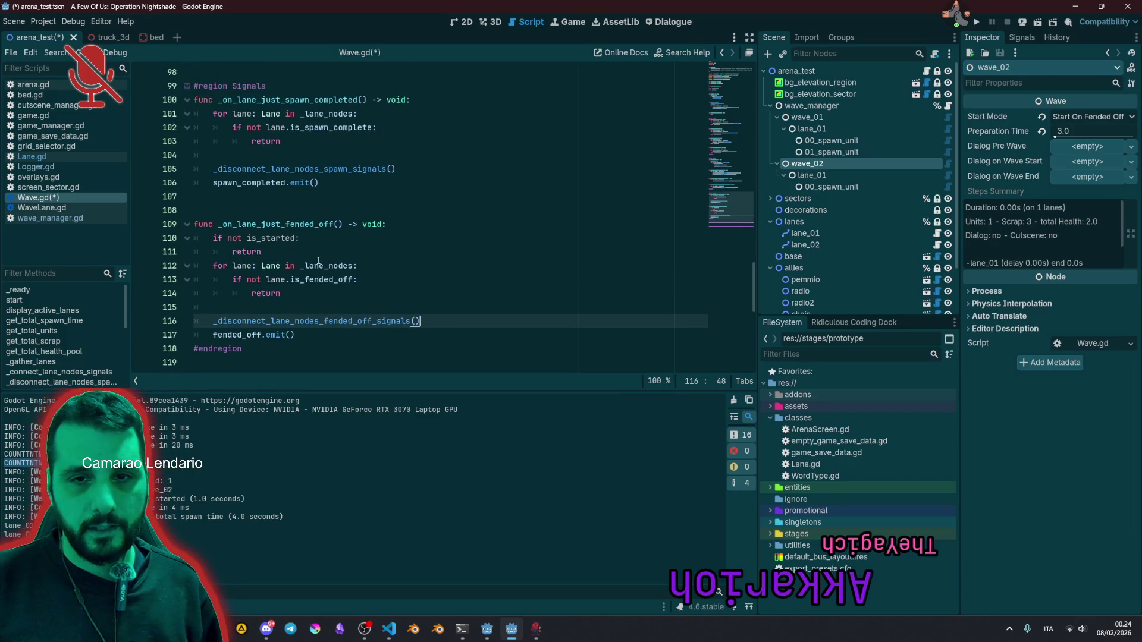
pyautogui.click(314, 252)
pyautogui.hotkey('shift', 'Home')
pyautogui.hotkey('shift', 'Up')
pyautogui.hotkey('shift', 'Home')
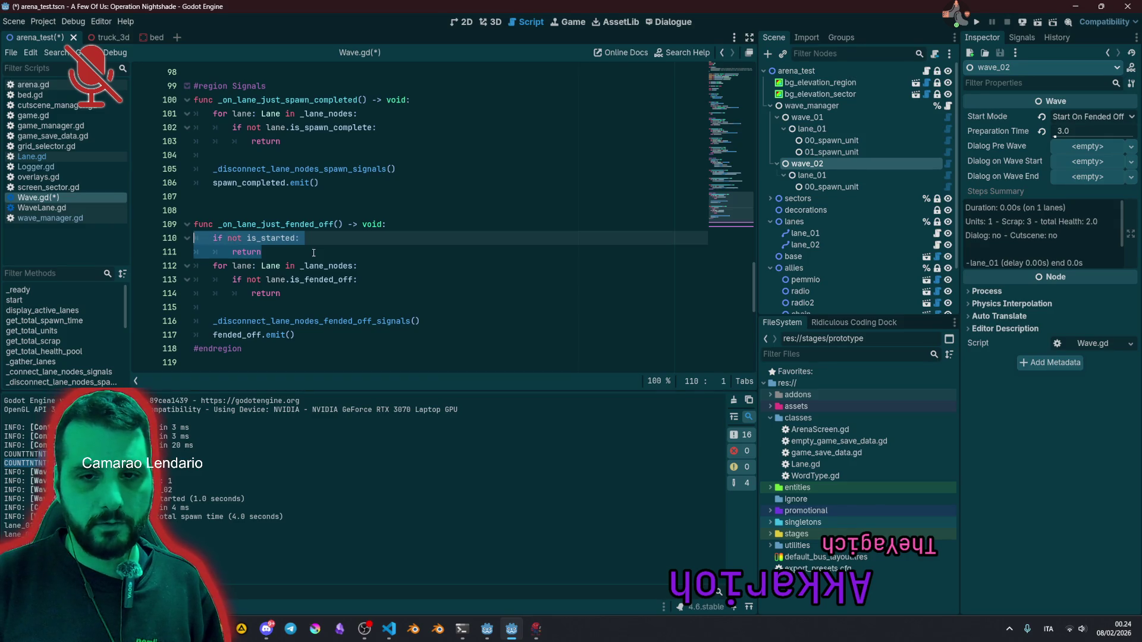
pyautogui.press('BackSpace')
pyautogui.press('BackSpace')
pyautogui.press('BackSpace')
pyautogui.click(313, 252)
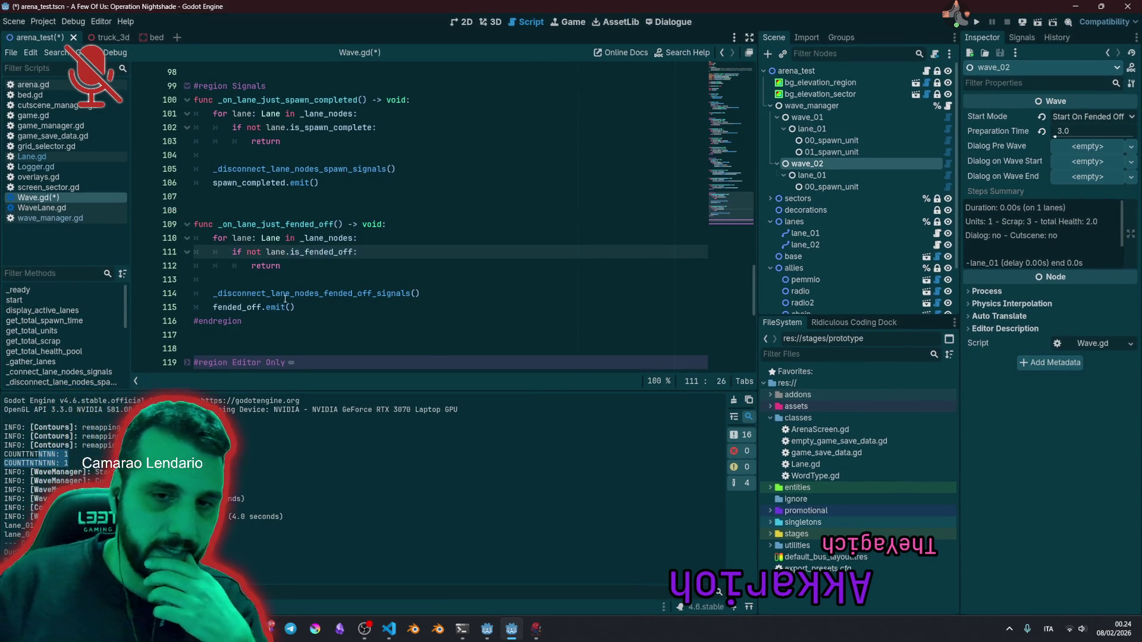
pyautogui.tripleClick(286, 294)
pyautogui.scroll(2, 314, 266)
pyautogui.scroll(2, 314, 266)
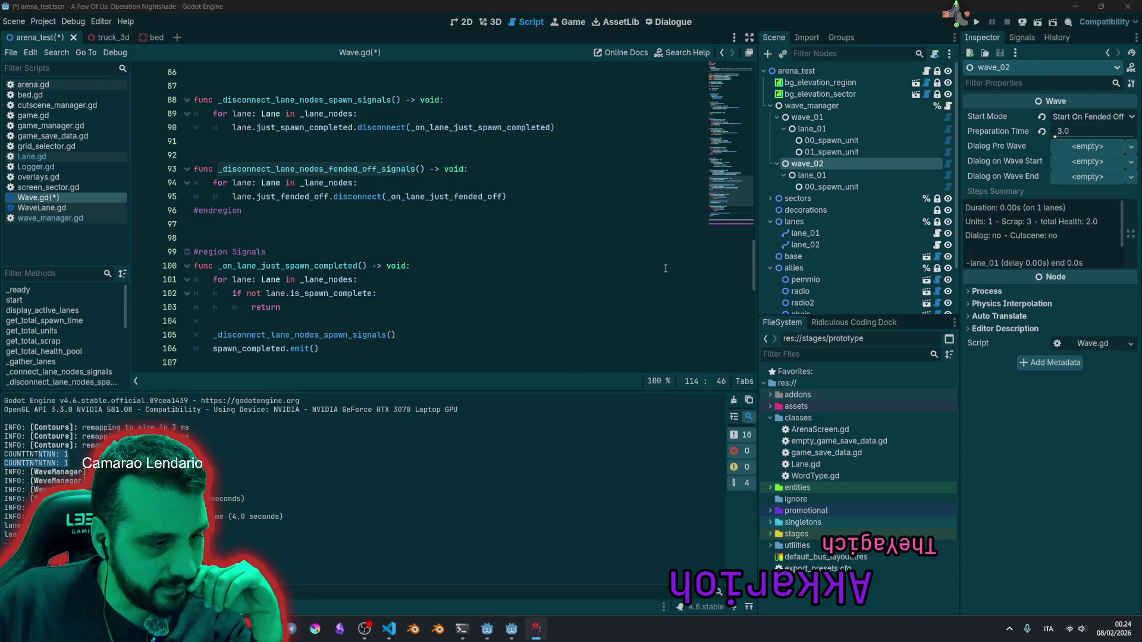
pyautogui.click(462, 234)
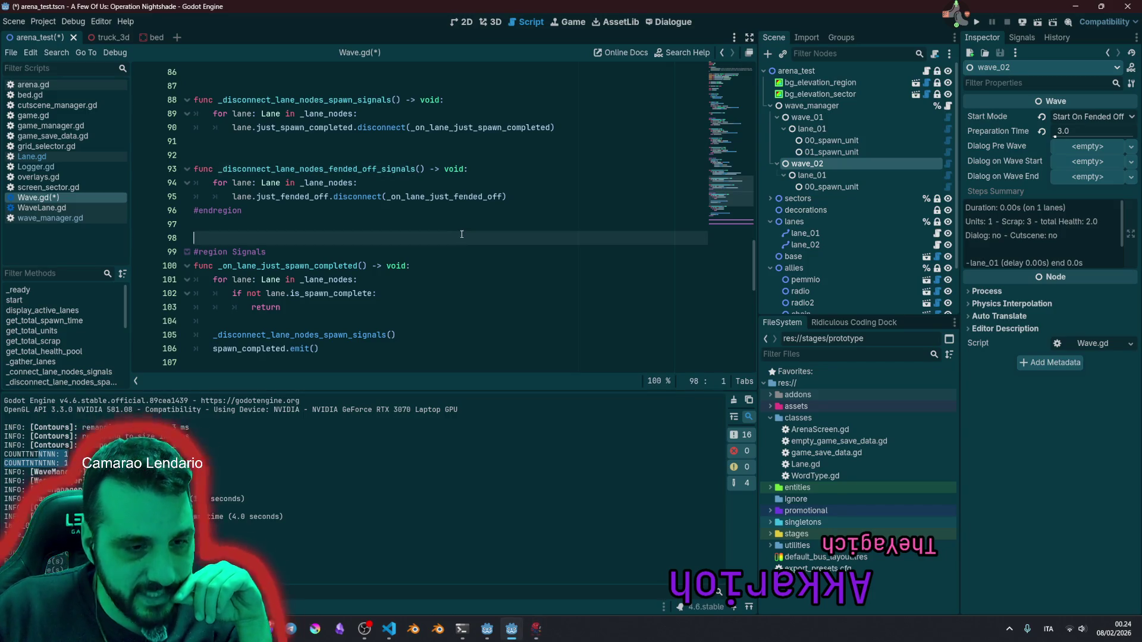
pyautogui.click(394, 265)
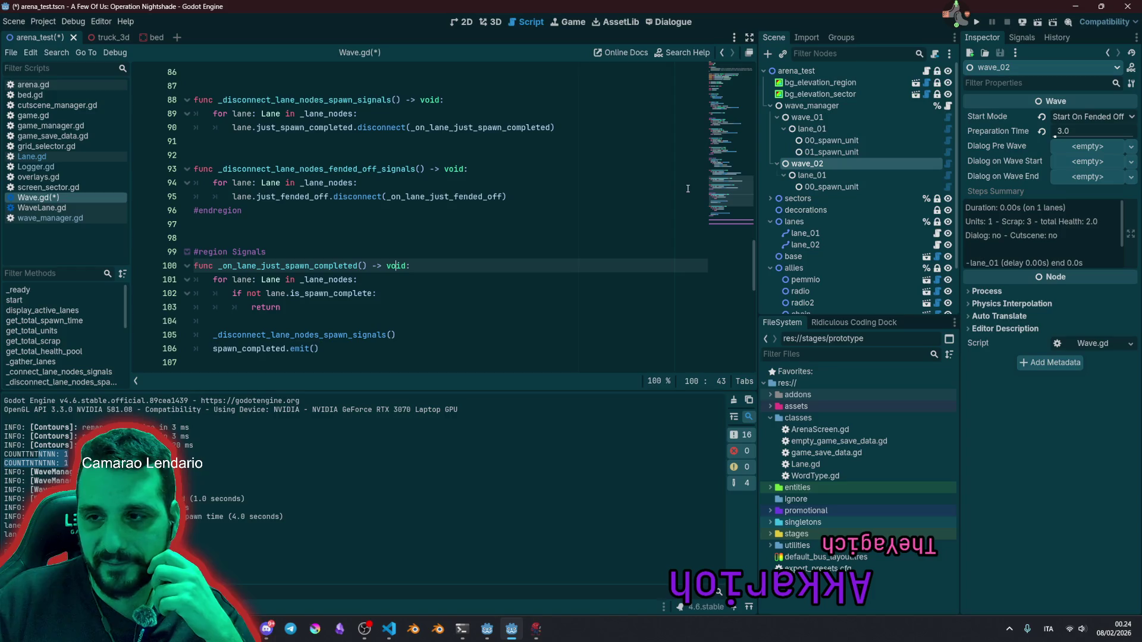
pyautogui.scroll(2, 501, 214)
pyautogui.scroll(2, 317, 248)
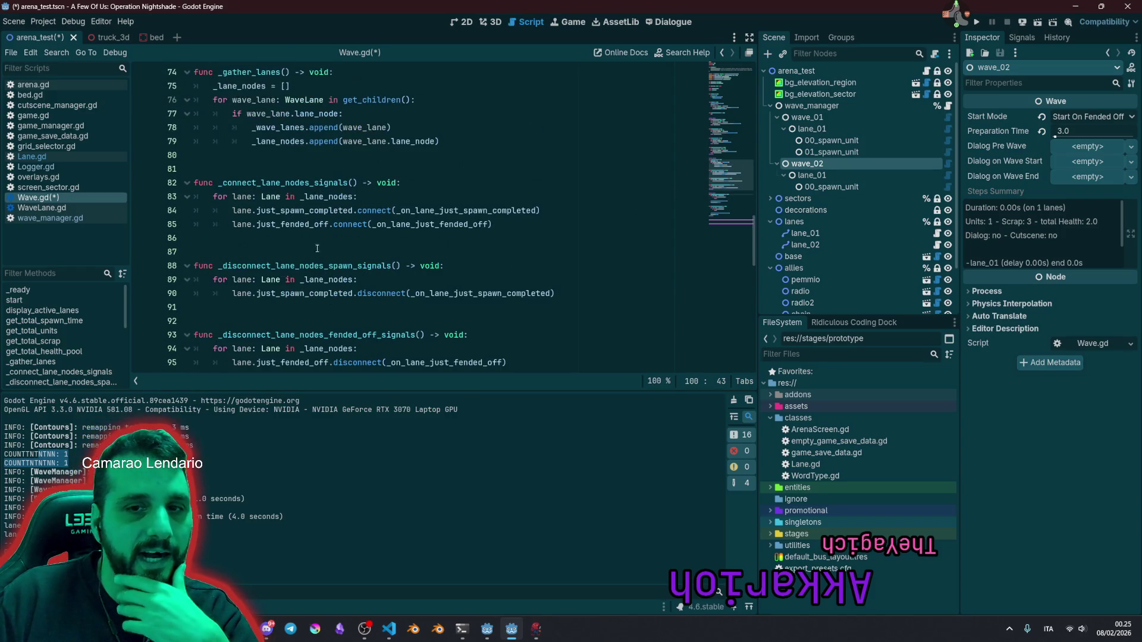
pyautogui.scroll(3, 284, 194)
pyautogui.scroll(11, 196, 175)
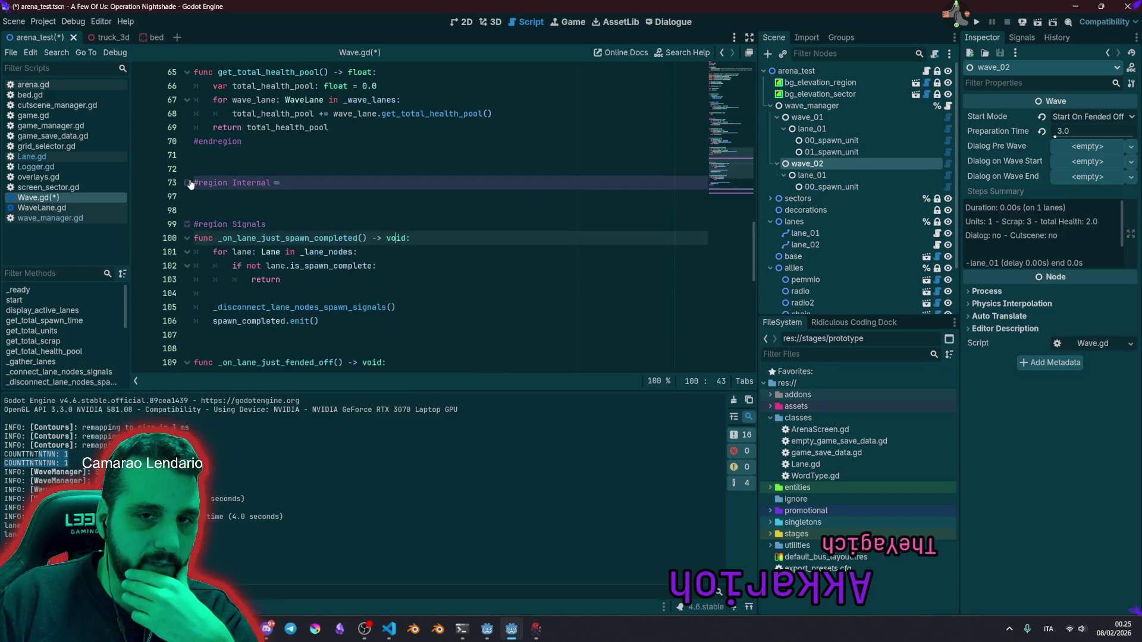
pyautogui.scroll(4, 350, 220)
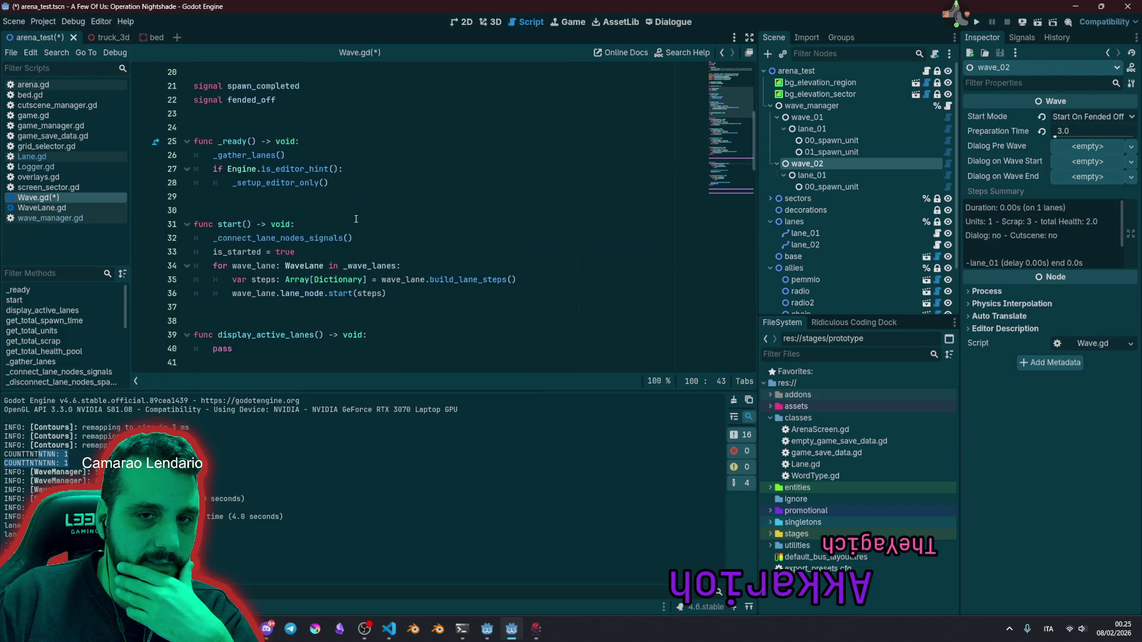
pyautogui.click(381, 194)
pyautogui.press('F6')
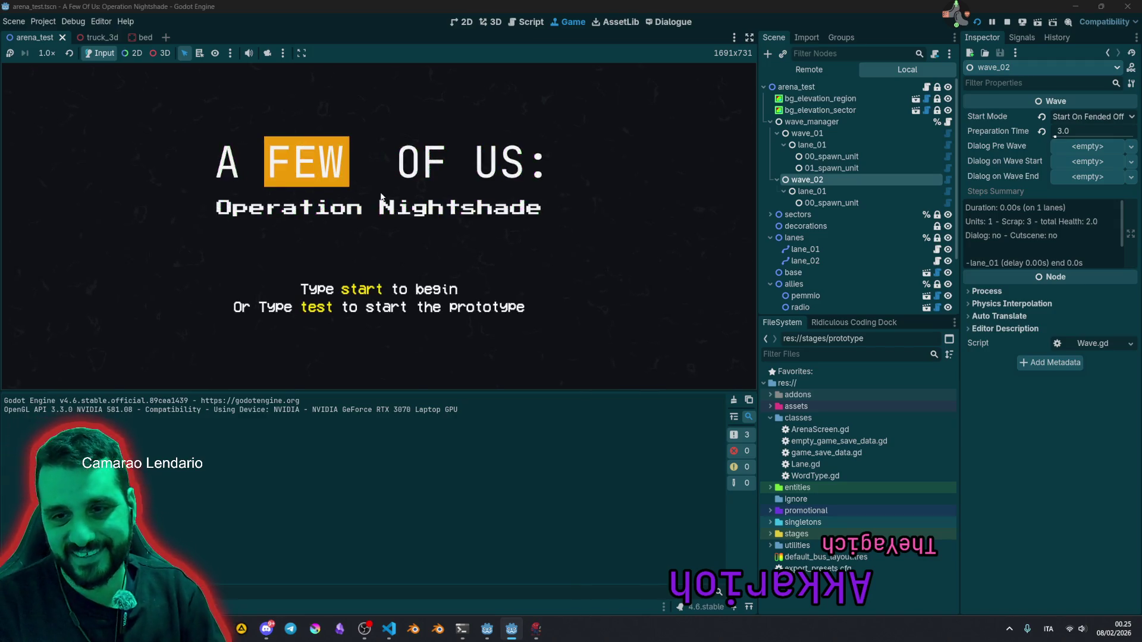
# Step: Enter 'test' on the title screen to launch the prototype level
pyautogui.write('test')
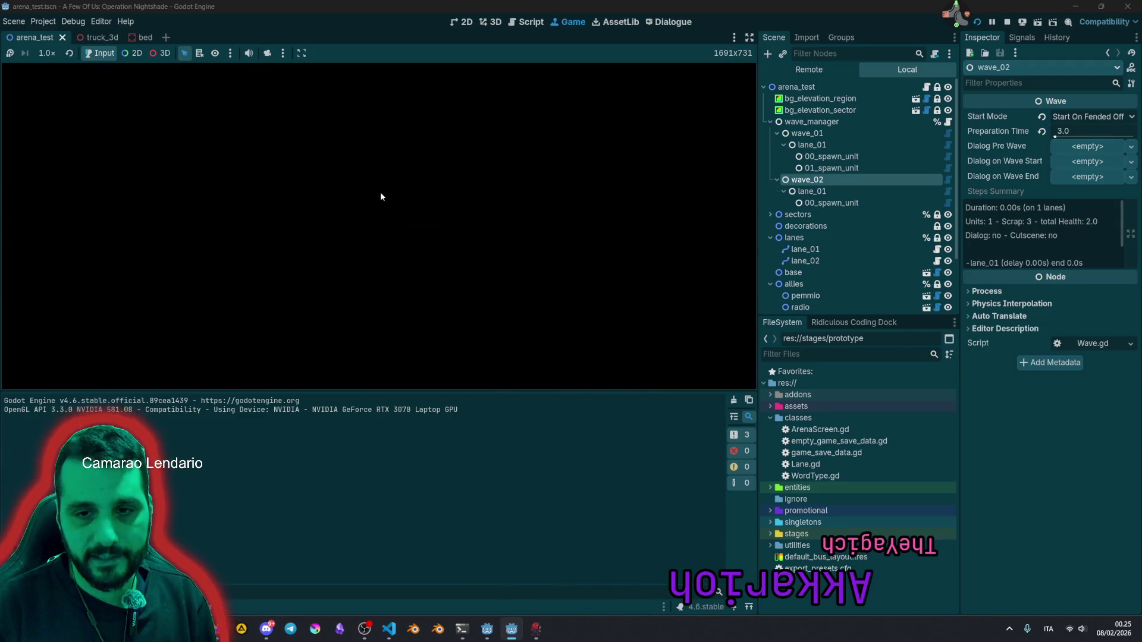
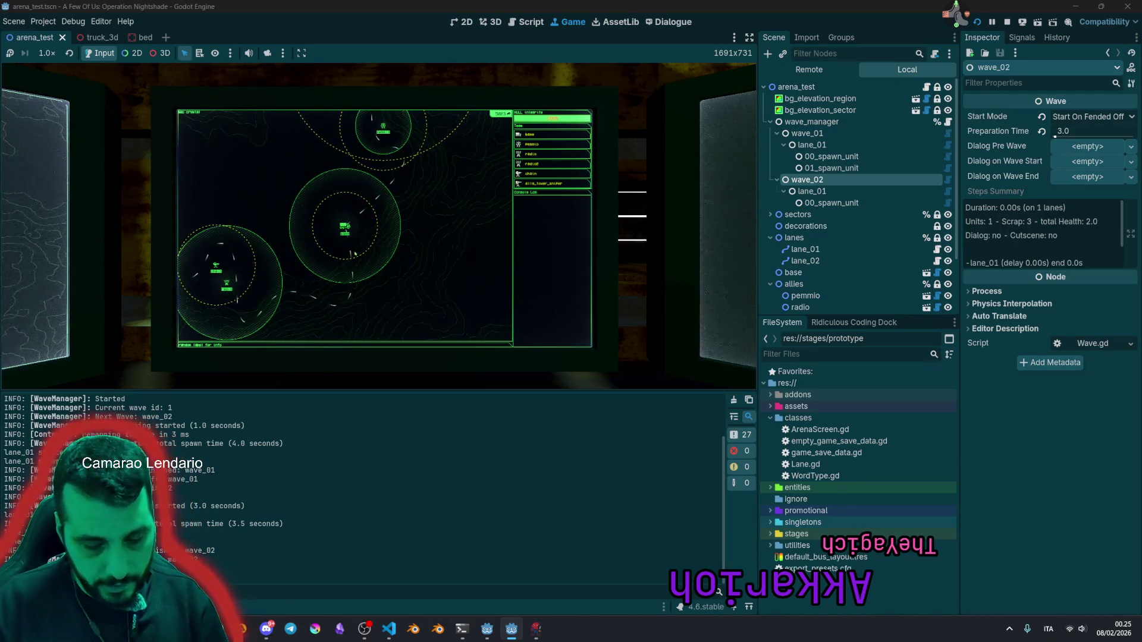
# Step: Stop the running game and delete the spawn-completed print statement on line 39 of Lane.gd
pyautogui.press('F8')
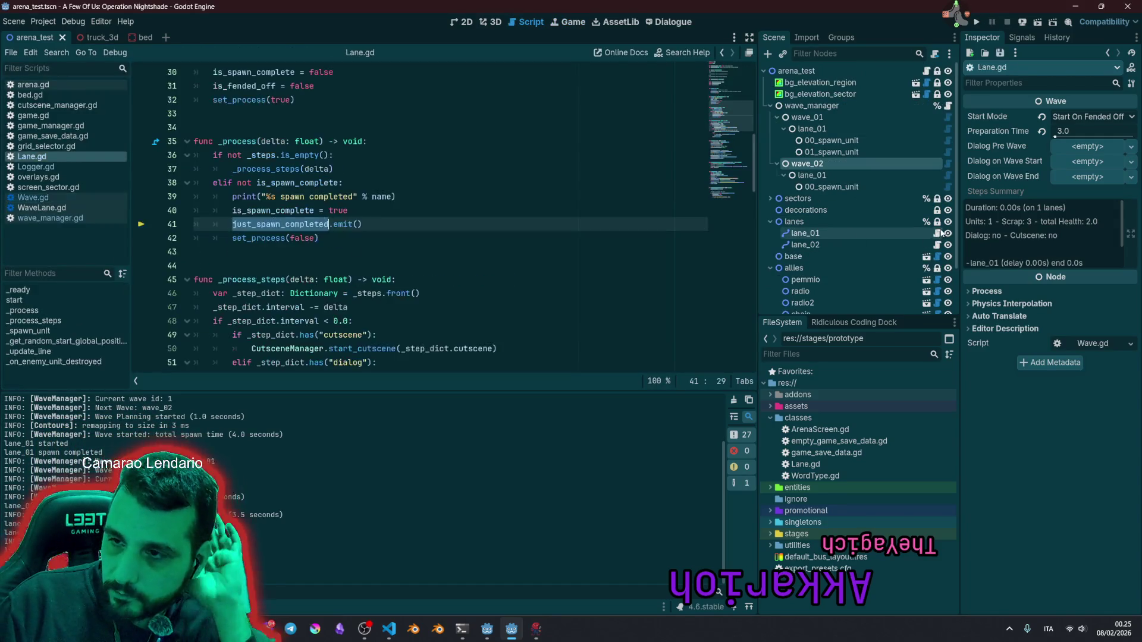
pyautogui.click(358, 196)
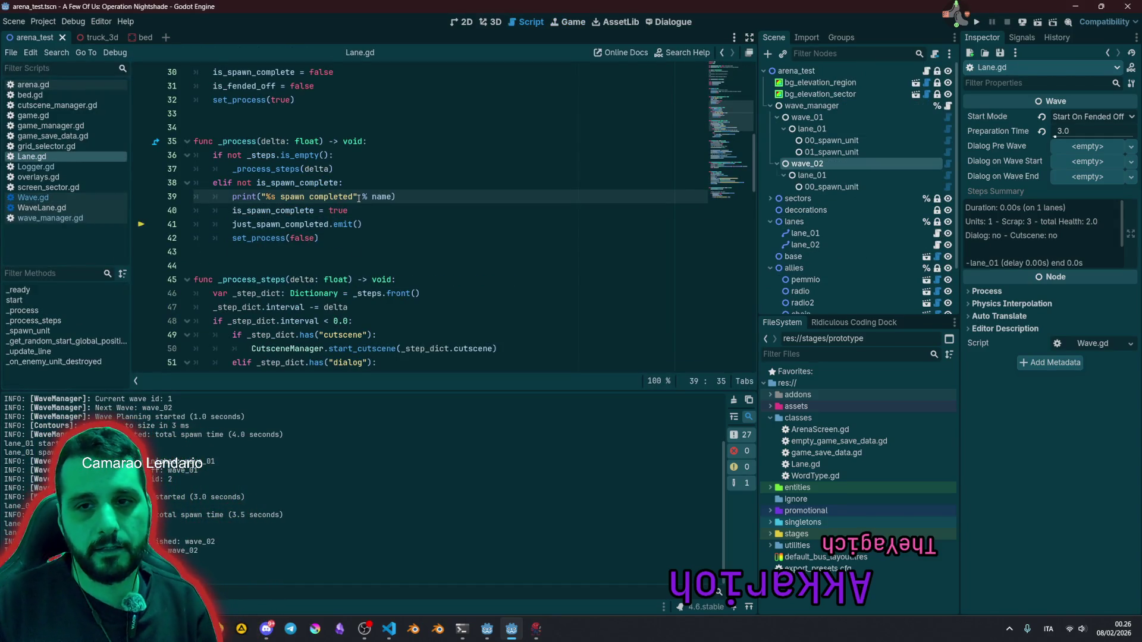
pyautogui.press('End')
pyautogui.hotkey('shift', 'Home')
pyautogui.hotkey('shift', 'Home')
pyautogui.press('Delete')
pyautogui.press('Delete')
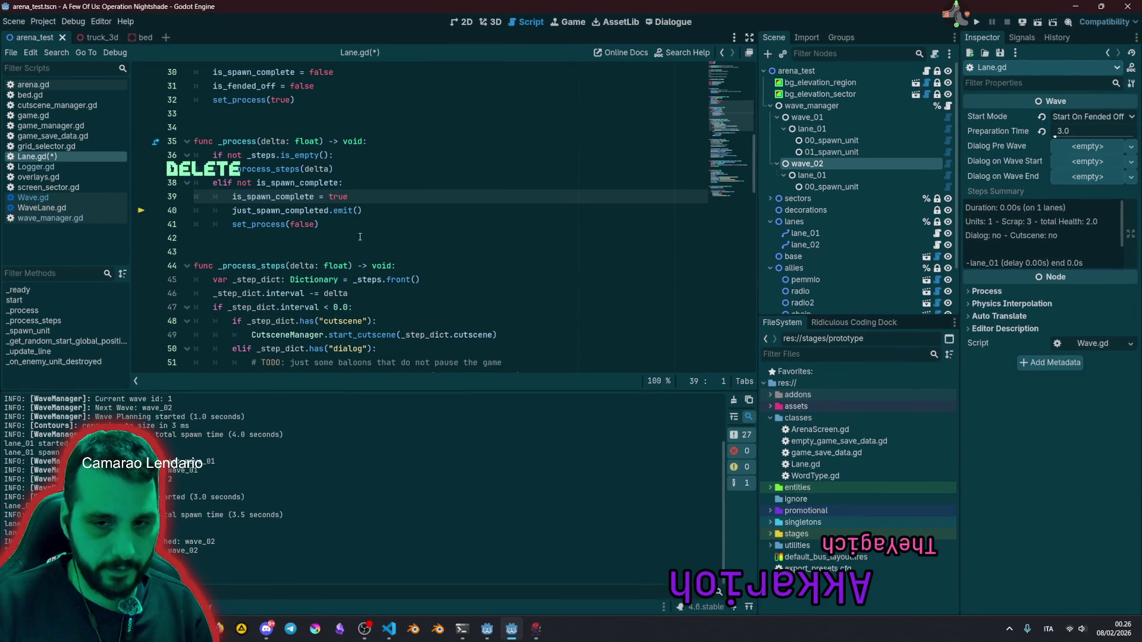
pyautogui.click(568, 179)
# Step: Search Lane.gd for 'print', delete the all-enemies-destroyed print on line 101, and save
pyautogui.hotkey('ctrl', 'f')
pyautogui.write('print')
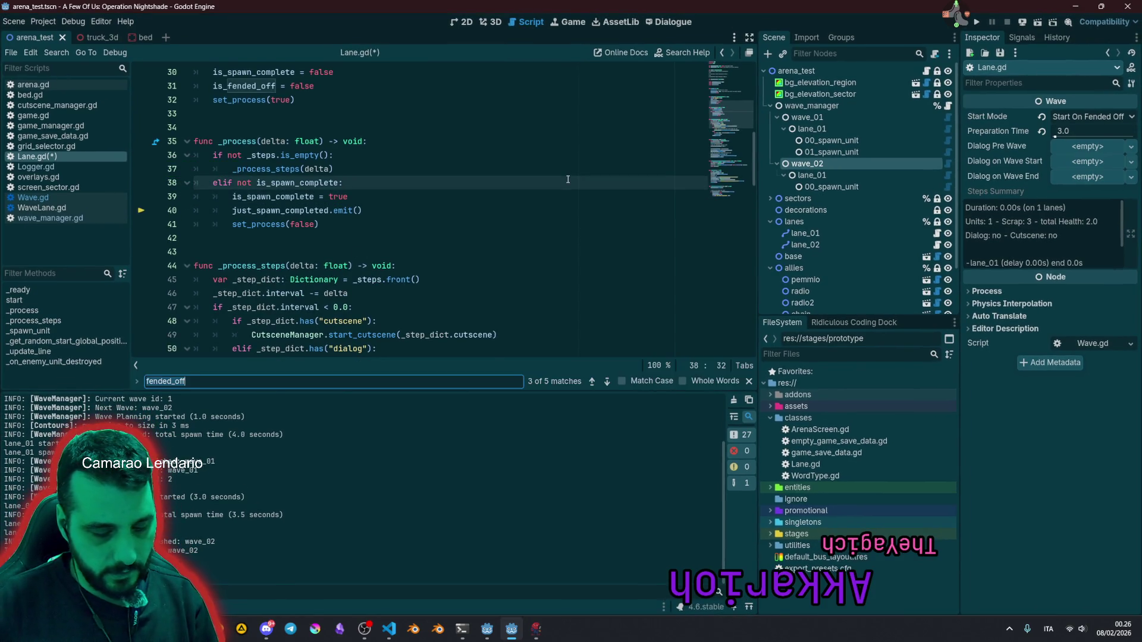
pyautogui.click(511, 204)
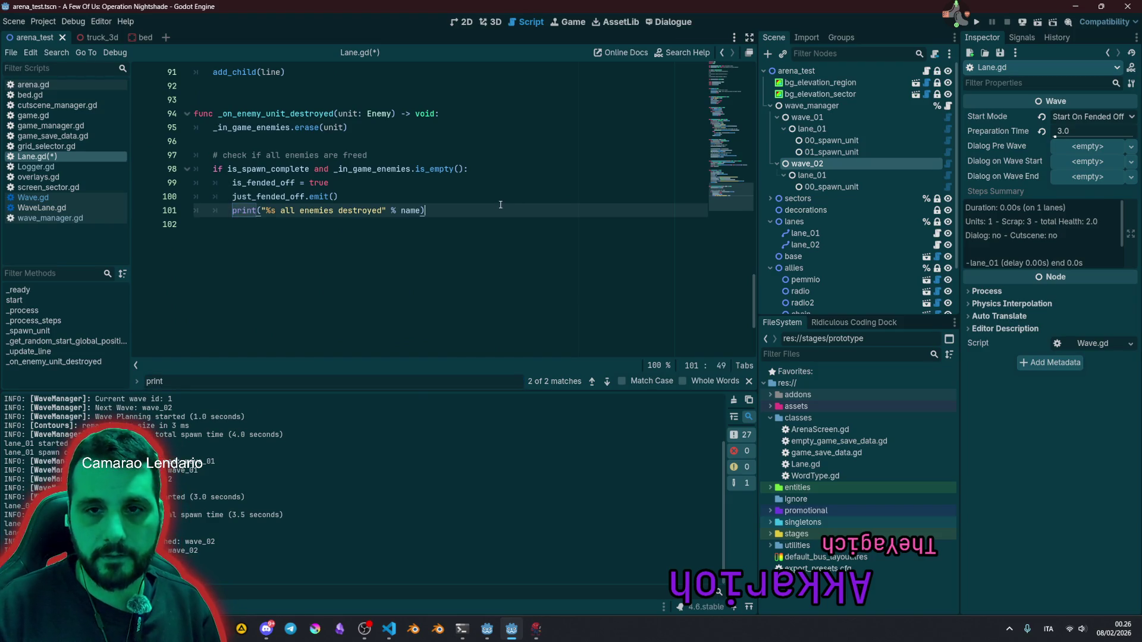
pyautogui.hotkey('shift', 'Home')
pyautogui.hotkey('shift', 'Home')
pyautogui.press('BackSpace')
pyautogui.press('BackSpace')
pyautogui.scroll(7, 493, 173)
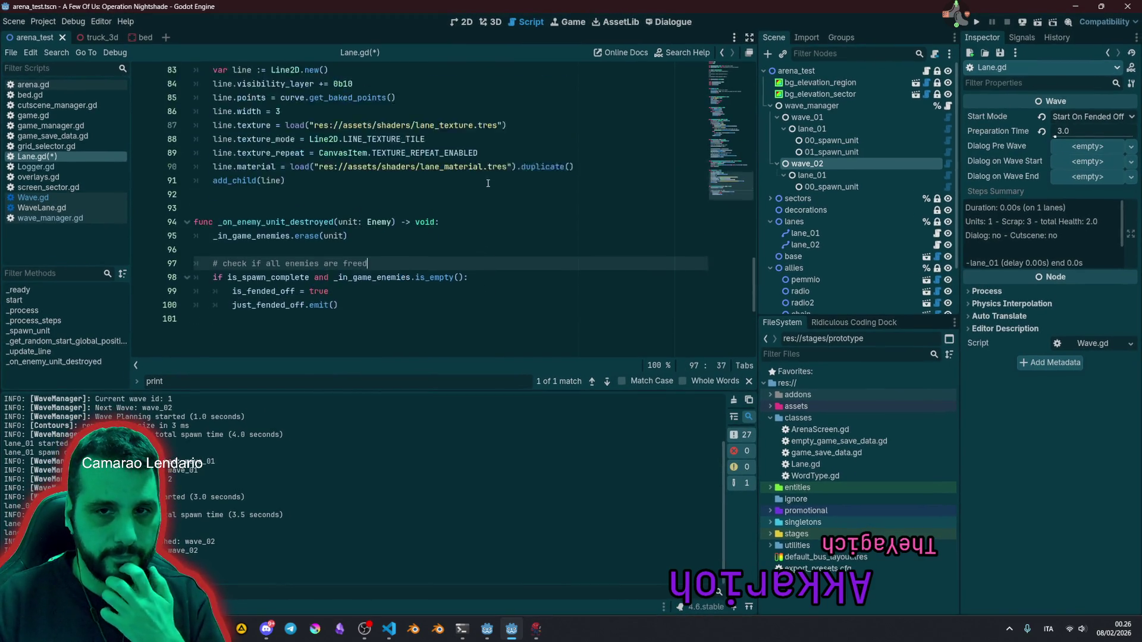
pyautogui.click(489, 159)
pyautogui.hotkey('ctrl', 's')
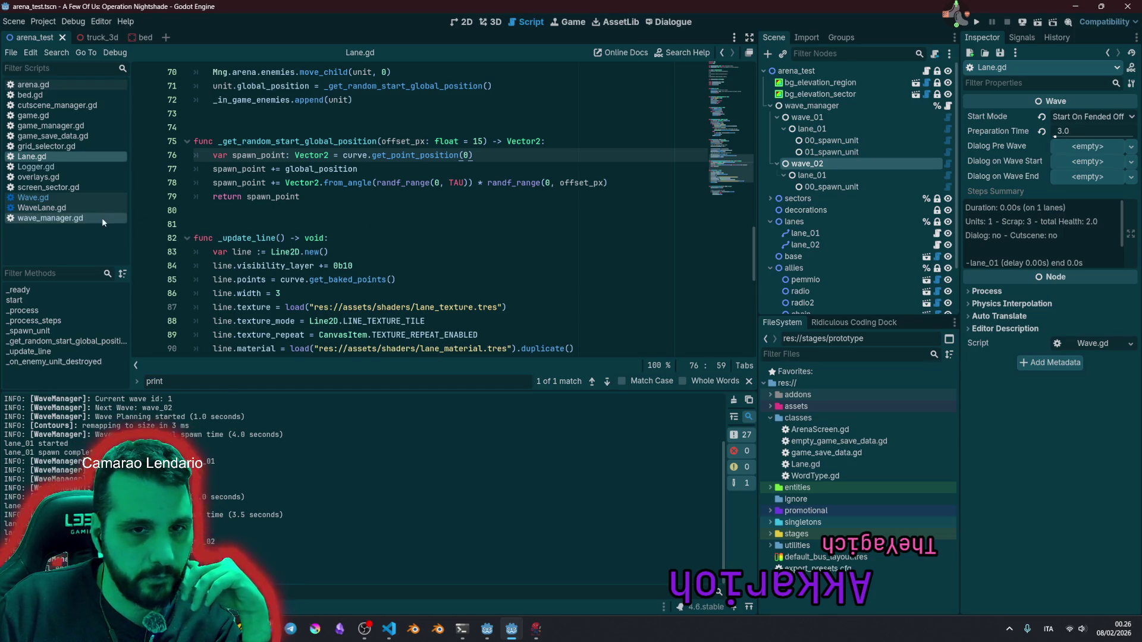
# Step: Inspect the 'info' logger call on line 128 of wave_manager.gd, then reopen lane_01's Lane.gd
pyautogui.click(71, 219)
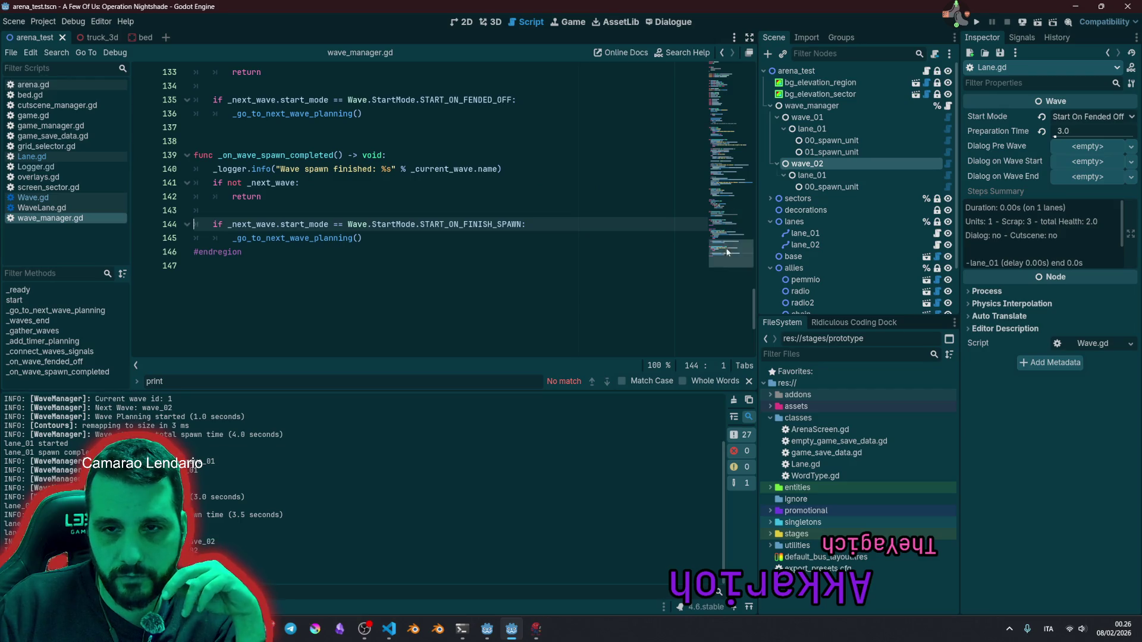
pyautogui.scroll(5, 398, 232)
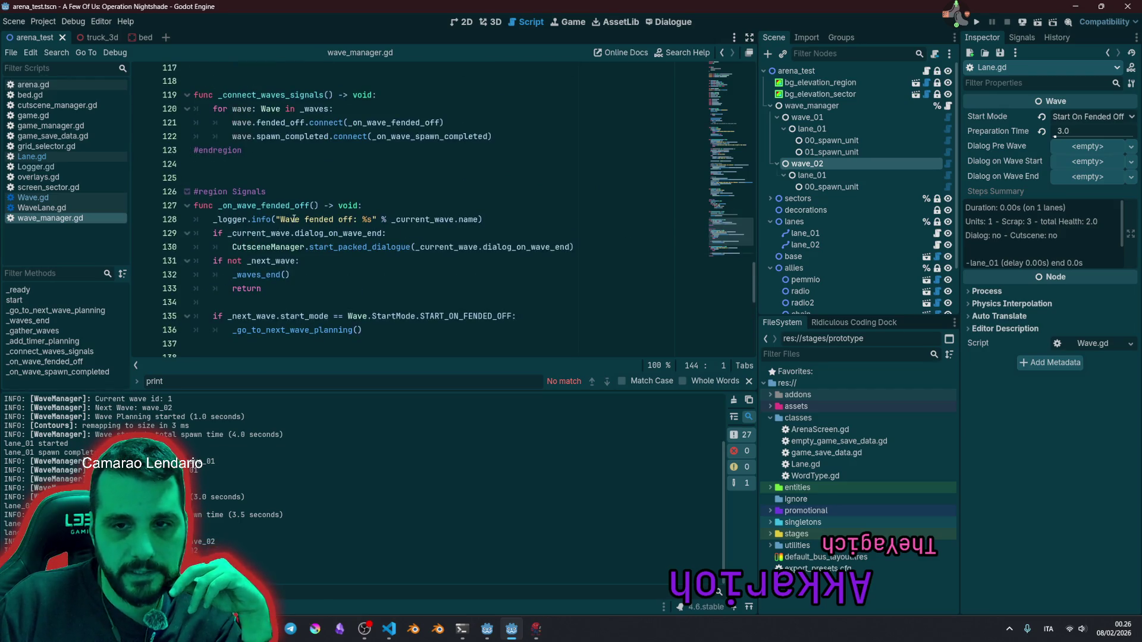
pyautogui.doubleClick(263, 220)
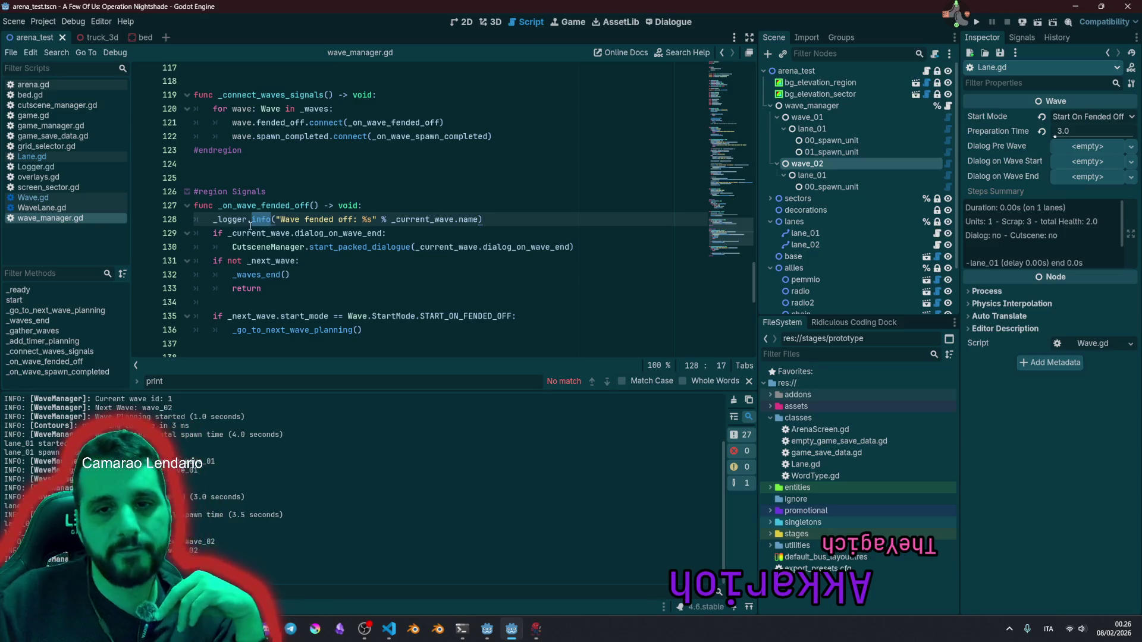
pyautogui.moveTo(253, 226)
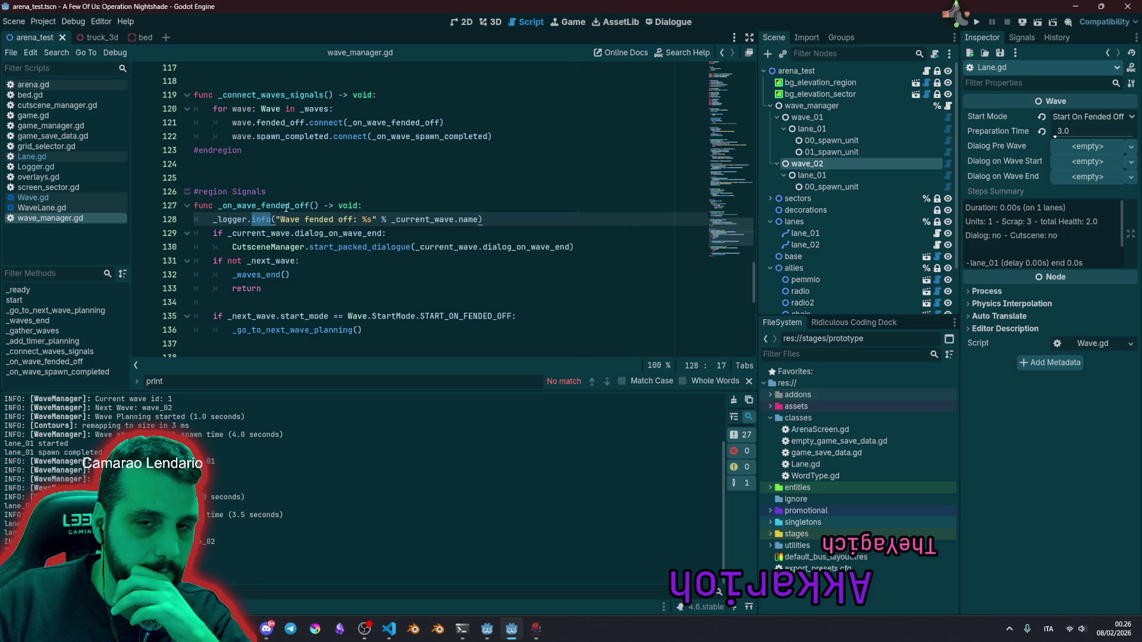
pyautogui.click(297, 206)
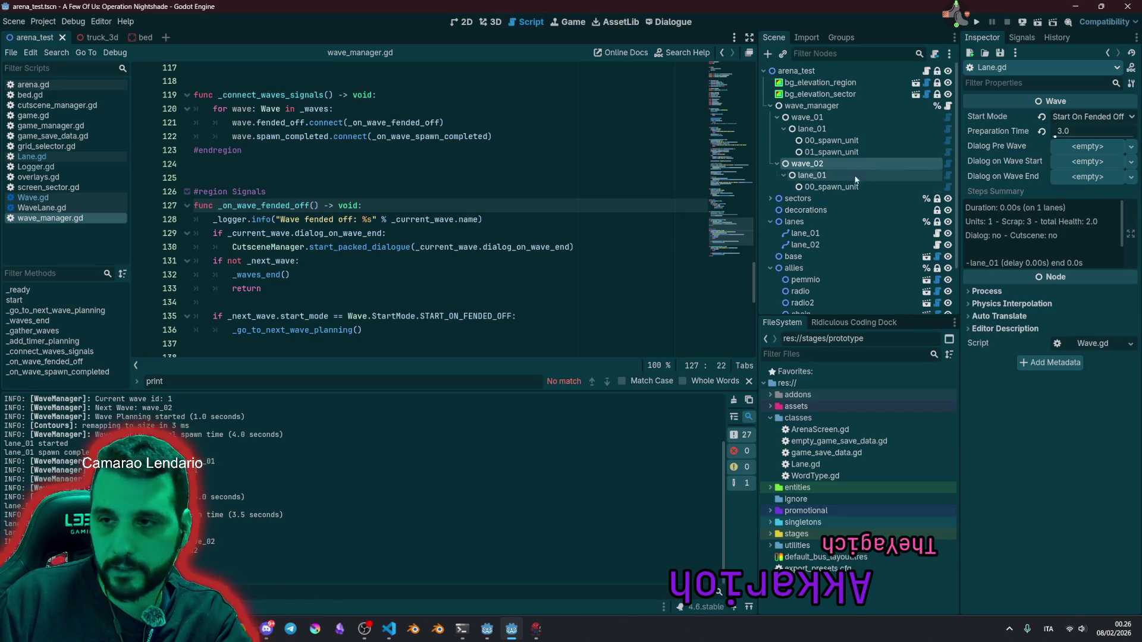
pyautogui.click(937, 234)
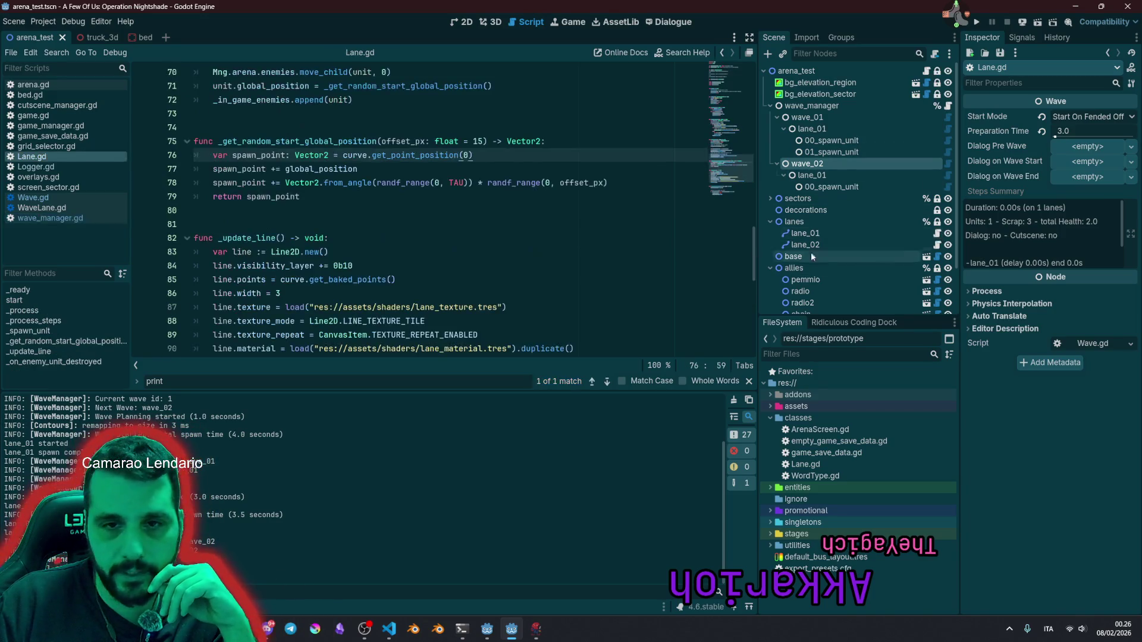
# Step: Remove the 'started' print on line 28 of start(), save Lane.gd, and switch to the browser
pyautogui.click(468, 251)
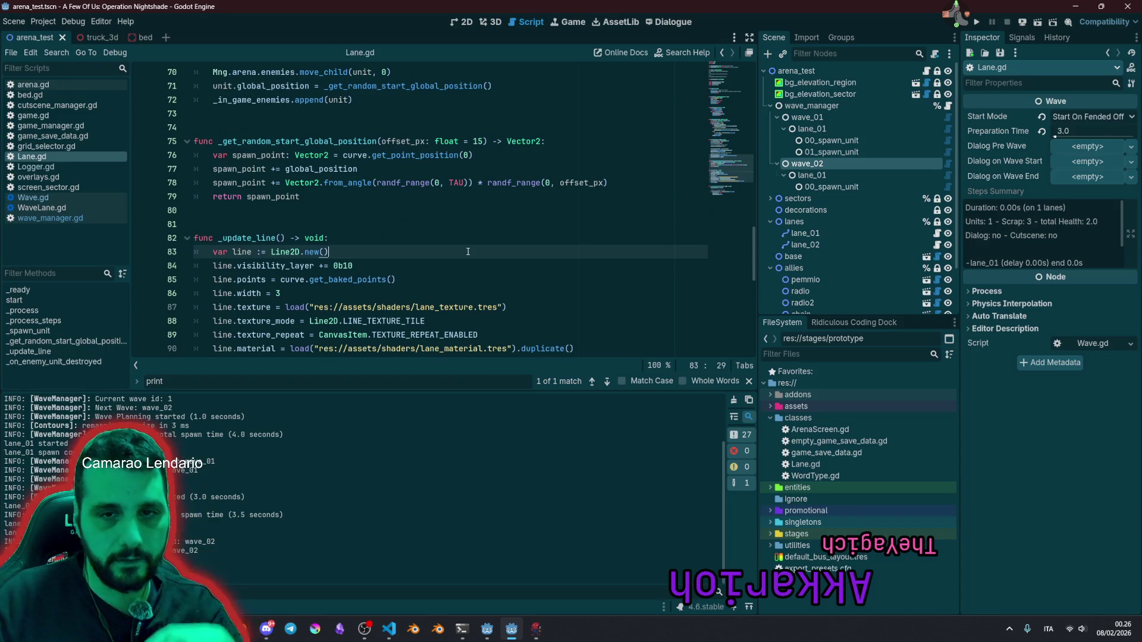
pyautogui.click(595, 385)
pyautogui.click(396, 208)
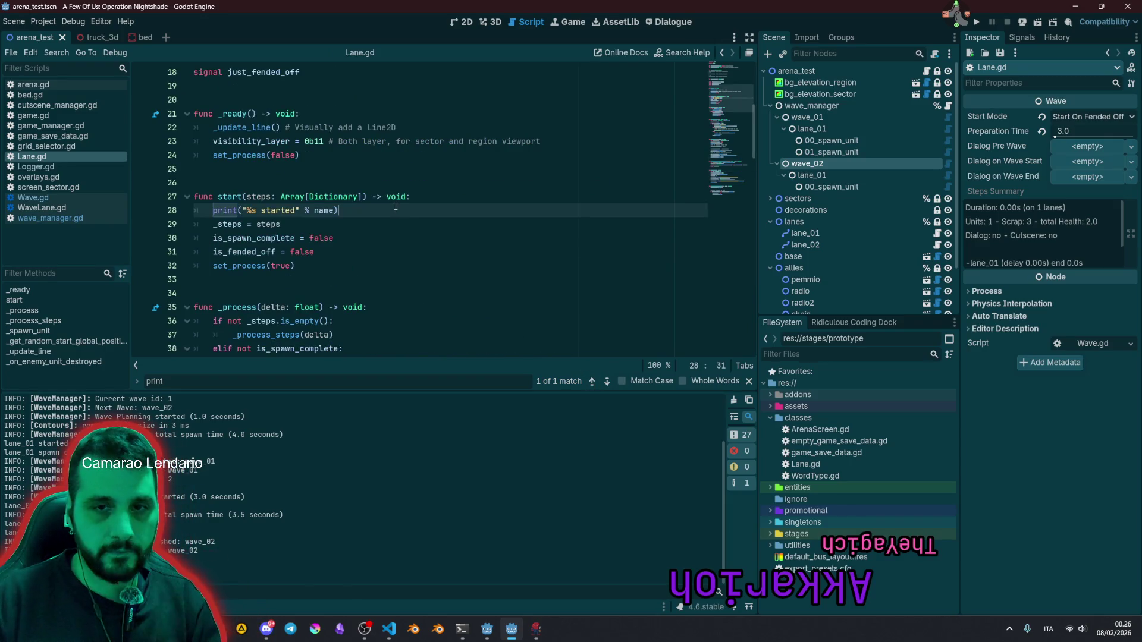
pyautogui.hotkey('shift', 'Home')
pyautogui.press('BackSpace')
pyautogui.press('BackSpace')
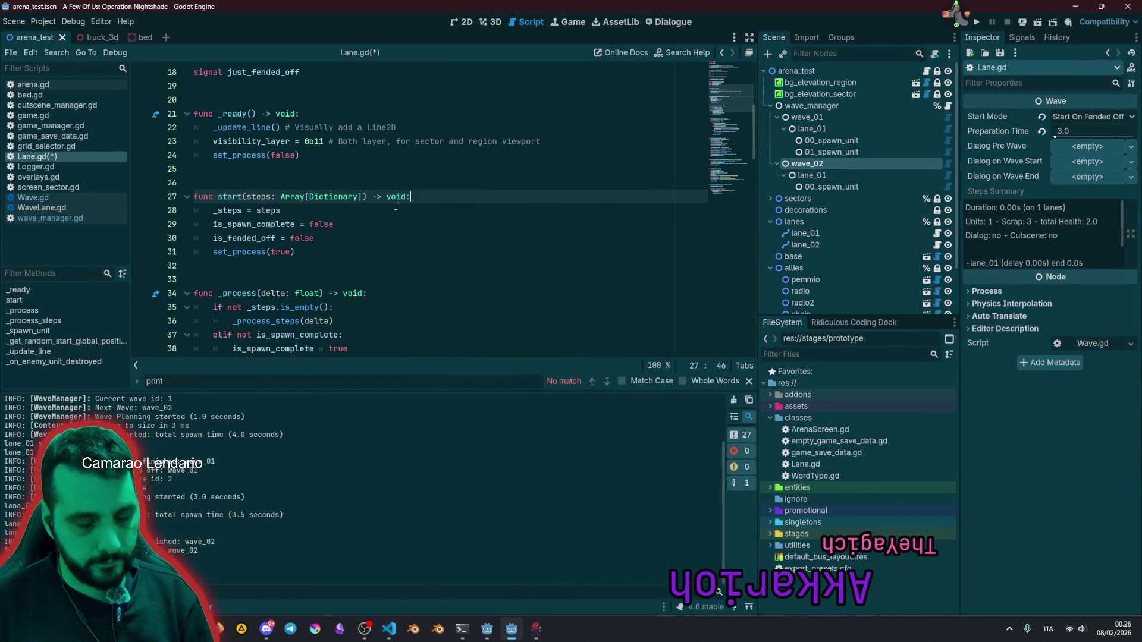
pyautogui.hotkey('ctrl', 's')
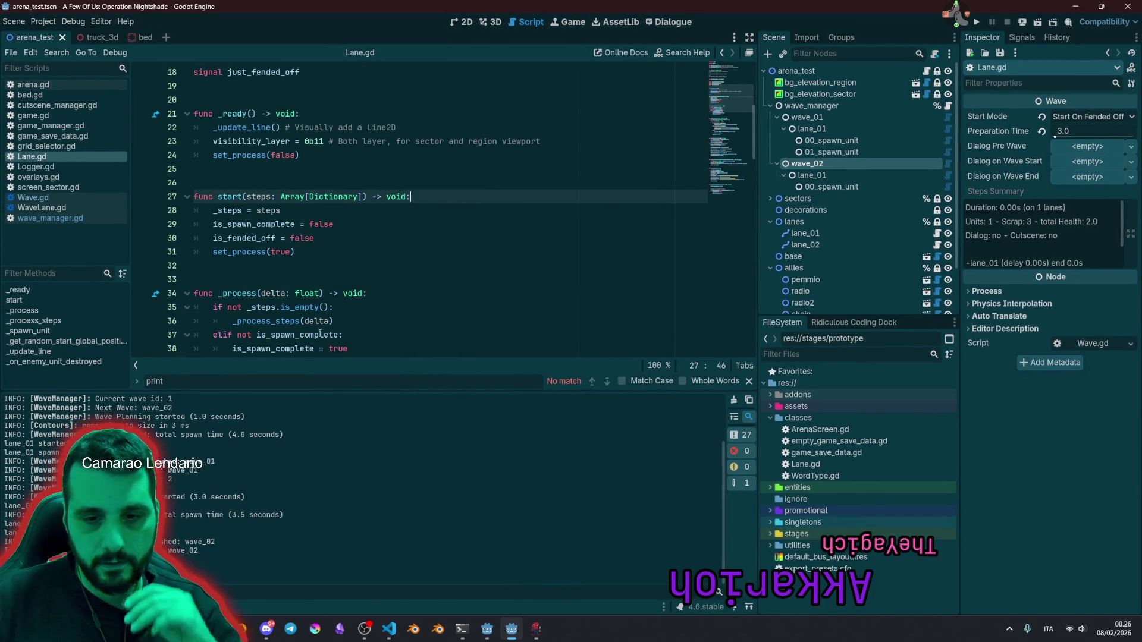
pyautogui.click(261, 571)
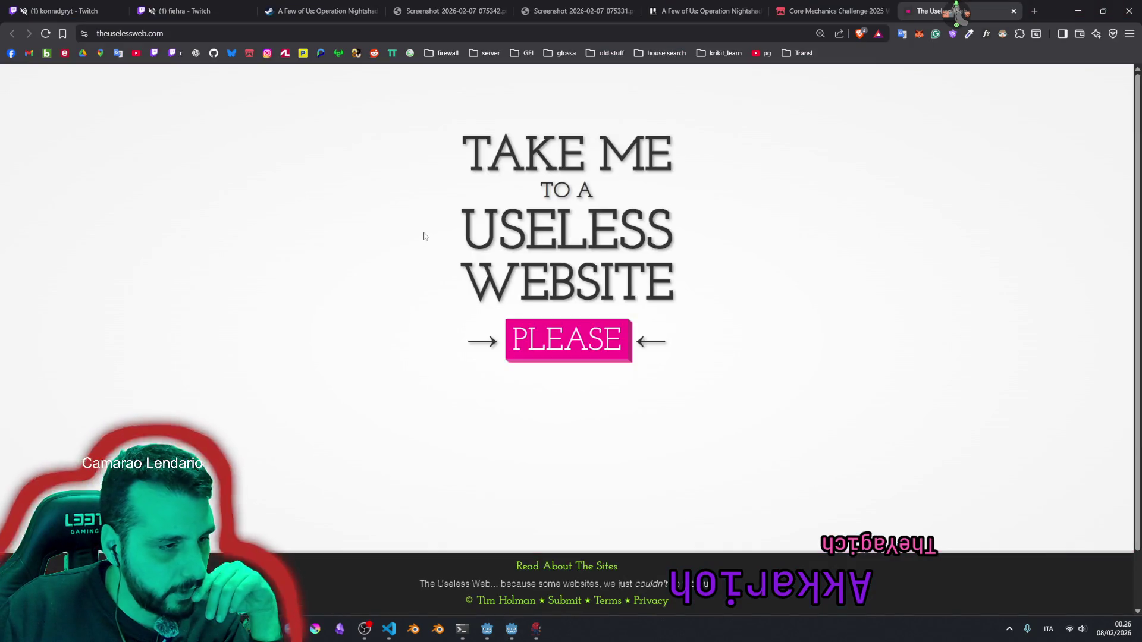
# Step: Visit a random useless site, then close the wutdafuk.com, Useless Web and Core Mechanics Challenge tabs and return to Godot
pyautogui.click(576, 348)
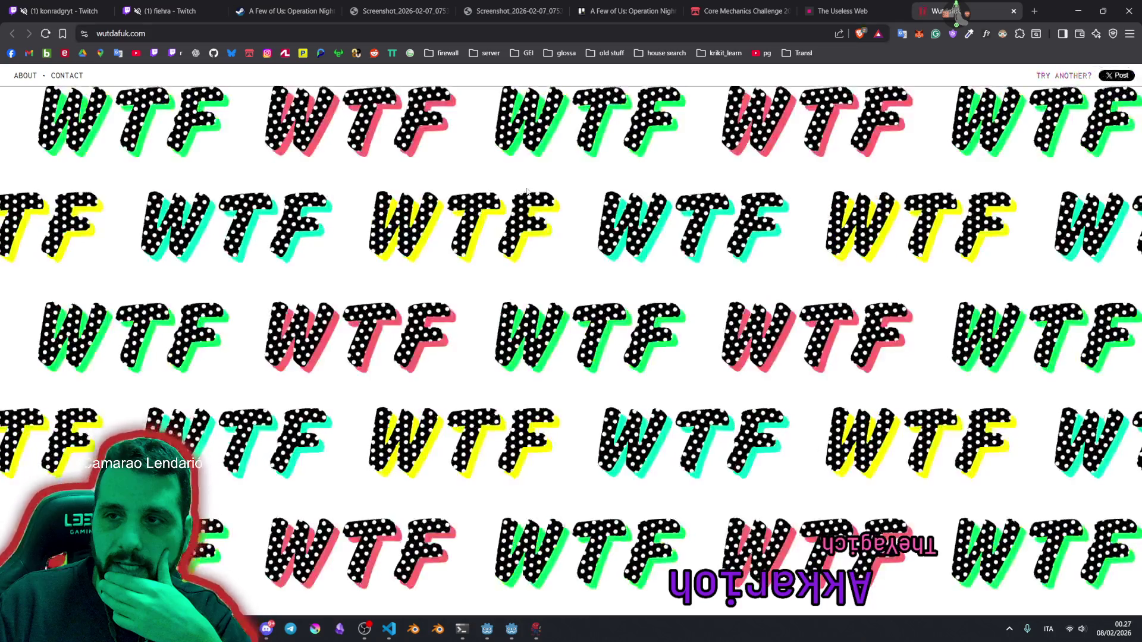
pyautogui.click(145, 35)
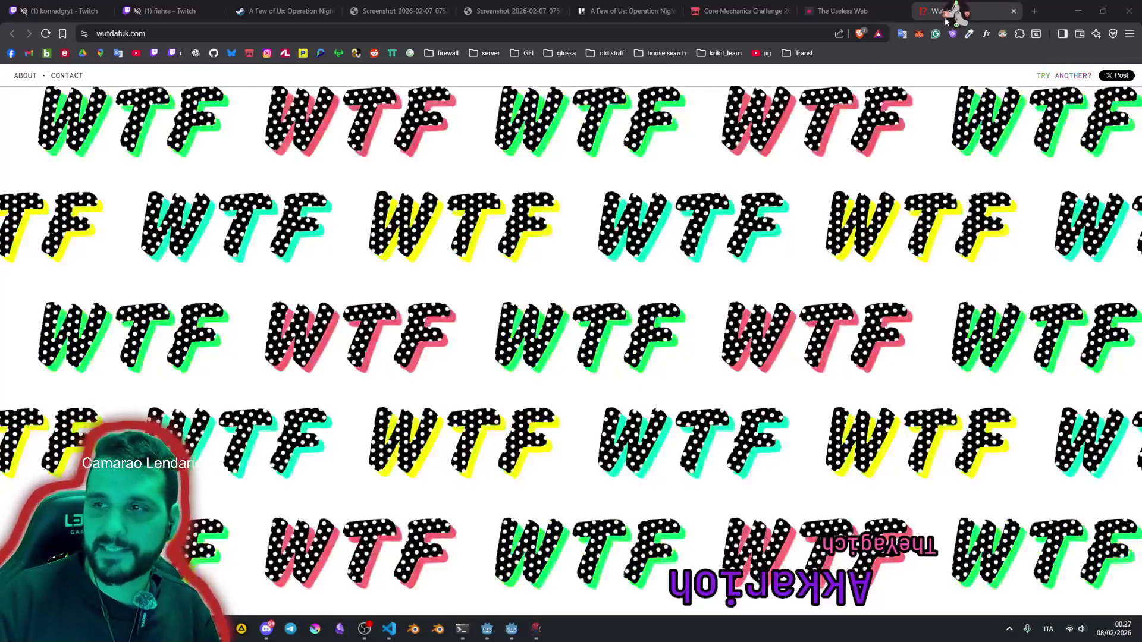
pyautogui.middleClick(967, 6)
pyautogui.middleClick(930, 5)
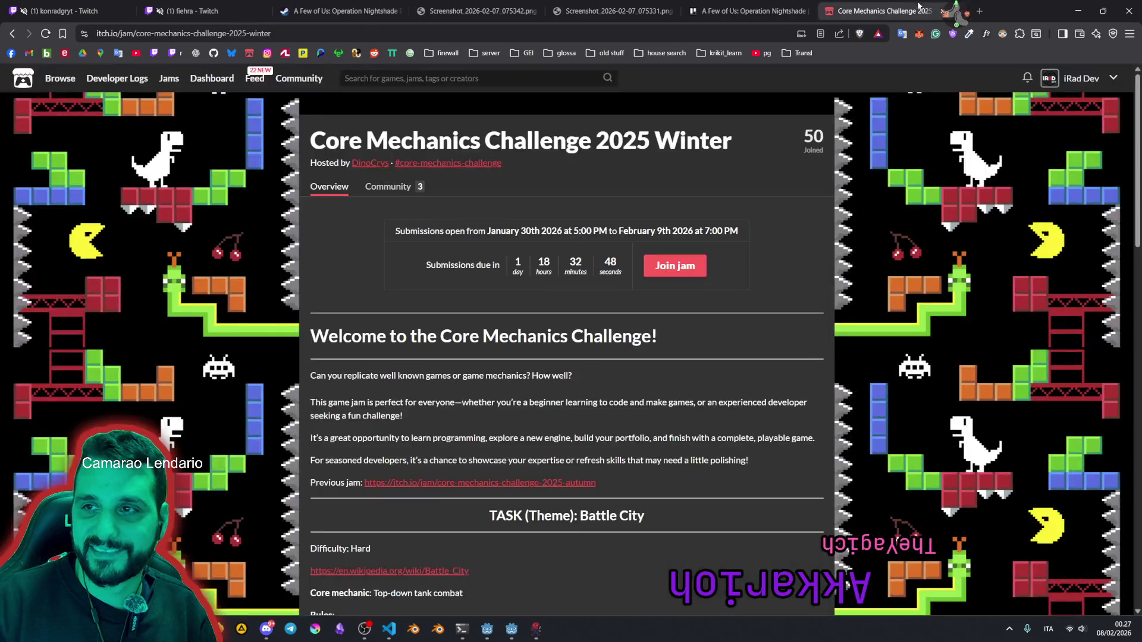
pyautogui.middleClick(852, 6)
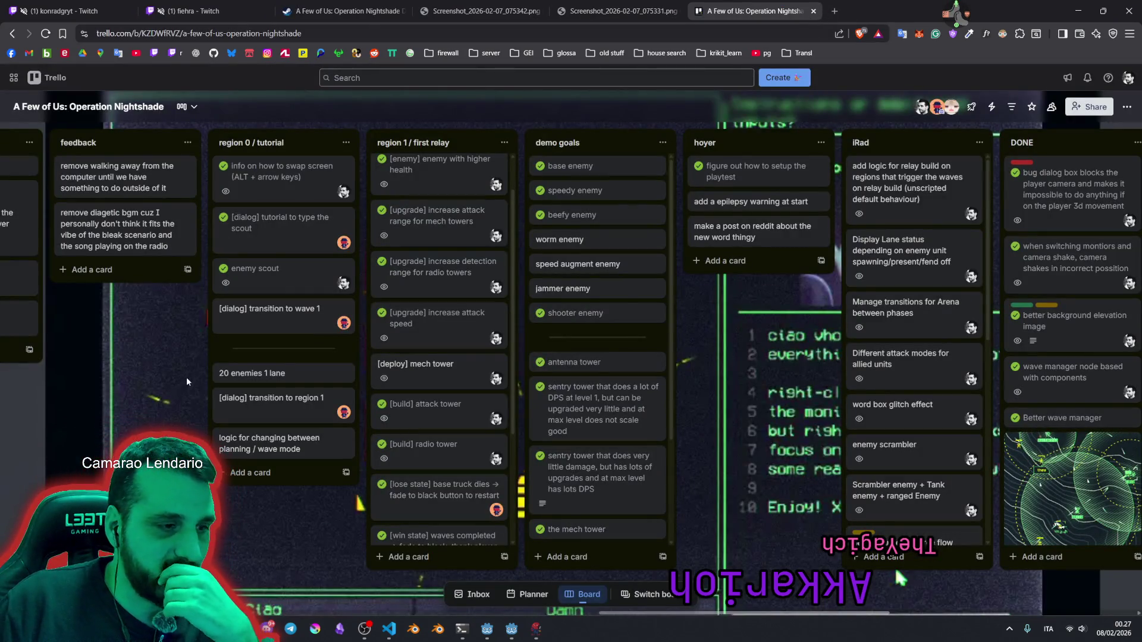
pyautogui.click(512, 629)
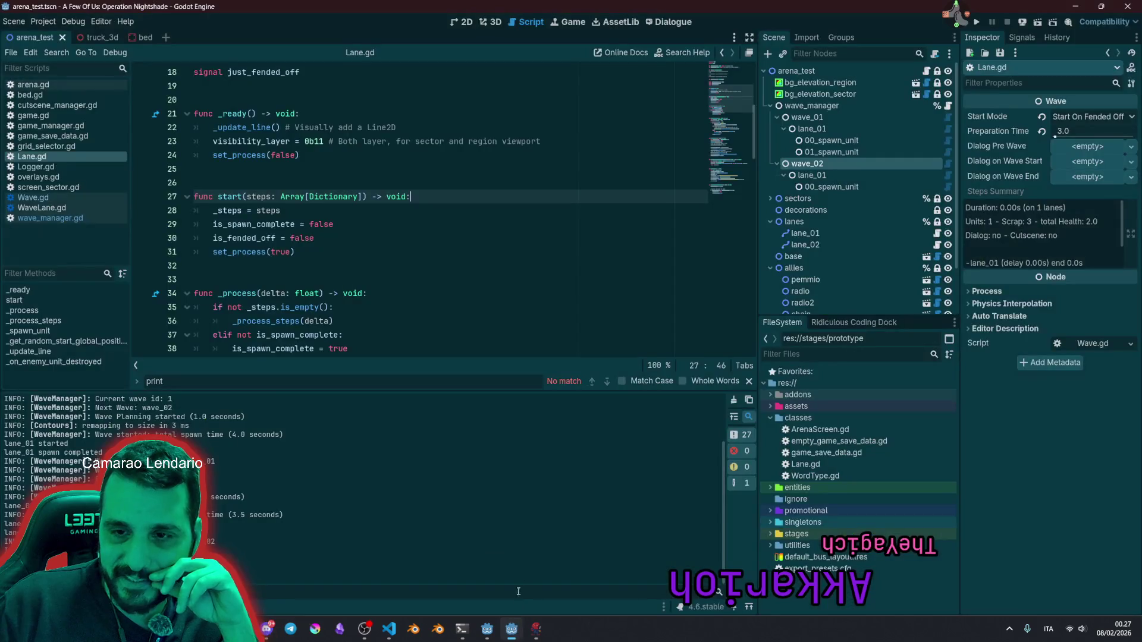
# Step: Check lines 26 and 32 of the cleaned Lane.gd, then switch to Visual Studio Code
pyautogui.click(432, 263)
pyautogui.click(424, 189)
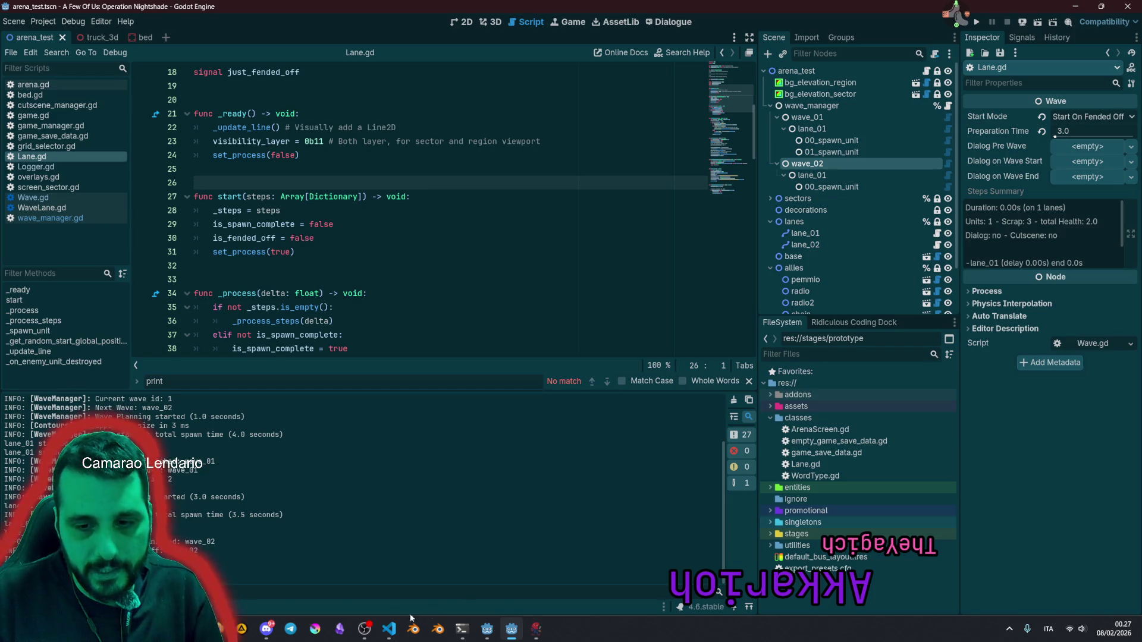
pyautogui.click(389, 629)
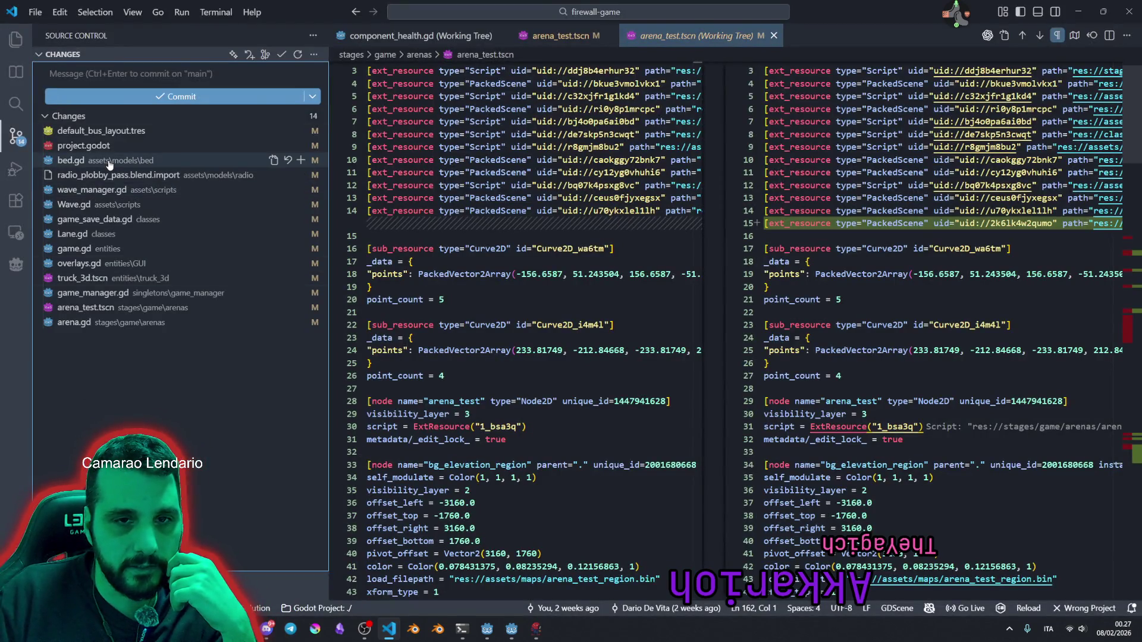
# Step: Read through the bed.gd and wave_manager.gd diffs in Source Control, then open the Wave.gd diff
pyautogui.click(109, 165)
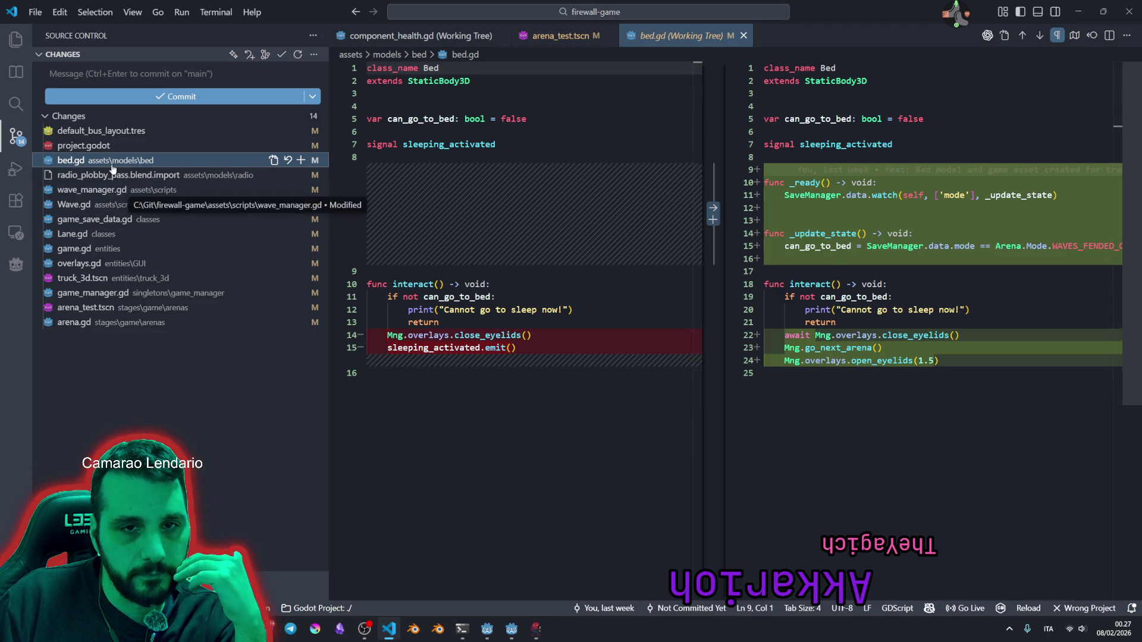
pyautogui.click(93, 189)
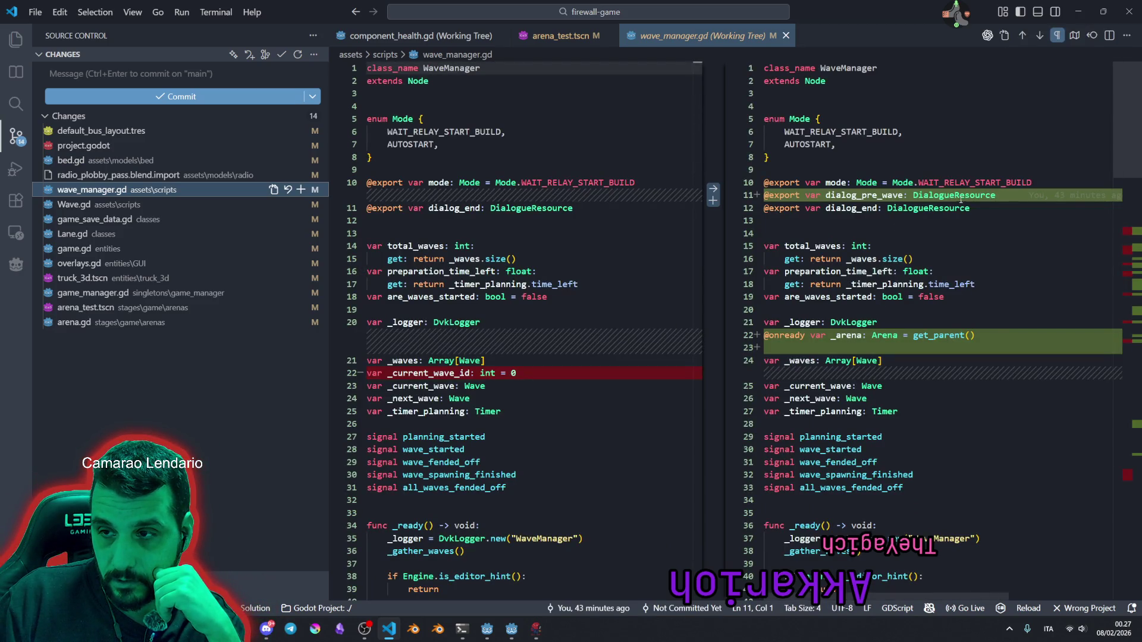
pyautogui.moveTo(1136, 129); pyautogui.dragTo(1113, 373)
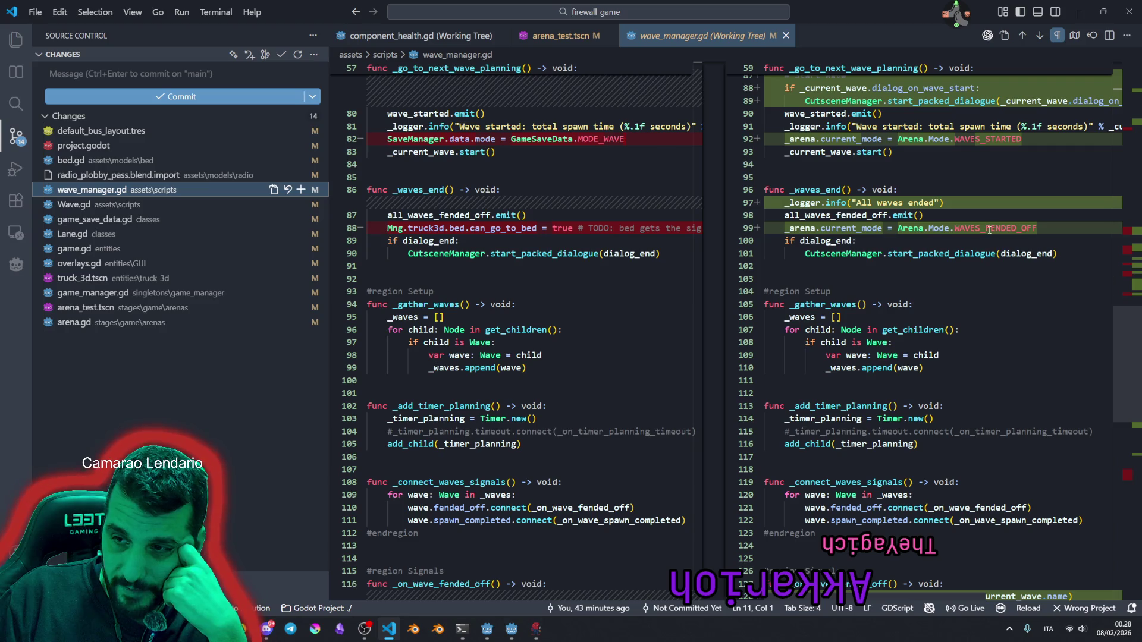
pyautogui.moveTo(1128, 351); pyautogui.dragTo(1128, 452)
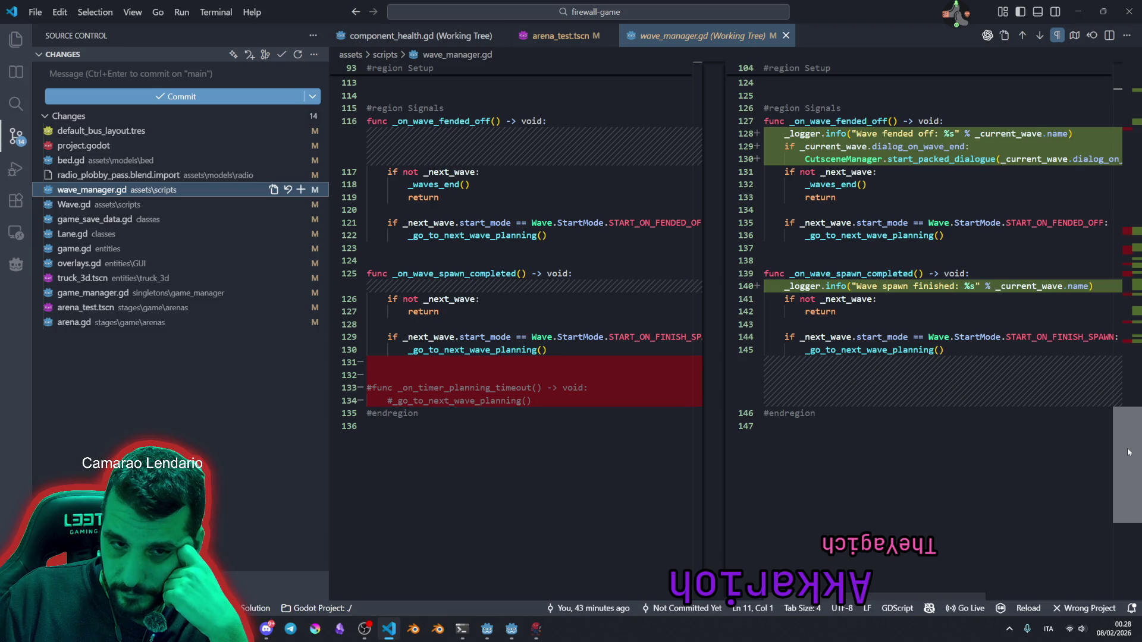
pyautogui.click(99, 205)
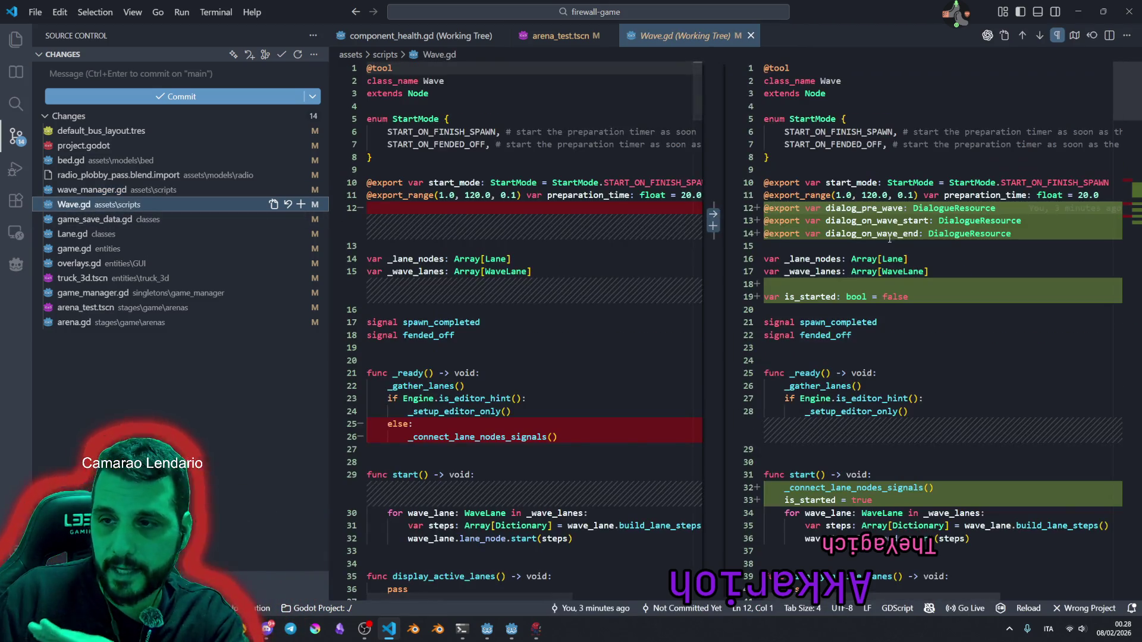
pyautogui.scroll(-2, 902, 226)
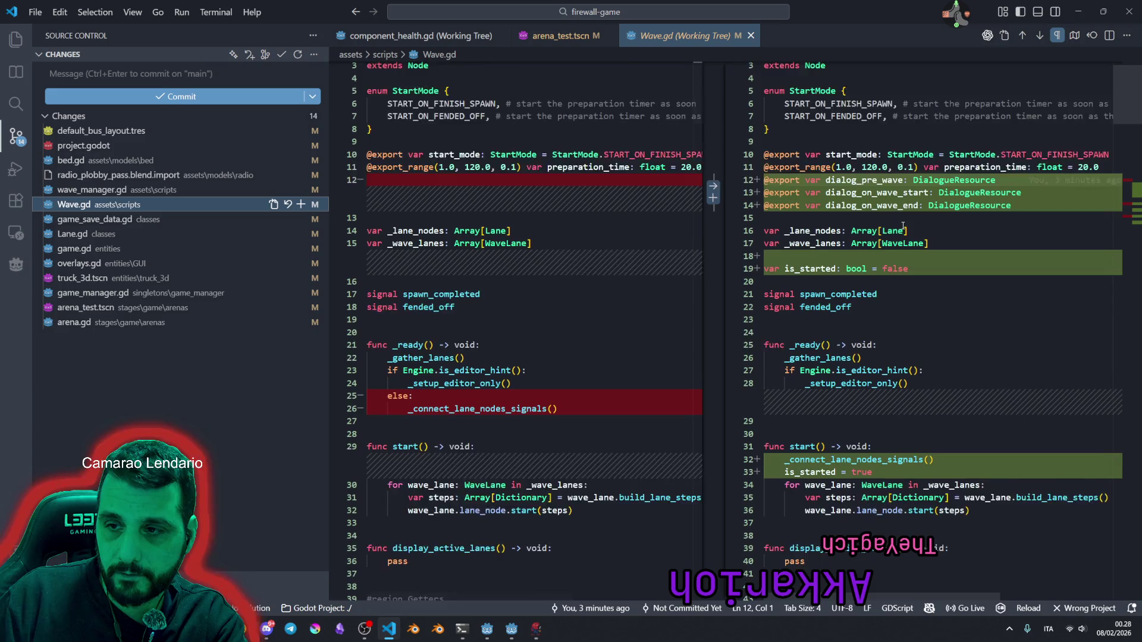